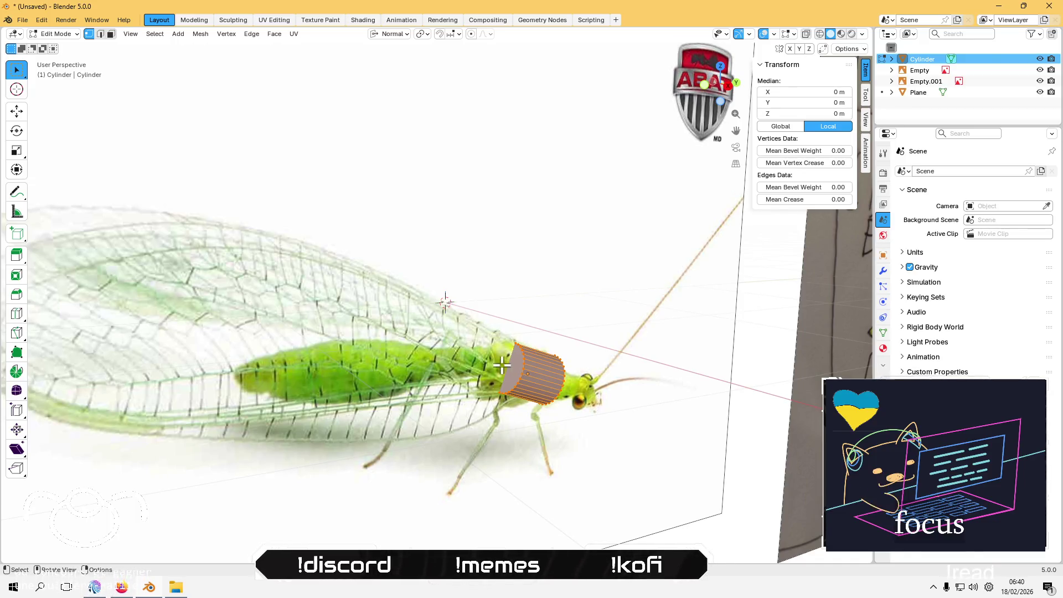
# Step: Select the cylinder's rear end cap face in face select mode
pyautogui.click(511, 367)
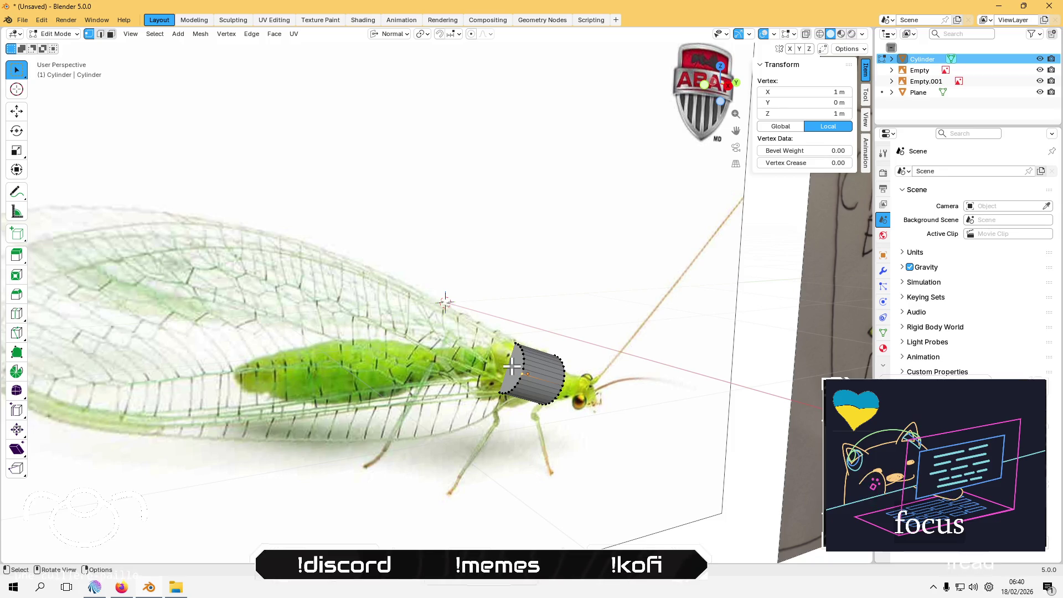
pyautogui.press('3')
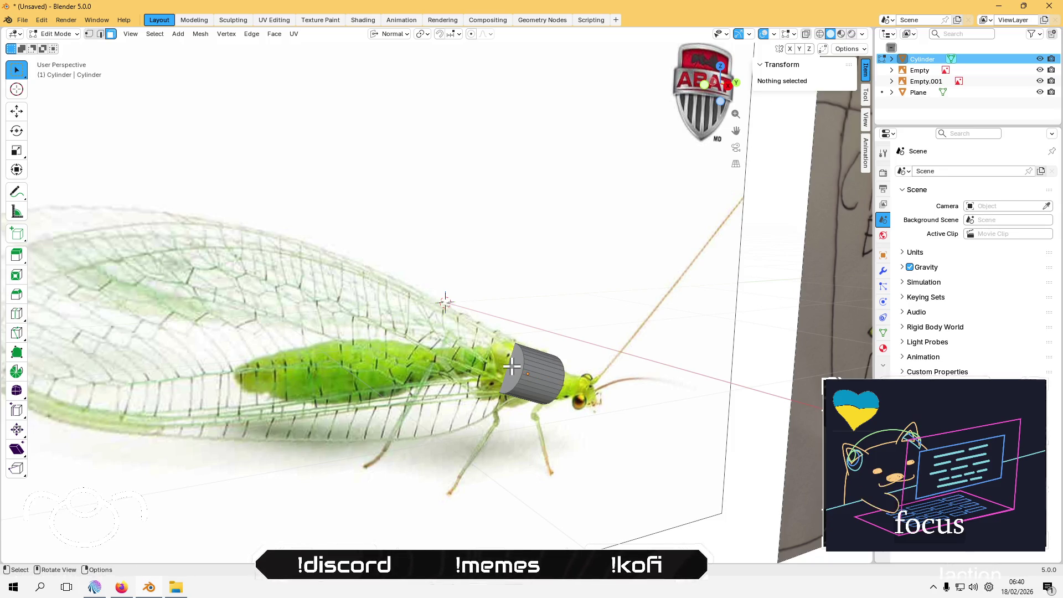
pyautogui.click(511, 366)
pyautogui.moveTo(512, 367)
pyautogui.mouseDown(button='middle')
pyautogui.moveTo(458, 359)
pyautogui.moveTo(525, 385)
pyautogui.mouseUp(button='middle')
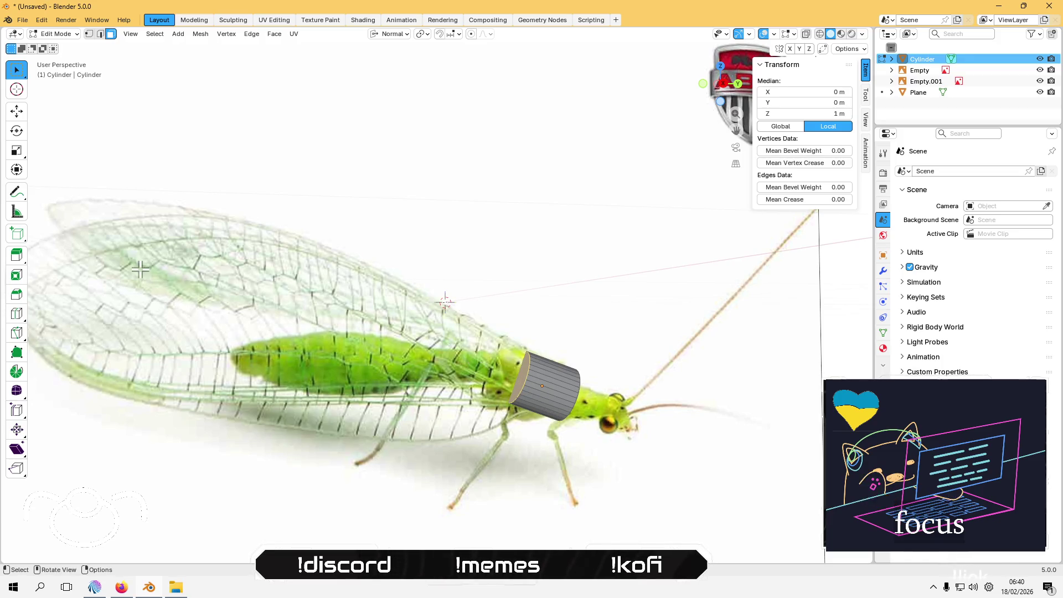
# Step: Extrude the end face in place and scale the new ring up so the body flares
pyautogui.click(16, 111)
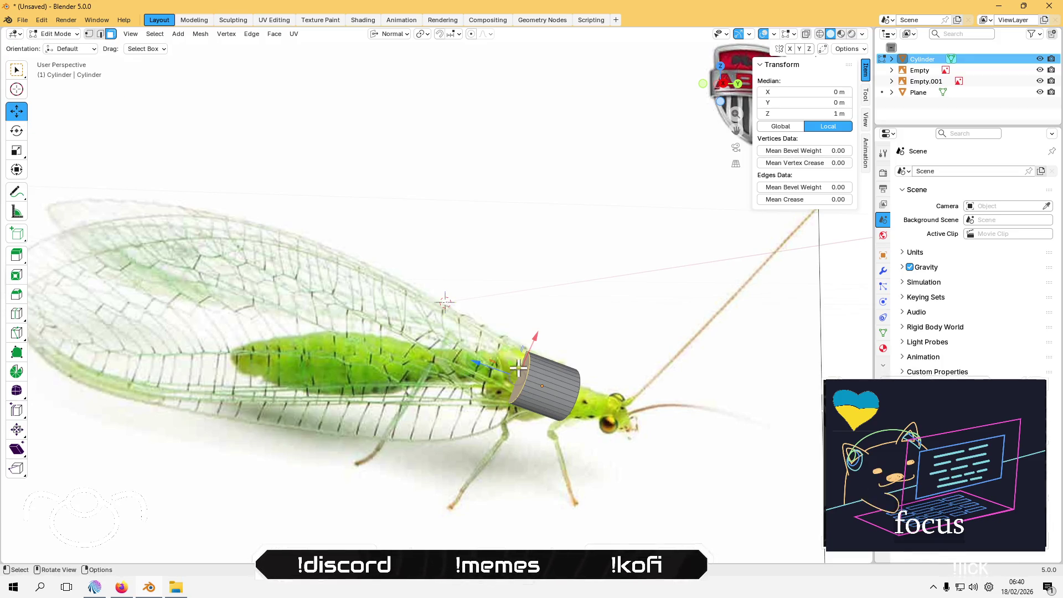
pyautogui.moveTo(474, 361)
pyautogui.mouseDown()
pyautogui.moveTo(526, 373)
pyautogui.moveTo(504, 368)
pyautogui.moveTo(517, 370)
pyautogui.mouseUp()
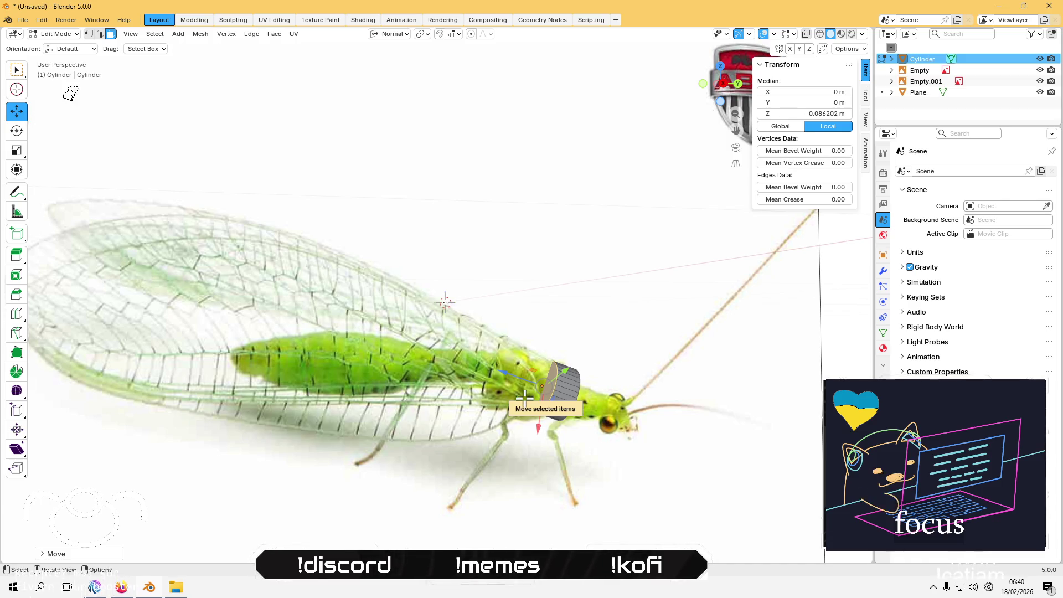
pyautogui.moveTo(525, 398); pyautogui.dragTo(525, 399)
pyautogui.rightClick(525, 399)
pyautogui.press('s')
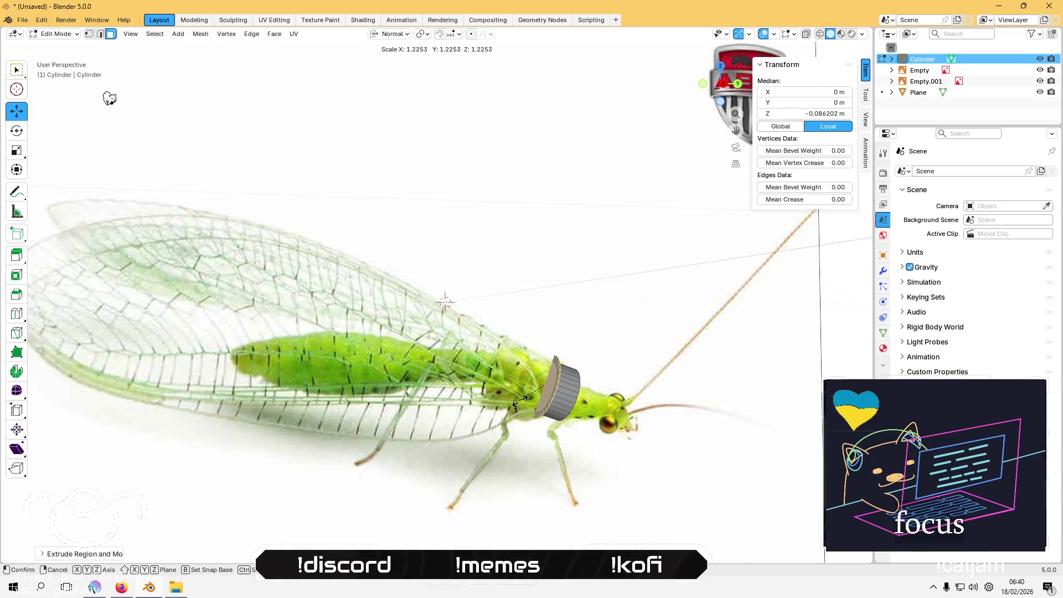
pyautogui.click(128, 121)
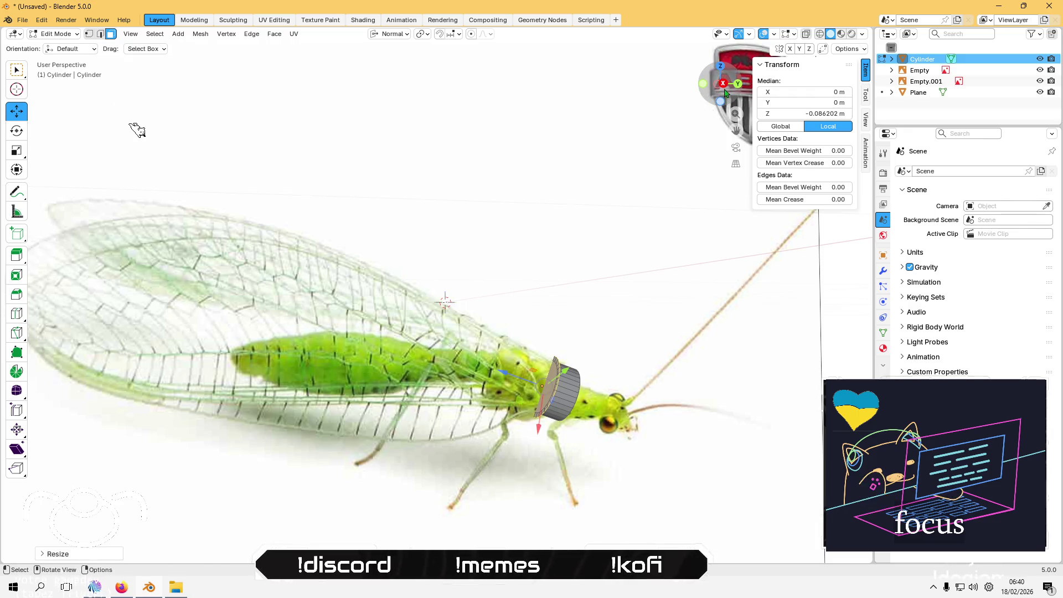
pyautogui.click(723, 86)
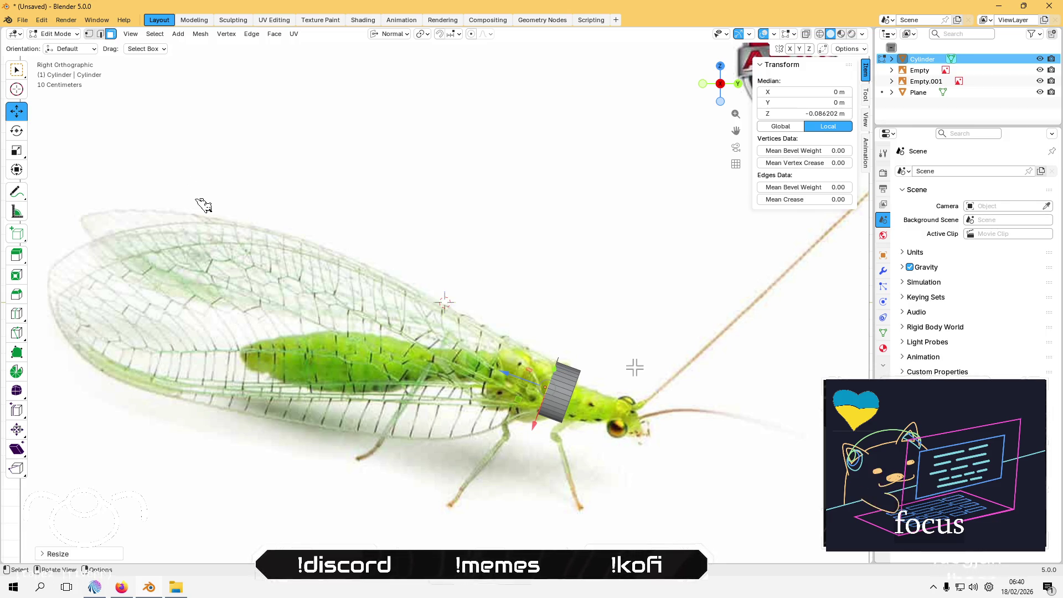
# Step: Rescale the end face and push it outward along the Z normal
pyautogui.press('s')
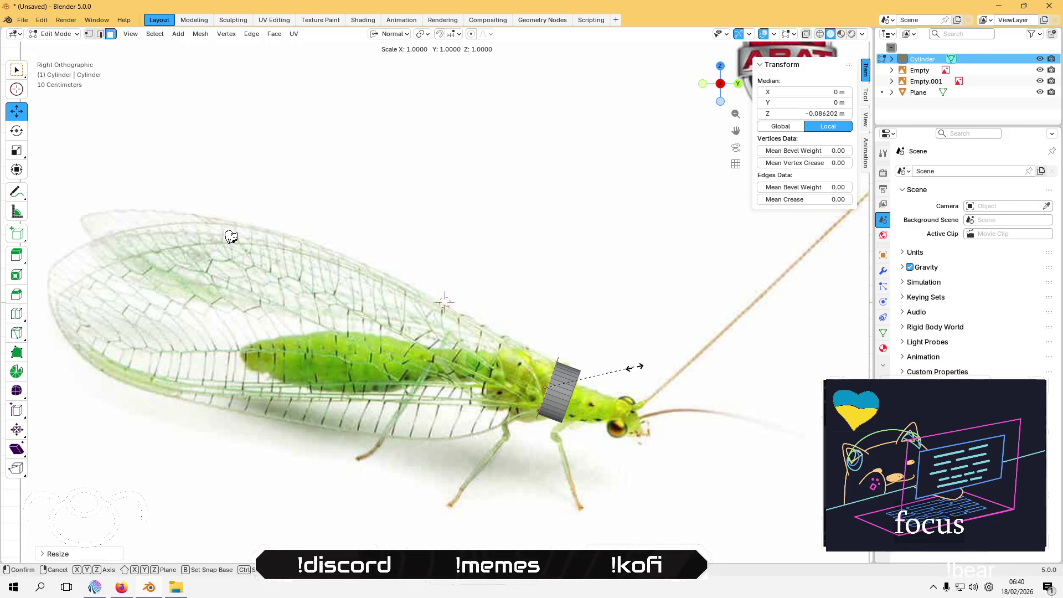
pyautogui.click(634, 364)
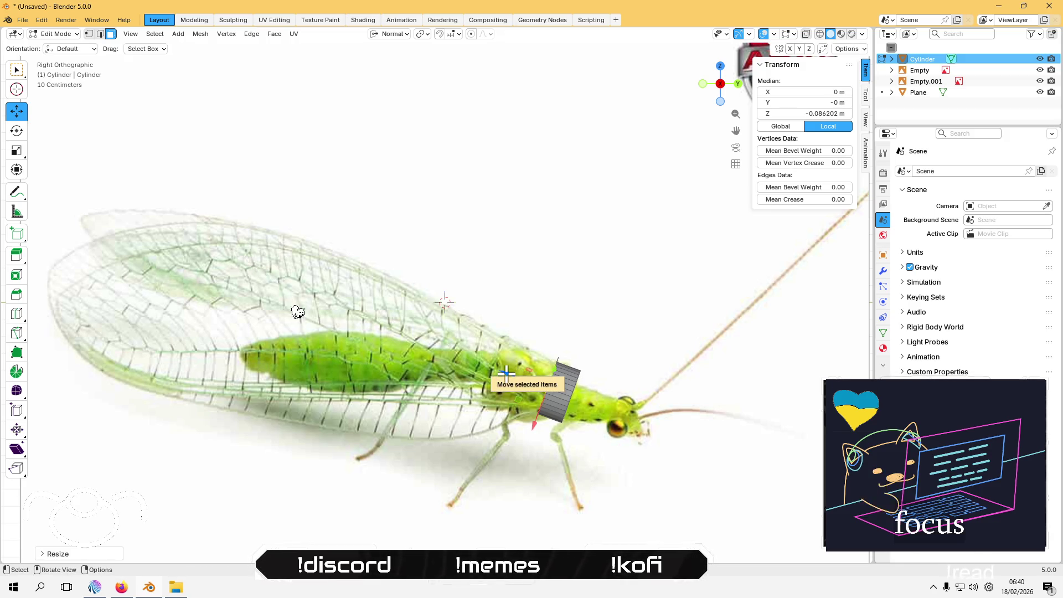
pyautogui.moveTo(507, 372)
pyautogui.mouseDown()
pyautogui.moveTo(494, 364)
pyautogui.moveTo(519, 426)
pyautogui.mouseUp()
pyautogui.press('x')
pyautogui.press('x')
pyautogui.moveTo(414, 443); pyautogui.dragTo(431, 462, button='middle')
pyautogui.press('g')
pyautogui.press('z')
pyautogui.press('z')
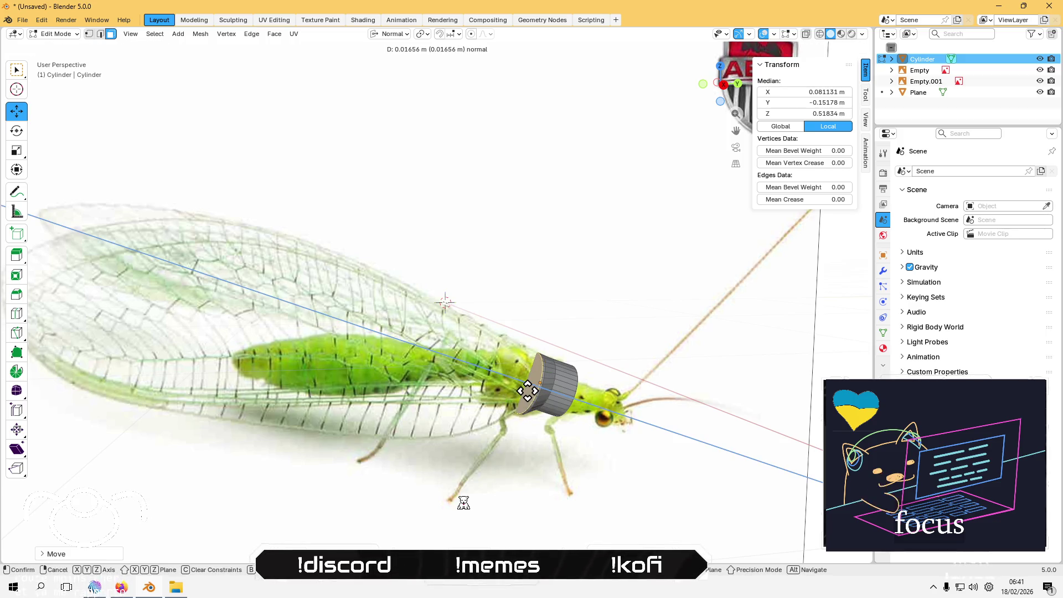
pyautogui.click(523, 388)
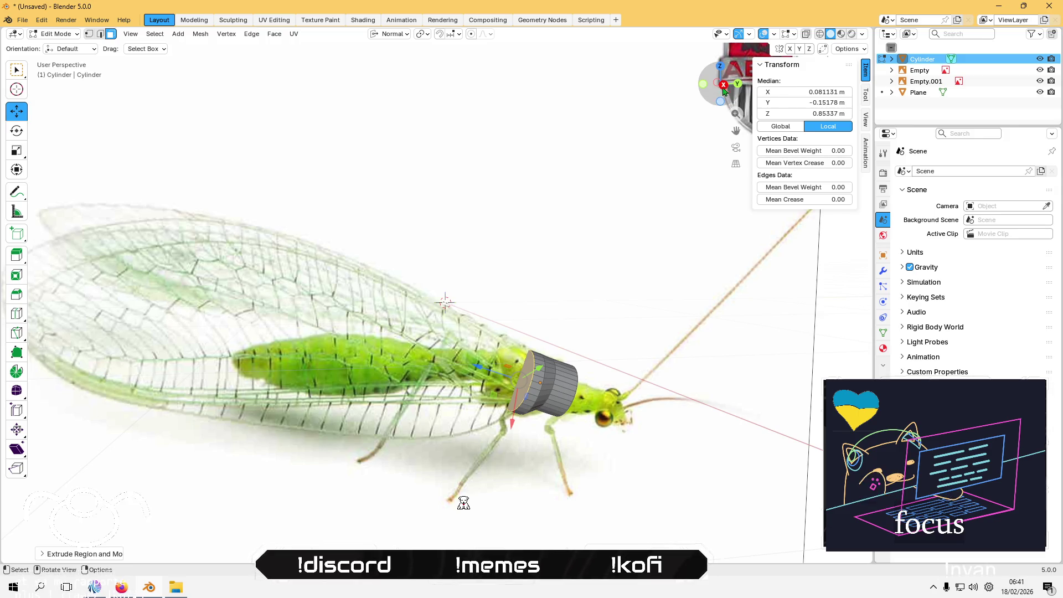
pyautogui.click(721, 84)
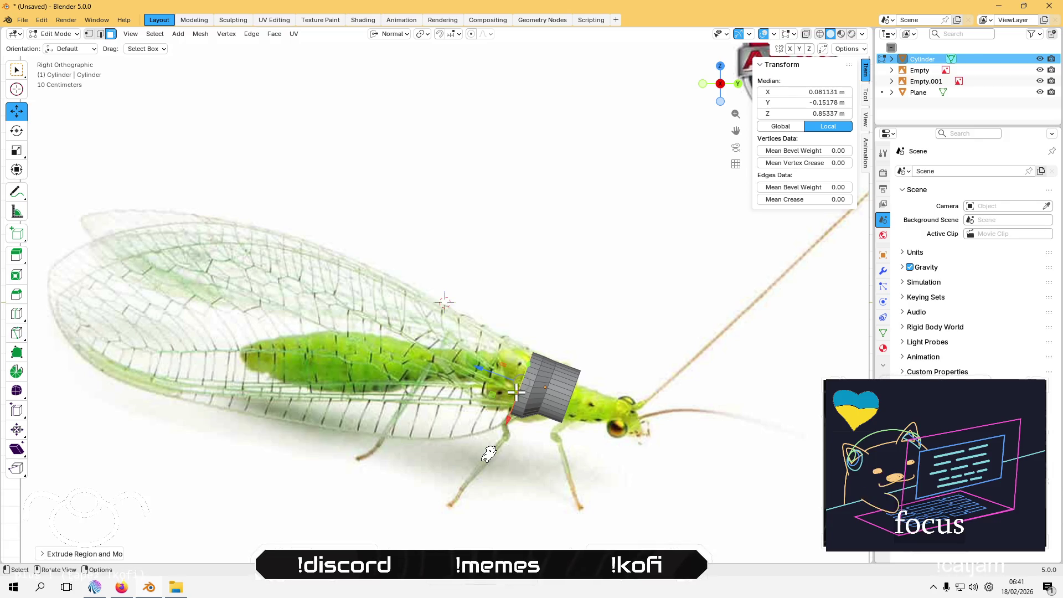
# Step: Extrude further segments back along the thorax, resizing the new end ring
pyautogui.press('g')
pyautogui.press('z')
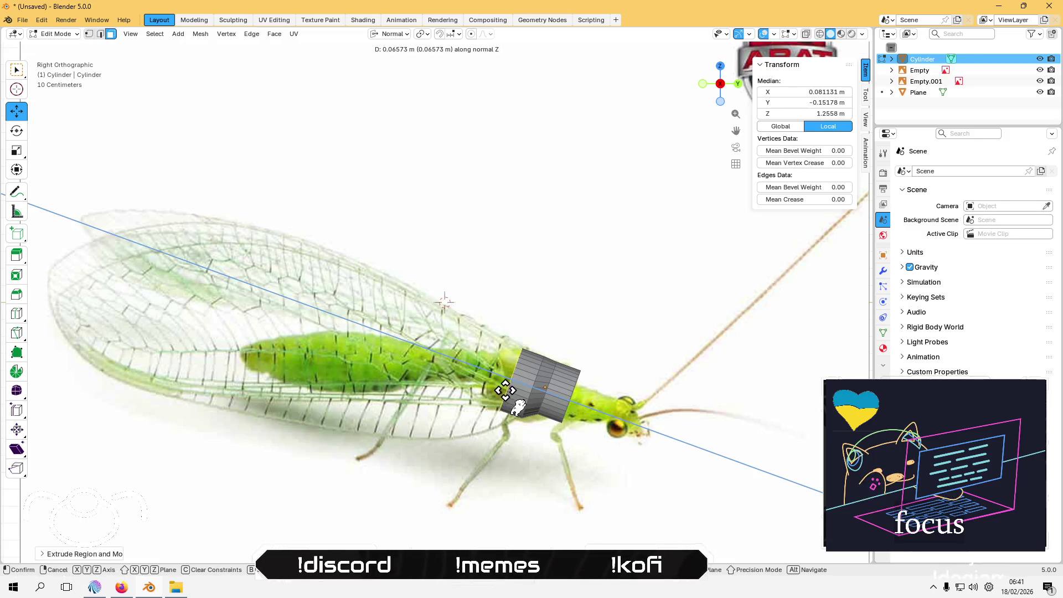
pyautogui.click(505, 396)
pyautogui.press('s')
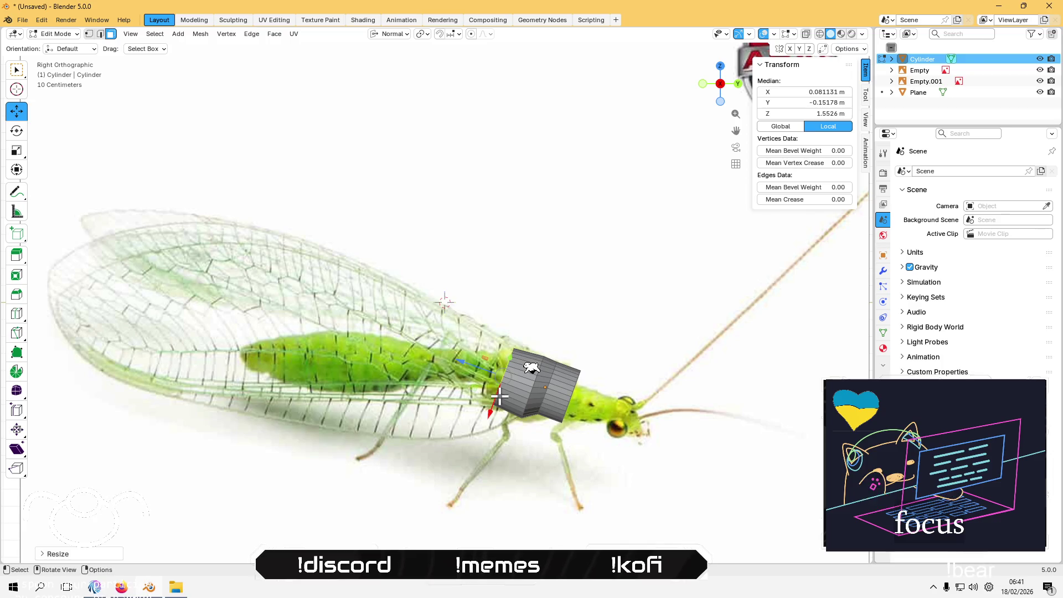
pyautogui.click(493, 417)
pyautogui.press('e')
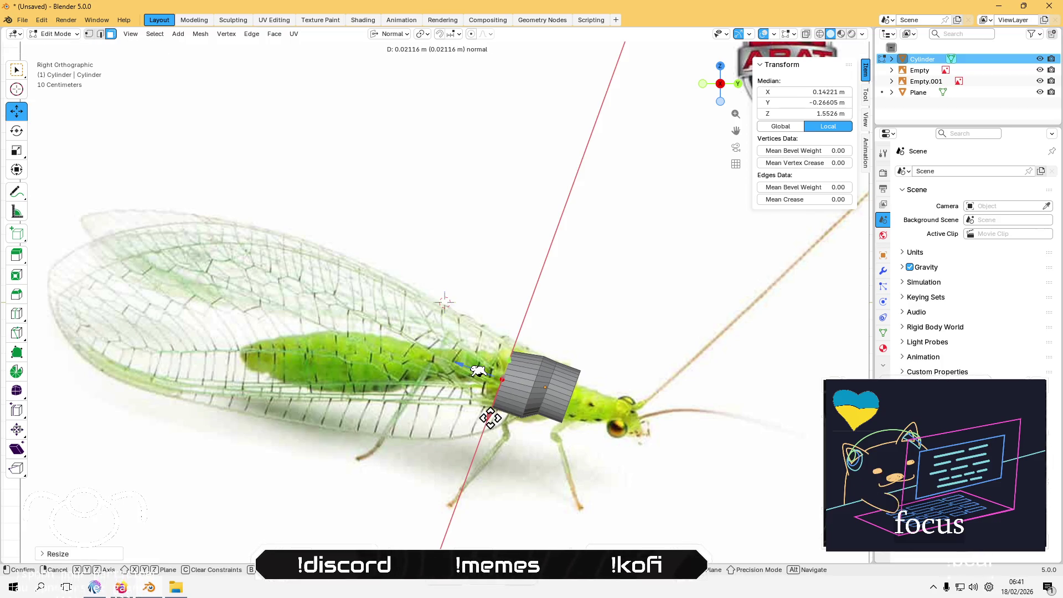
pyautogui.click(491, 418)
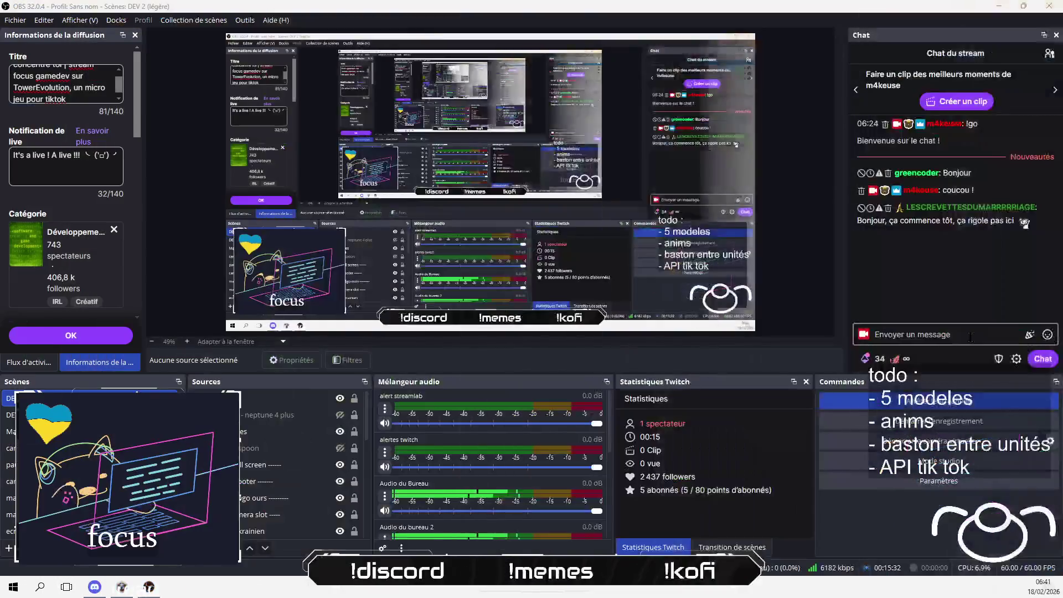
# Step: Start an OBS chat reply saying they fell out of bed after a hectic workday
pyautogui.click(971, 335)
pyautogui.write('couco')
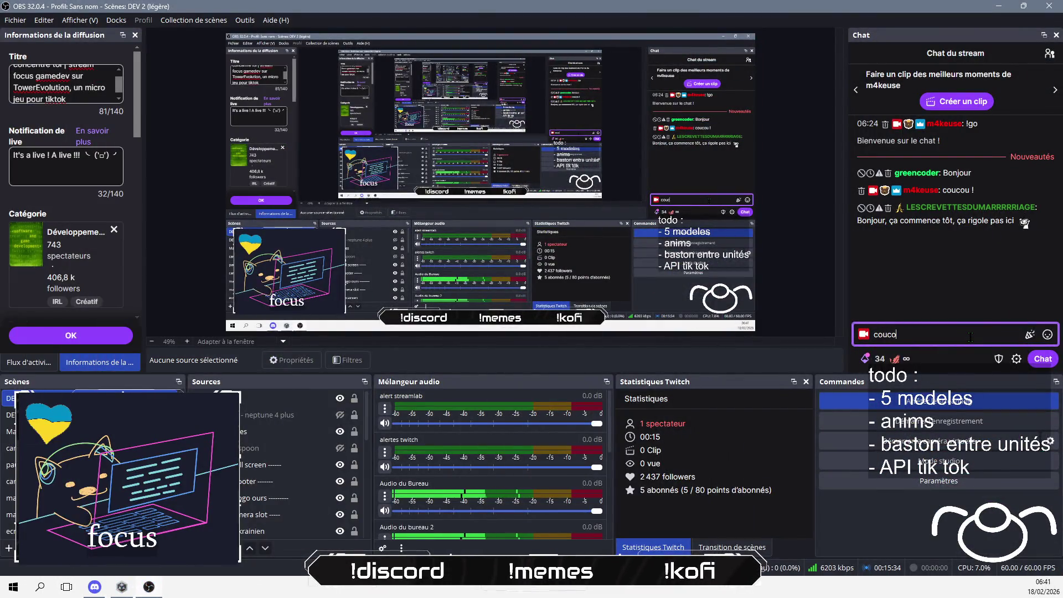
pyautogui.write('u !')
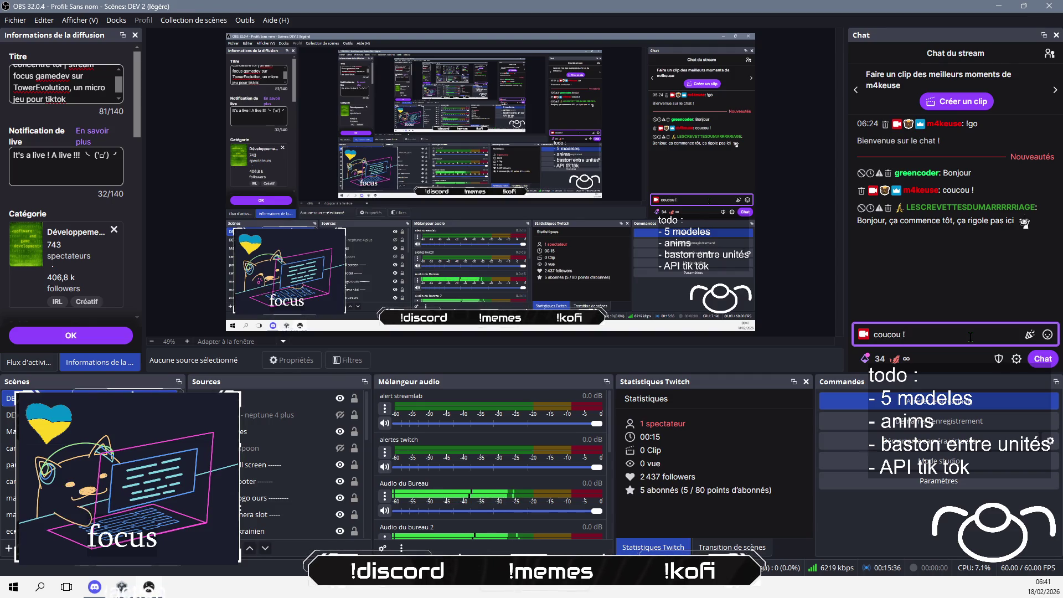
pyautogui.write(' Ouais je suis ')
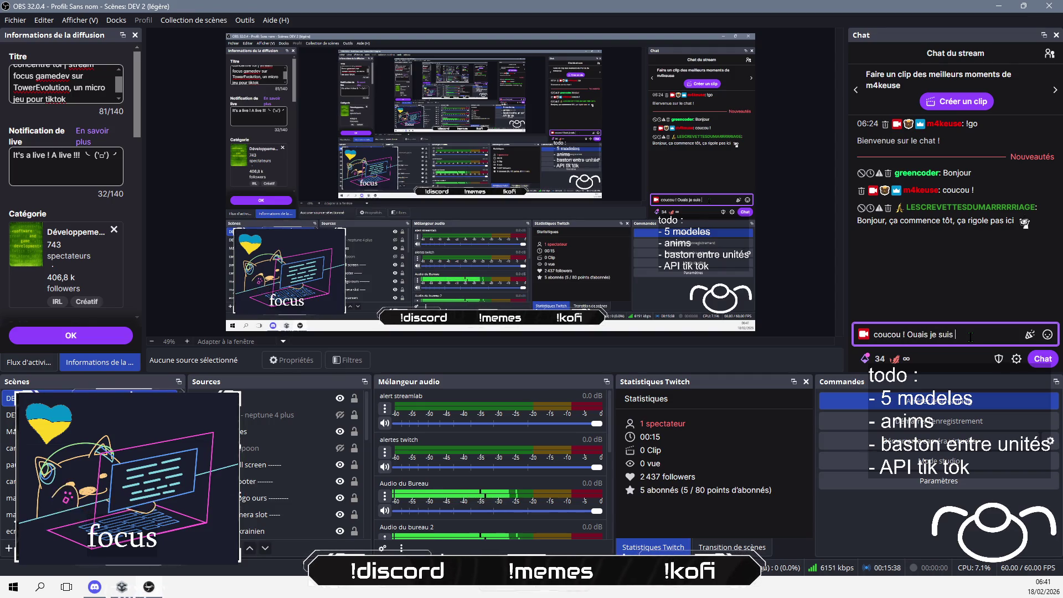
pyautogui.write('tombée du lit et')
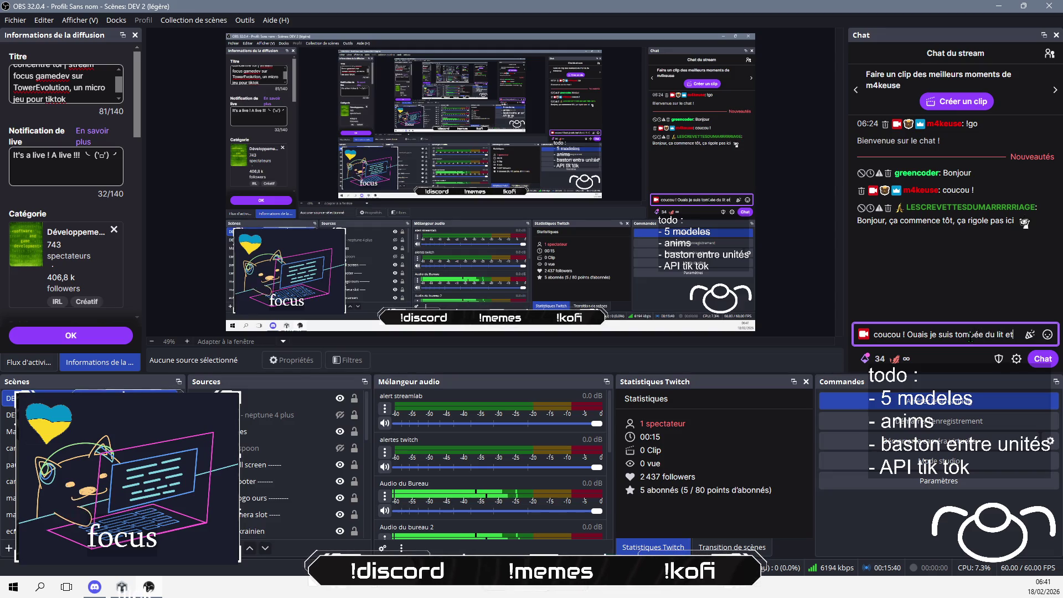
pyautogui.write(' comme ma journé')
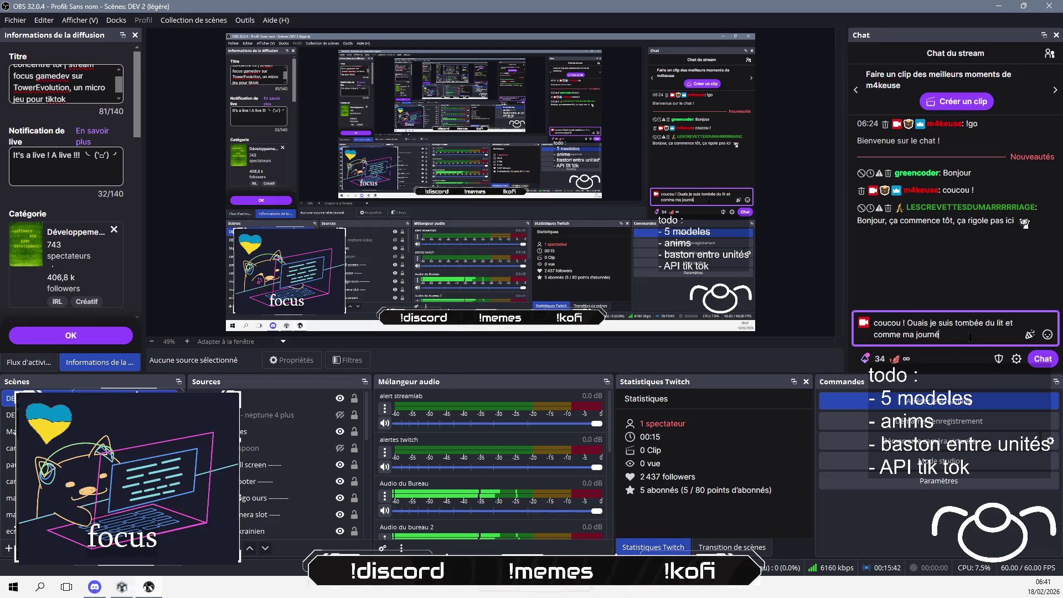
pyautogui.write('e de travail')
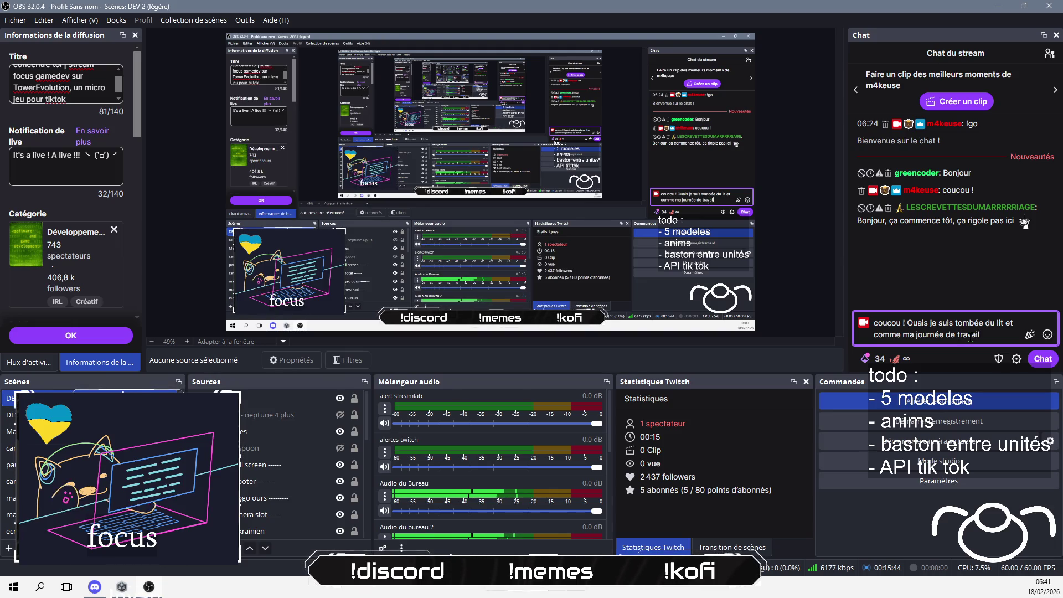
pyautogui.write(' hier a é')
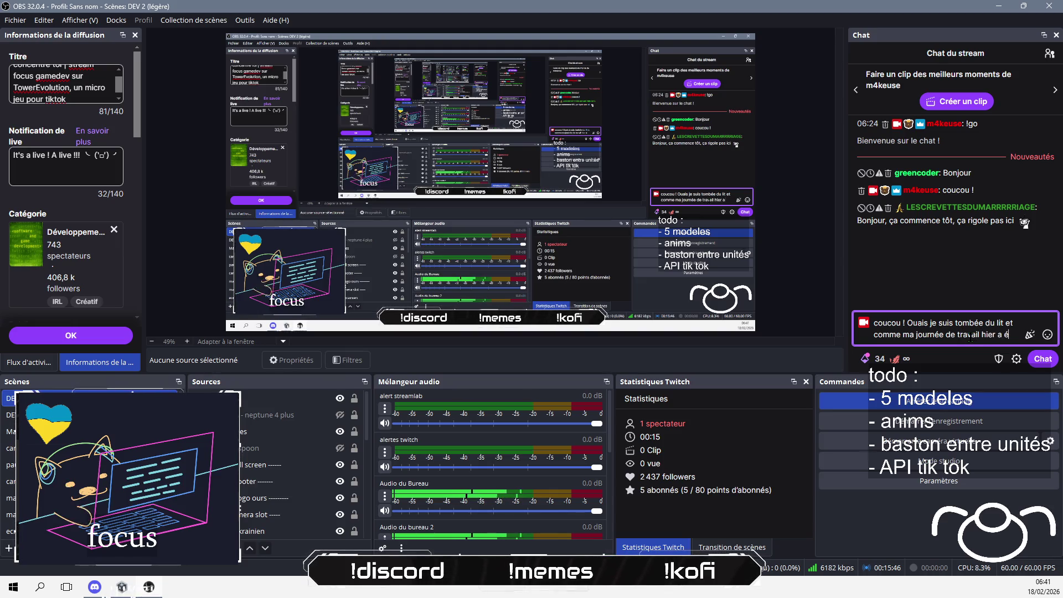
pyautogui.write('té en grande partie gachée par des')
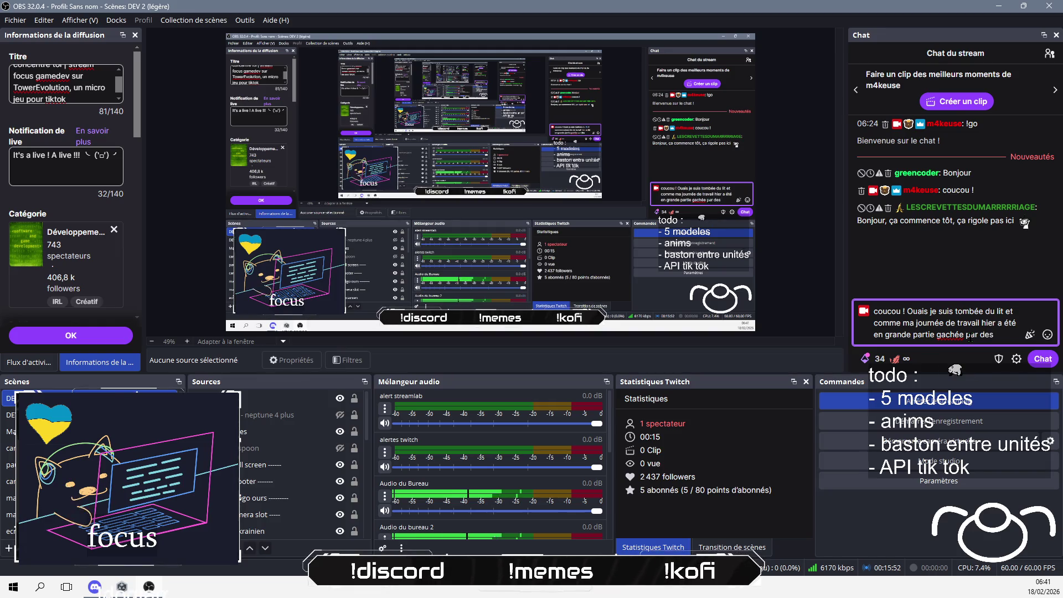
pyautogui.write(' taches')
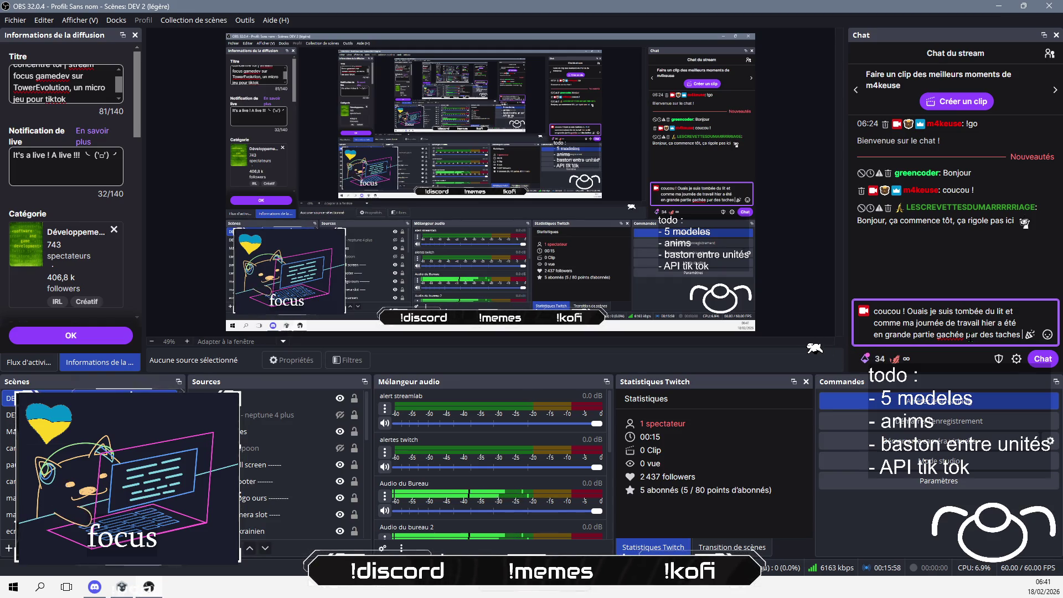
pyautogui.write('petites')
pyautogui.press('End')
pyautogui.write('aux')
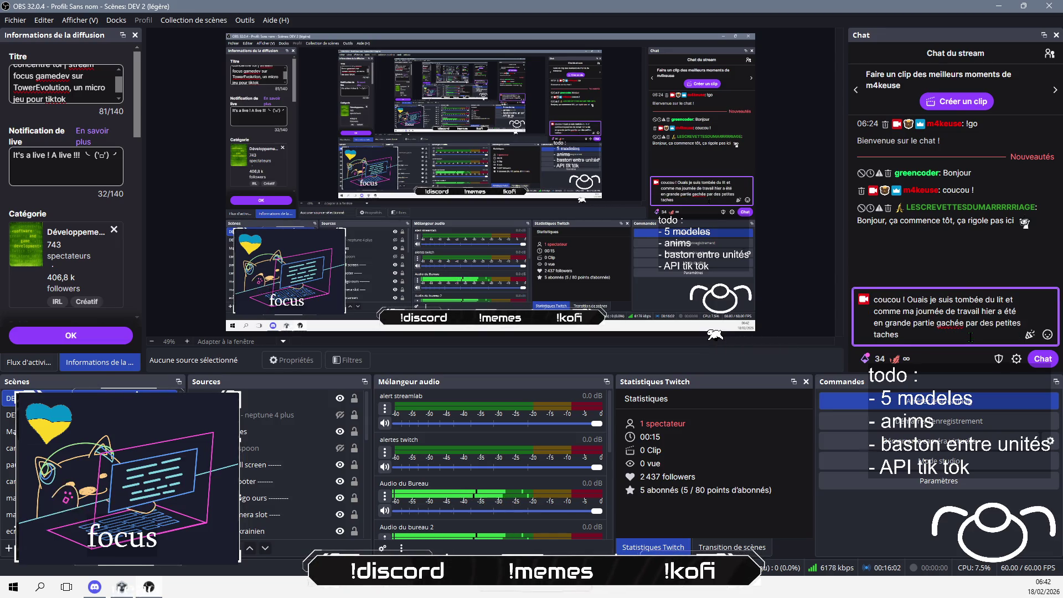
pyautogui.press('BackSpace')
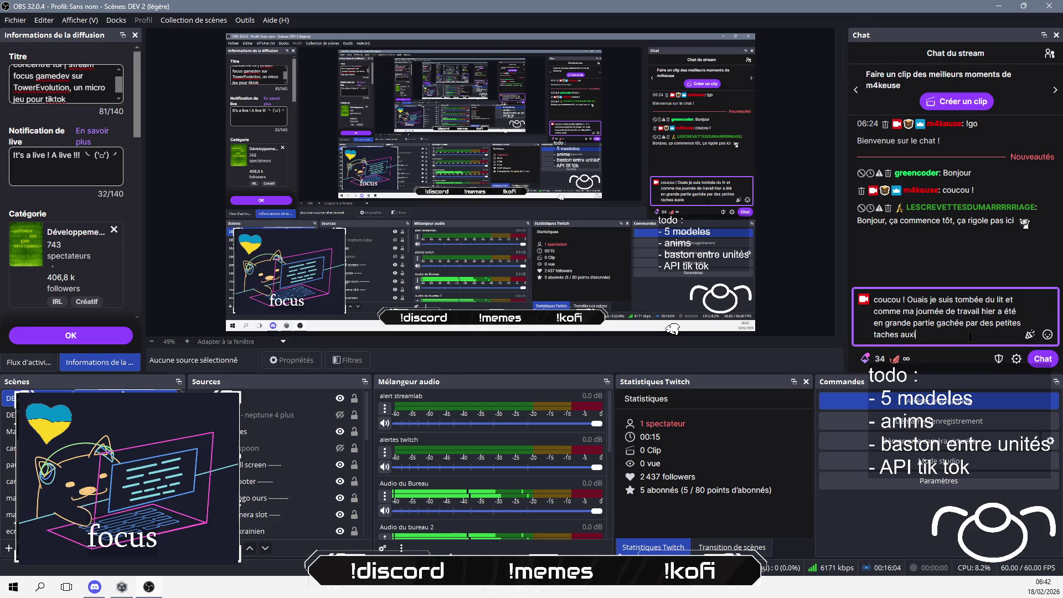
pyautogui.press('BackSpace')
pyautogui.press('BackSpace')
pyautogui.press('BackSpace')
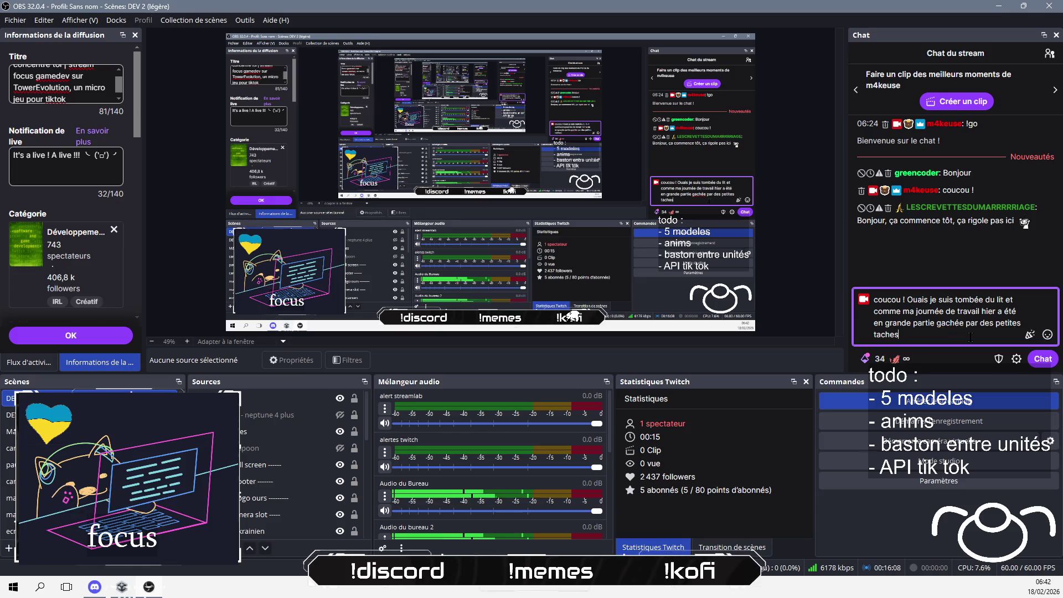
# Step: Finish the reply about catching up lost time, send it, then send 'bon courage pour ta journée'
pyautogui.write(',je me suis dit')
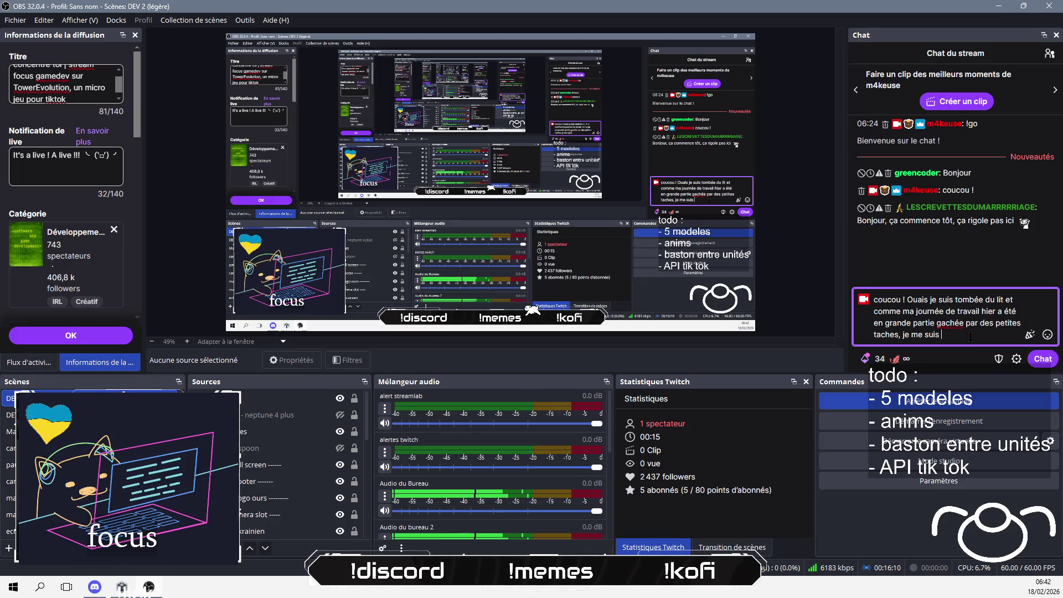
pyautogui.write(' : merde')
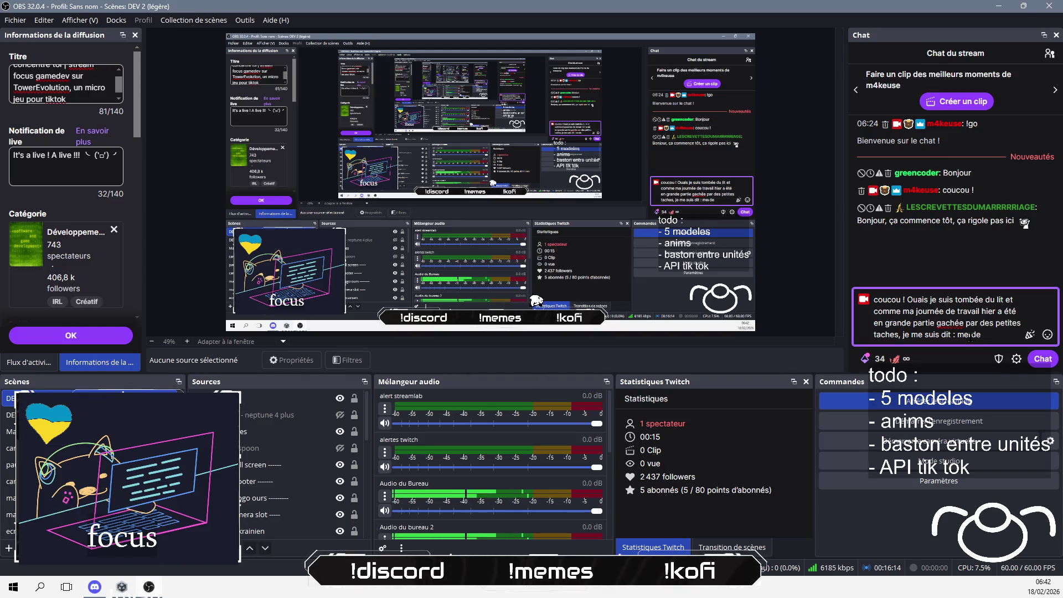
pyautogui.write(' je')
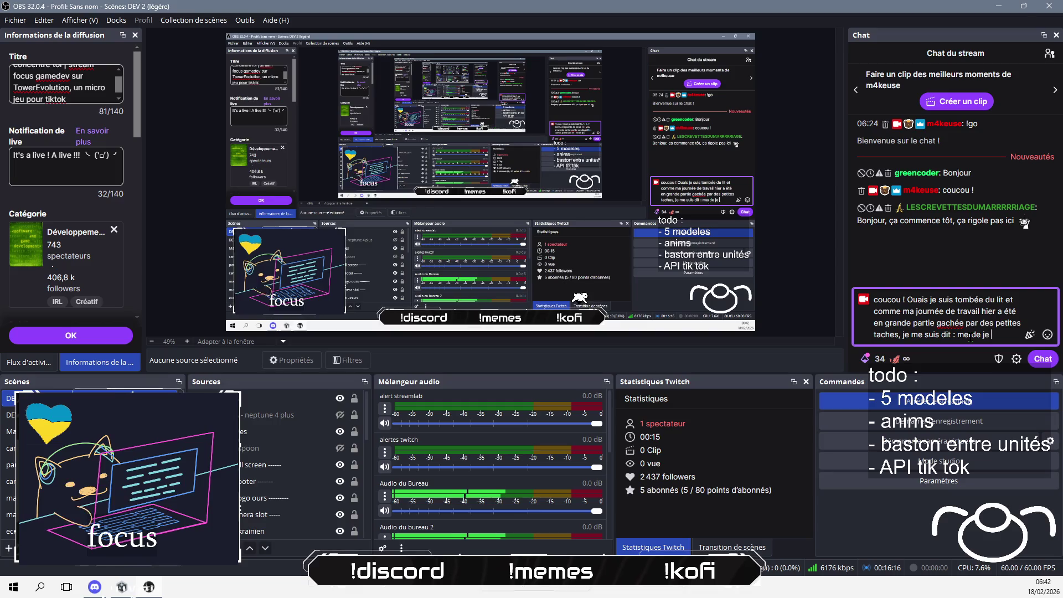
pyautogui.write(' me lève et je r')
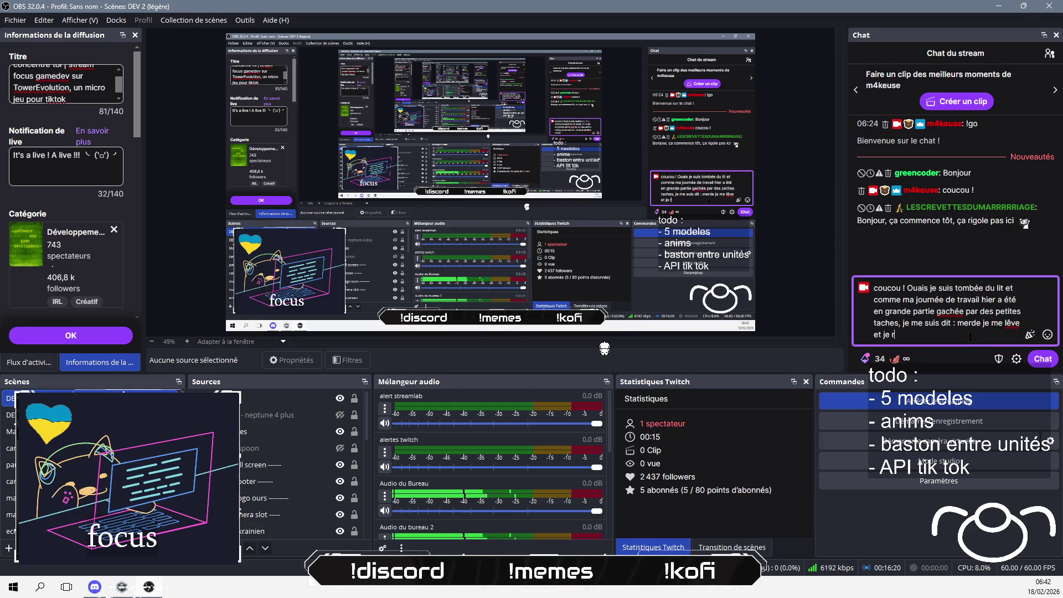
pyautogui.write('attrp')
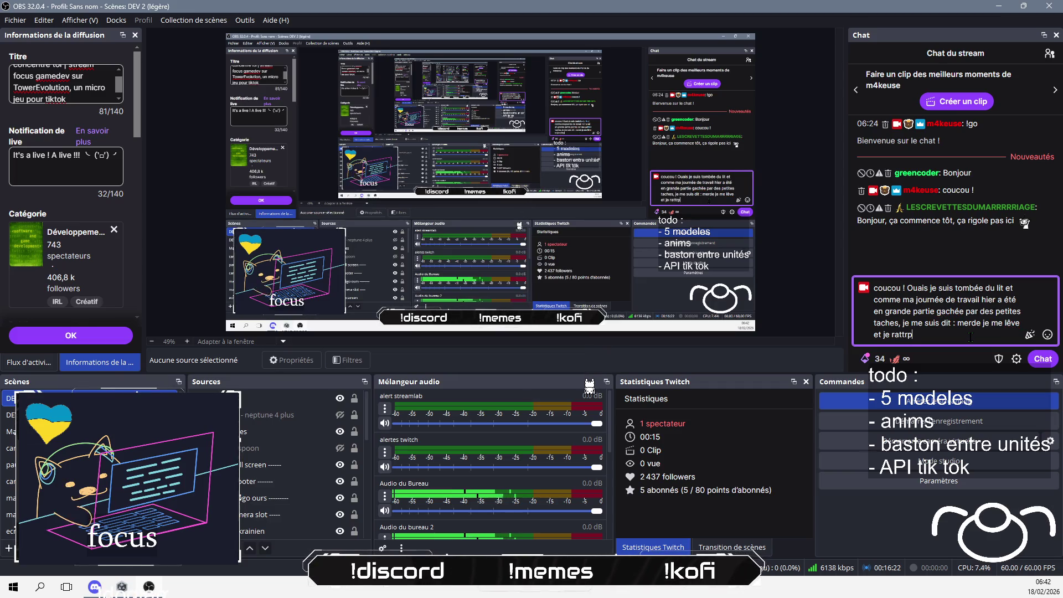
pyautogui.write('ape le temps perdu')
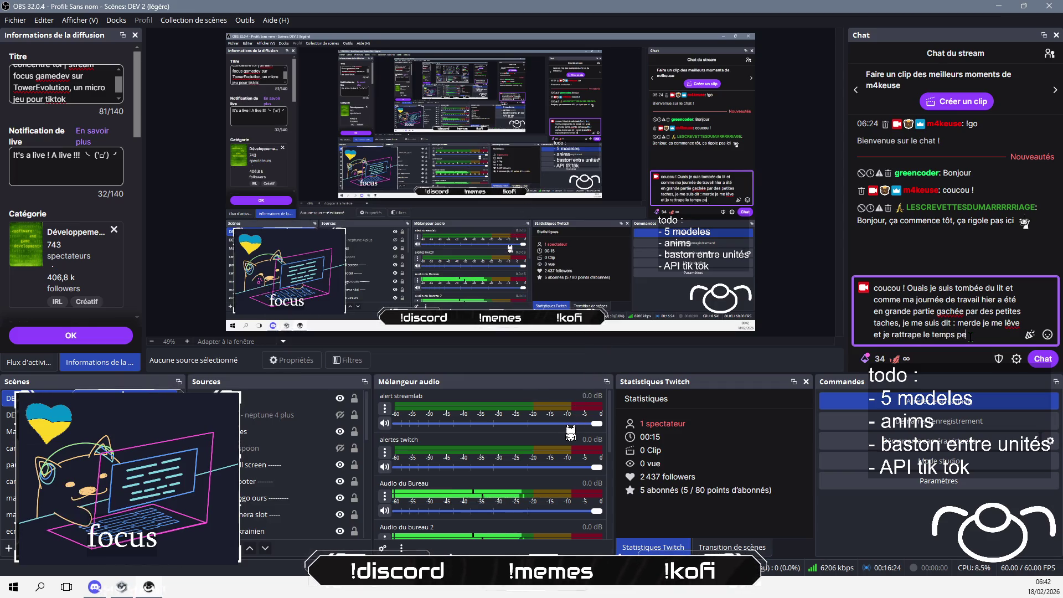
pyautogui.press('Return')
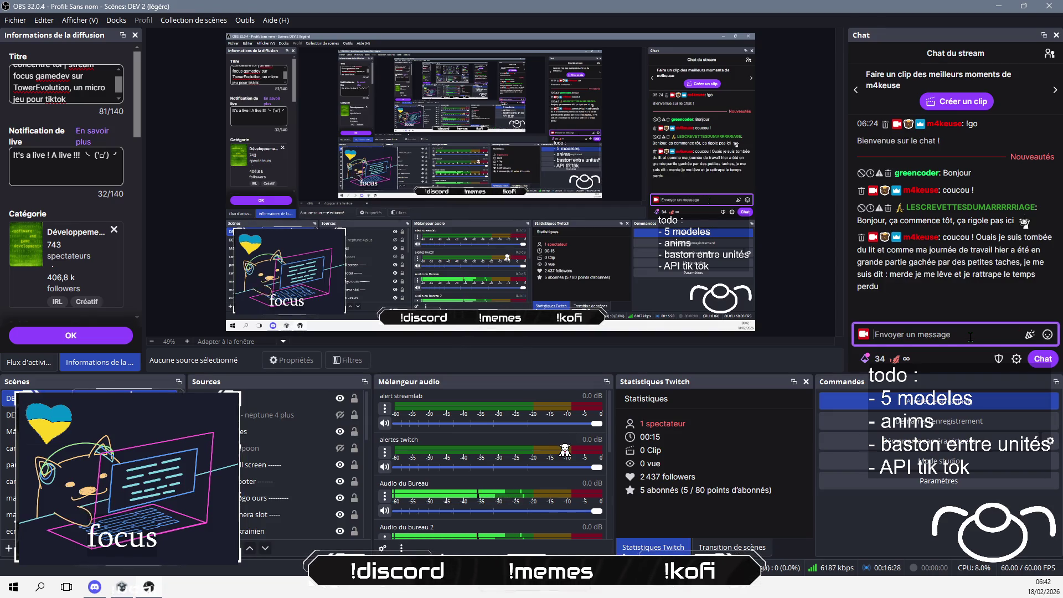
pyautogui.write('bon co')
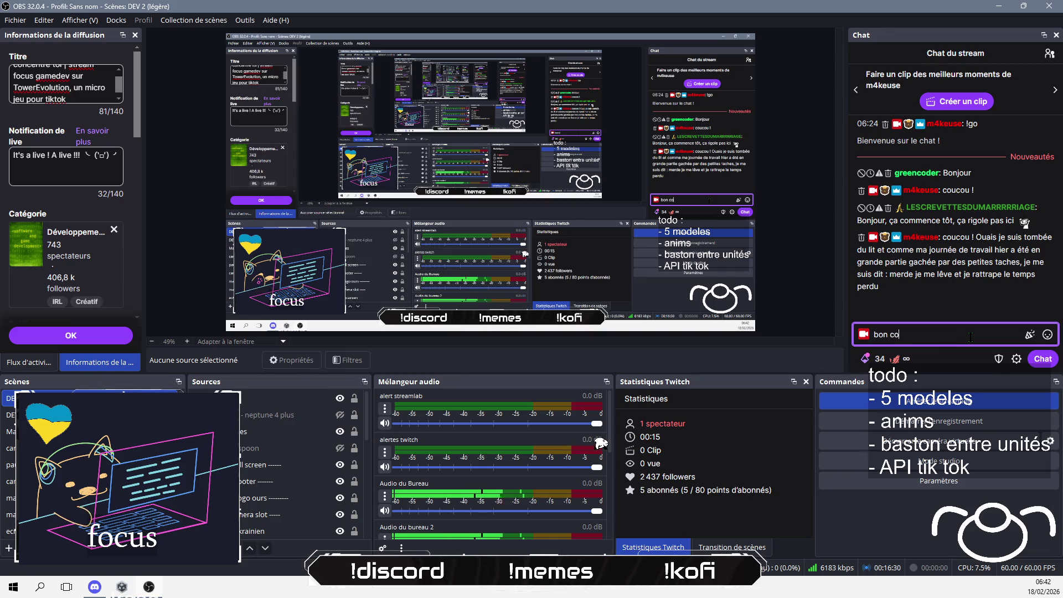
pyautogui.write('urage pour t')
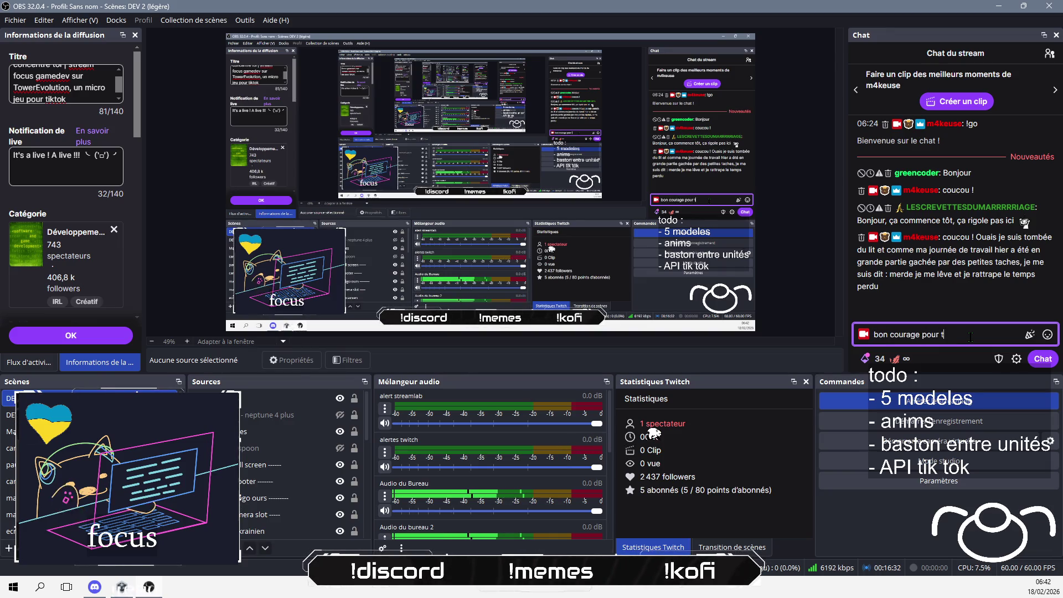
pyautogui.write('a journée')
pyautogui.press('Return')
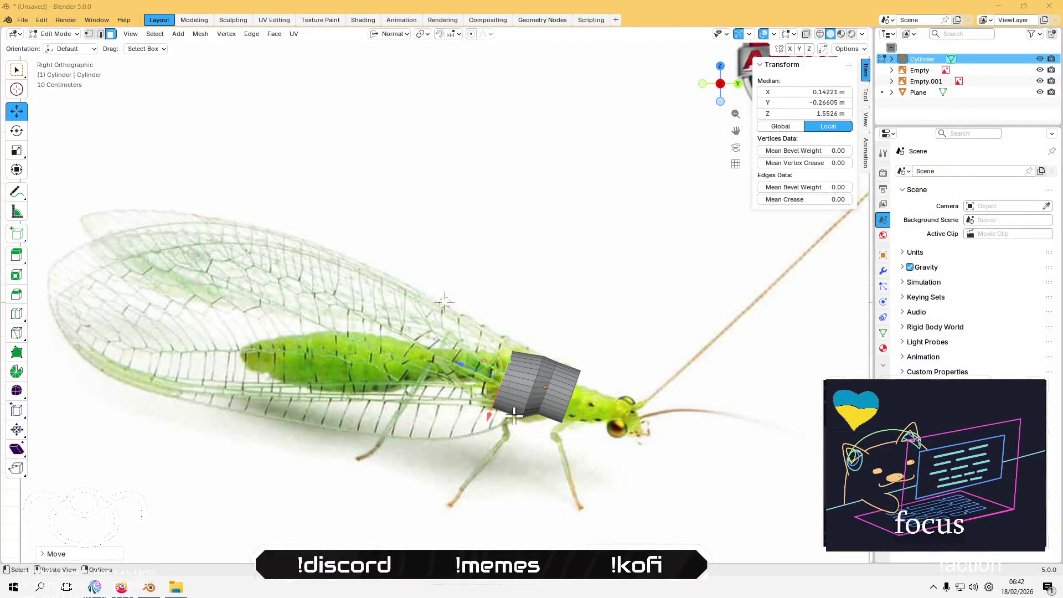
# Step: Extrude the cylinder's end face back along its Z normal
pyautogui.press('g')
pyautogui.press('z')
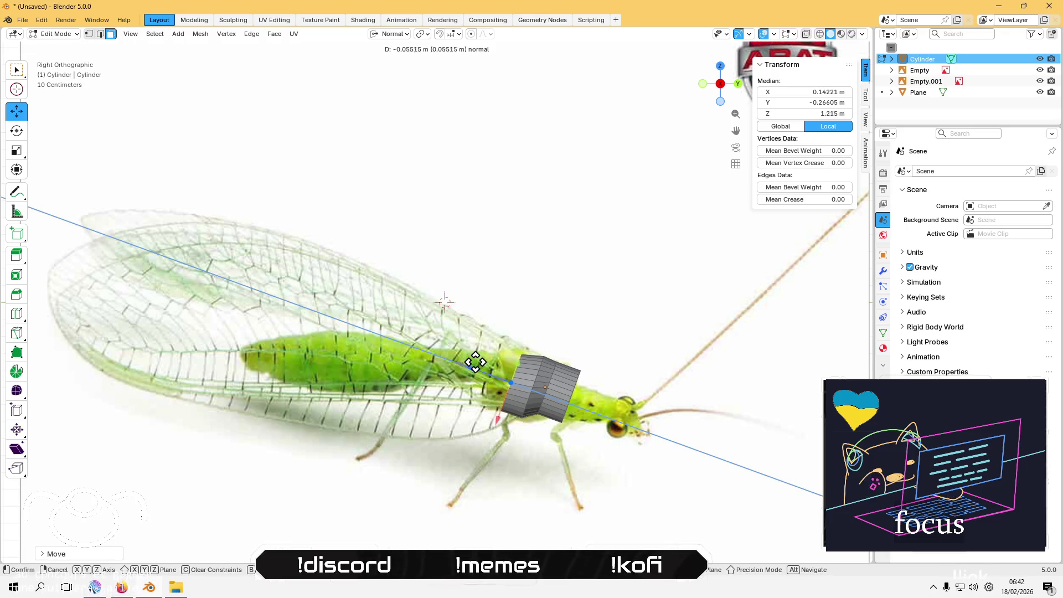
pyautogui.click(470, 357)
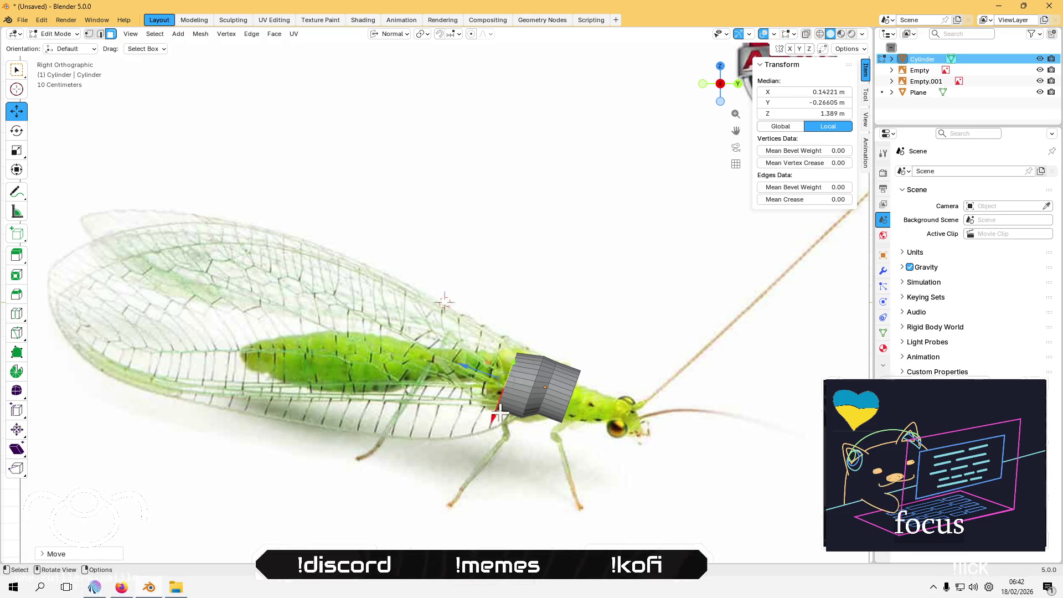
# Step: Select the cylinder's front cap face and shrink it slightly
pyautogui.moveTo(585, 408)
pyautogui.mouseDown(button='middle')
pyautogui.moveTo(598, 421)
pyautogui.moveTo(622, 416)
pyautogui.moveTo(558, 397)
pyautogui.mouseUp(button='middle')
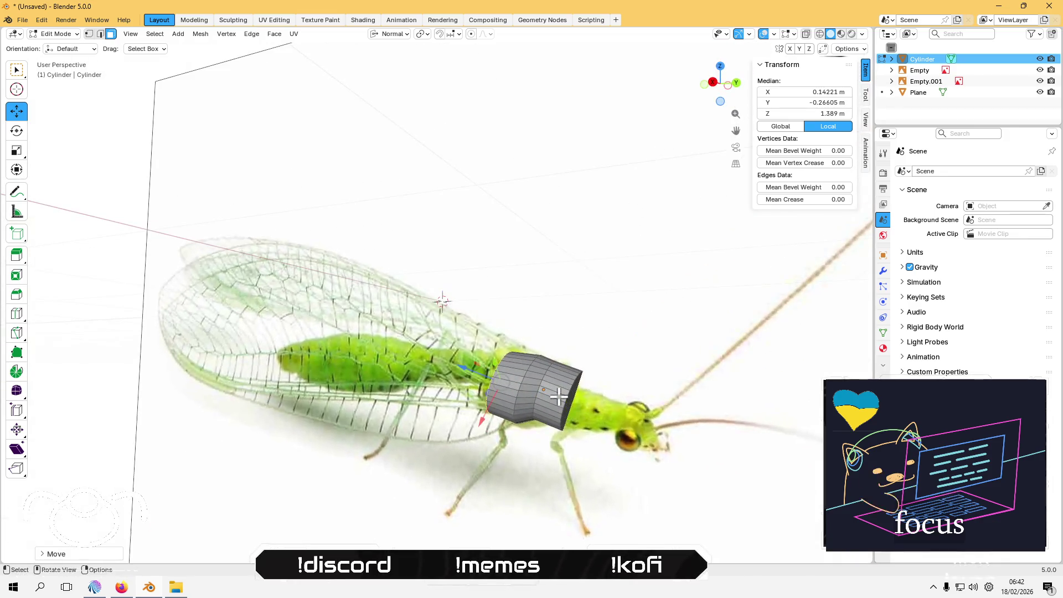
pyautogui.click(571, 397)
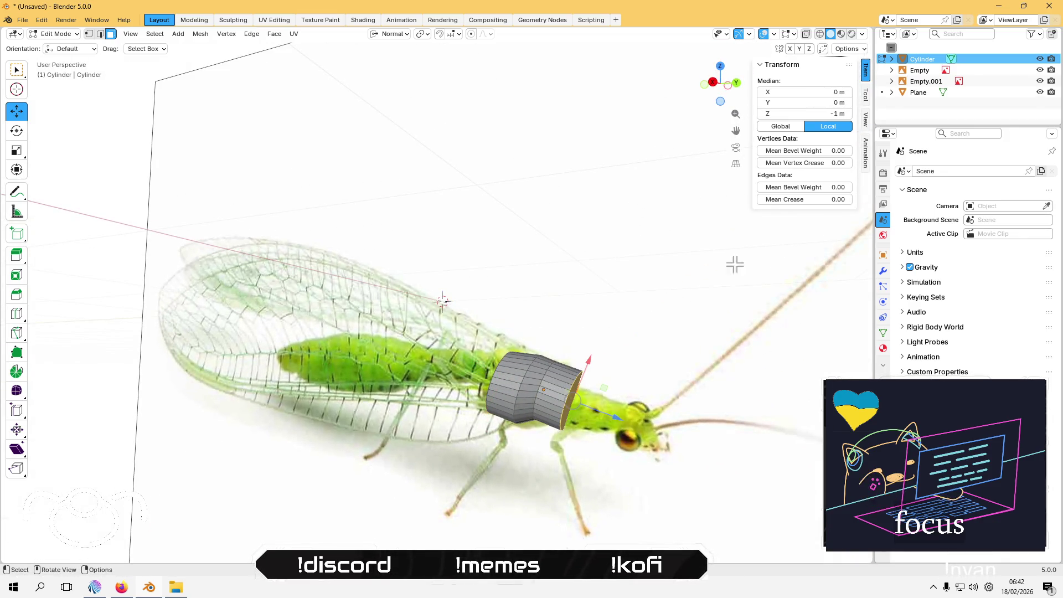
pyautogui.click(713, 82)
pyautogui.press('s')
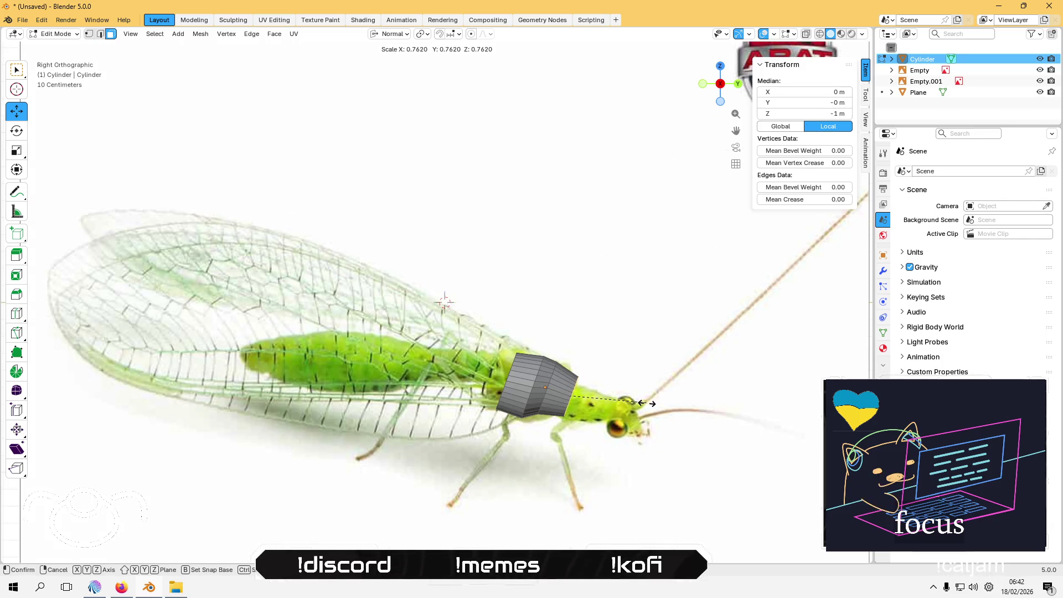
pyautogui.click(646, 403)
# Step: In right side view, extrude another section backward with a slightly smaller end face
pyautogui.moveTo(551, 406); pyautogui.dragTo(515, 382, button='middle')
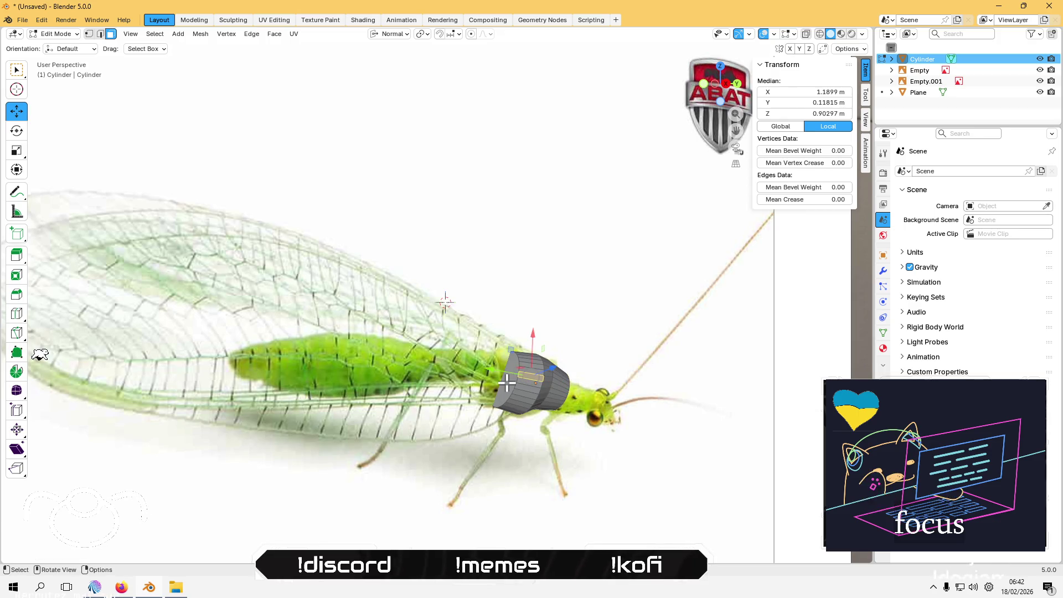
pyautogui.click(720, 84)
pyautogui.click(720, 83)
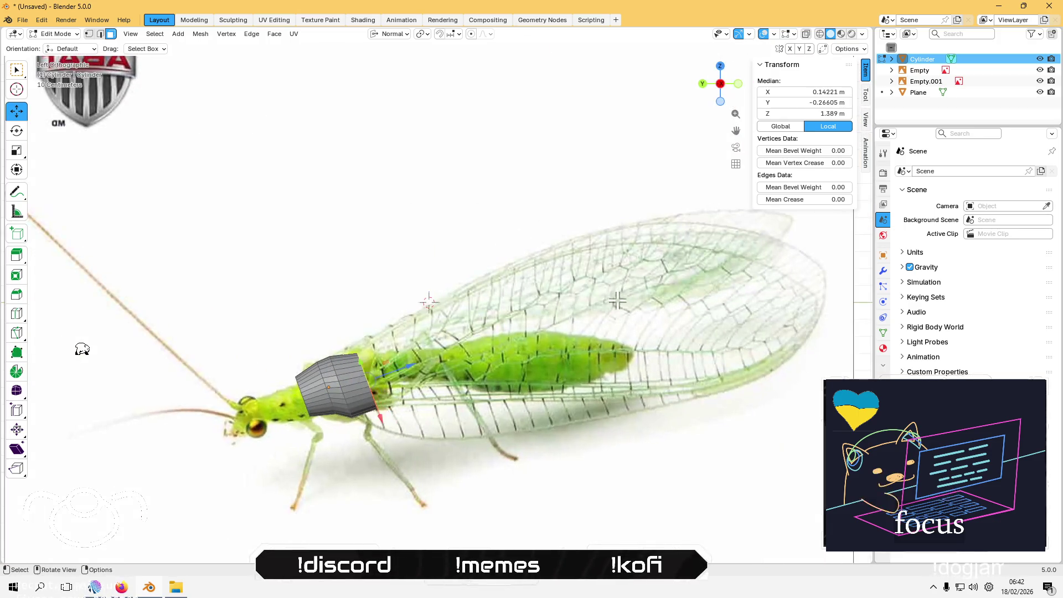
pyautogui.press('KP_3')
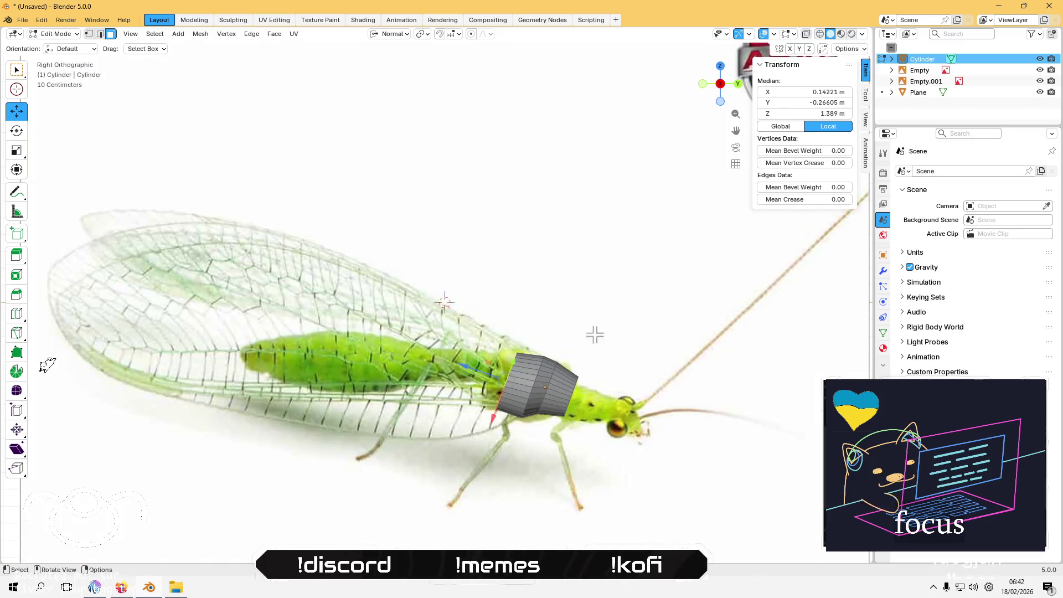
pyautogui.press('g')
pyautogui.press('z')
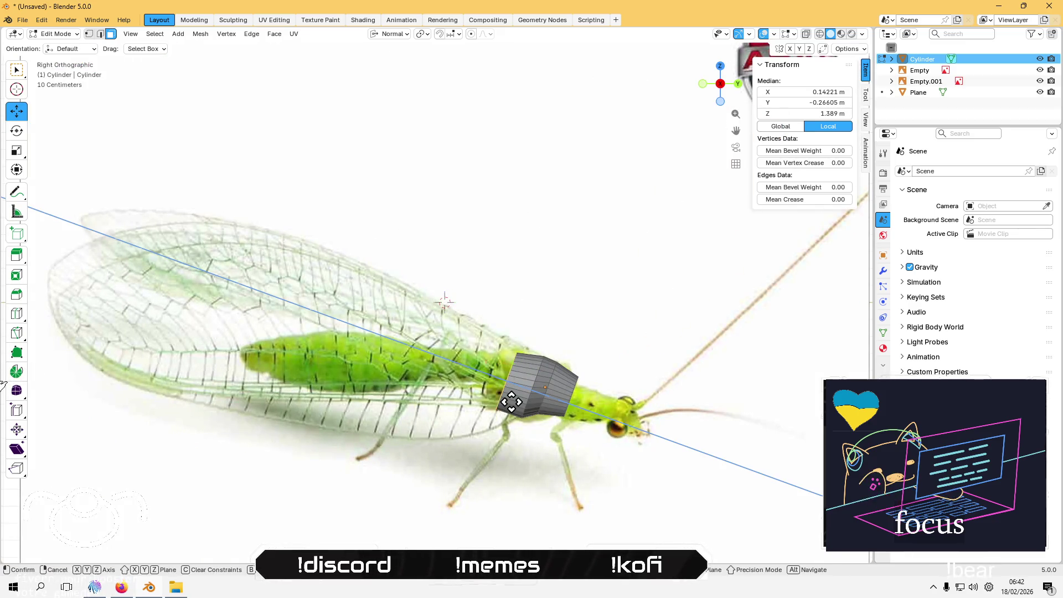
pyautogui.click(497, 386)
pyautogui.press('s')
pyautogui.click(468, 375)
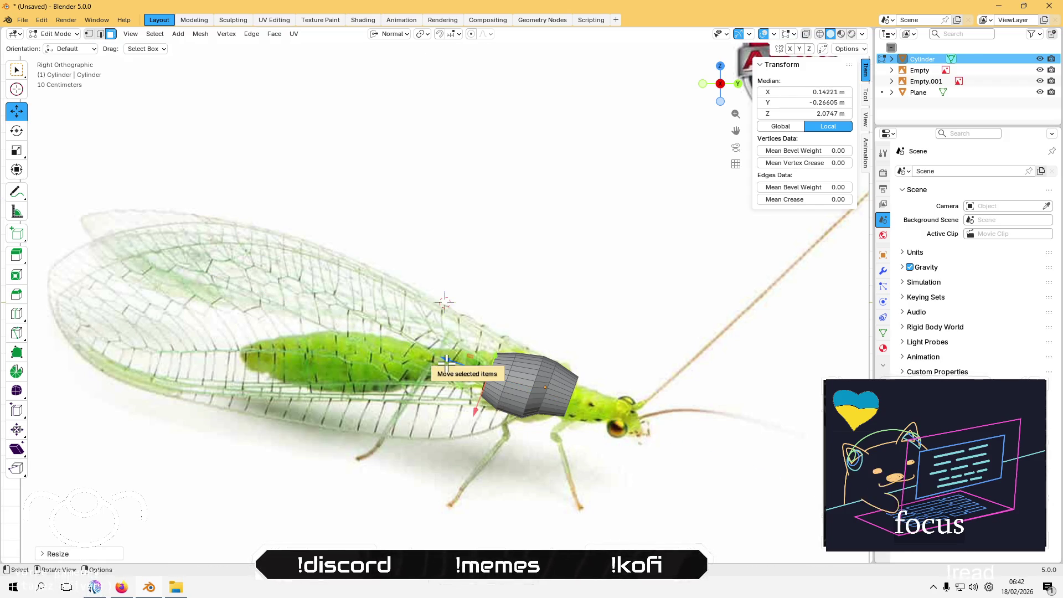
# Step: Push the end ring further back and rescale it to fit the thorax
pyautogui.press('g')
pyautogui.press('z')
pyautogui.click(464, 393)
pyautogui.press('s')
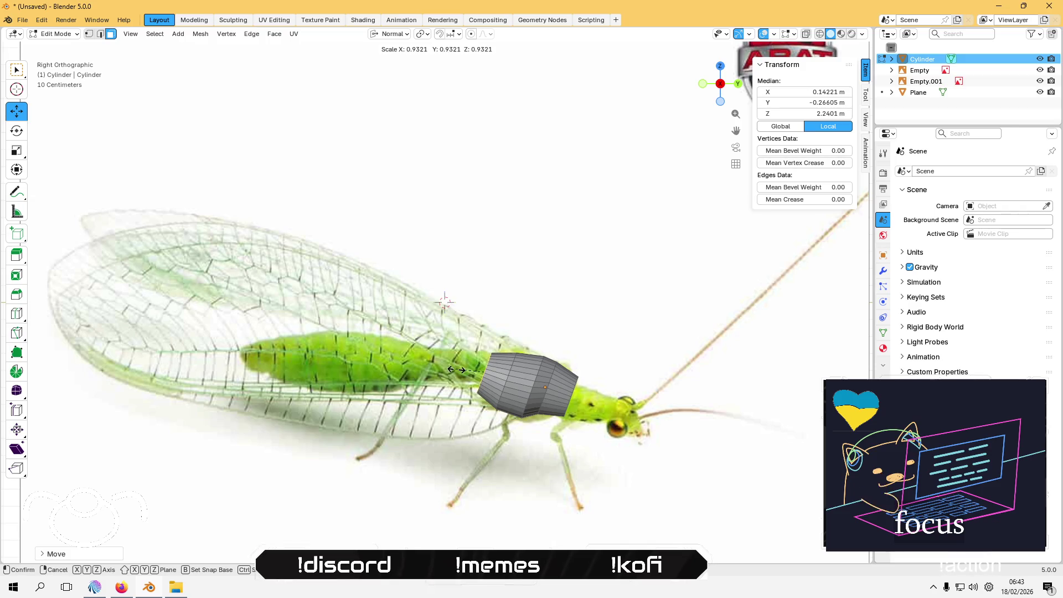
pyautogui.click(457, 369)
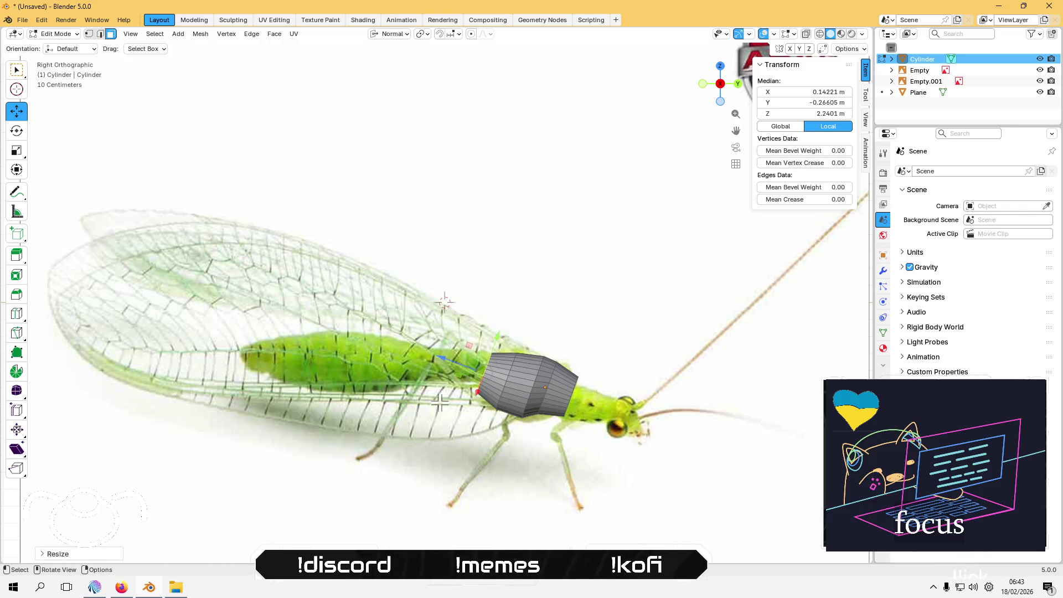
pyautogui.press('g')
pyautogui.press('z')
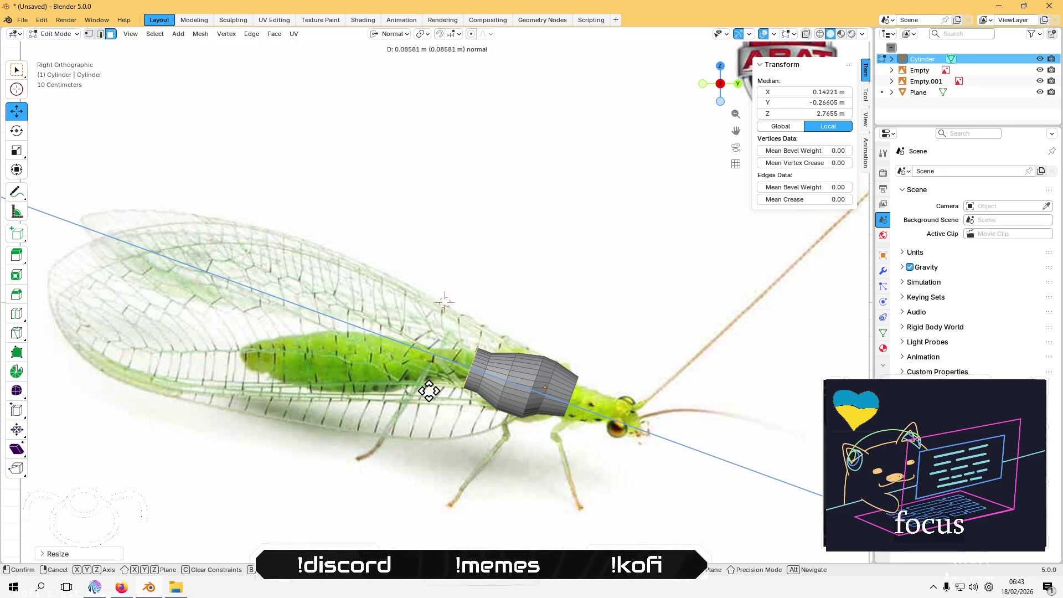
pyautogui.press('Escape')
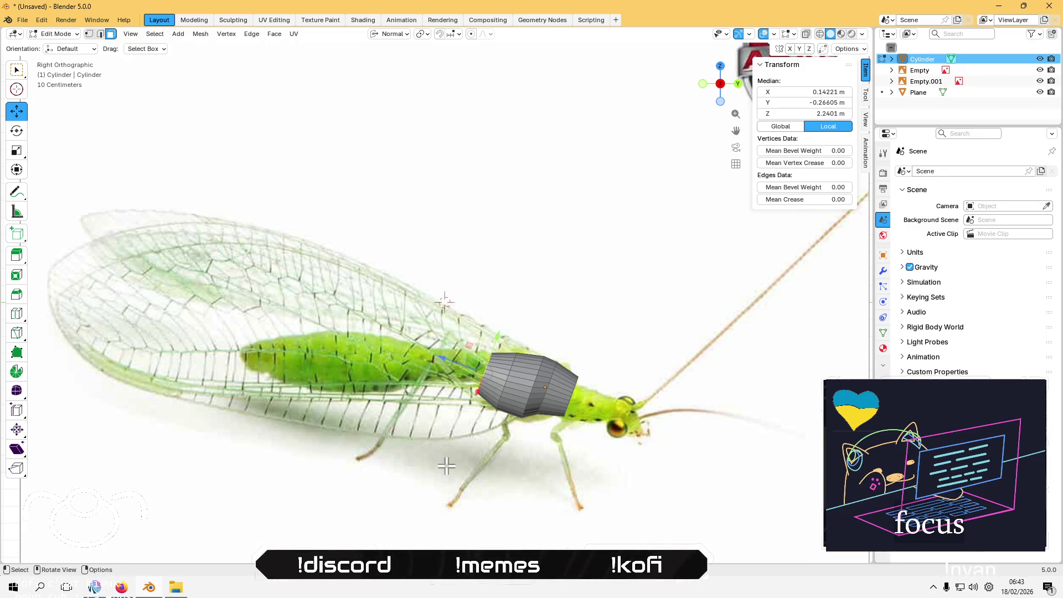
pyautogui.click(17, 131)
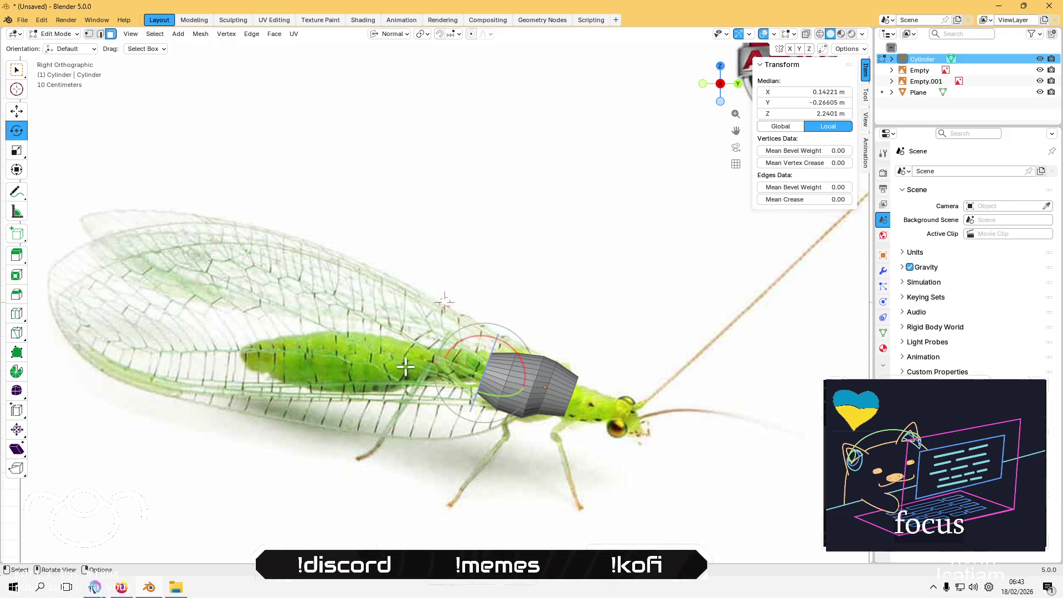
# Step: With Global orientation, tilt the end faces, extrude a further section and tilt its ring
pyautogui.click(391, 36)
pyautogui.click(383, 73)
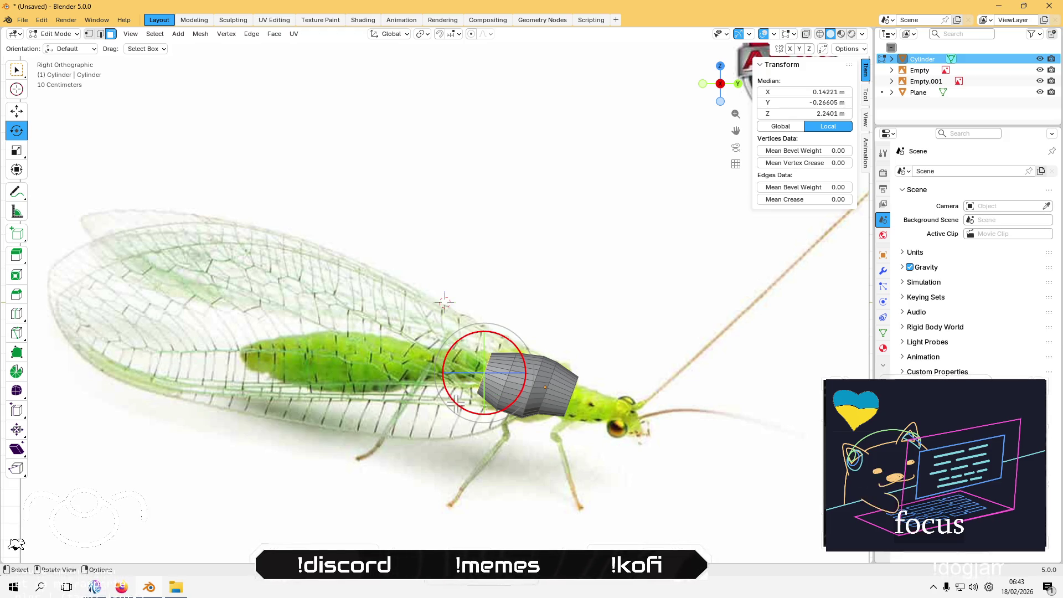
pyautogui.moveTo(455, 406); pyautogui.dragTo(458, 409)
pyautogui.press('g')
pyautogui.press('z')
pyautogui.press('z')
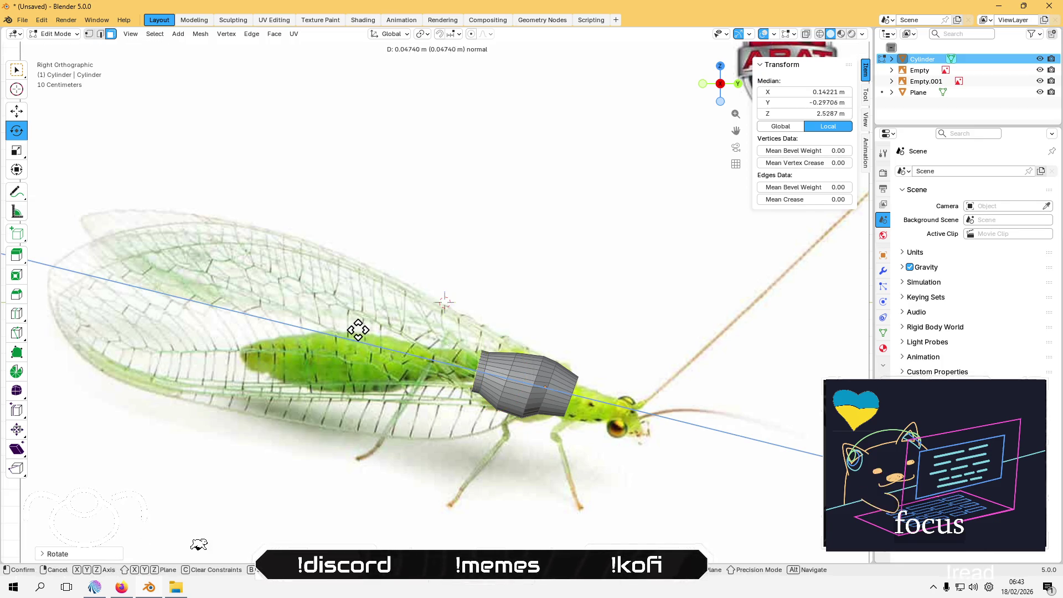
pyautogui.click(317, 326)
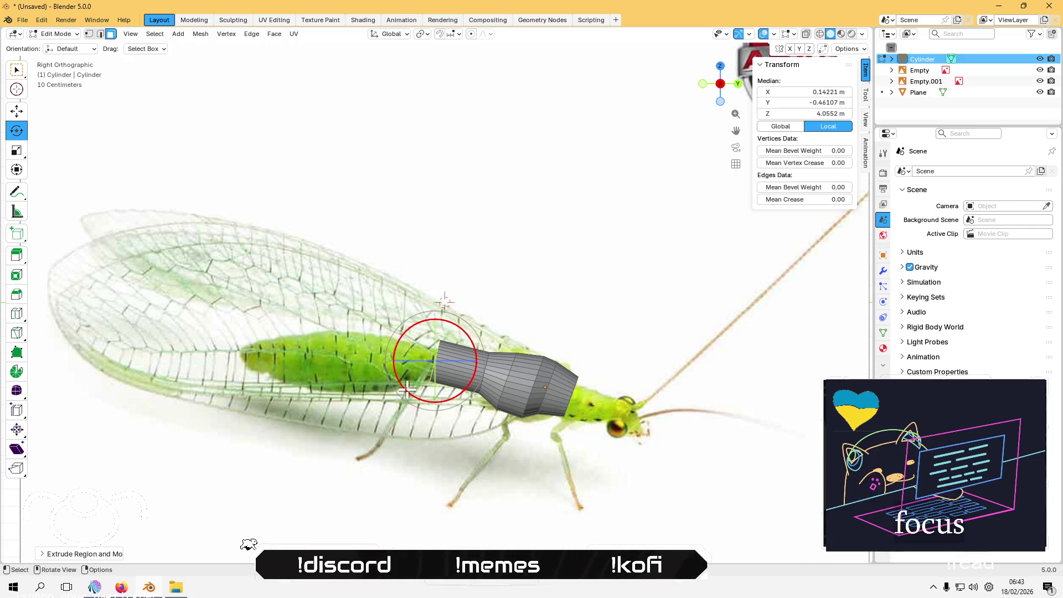
pyautogui.moveTo(407, 389)
pyautogui.mouseDown()
pyautogui.moveTo(416, 382)
pyautogui.moveTo(410, 396)
pyautogui.mouseUp()
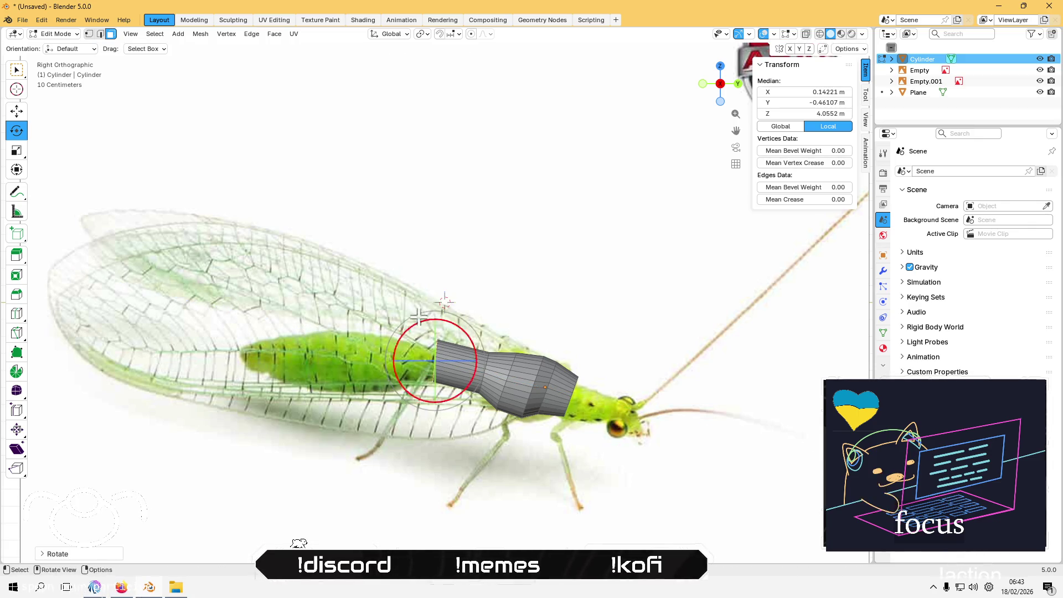
# Step: Lower and resize the end ring, then extrude another section along the abdomen
pyautogui.click(17, 114)
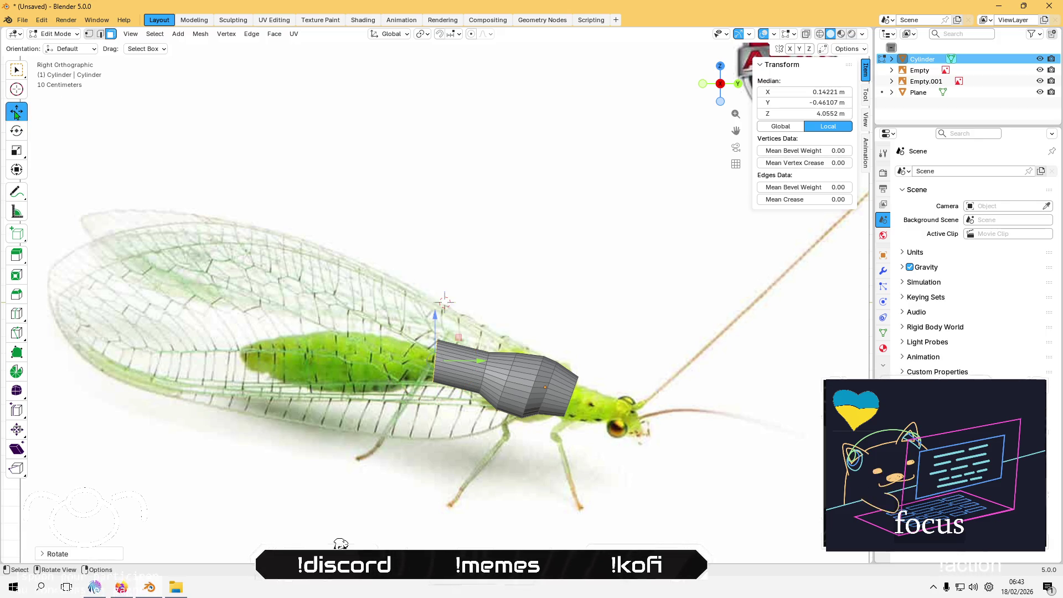
pyautogui.moveTo(435, 315); pyautogui.dragTo(444, 339)
pyautogui.press('s')
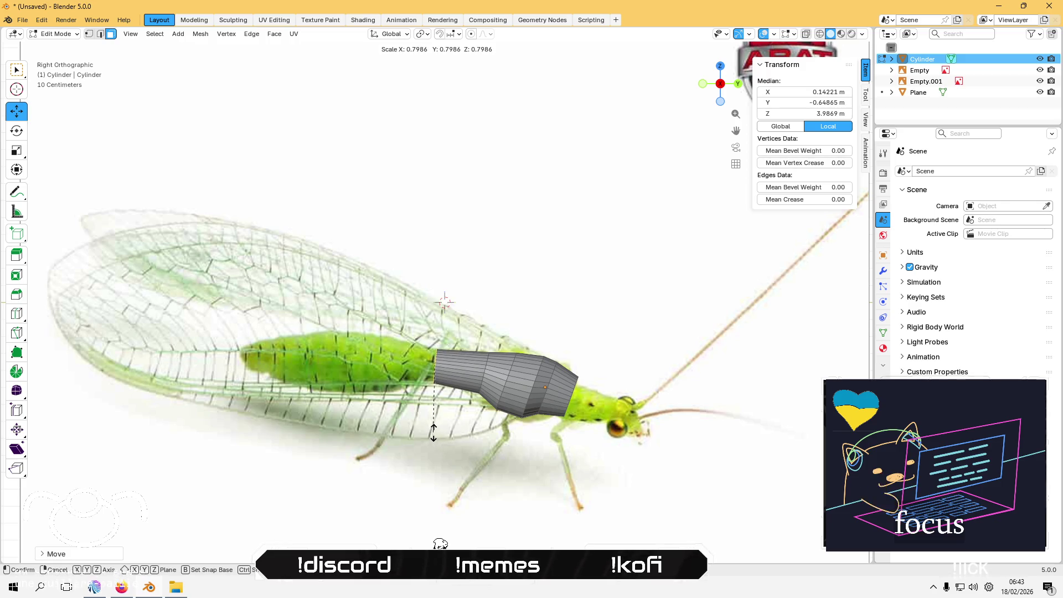
pyautogui.click(433, 432)
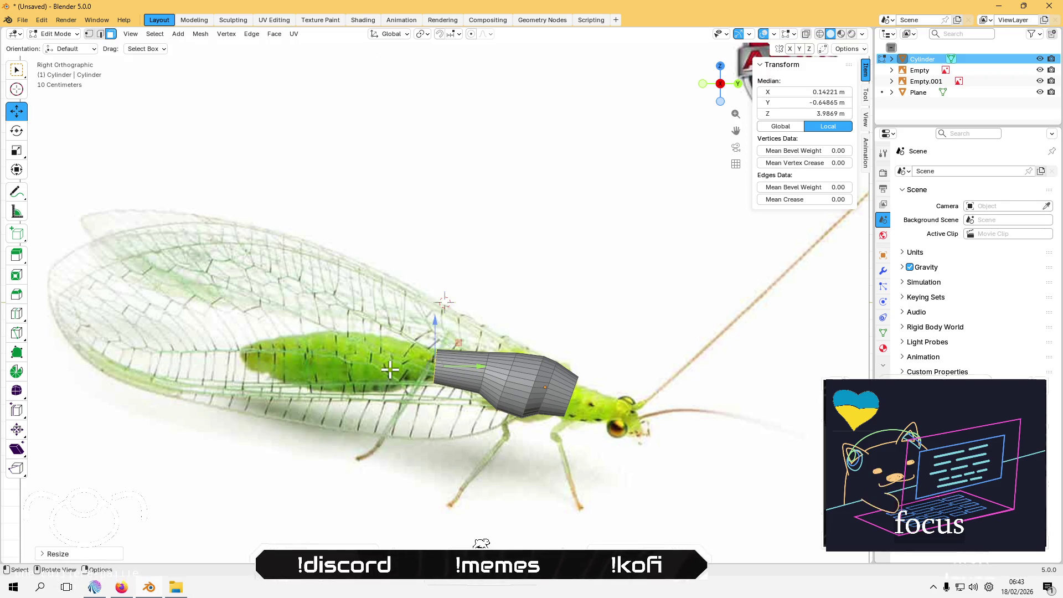
pyautogui.press('e')
pyautogui.click(435, 527)
pyautogui.press('s')
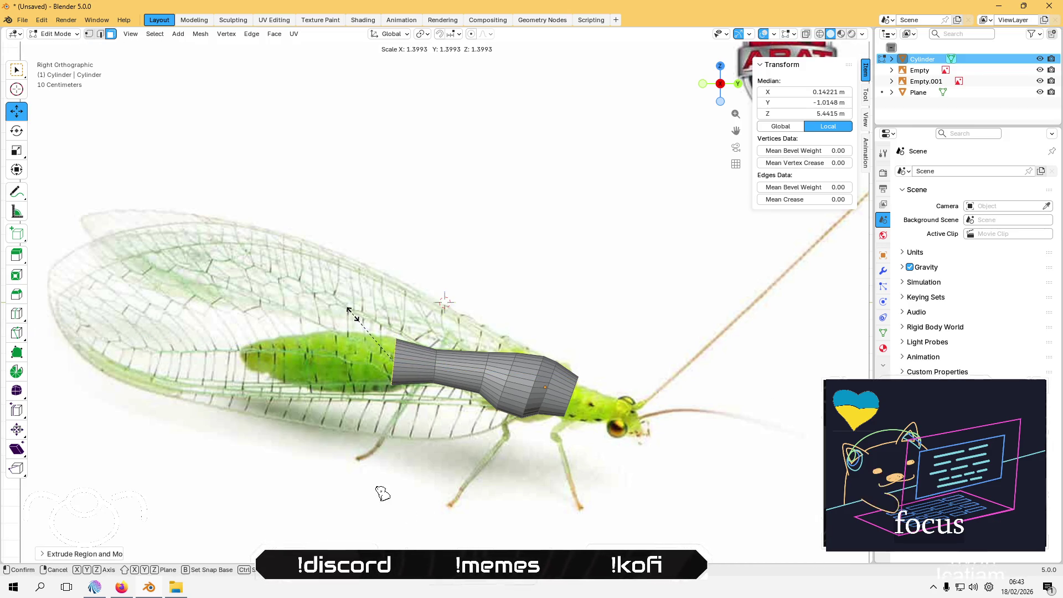
# Step: Extrude a new body section backward, adjusting its ring's height and size
pyautogui.click(355, 306)
pyautogui.press('e')
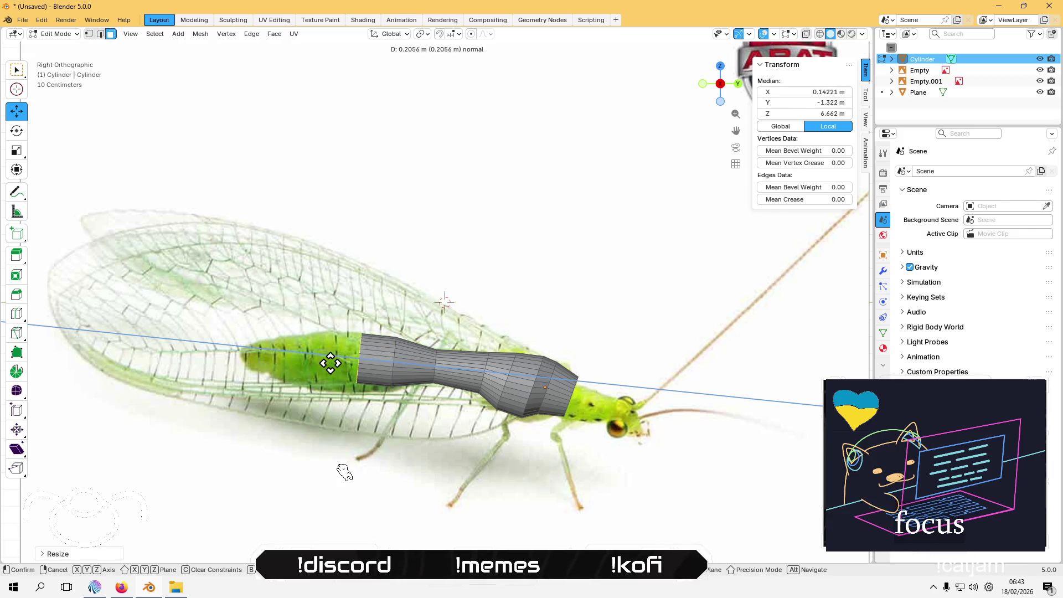
pyautogui.click(357, 450)
pyautogui.press('g')
pyautogui.press('z')
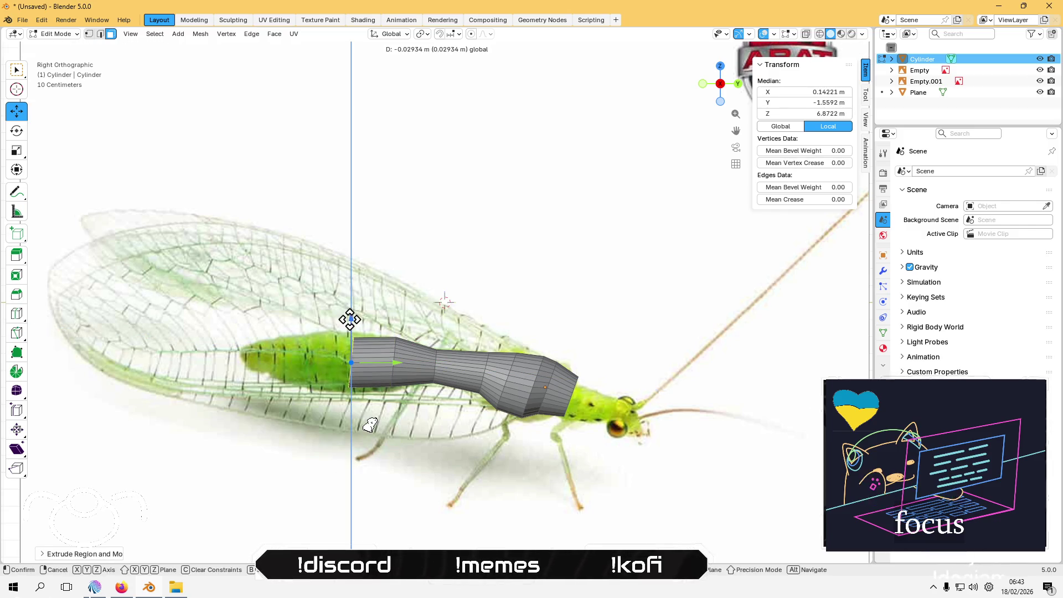
pyautogui.click(374, 418)
pyautogui.press('s')
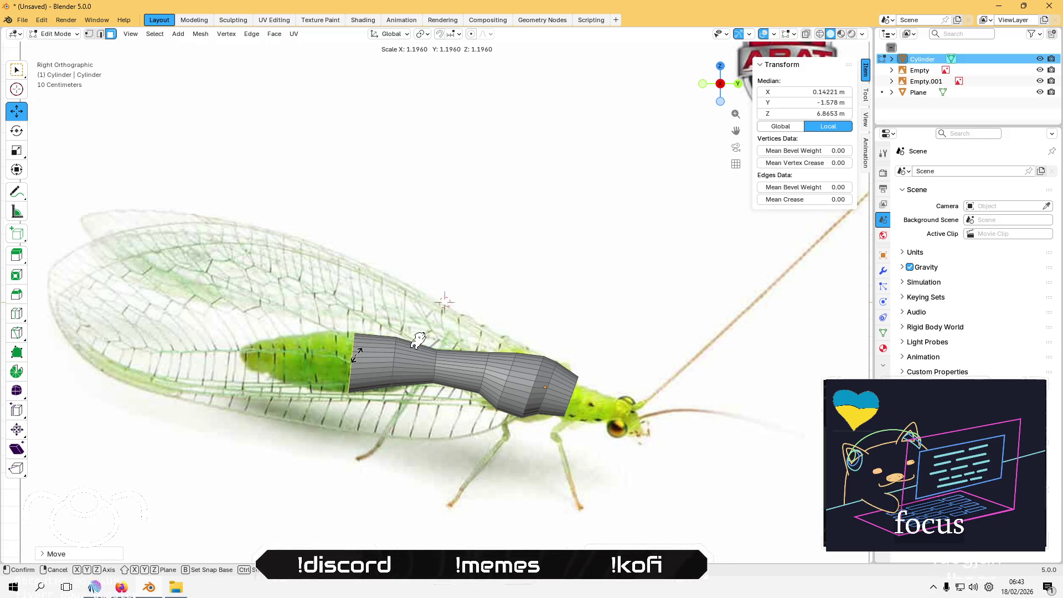
pyautogui.click(357, 354)
# Step: Extrude the next abdomen section, resize its end ring and set its height
pyautogui.press('e')
pyautogui.click(282, 381)
pyautogui.press('s')
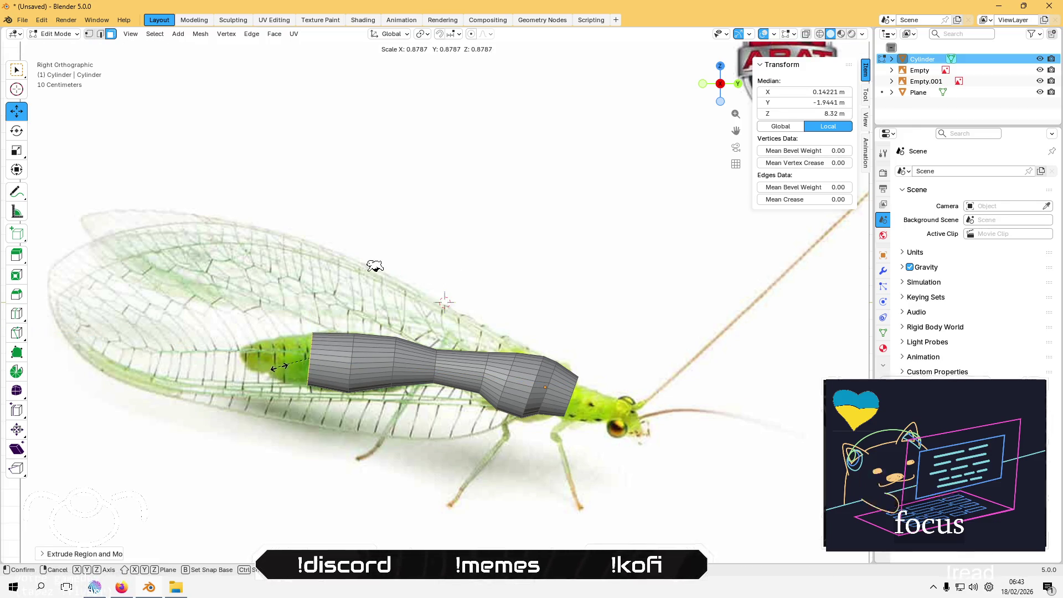
pyautogui.click(280, 368)
pyautogui.press('g')
pyautogui.press('z')
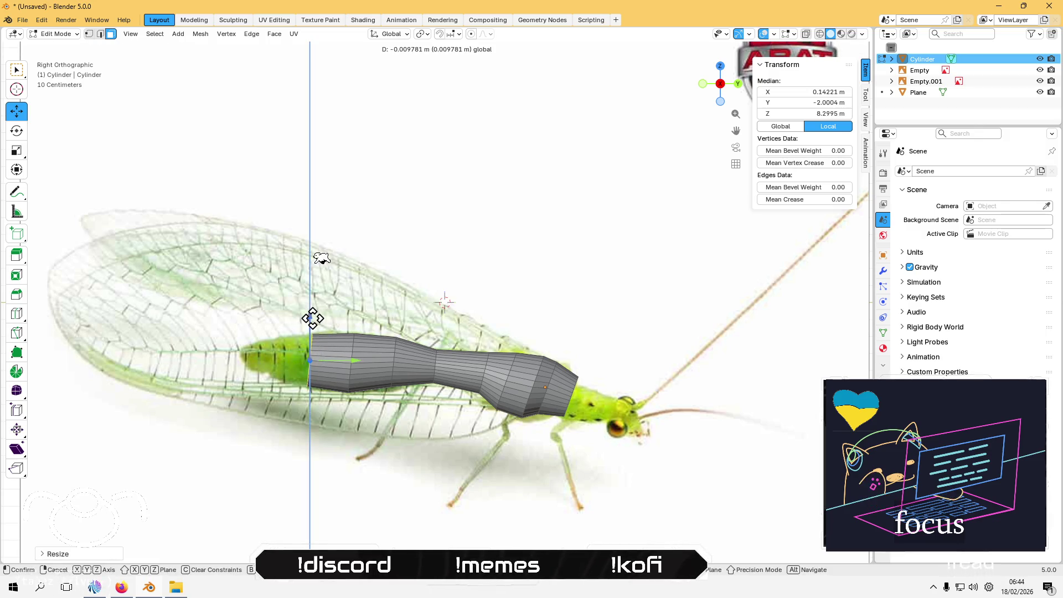
pyautogui.click(313, 318)
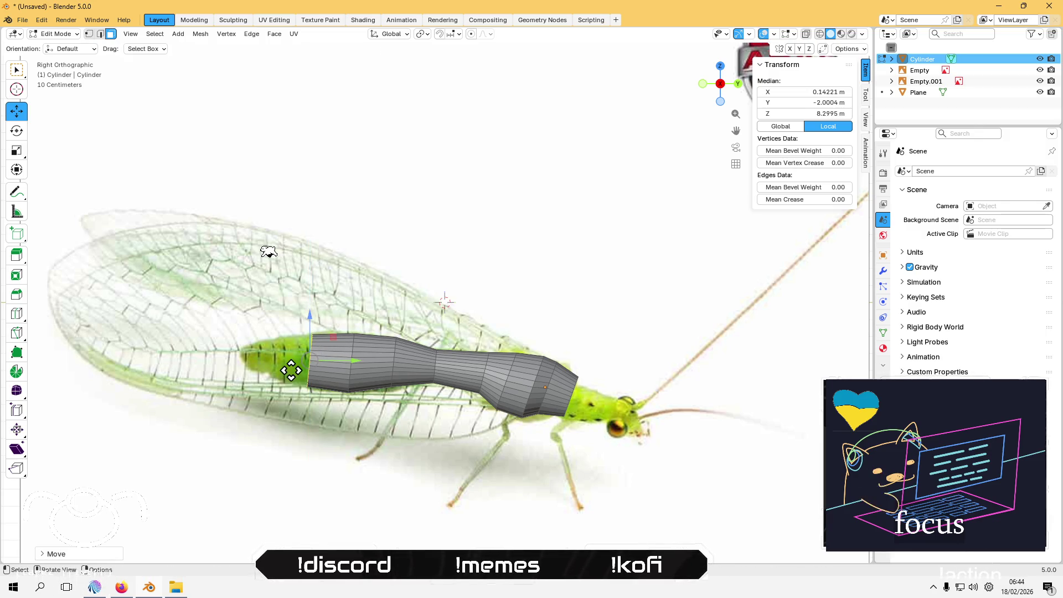
# Step: Extend another section toward the tail, shrinking then slightly enlarging its ring
pyautogui.press('g')
pyautogui.press('z')
pyautogui.press('z')
pyautogui.click(261, 367)
pyautogui.press('e')
pyautogui.click(266, 371)
pyautogui.press('s')
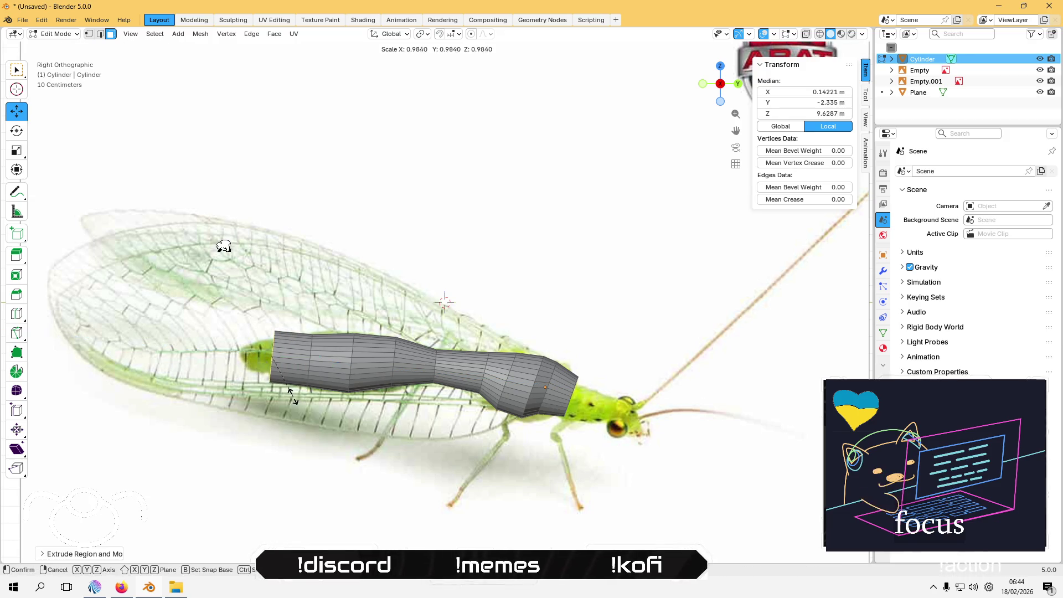
pyautogui.click(184, 245)
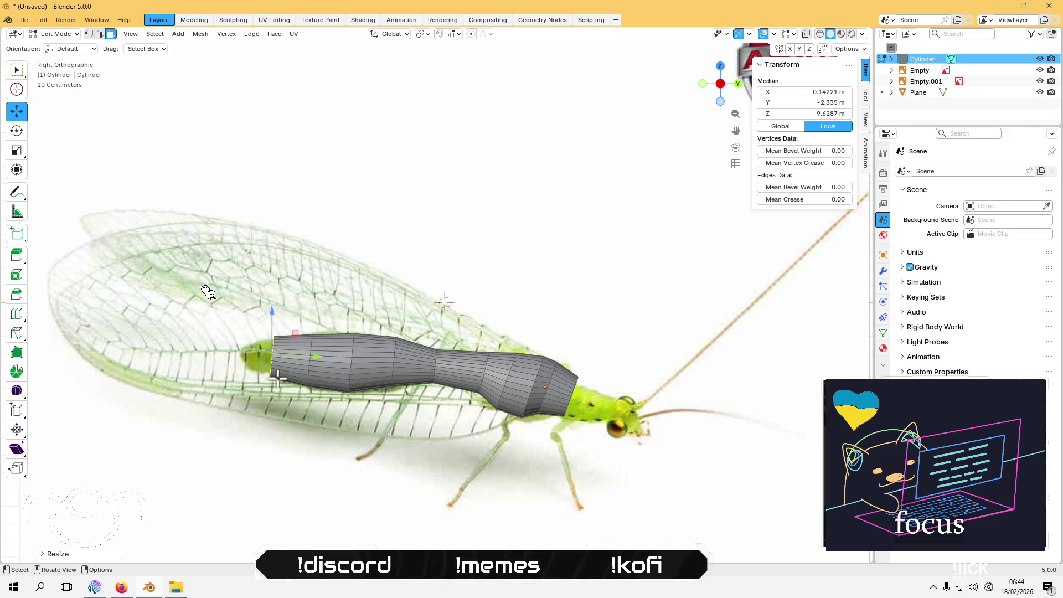
pyautogui.press('s')
pyautogui.click(224, 325)
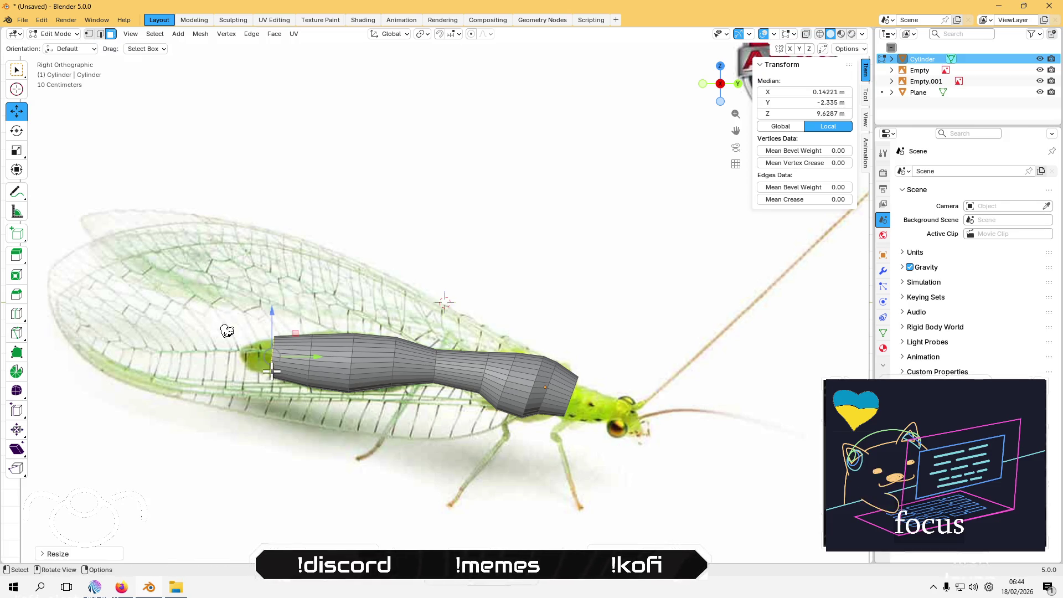
# Step: Add a tail section, lower its end ring and shrink it
pyautogui.press('g')
pyautogui.press('z')
pyautogui.press('z')
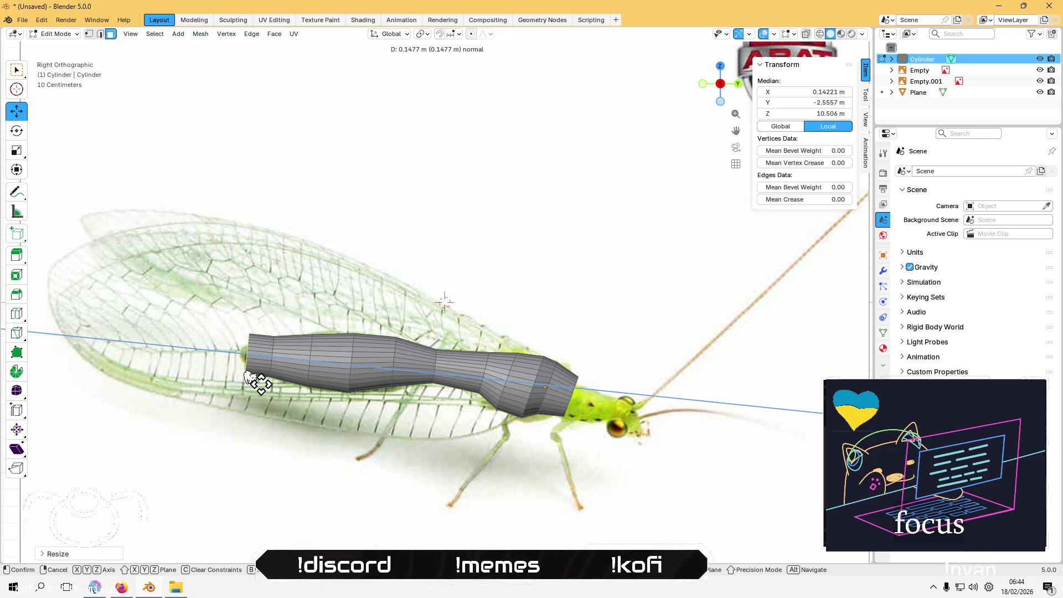
pyautogui.click(262, 386)
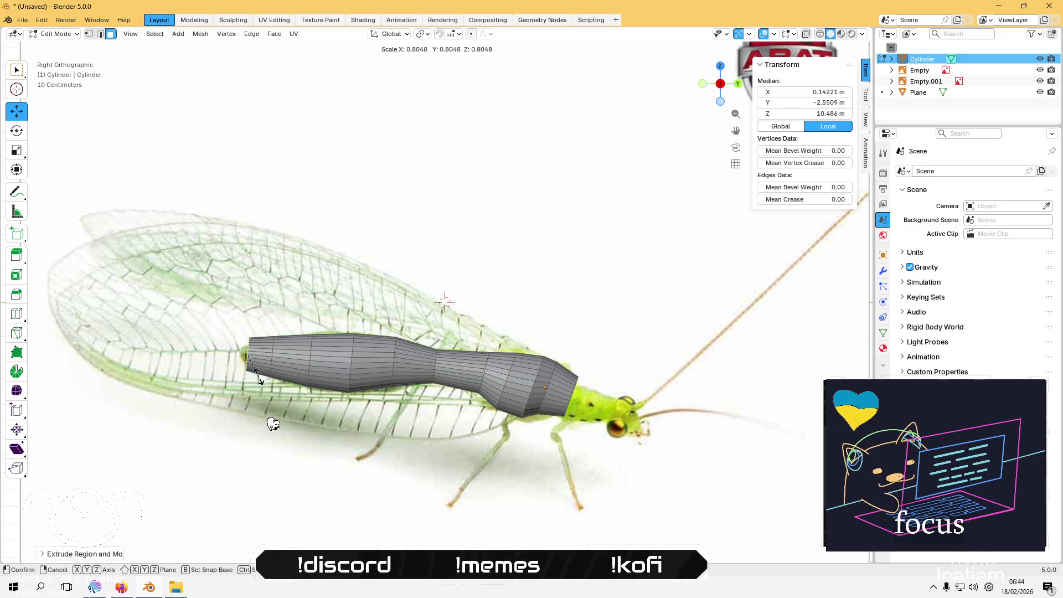
pyautogui.press('g')
pyautogui.press('z')
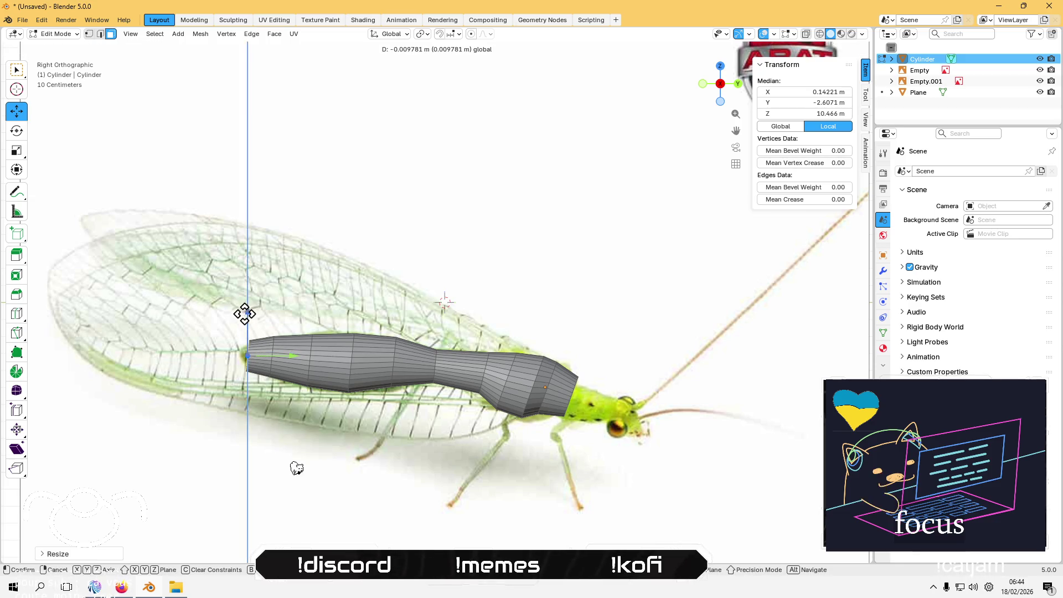
pyautogui.click(313, 498)
pyautogui.press('s')
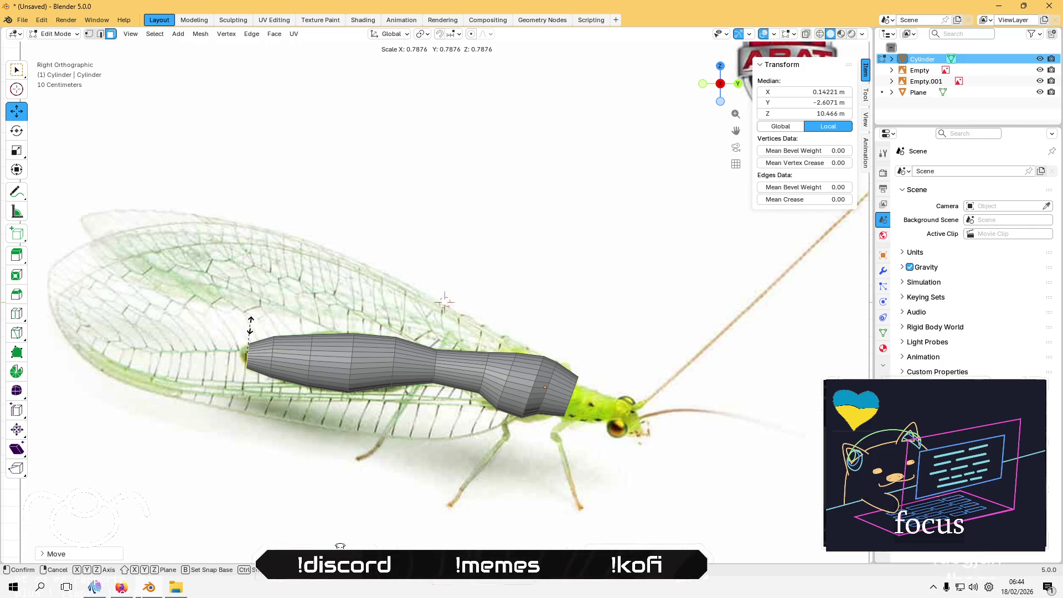
pyautogui.click(250, 331)
# Step: Extrude a final small ring to taper the tail tip
pyautogui.press('e')
pyautogui.press('s')
pyautogui.click(240, 363)
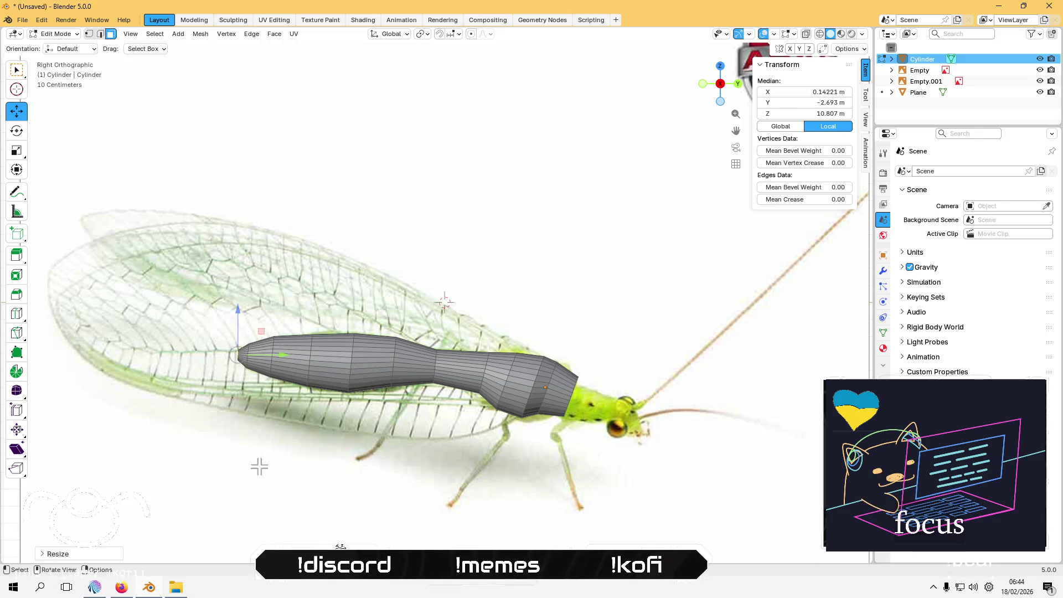
# Step: Deselect the mesh and select the body's front end loop
pyautogui.hotkey('alt', 'a')
pyautogui.scroll(-1, 382, 468)
pyautogui.moveTo(540, 382)
pyautogui.mouseDown(button='middle')
pyautogui.moveTo(528, 378)
pyautogui.moveTo(554, 376)
pyautogui.mouseUp(button='middle')
pyautogui.keyDown('alt'); pyautogui.click(538, 378); pyautogui.keyUp('alt')
# Step: Extrude the front end loop toward the head and resize the new ring
pyautogui.click(714, 84)
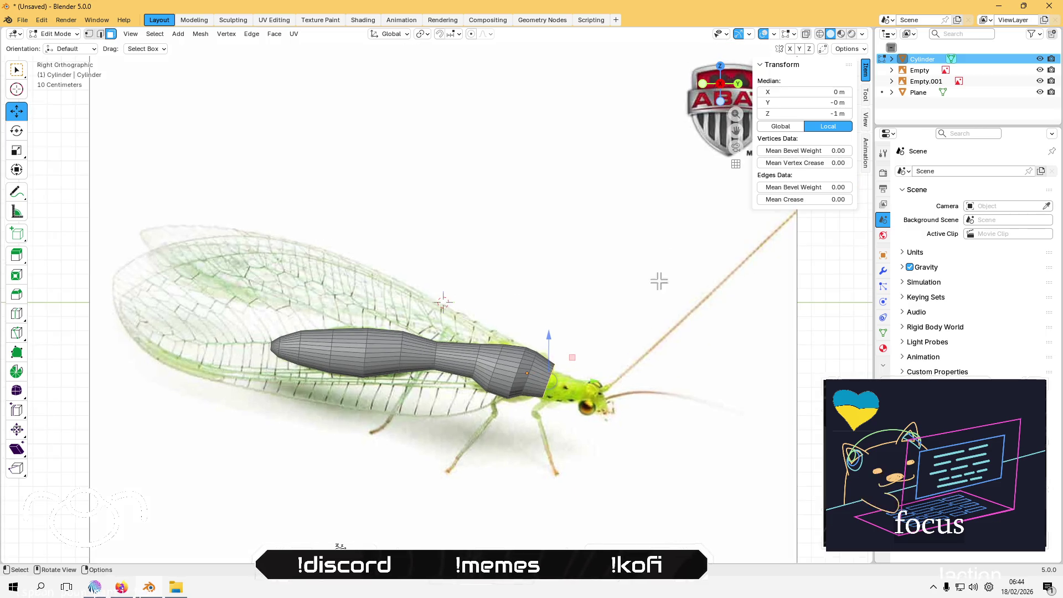
pyautogui.press('e')
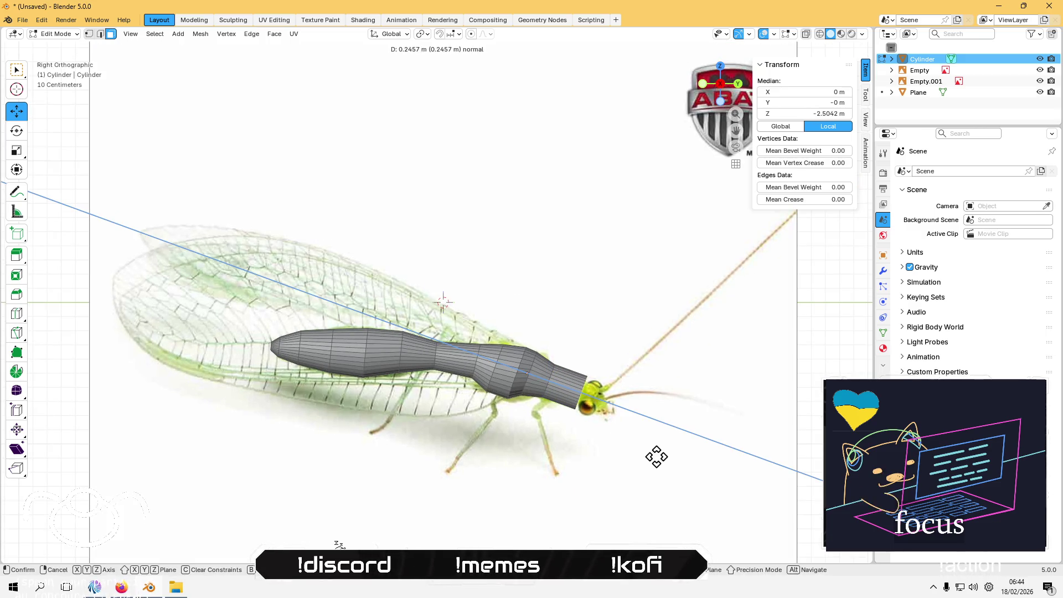
pyautogui.click(659, 454)
pyautogui.press('s')
pyautogui.click(642, 440)
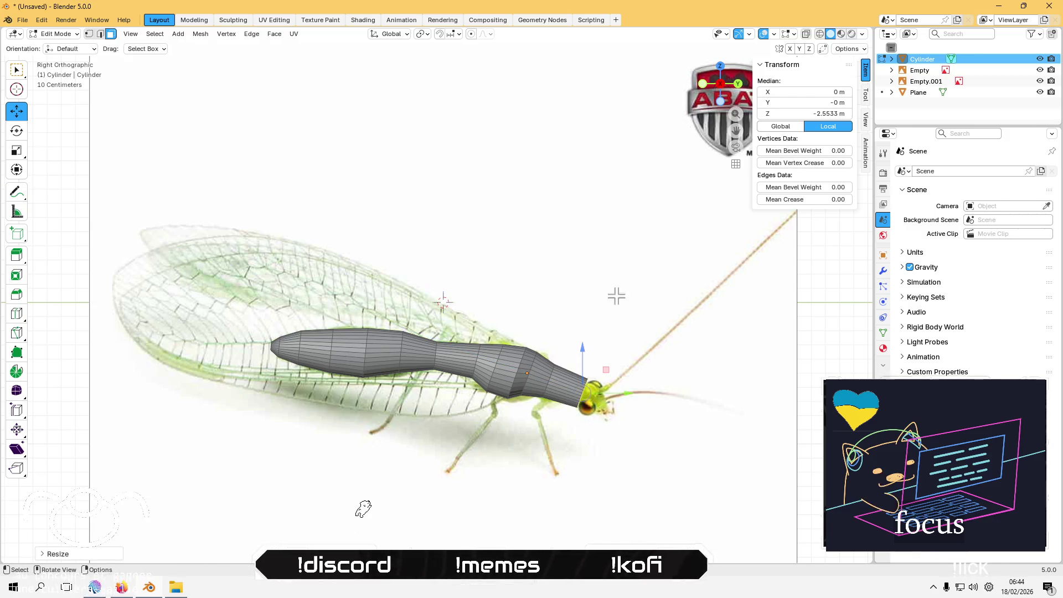
# Step: With Normal orientation, shift the front ring toward the head and resize it
pyautogui.click(396, 34)
pyautogui.click(371, 92)
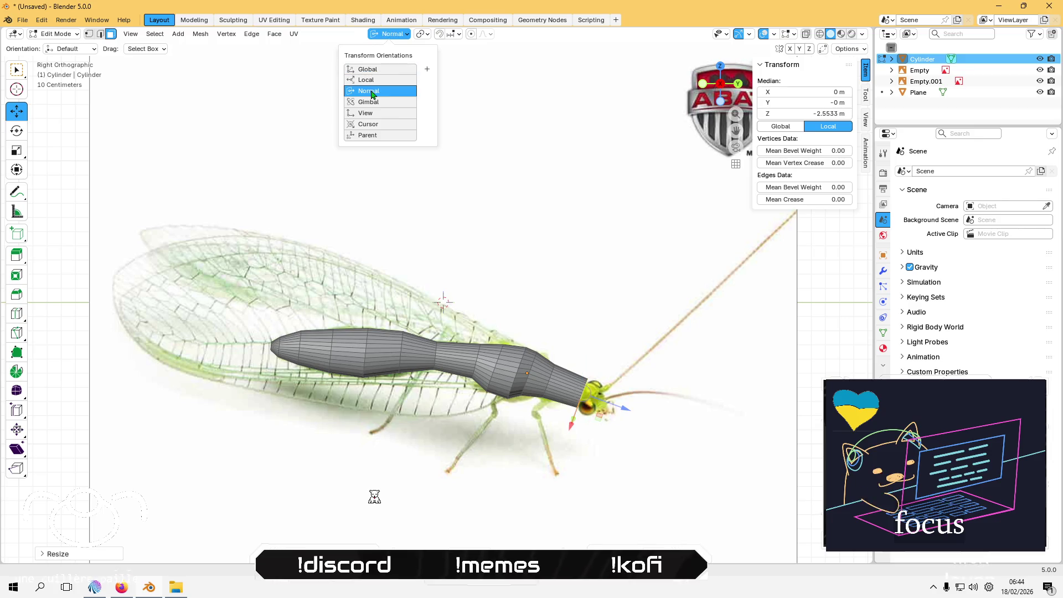
pyautogui.click(570, 424)
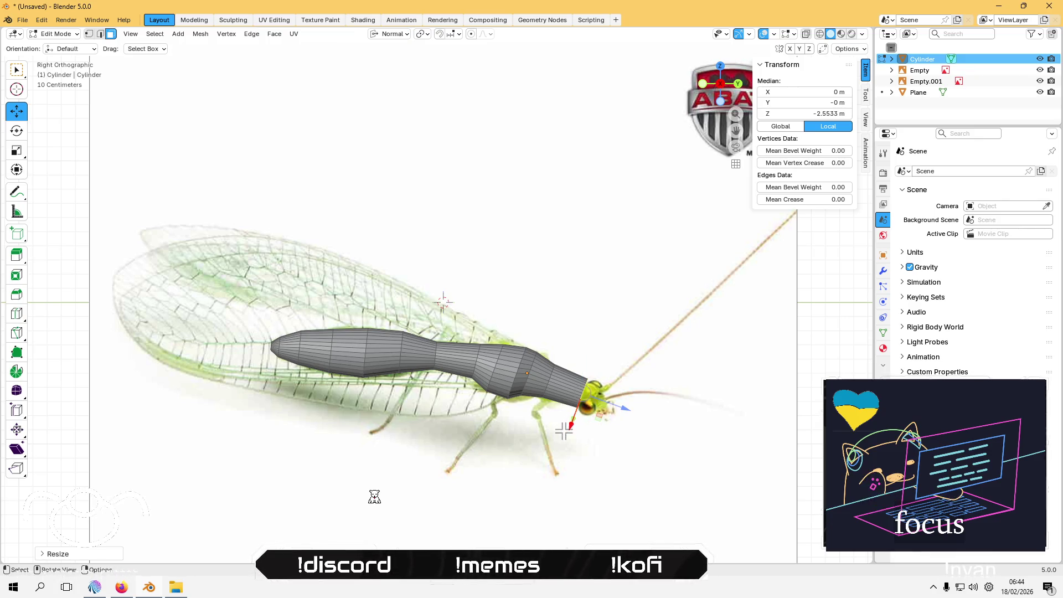
pyautogui.moveTo(572, 424); pyautogui.dragTo(569, 427)
pyautogui.press('s')
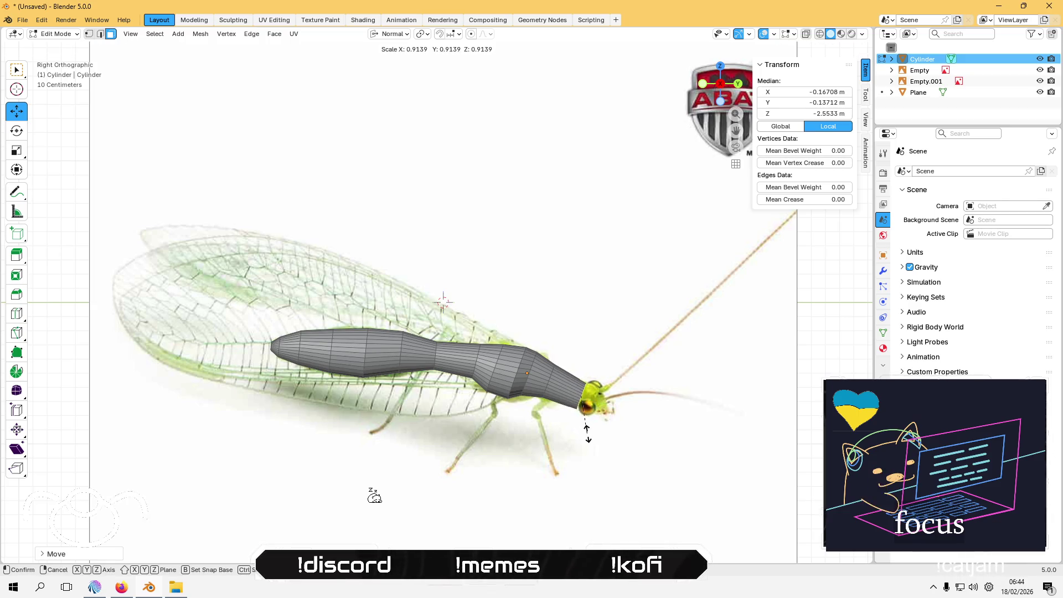
pyautogui.click(587, 432)
# Step: Cancel an extra front extension attempt and deselect everything
pyautogui.scroll(-6, 629, 368)
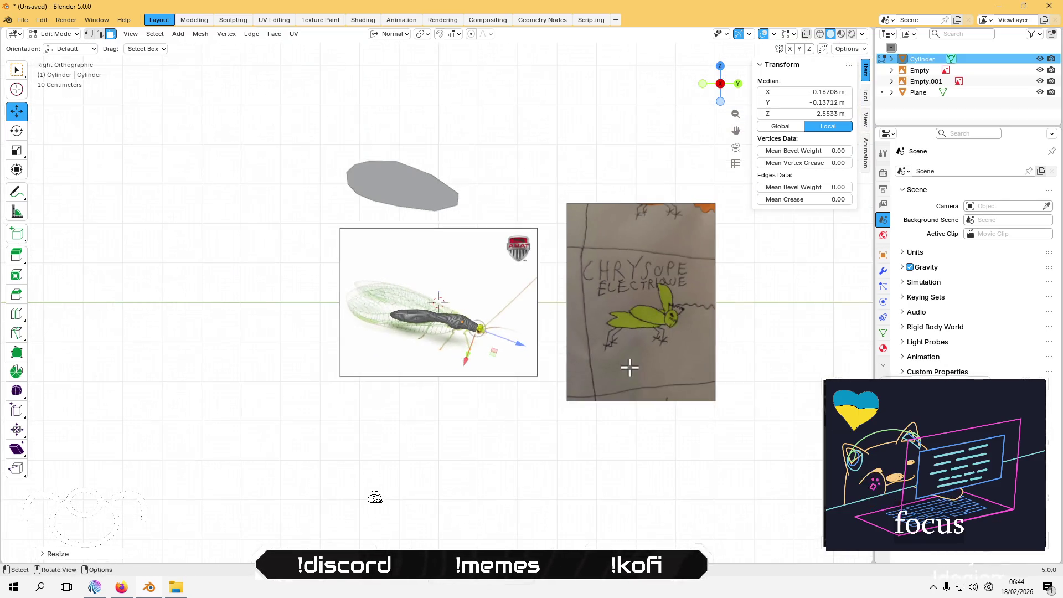
pyautogui.scroll(7, 630, 367)
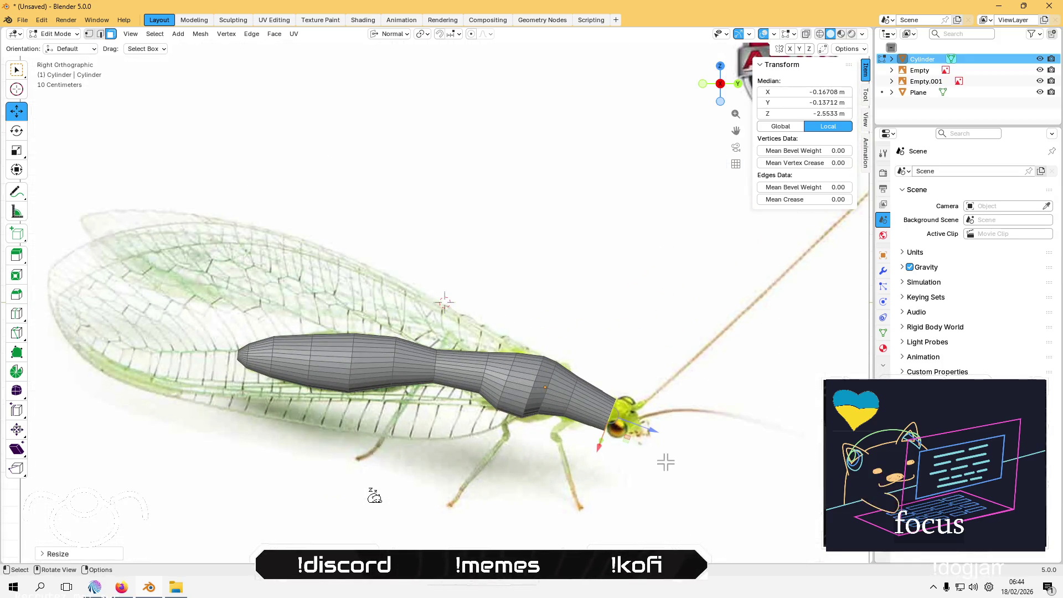
pyautogui.press('g')
pyautogui.press('z')
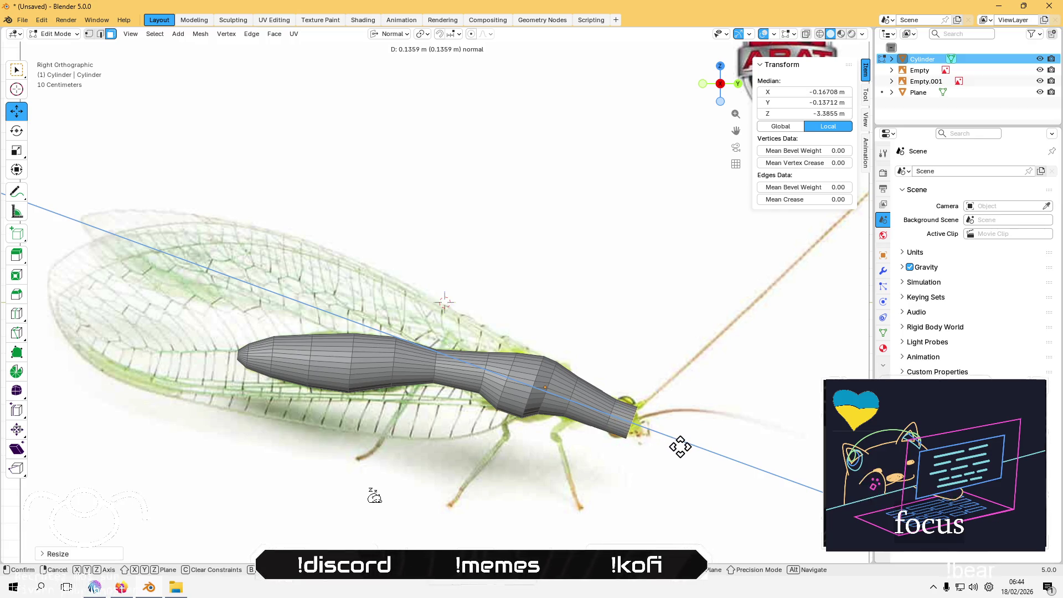
pyautogui.press('Escape')
pyautogui.click(637, 467)
pyautogui.scroll(-3, 560, 404)
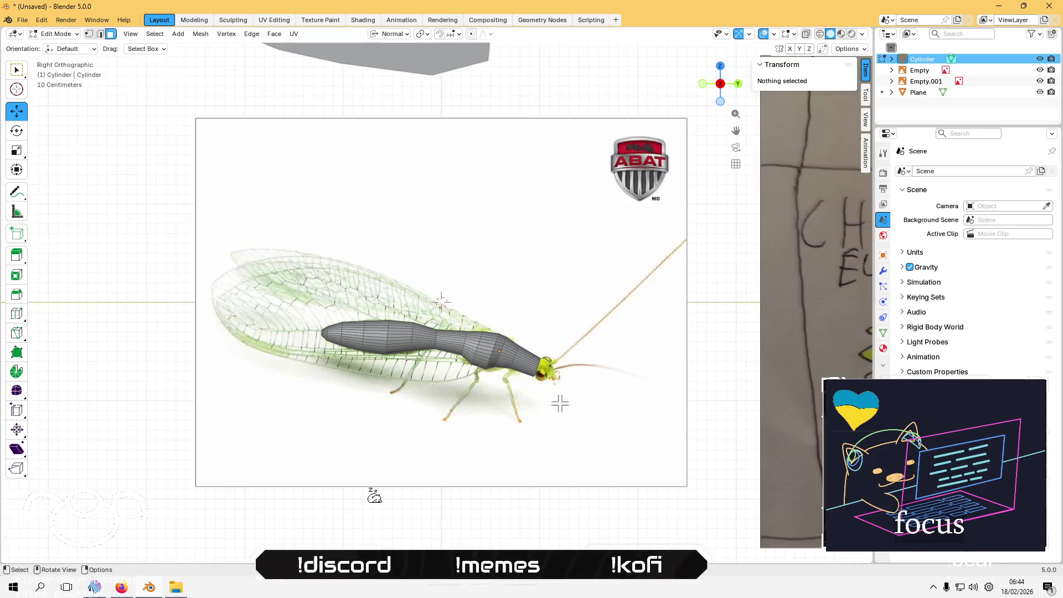
# Step: Snap the 3D cursor to the centre of the cylinder's front end cap
pyautogui.scroll(2, 532, 323)
pyautogui.moveTo(531, 323)
pyautogui.mouseDown(button='middle')
pyautogui.moveTo(569, 398)
pyautogui.moveTo(571, 387)
pyautogui.mouseUp(button='middle')
pyautogui.click(578, 392)
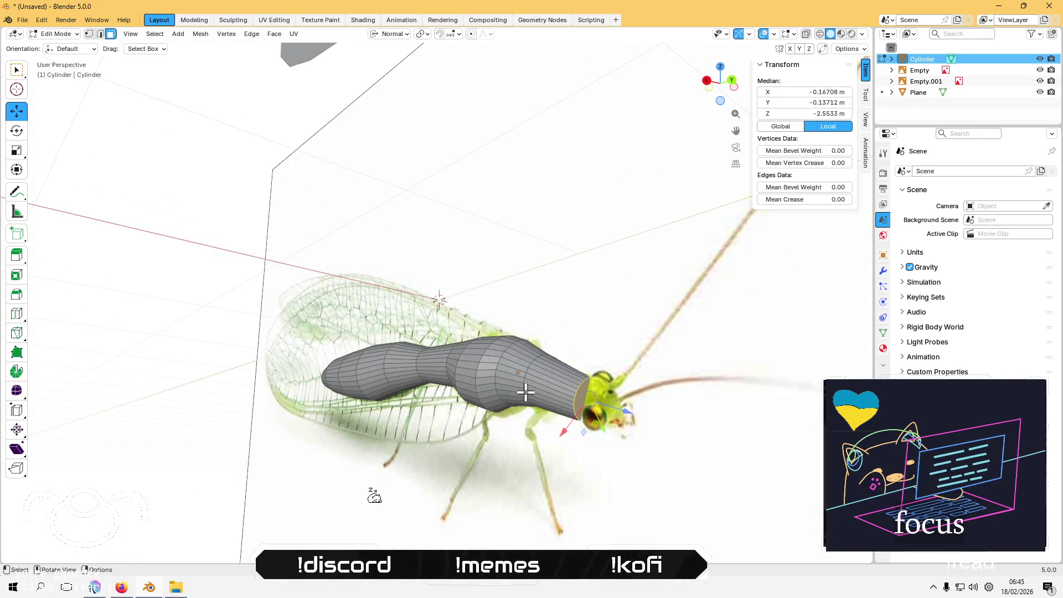
pyautogui.hotkey('shift', 's')
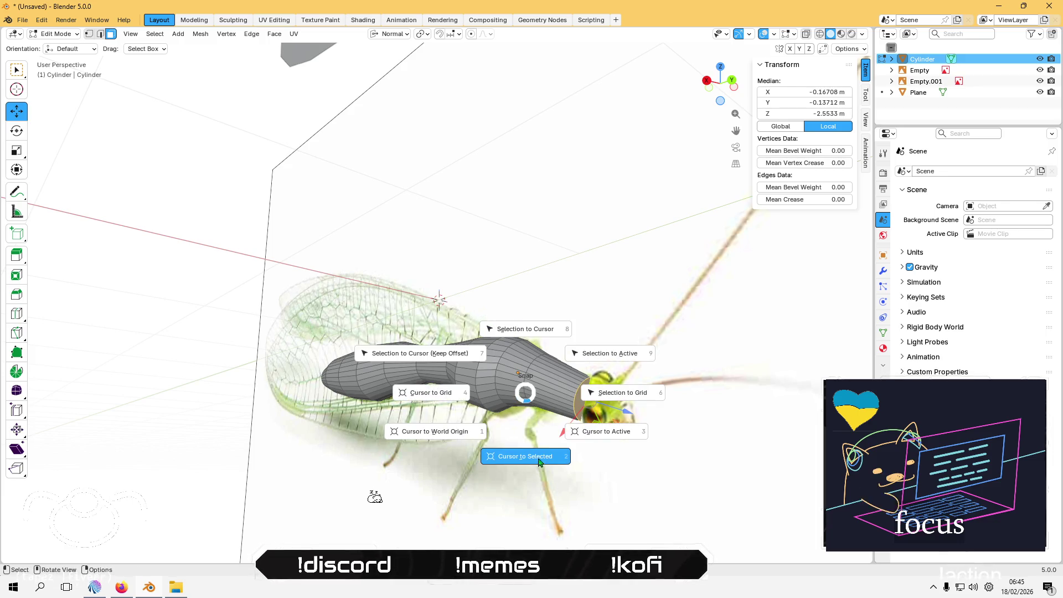
pyautogui.click(526, 457)
# Step: Leave mesh editing and return to Object Mode
pyautogui.moveTo(513, 382)
pyautogui.mouseDown(button='middle')
pyautogui.moveTo(556, 393)
pyautogui.moveTo(524, 336)
pyautogui.mouseUp(button='middle')
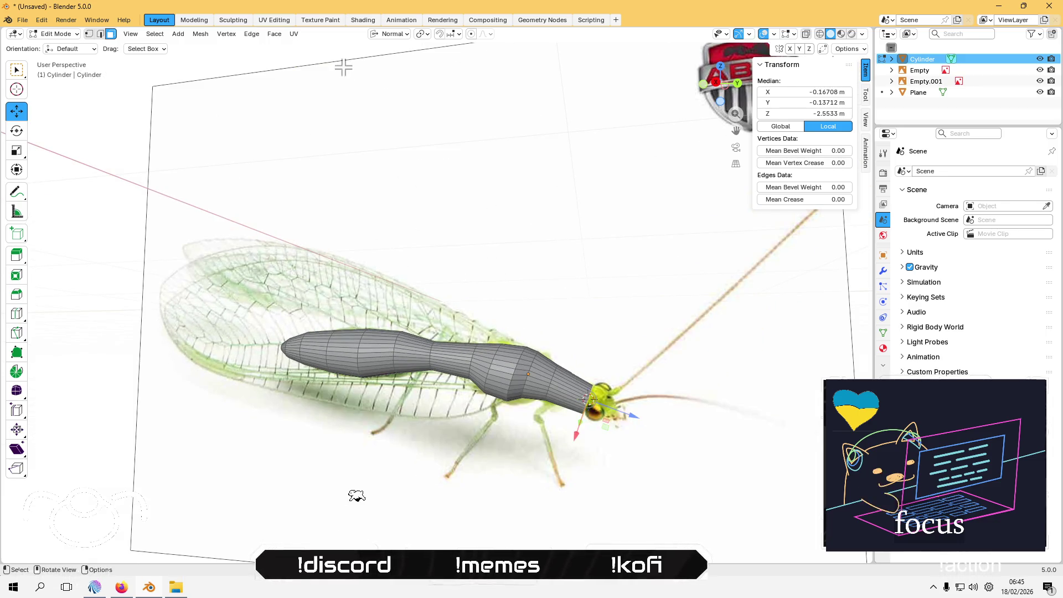
pyautogui.click(201, 34)
pyautogui.click(201, 34)
pyautogui.press('Tab')
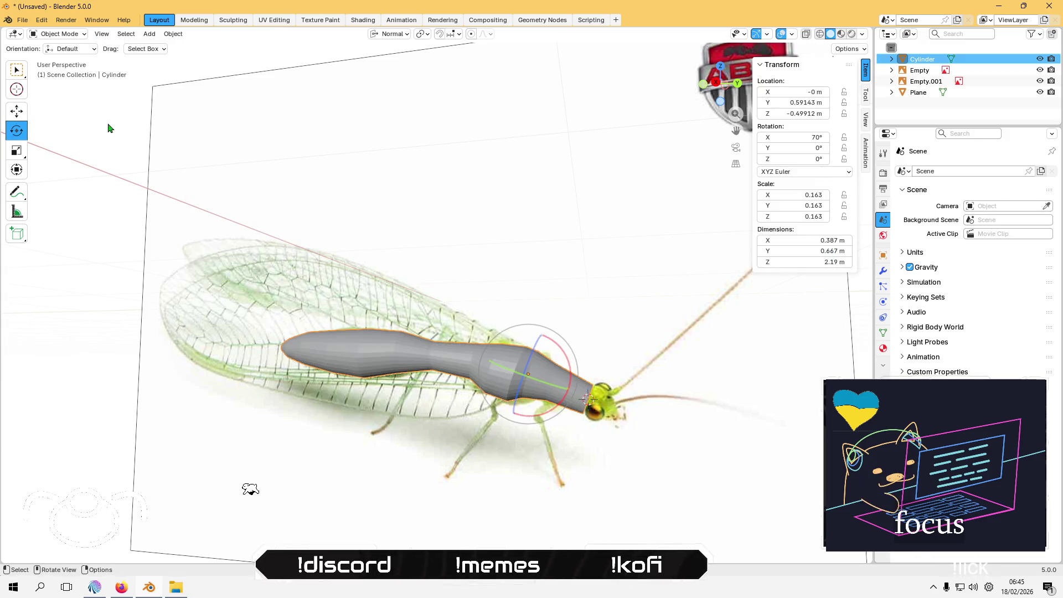
# Step: Add a test circle at the cursor, scale it to about 1.165, then delete it
pyautogui.click(158, 35)
pyautogui.moveTo(189, 43)
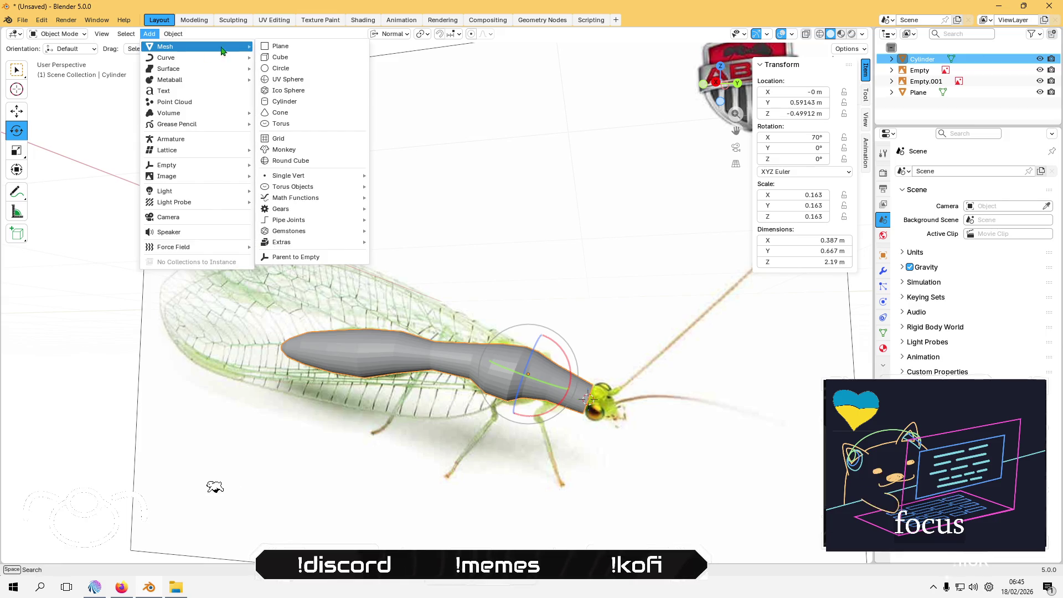
pyautogui.click(311, 68)
pyautogui.press('s')
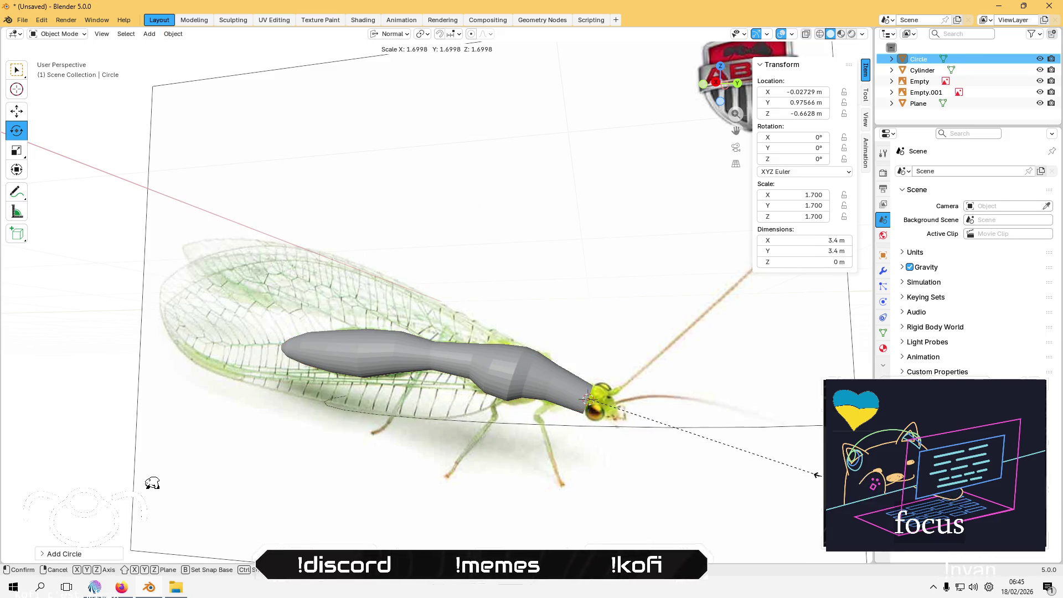
pyautogui.click(745, 470)
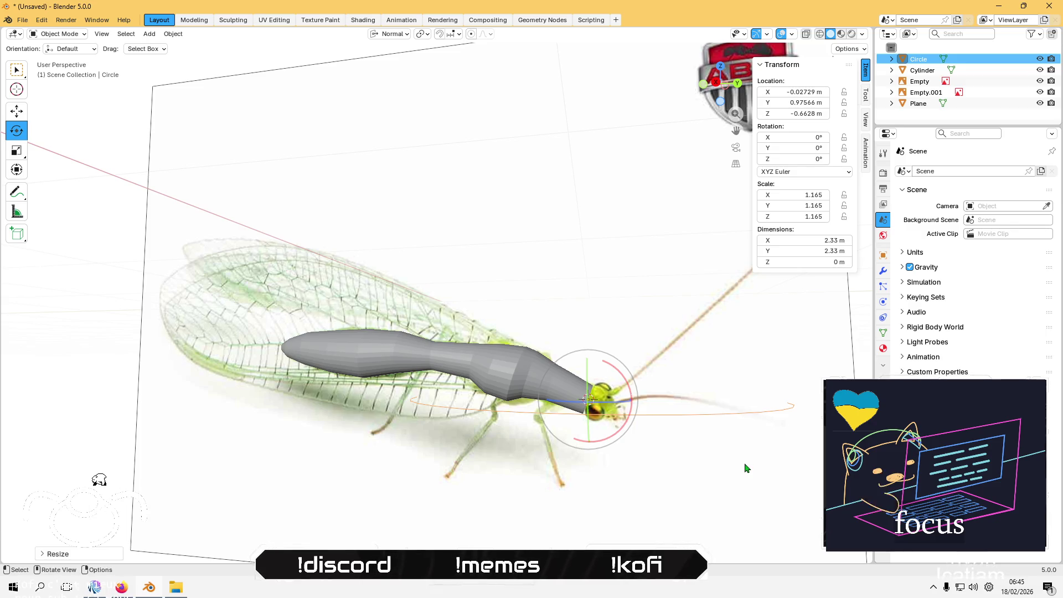
pyautogui.press('Delete')
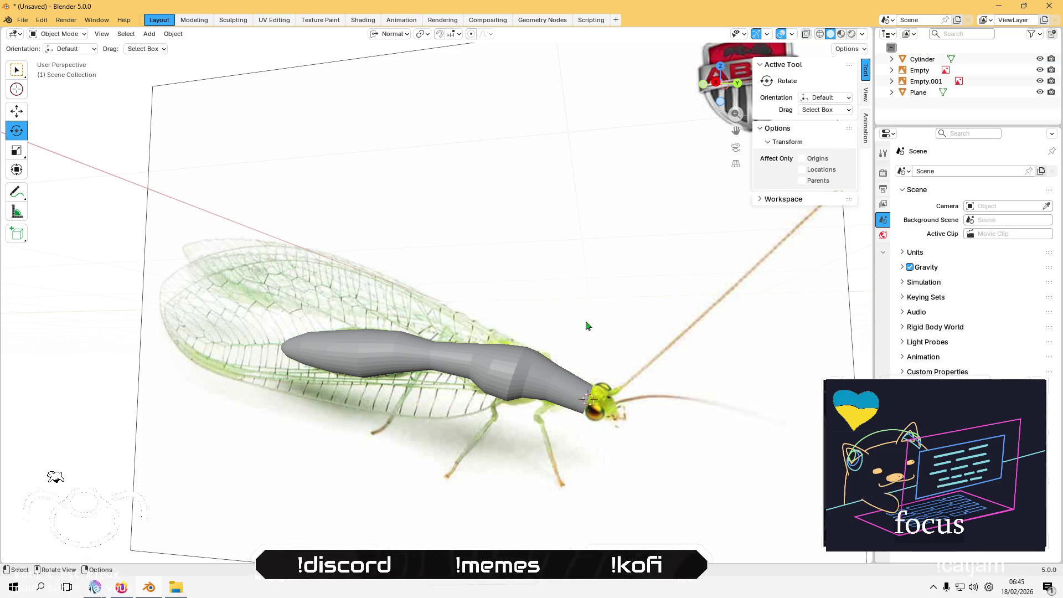
pyautogui.click(150, 34)
# Step: Add a UV sphere with 16 segments, 16 rings and a 0.14 m radius
pyautogui.moveTo(222, 46)
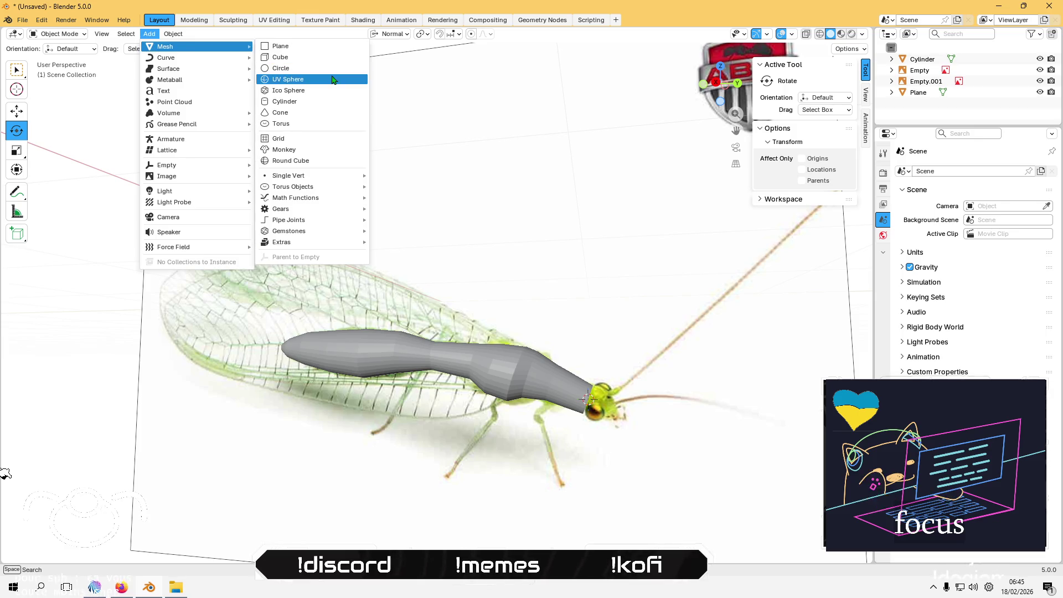
pyautogui.click(314, 79)
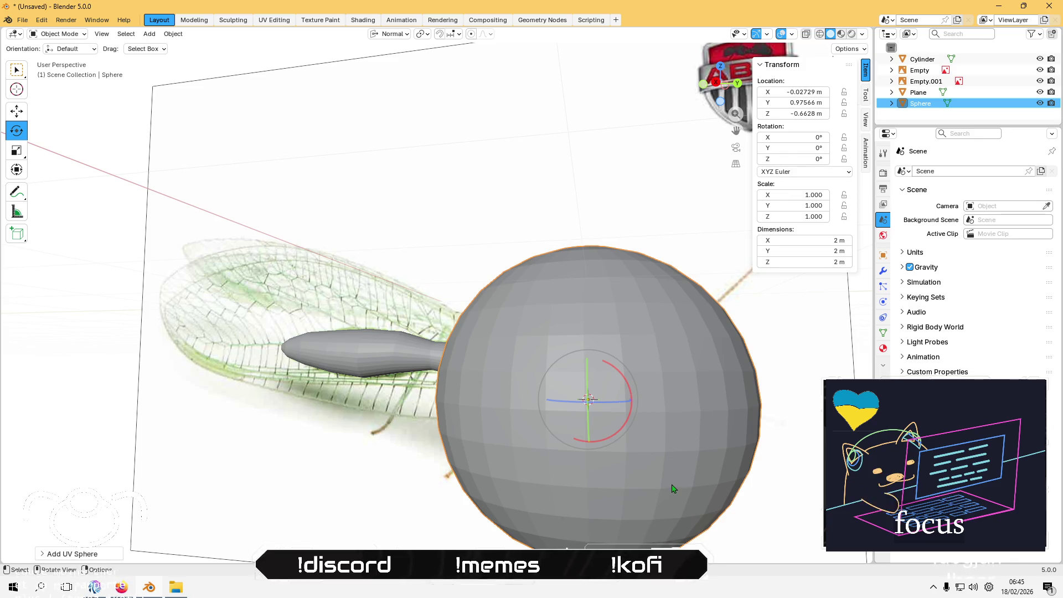
pyautogui.click(79, 555)
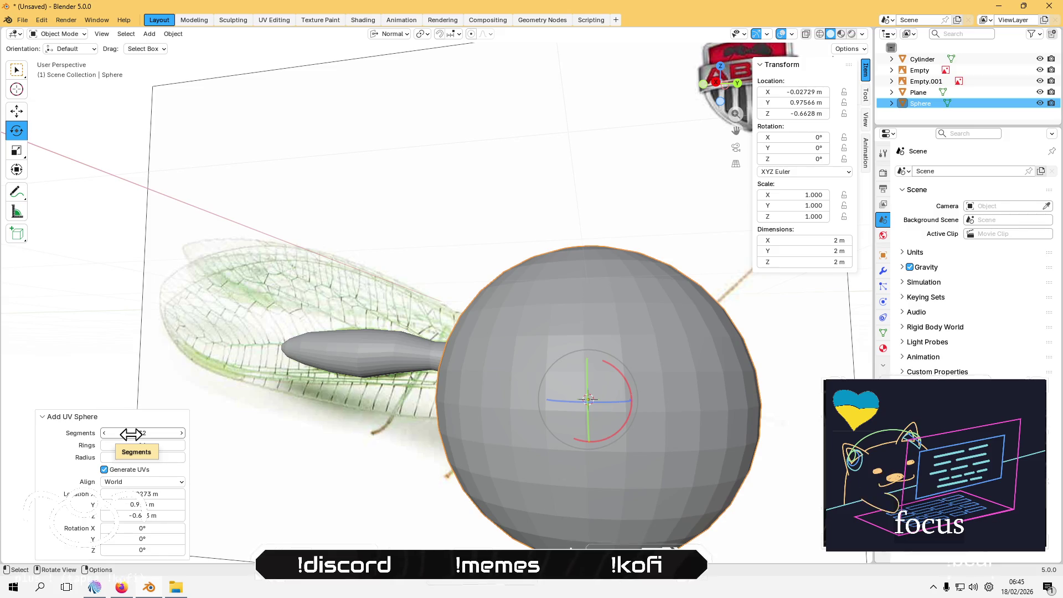
pyautogui.moveTo(145, 433); pyautogui.dragTo(162, 433)
pyautogui.write('1')
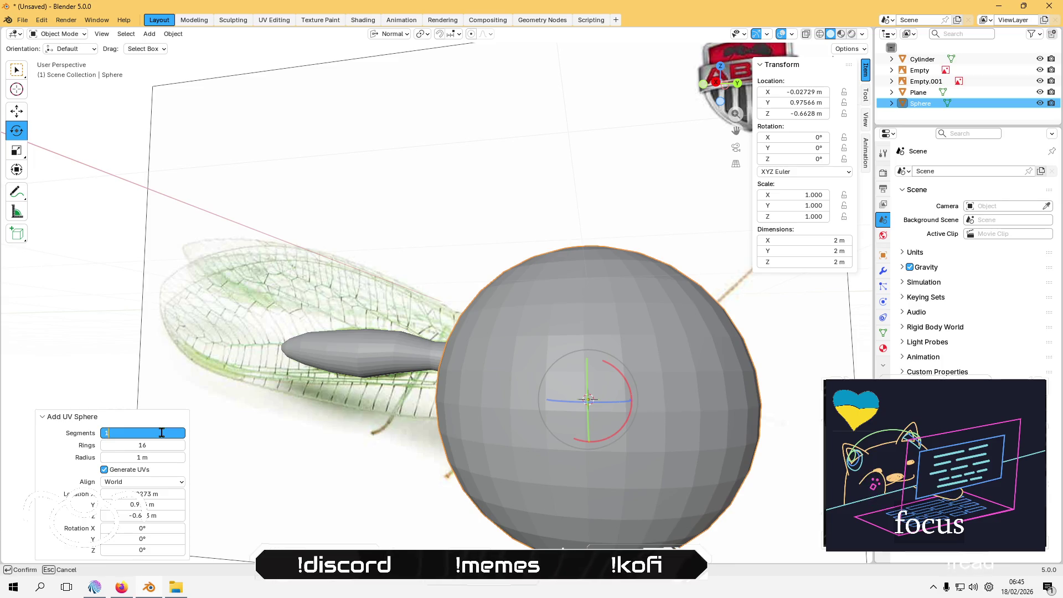
pyautogui.write('6')
pyautogui.press('Tab')
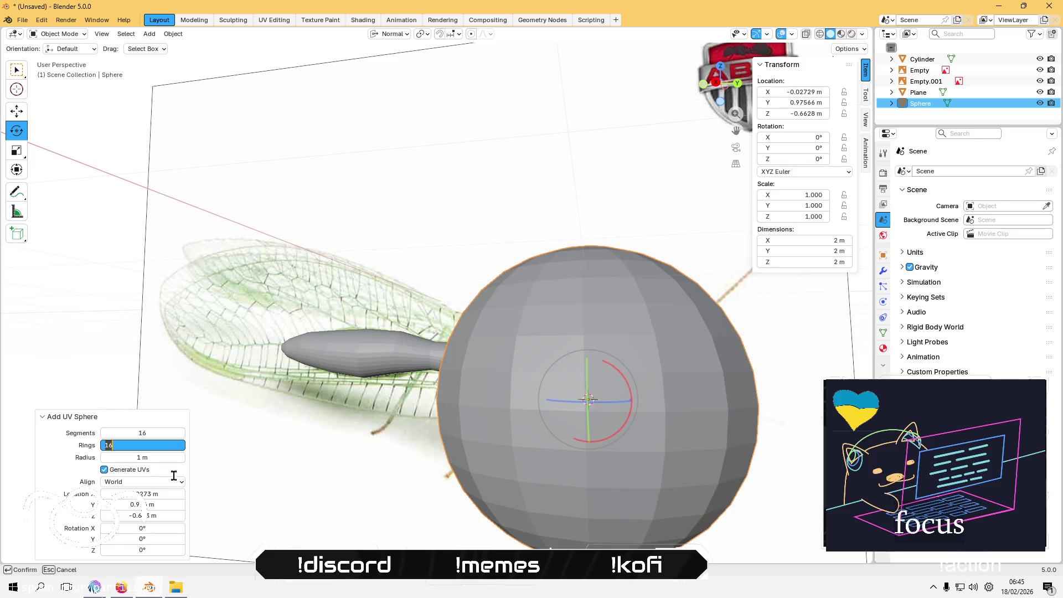
pyautogui.press('Return')
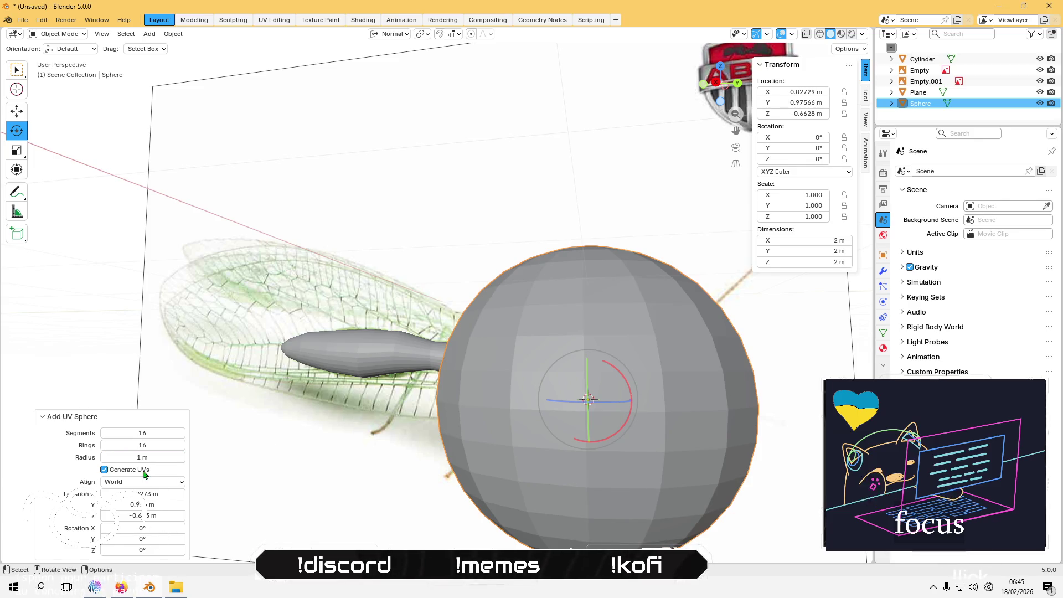
pyautogui.moveTo(144, 458); pyautogui.dragTo(105, 458)
# Step: Switch to Right Orthographic view and start moving the head sphere with the Move tool
pyautogui.click(718, 83)
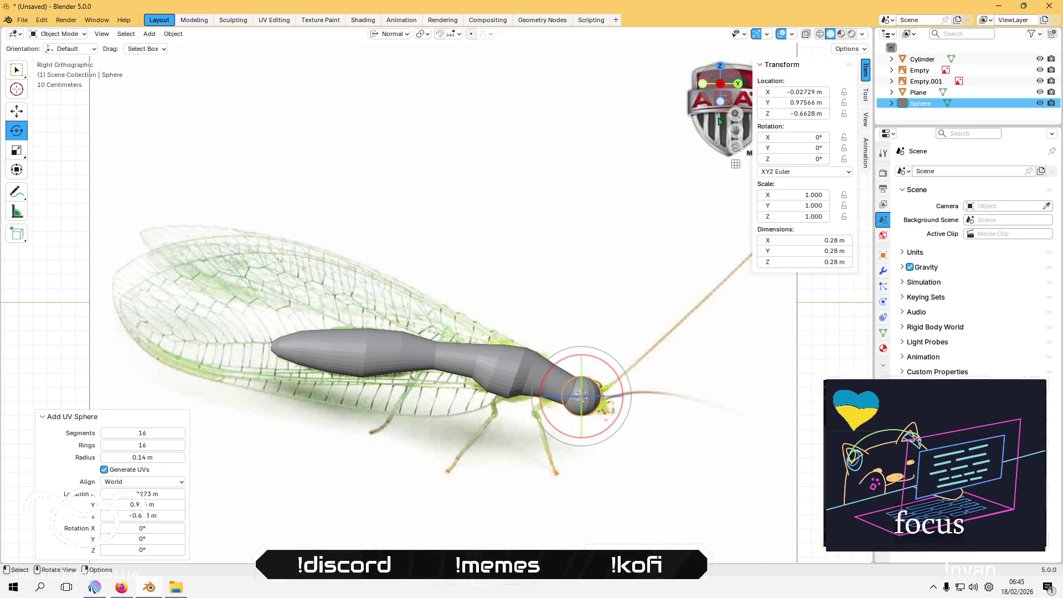
pyautogui.scroll(5, 620, 437)
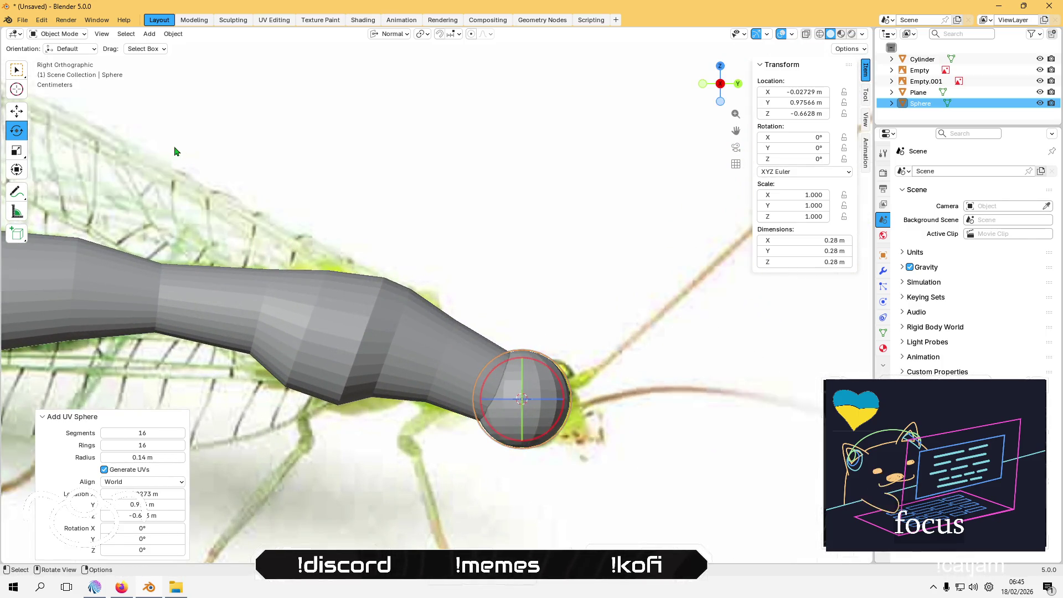
pyautogui.click(17, 112)
pyautogui.click(563, 390)
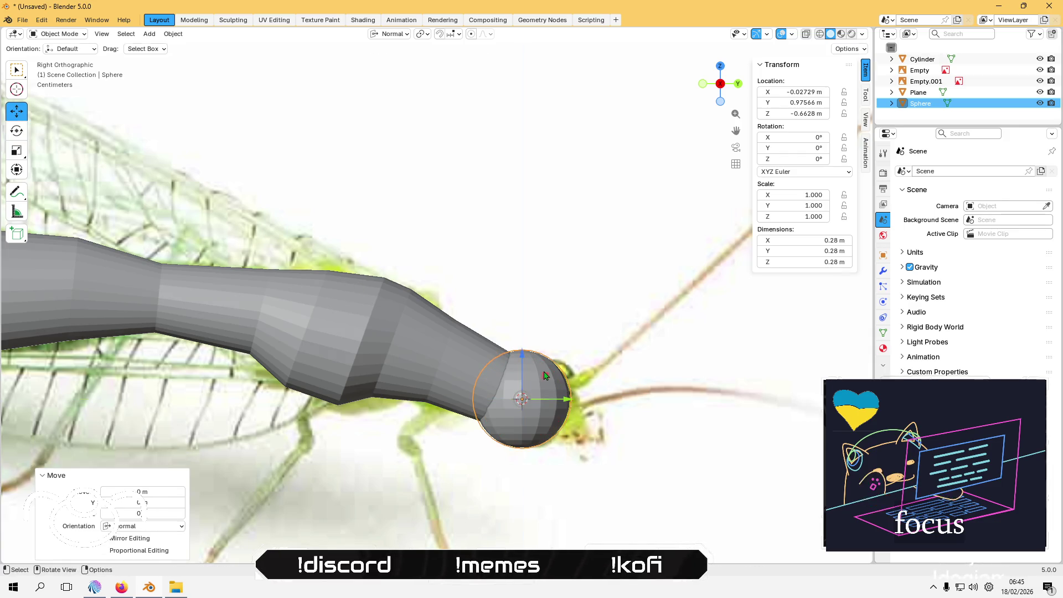
# Step: Enter Edit Mode on the head sphere in vertex select with all vertices deselected
pyautogui.click(659, 451)
pyautogui.moveTo(659, 452)
pyautogui.mouseDown(button='middle')
pyautogui.moveTo(581, 438)
pyautogui.moveTo(510, 442)
pyautogui.moveTo(468, 402)
pyautogui.mouseUp(button='middle')
pyautogui.click(582, 437)
pyautogui.press('Tab')
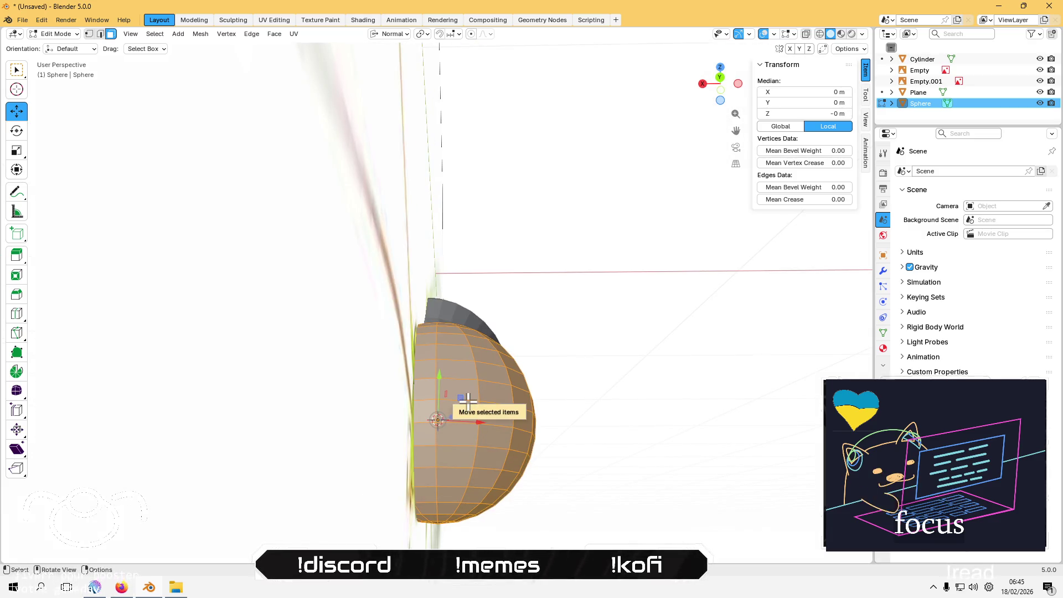
pyautogui.press('1')
pyautogui.moveTo(465, 404)
pyautogui.mouseDown(button='middle')
pyautogui.moveTo(471, 421)
pyautogui.moveTo(482, 416)
pyautogui.moveTo(474, 399)
pyautogui.mouseUp(button='middle')
pyautogui.click(439, 384)
# Step: Orbit around the head and try box-selecting some of the sphere's vertices
pyautogui.moveTo(379, 380); pyautogui.dragTo(380, 380, button='middle')
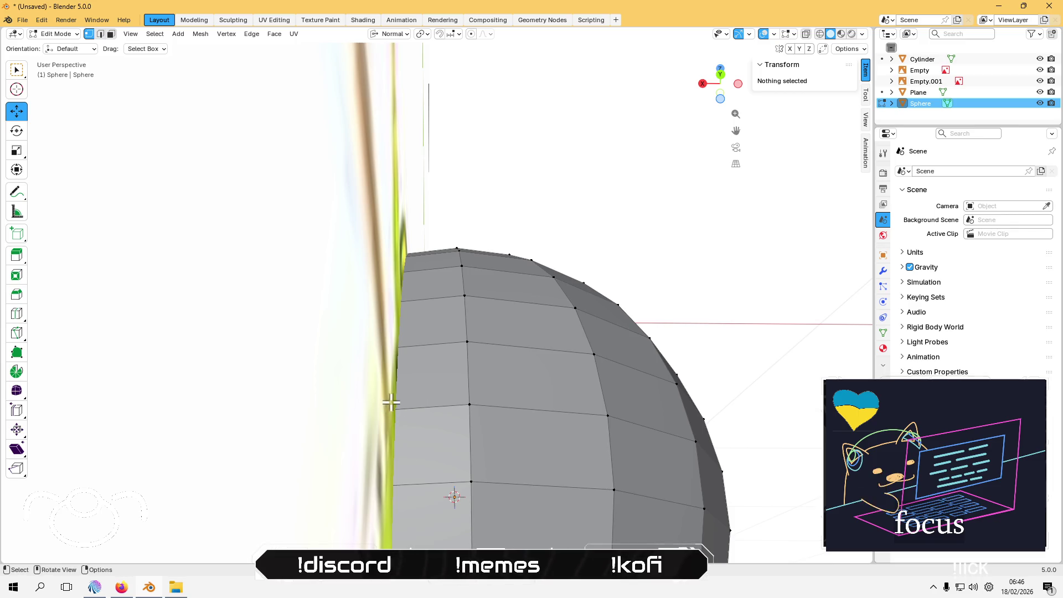
pyautogui.moveTo(419, 411); pyautogui.dragTo(431, 410, button='middle')
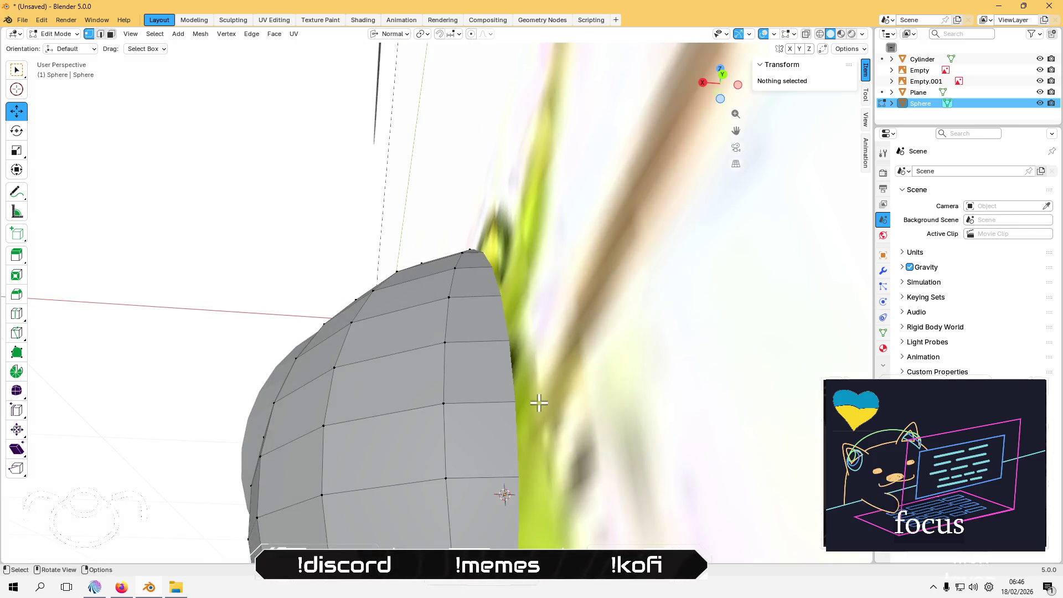
pyautogui.moveTo(520, 401); pyautogui.dragTo(515, 399, button='middle')
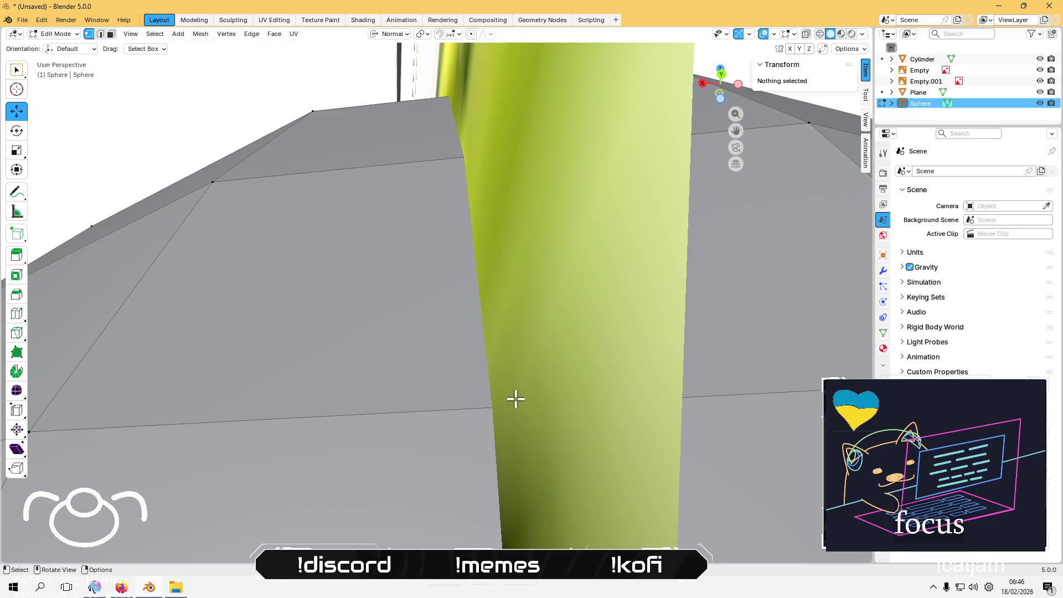
pyautogui.click(17, 69)
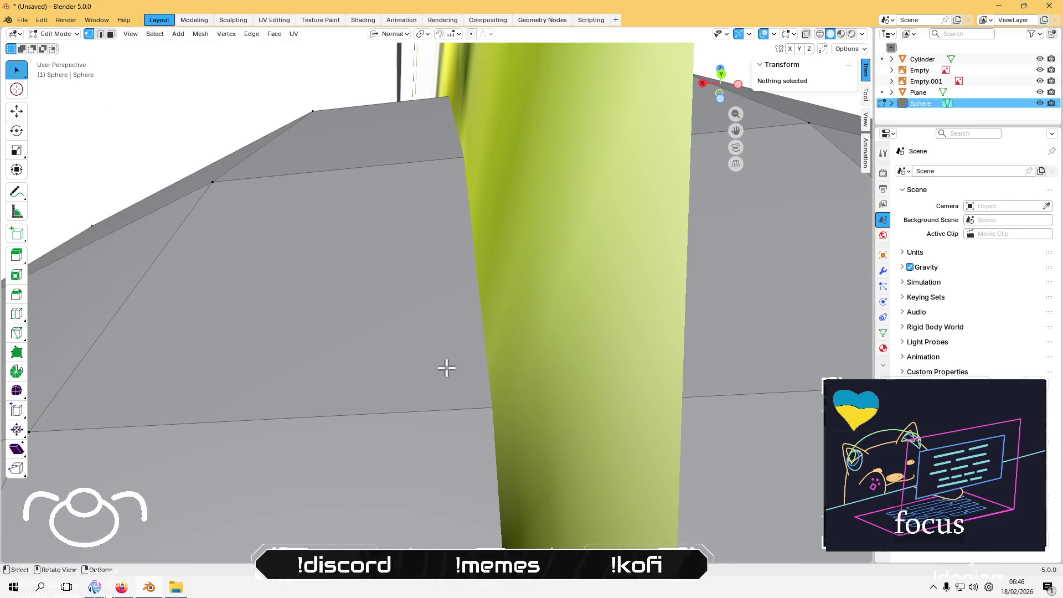
pyautogui.moveTo(423, 309)
pyautogui.mouseDown()
pyautogui.moveTo(718, 503)
pyautogui.moveTo(508, 441)
pyautogui.mouseUp()
pyautogui.scroll(-5, 508, 442)
pyautogui.moveTo(512, 427); pyautogui.dragTo(507, 438, button='middle')
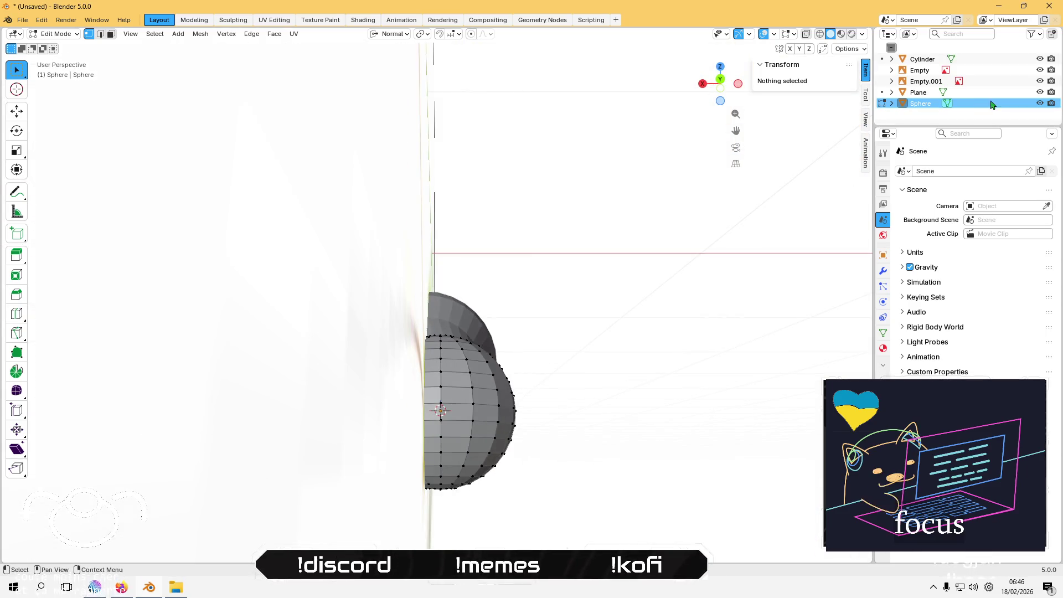
pyautogui.click(1041, 80)
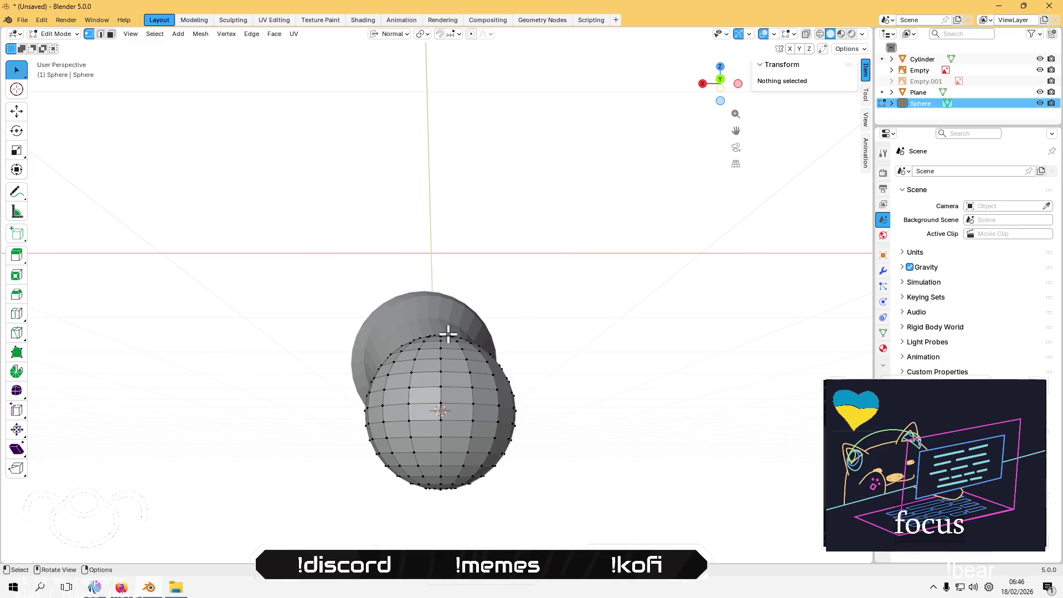
pyautogui.moveTo(422, 390)
pyautogui.mouseDown(button='middle')
pyautogui.moveTo(471, 333)
pyautogui.moveTo(620, 218)
pyautogui.mouseUp(button='middle')
pyautogui.click(722, 80)
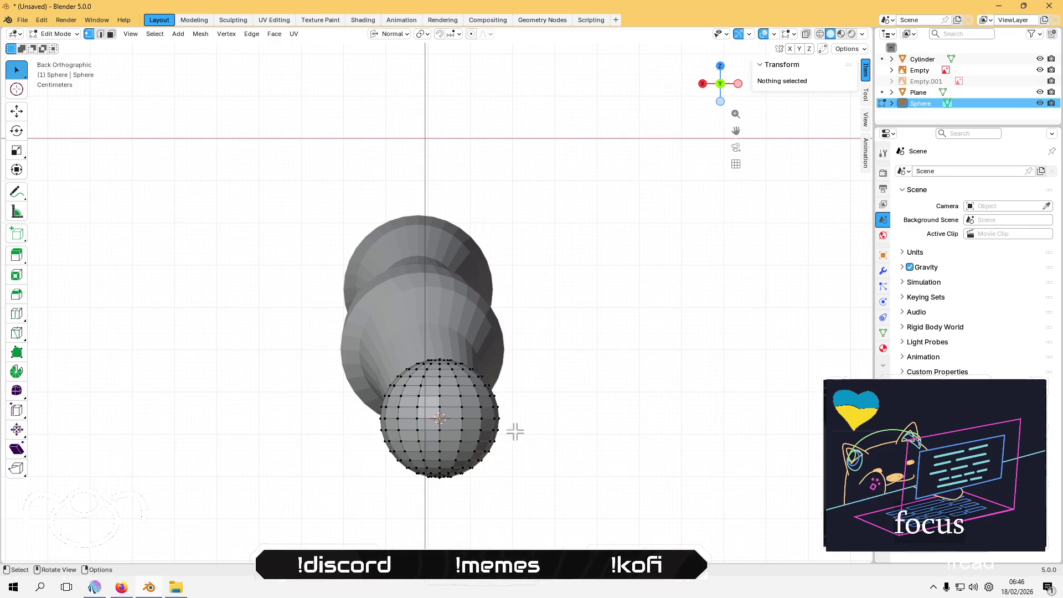
pyautogui.press('Tab')
pyautogui.click(464, 337)
pyautogui.press('Tab')
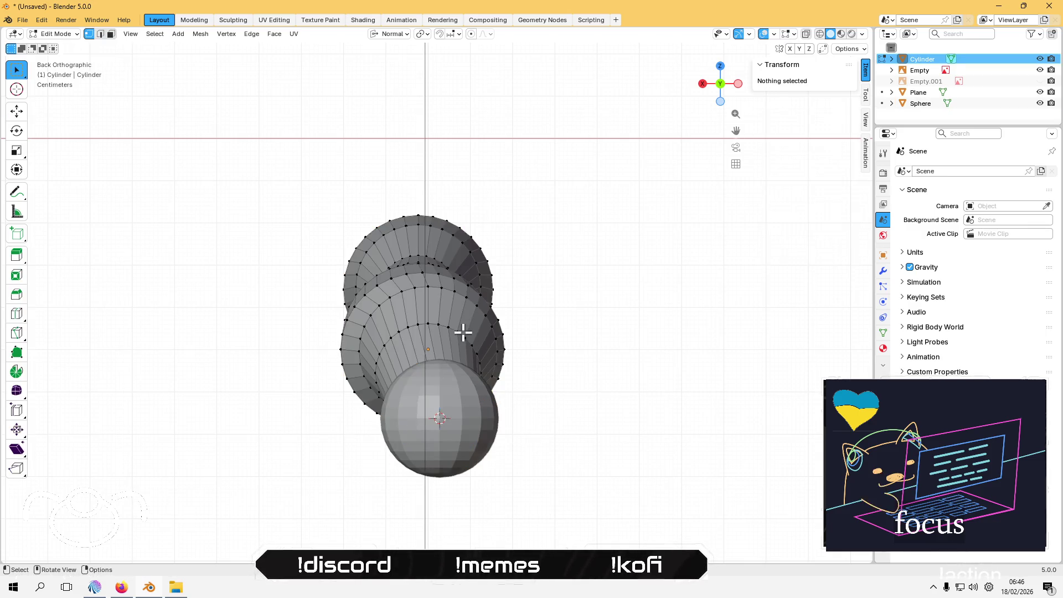
pyautogui.click(1041, 103)
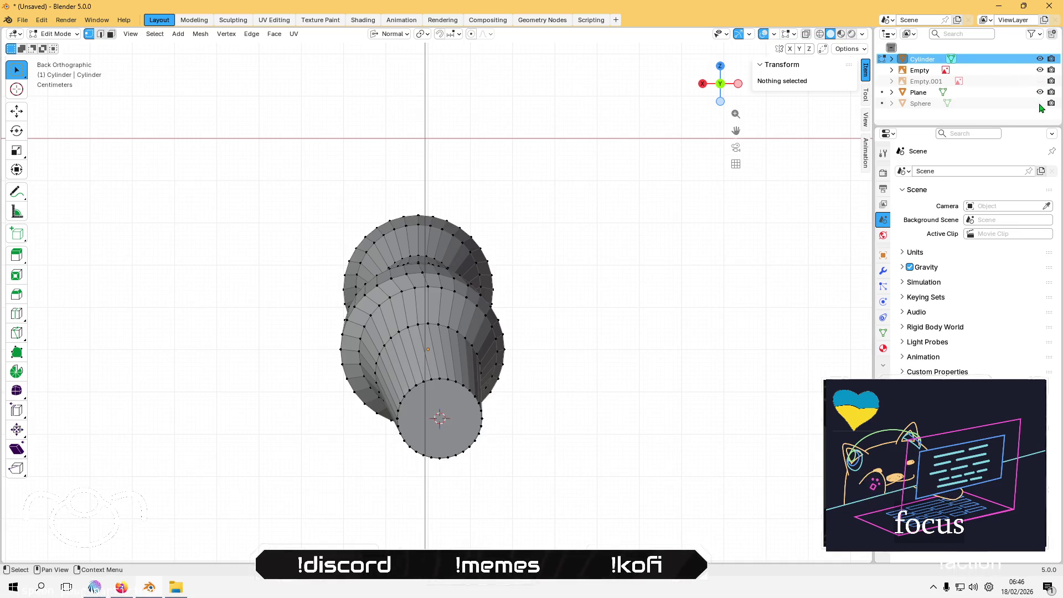
pyautogui.press('2')
pyautogui.click(435, 422)
pyautogui.click(450, 403)
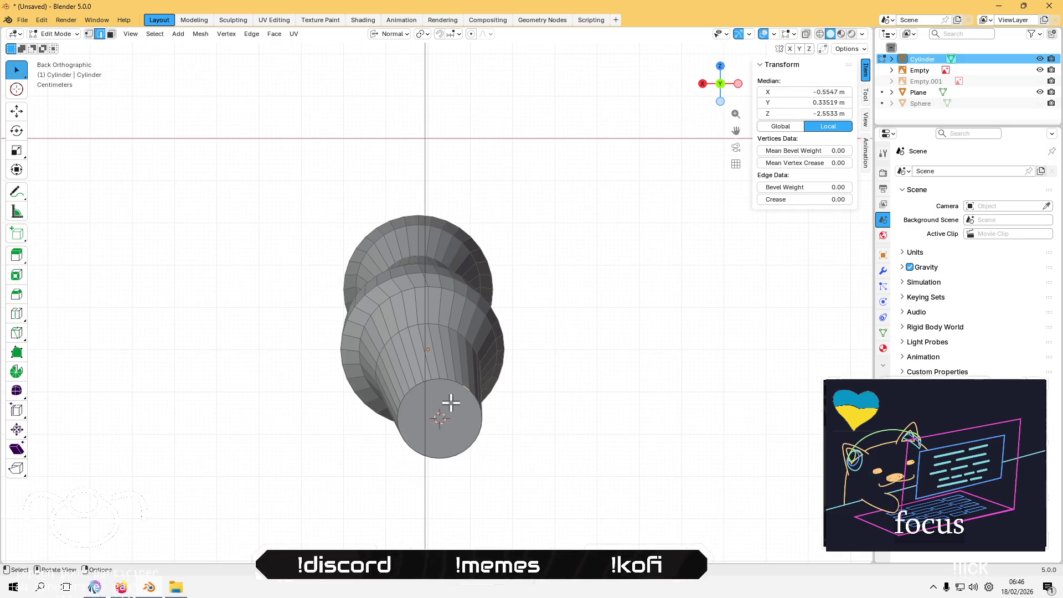
pyautogui.press('3')
pyautogui.click(451, 403)
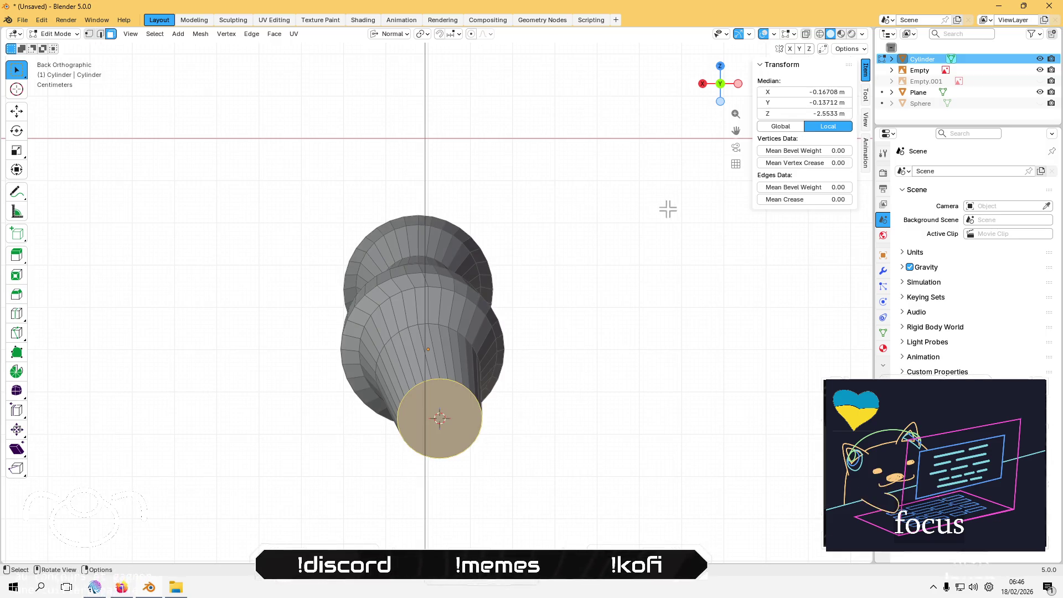
pyautogui.click(18, 117)
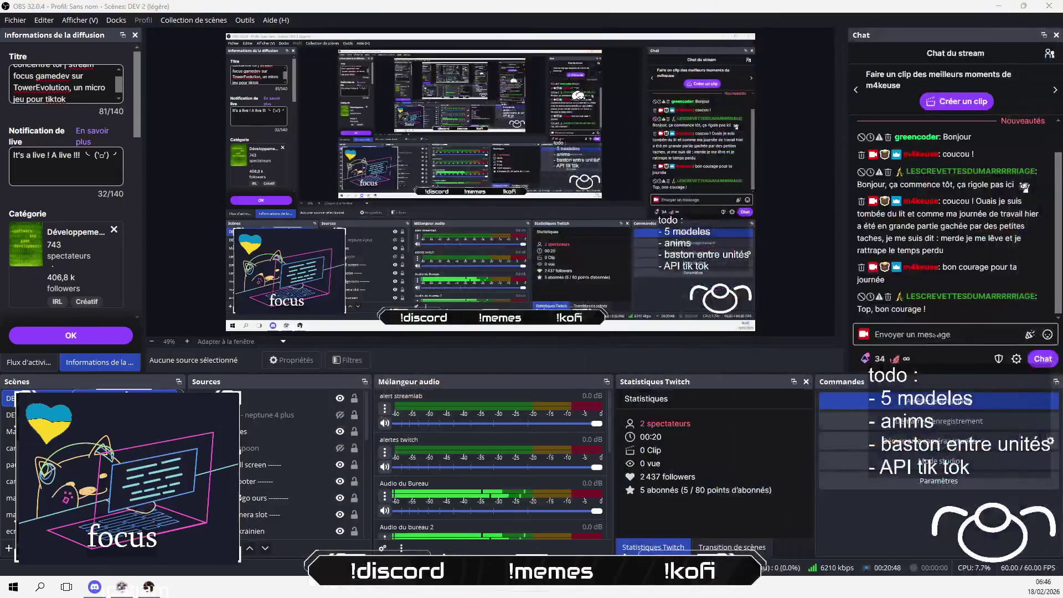
pyautogui.click(935, 335)
pyautogui.write('mrtvi')
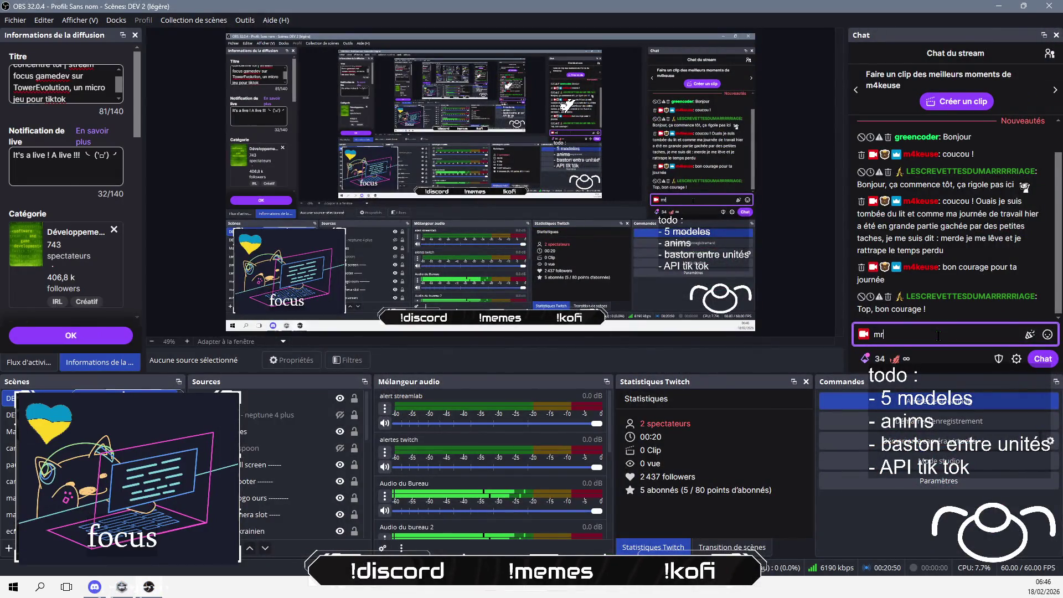
pyautogui.press('BackSpace')
pyautogui.press('BackSpace')
pyautogui.press('BackSpace')
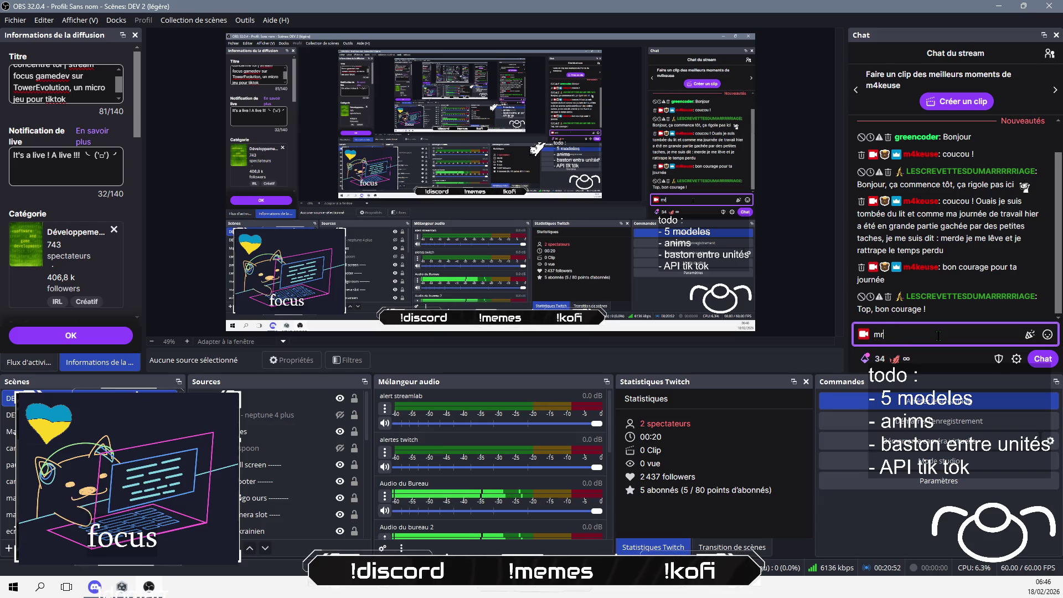
pyautogui.write('erci !')
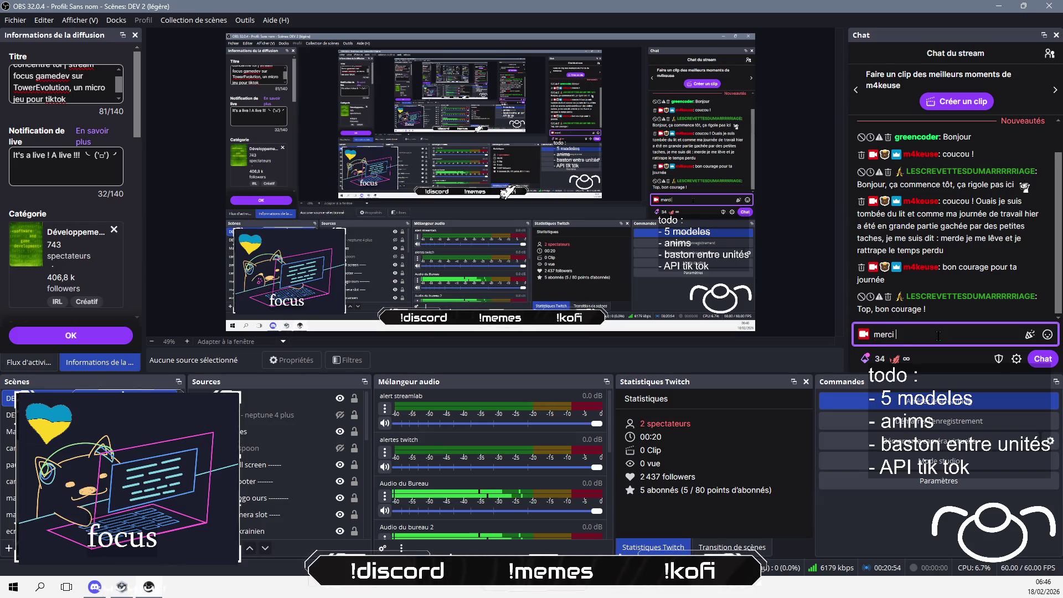
pyautogui.press('Return')
pyautogui.hotkey('alt', 'Tab')
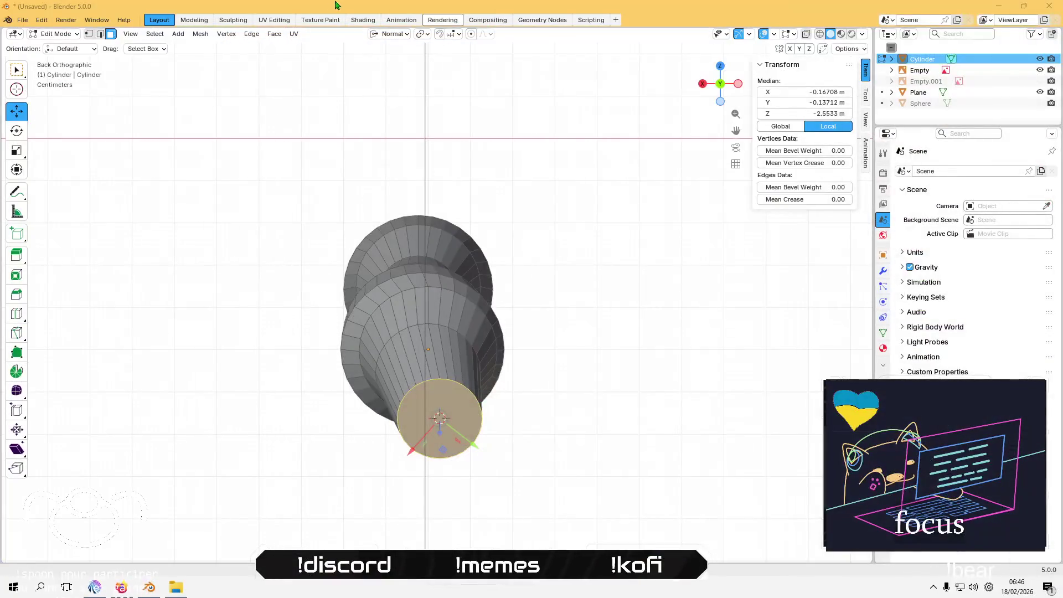
# Step: Set transform orientation to Global and slide the body's end face sideways
pyautogui.click(390, 34)
pyautogui.click(381, 69)
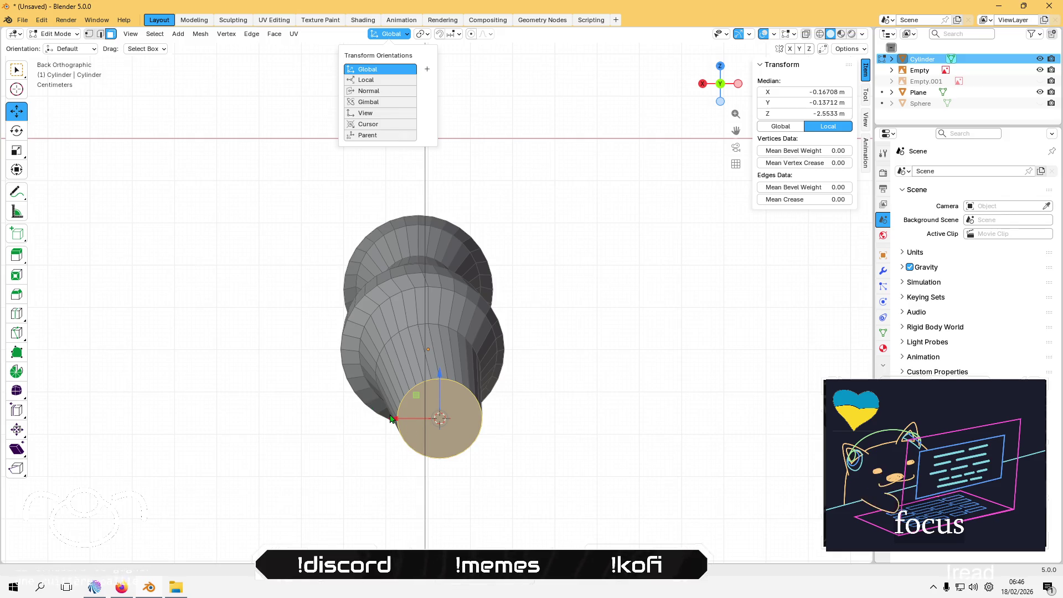
pyautogui.moveTo(399, 421); pyautogui.dragTo(377, 421)
pyautogui.moveTo(504, 435)
pyautogui.mouseDown(button='middle')
pyautogui.moveTo(562, 470)
pyautogui.moveTo(527, 441)
pyautogui.mouseUp(button='middle')
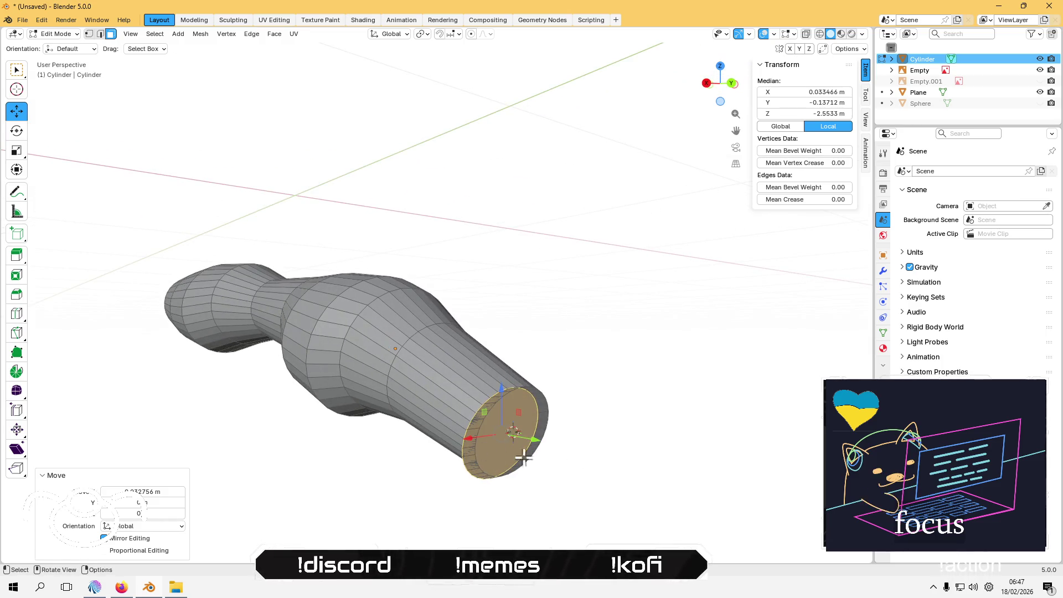
pyautogui.click(575, 468)
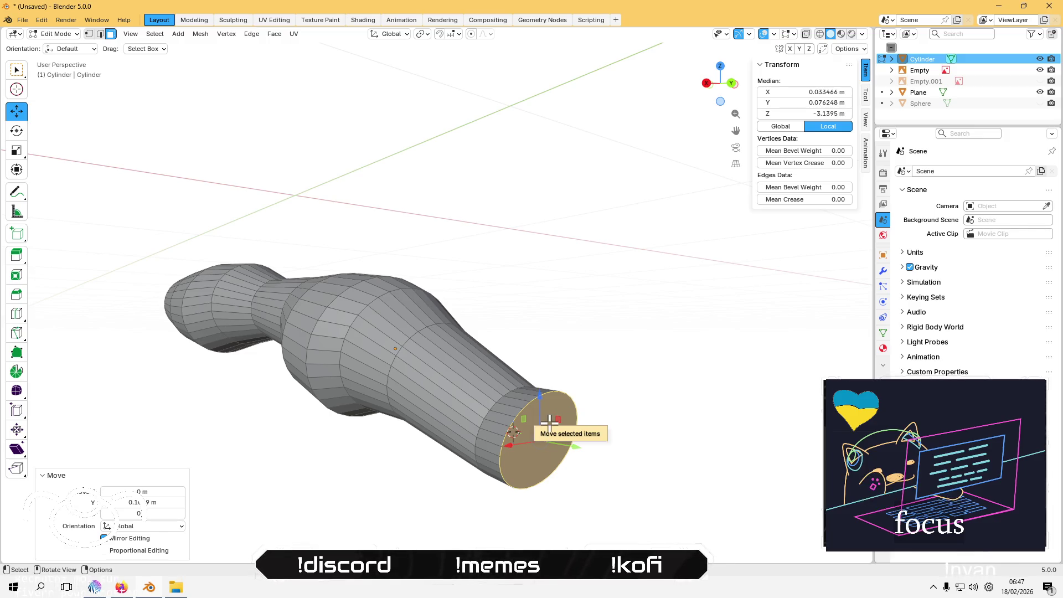
# Step: Delete the old end-cap face, leaving the rim open
pyautogui.press('x')
pyautogui.click(524, 374)
pyautogui.moveTo(630, 407); pyautogui.dragTo(570, 391, button='middle')
pyautogui.moveTo(503, 375); pyautogui.dragTo(444, 372, button='middle')
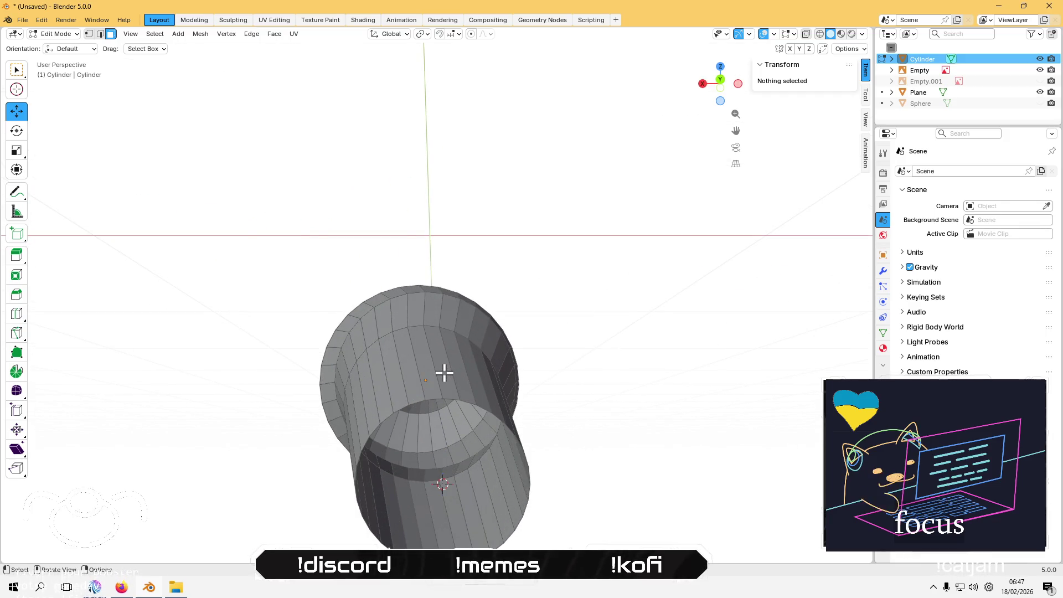
# Step: Fill the rim edge loop with a new cap face and shift it about 0.025 m along X
pyautogui.press('2')
pyautogui.click(409, 404)
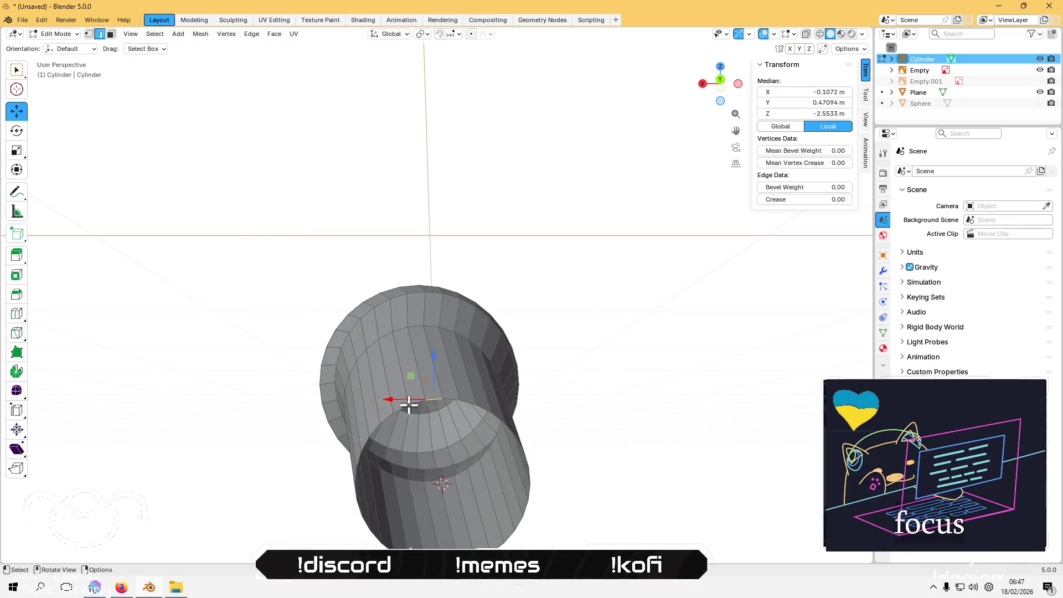
pyautogui.keyDown('alt'); pyautogui.click(409, 403); pyautogui.keyUp('alt')
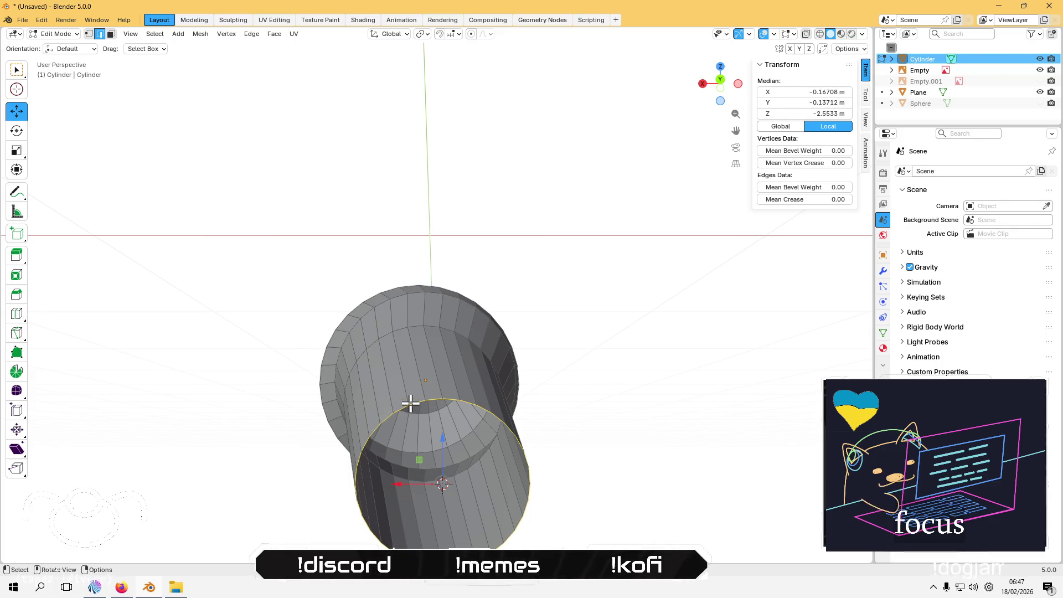
pyautogui.press('f')
pyautogui.click(720, 83)
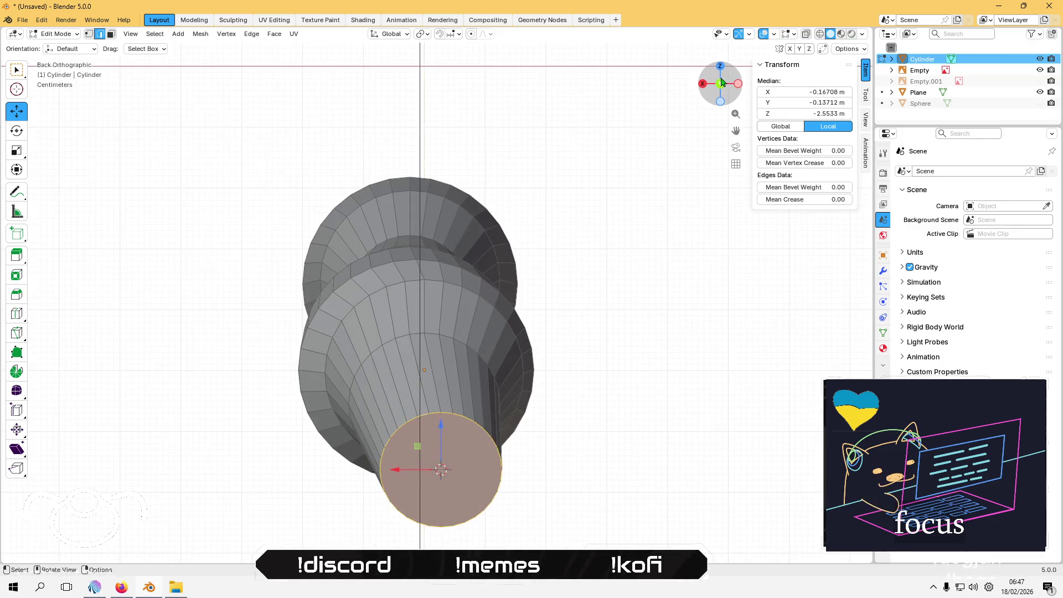
pyautogui.moveTo(398, 469); pyautogui.dragTo(380, 462)
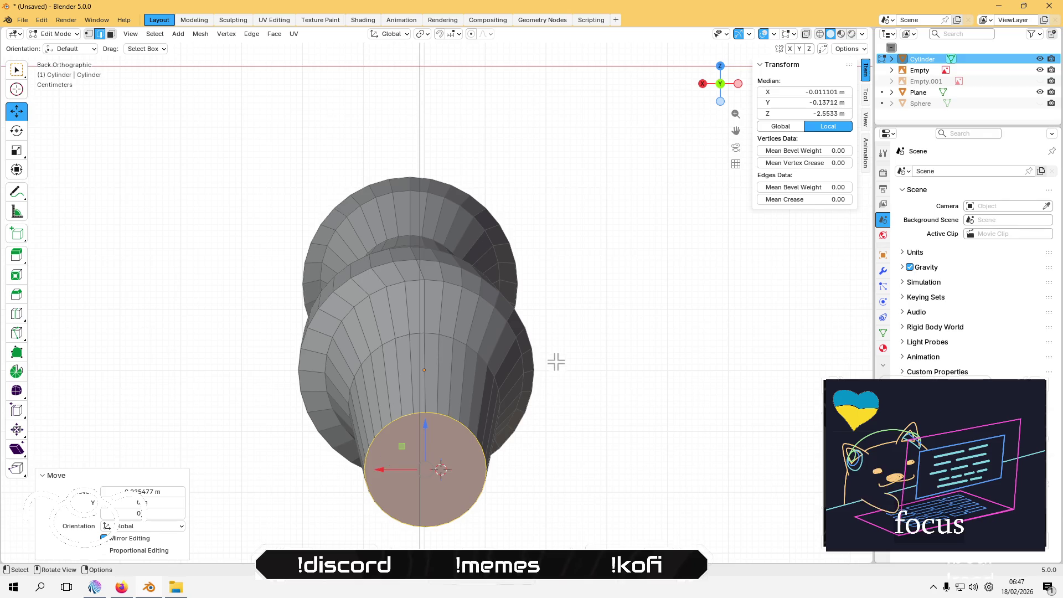
pyautogui.click(638, 352)
pyautogui.moveTo(582, 351); pyautogui.dragTo(660, 349, button='middle')
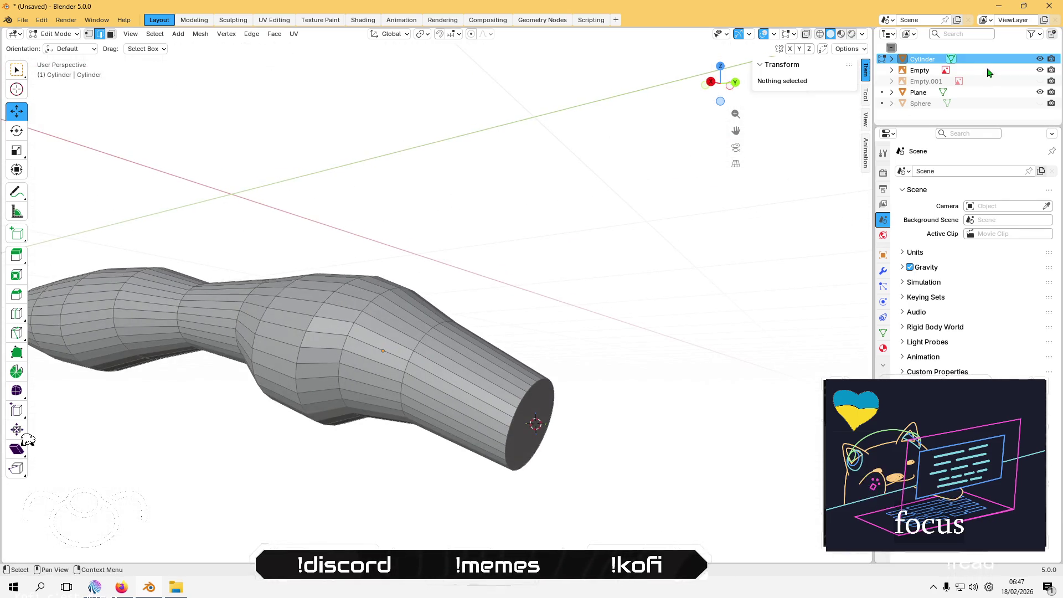
# Step: Unhide the sphere head and return to Object Mode in back view
pyautogui.click(1040, 103)
pyautogui.moveTo(626, 204); pyautogui.dragTo(548, 215, button='middle')
pyautogui.click(721, 84)
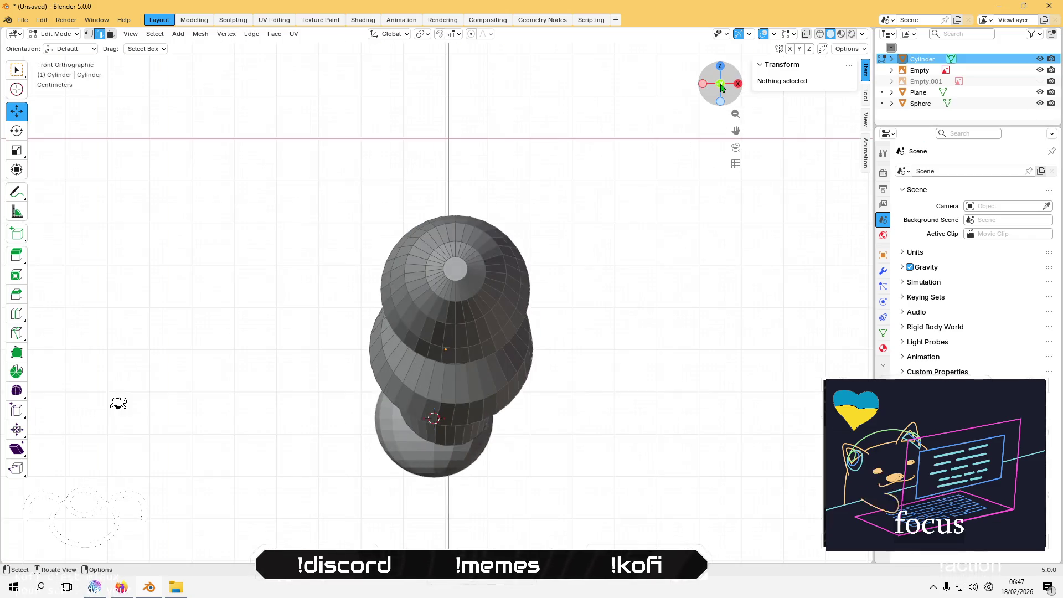
pyautogui.click(442, 413)
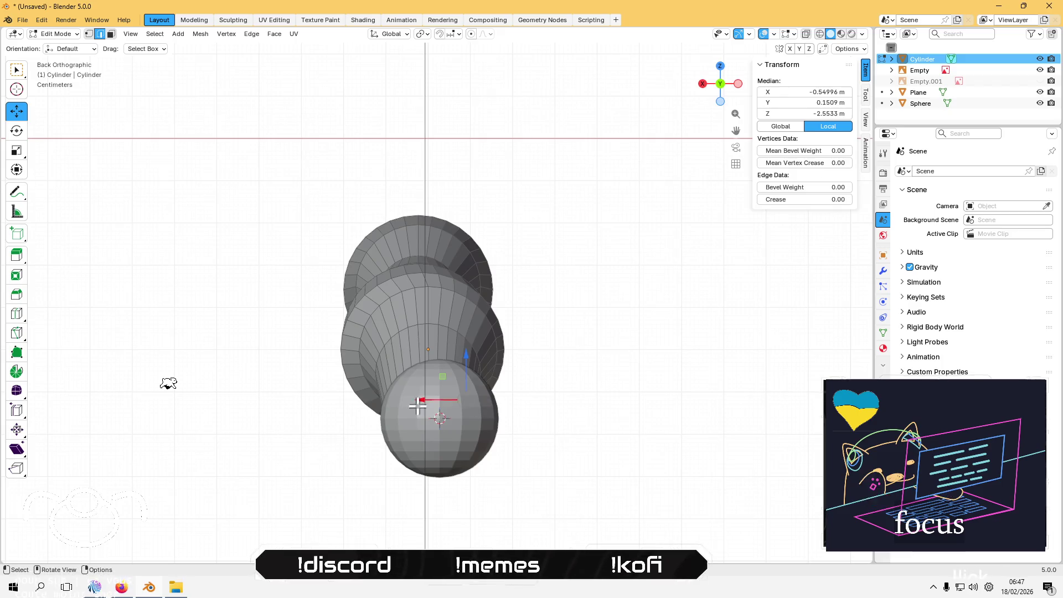
pyautogui.press('Tab')
# Step: Slide the sphere about 0.034 m along X onto the body's centre and re-show the reference image
pyautogui.click(433, 414)
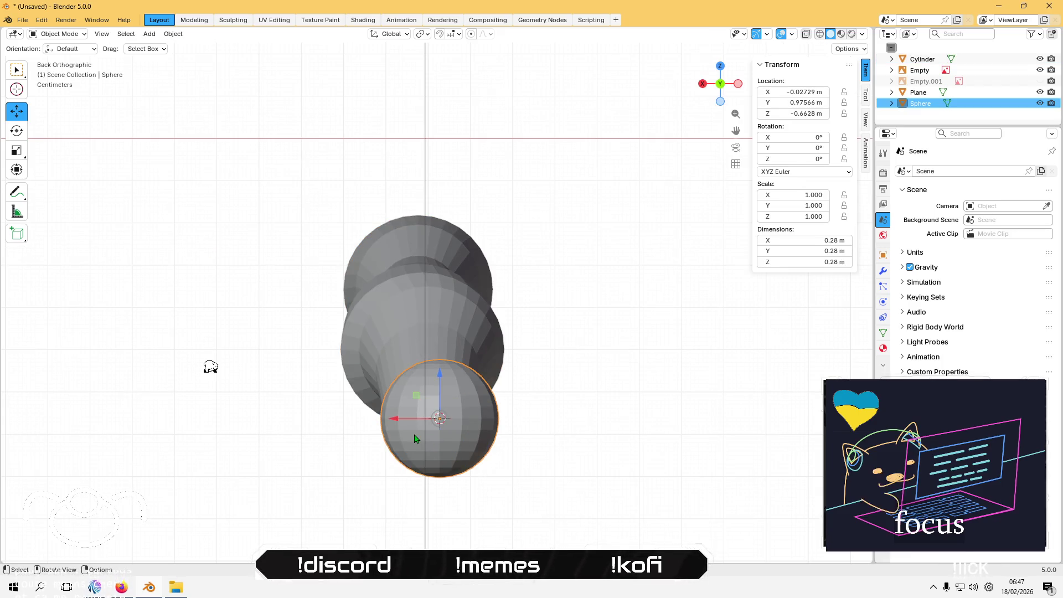
pyautogui.moveTo(397, 419); pyautogui.dragTo(375, 408)
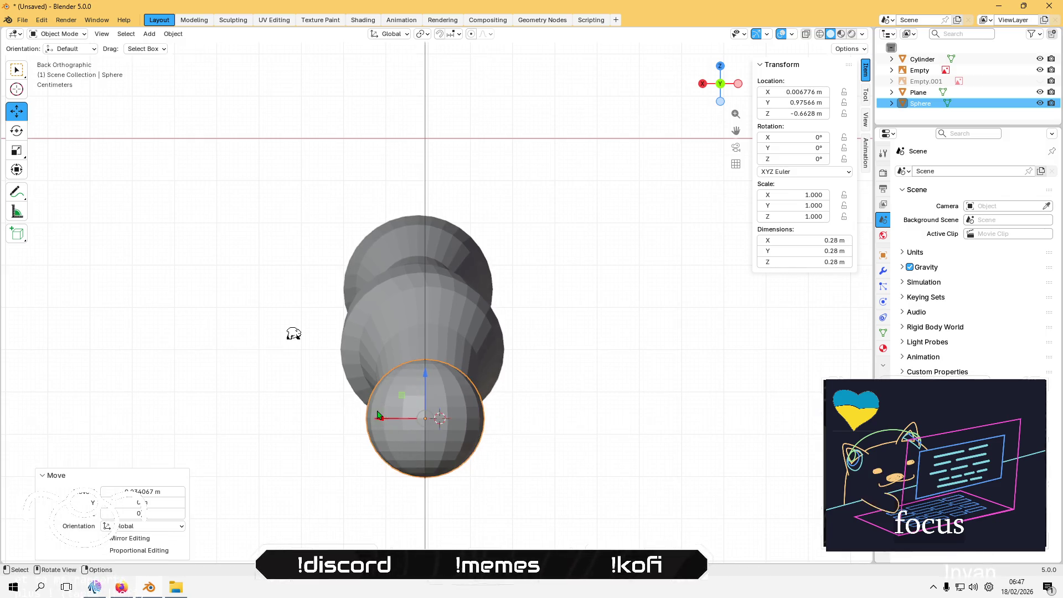
pyautogui.click(247, 378)
pyautogui.moveTo(247, 379)
pyautogui.mouseDown(button='middle')
pyautogui.moveTo(314, 408)
pyautogui.moveTo(256, 424)
pyautogui.moveTo(356, 396)
pyautogui.moveTo(358, 406)
pyautogui.moveTo(554, 332)
pyautogui.mouseUp(button='middle')
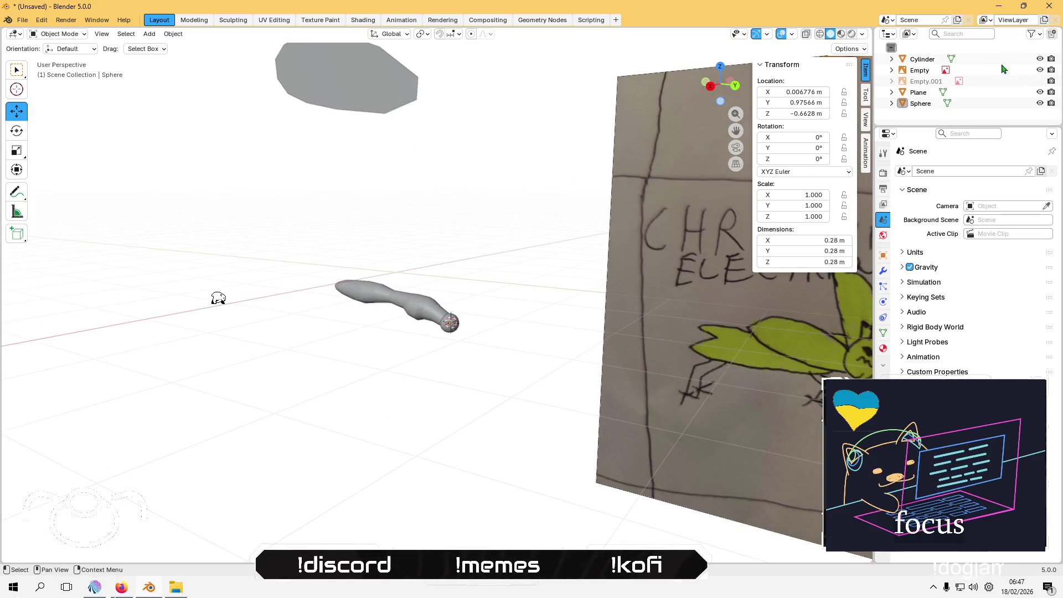
pyautogui.click(1040, 81)
pyautogui.scroll(7, 487, 366)
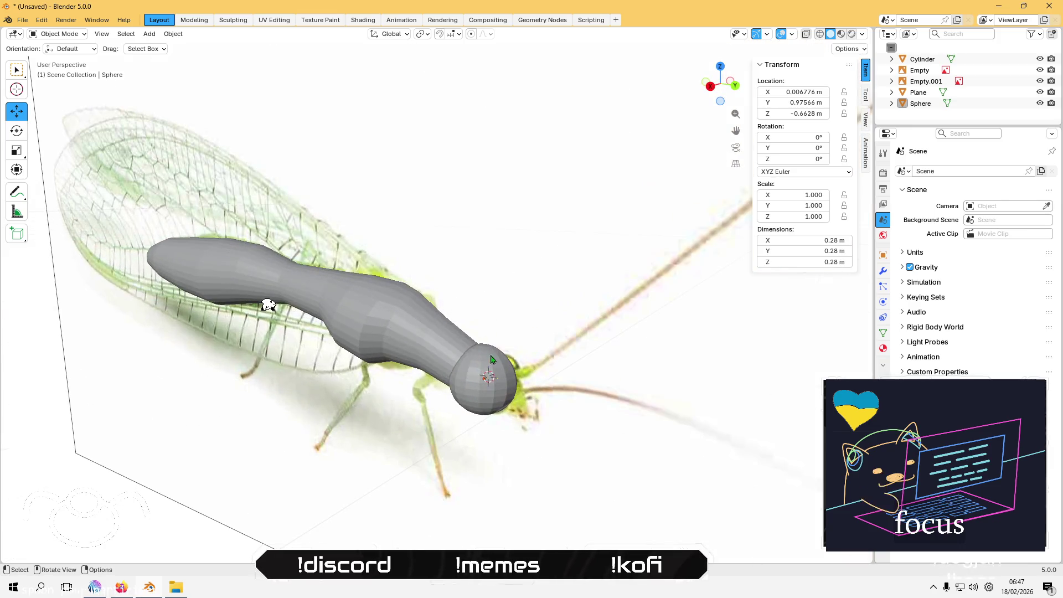
# Step: Enter Edit Mode on the head sphere, pick a front vertex, and undo a trial move
pyautogui.click(493, 375)
pyautogui.moveTo(492, 375); pyautogui.dragTo(550, 464, button='middle')
pyautogui.scroll(3, 501, 382)
pyautogui.press('Tab')
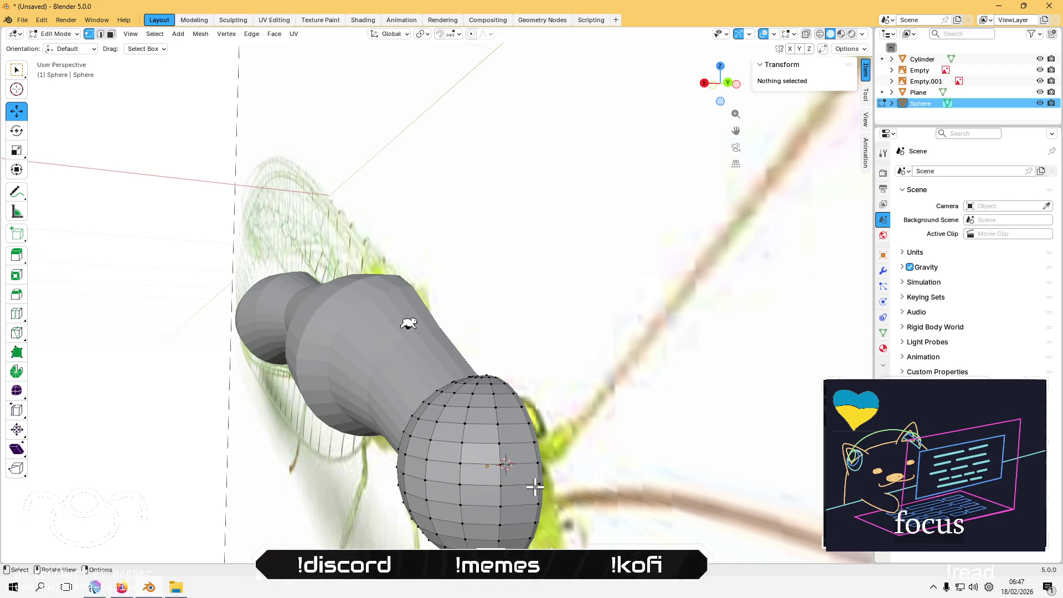
pyautogui.click(535, 487)
pyautogui.moveTo(537, 512); pyautogui.dragTo(581, 427, button='middle')
pyautogui.click(580, 426)
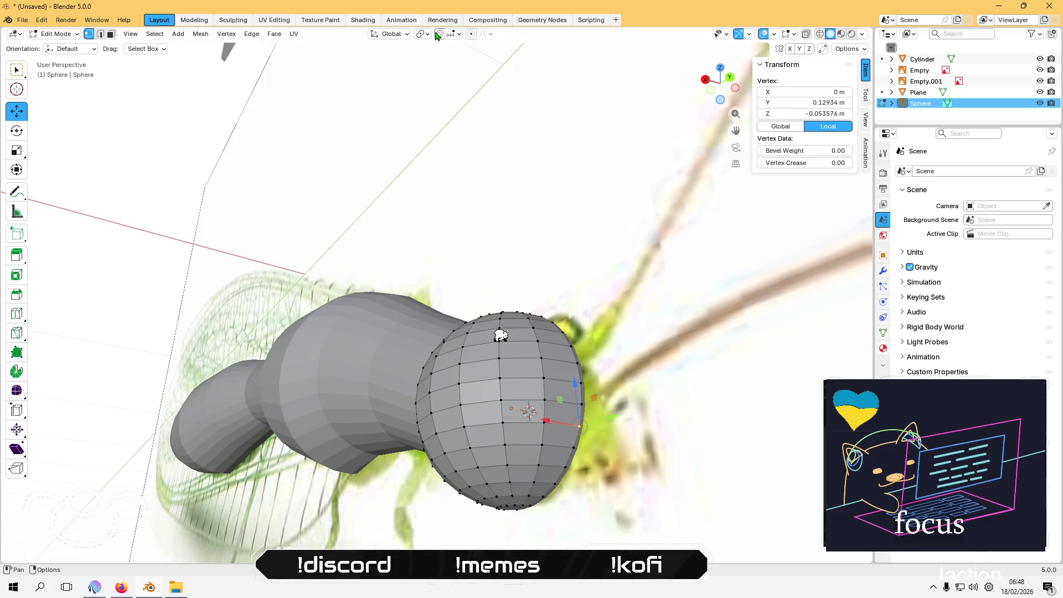
pyautogui.moveTo(510, 166)
pyautogui.mouseDown(button='middle')
pyautogui.moveTo(526, 216)
pyautogui.moveTo(392, 166)
pyautogui.moveTo(535, 328)
pyautogui.mouseUp(button='middle')
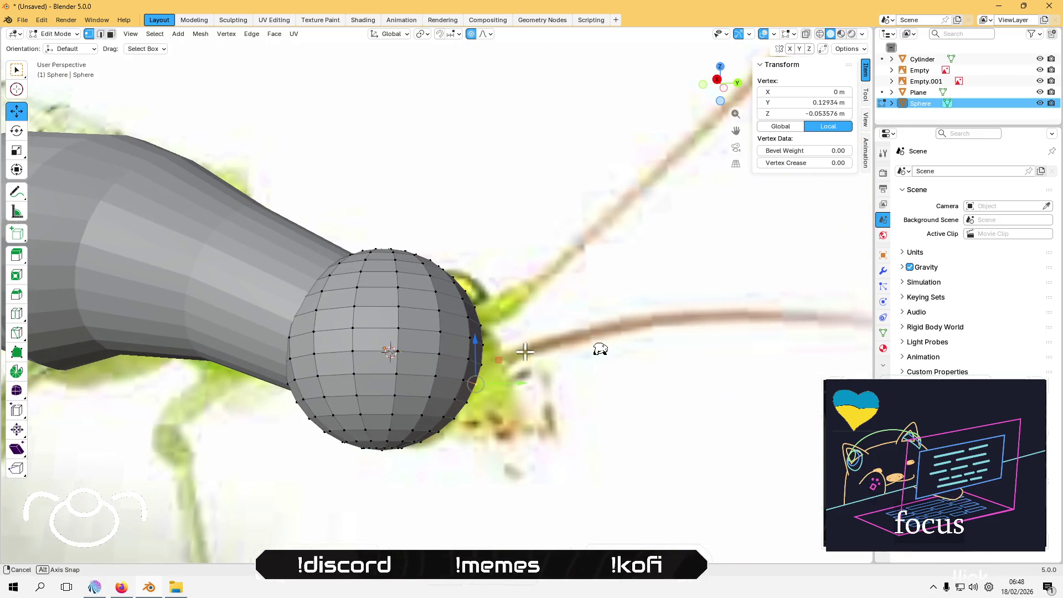
pyautogui.moveTo(600, 349); pyautogui.dragTo(608, 350, button='middle')
pyautogui.moveTo(533, 391)
pyautogui.mouseDown()
pyautogui.moveTo(523, 380)
pyautogui.moveTo(570, 349)
pyautogui.mouseUp()
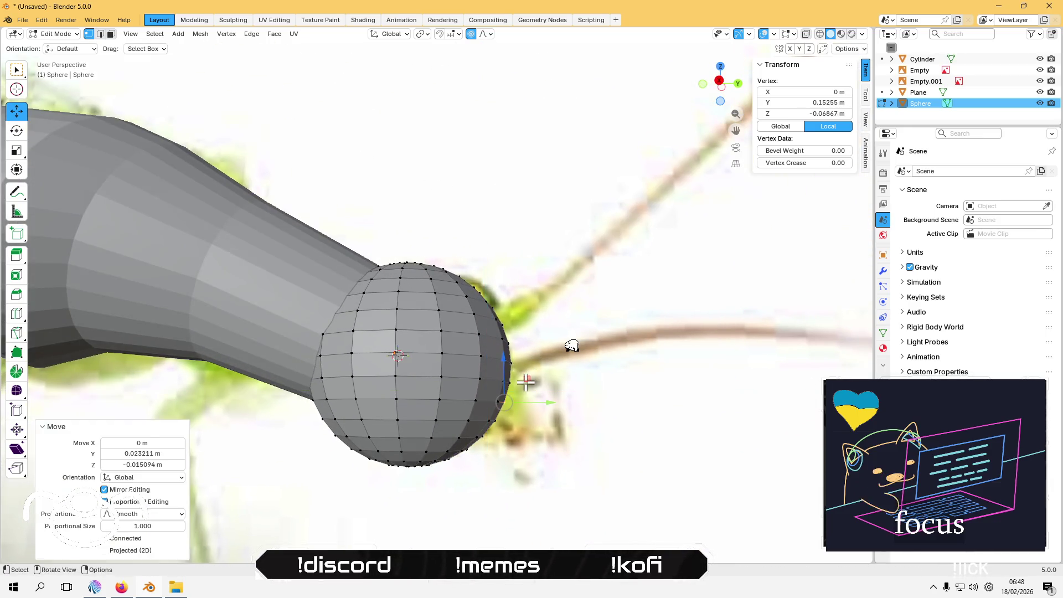
pyautogui.hotkey('ctrl', 'z')
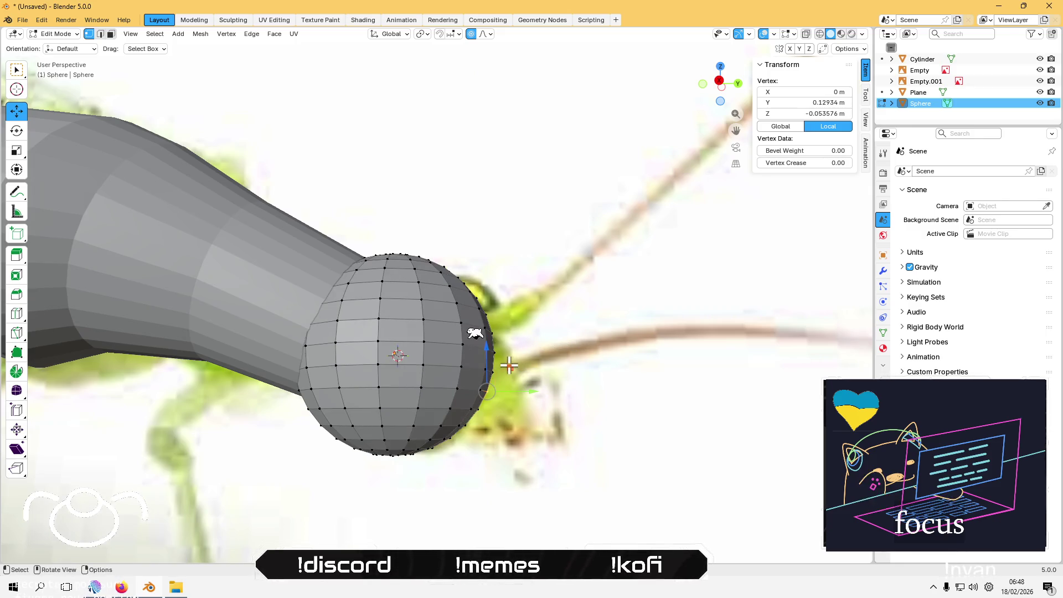
# Step: With Smooth proportional editing, pull the head into a tapered downward snout (0.28 × 0.337 × 0.291 m)
pyautogui.click(491, 35)
pyautogui.moveTo(507, 174); pyautogui.dragTo(504, 171)
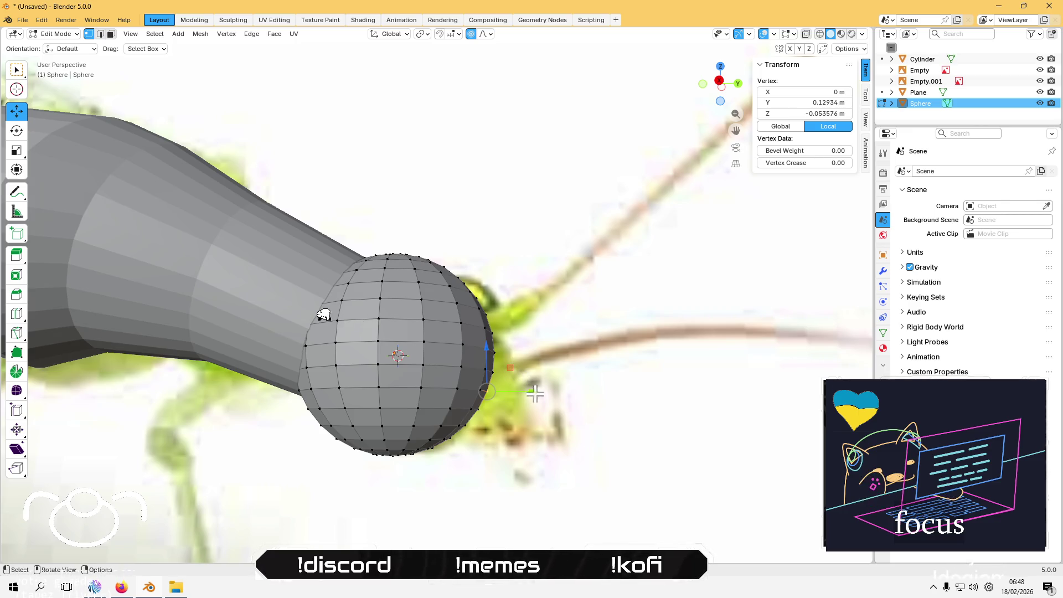
pyautogui.scroll(2, 540, 393)
pyautogui.scroll(-2, 545, 395)
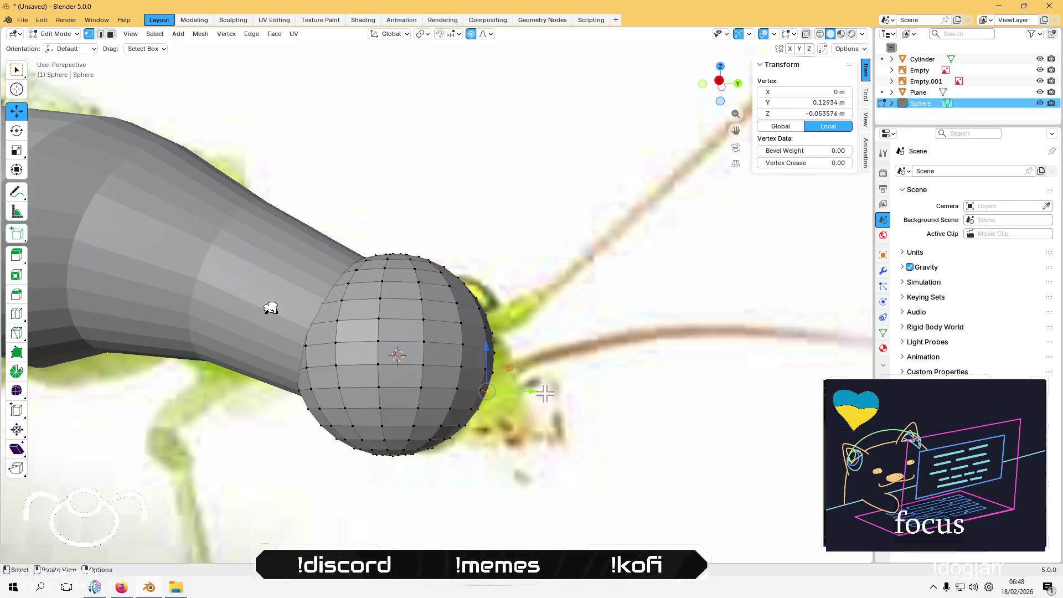
pyautogui.click(484, 384)
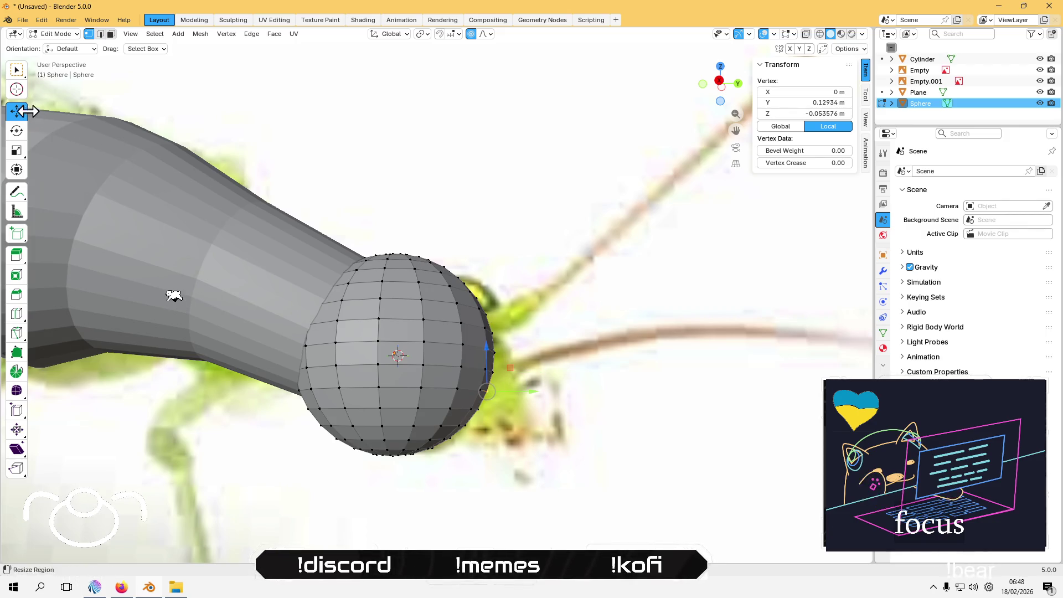
pyautogui.moveTo(508, 365)
pyautogui.mouseDown()
pyautogui.moveTo(548, 384)
pyautogui.moveTo(527, 377)
pyautogui.moveTo(563, 406)
pyautogui.moveTo(554, 382)
pyautogui.moveTo(558, 408)
pyautogui.mouseUp()
pyautogui.scroll(13, 527, 375)
pyautogui.scroll(2, 540, 380)
pyautogui.moveTo(551, 392)
pyautogui.mouseDown(button='middle')
pyautogui.moveTo(520, 441)
pyautogui.moveTo(474, 394)
pyautogui.moveTo(414, 397)
pyautogui.moveTo(487, 368)
pyautogui.moveTo(464, 329)
pyautogui.moveTo(529, 371)
pyautogui.moveTo(549, 406)
pyautogui.mouseUp(button='middle')
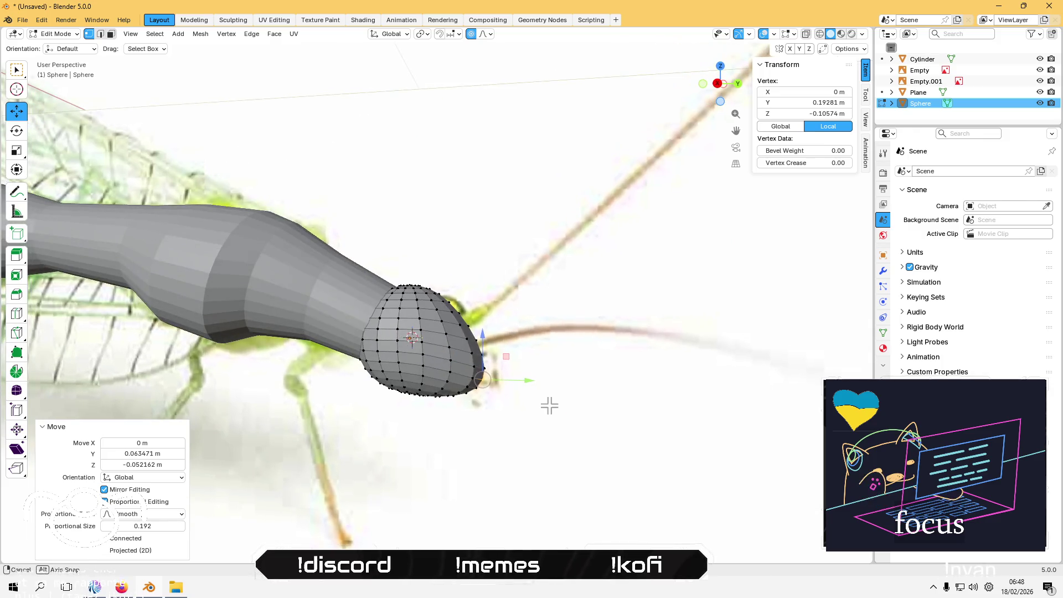
pyautogui.press('Tab')
pyautogui.scroll(-7, 550, 397)
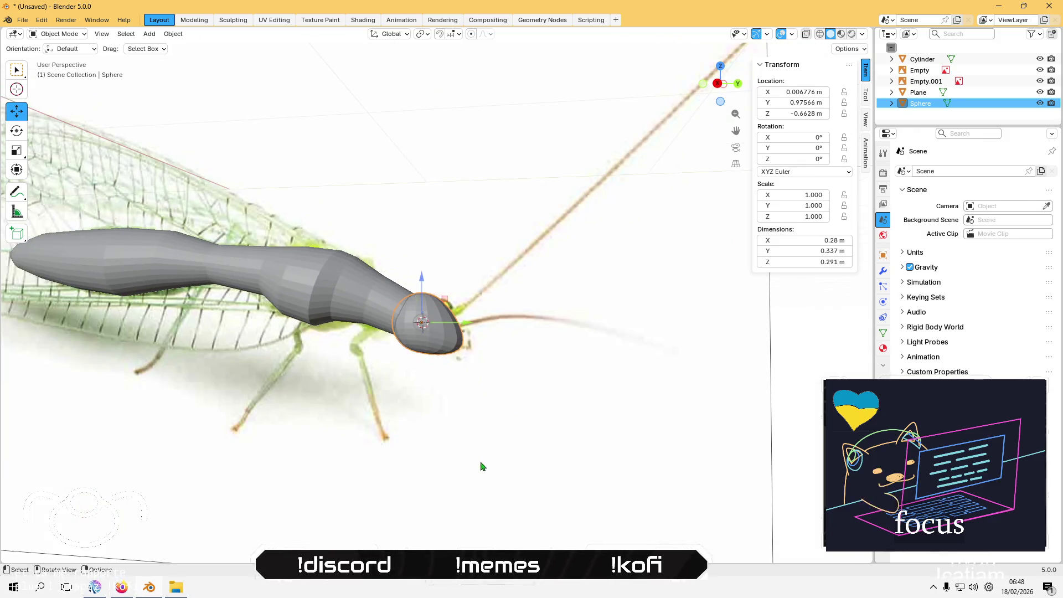
# Step: Deselect the head and add a second UV sphere at it, keeping 16 segments
pyautogui.click(470, 467)
pyautogui.scroll(5, 478, 333)
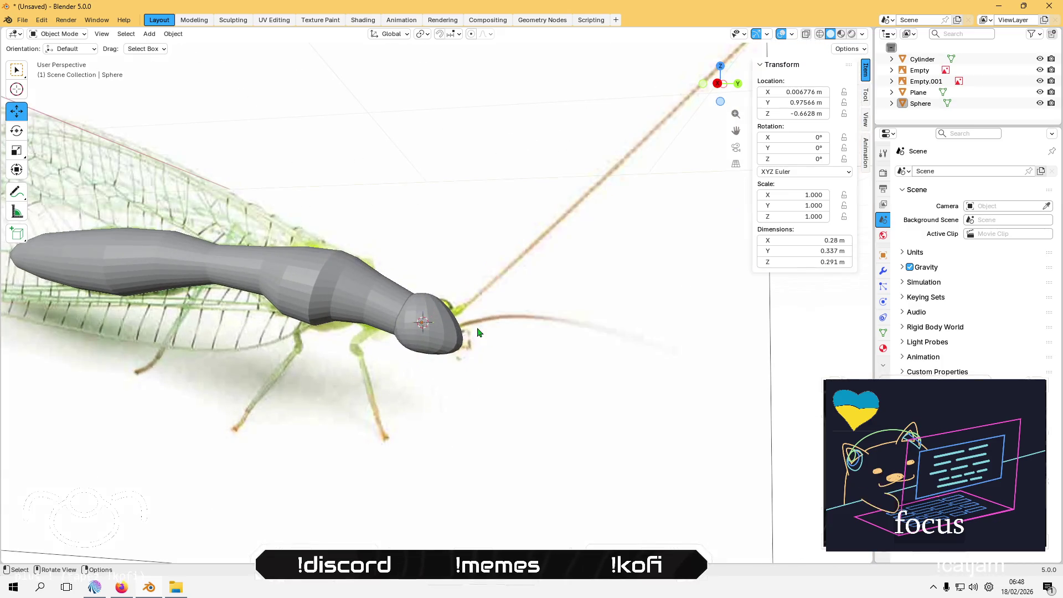
pyautogui.click(150, 35)
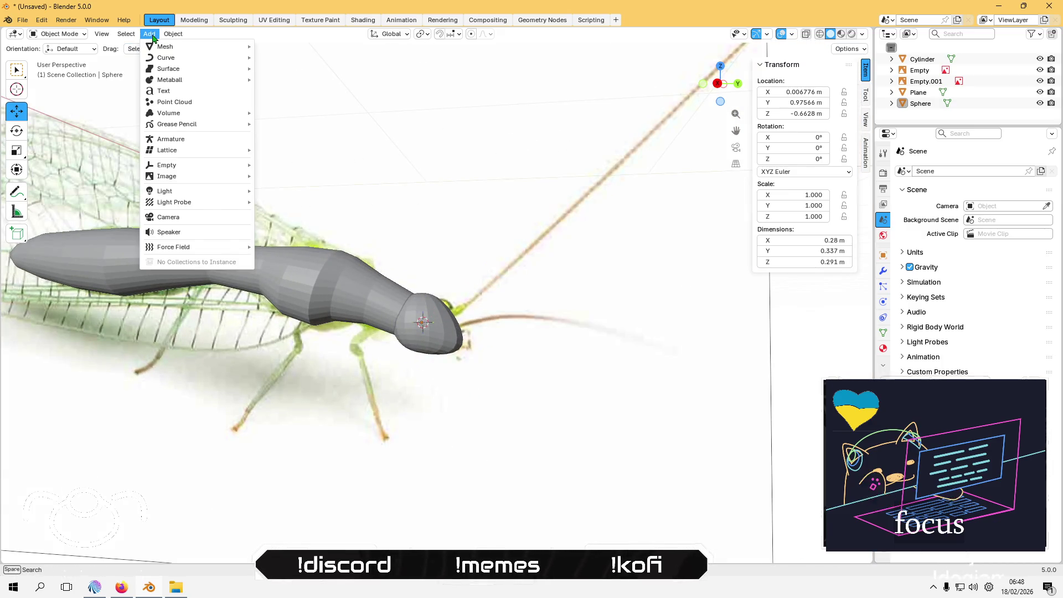
pyautogui.moveTo(188, 47)
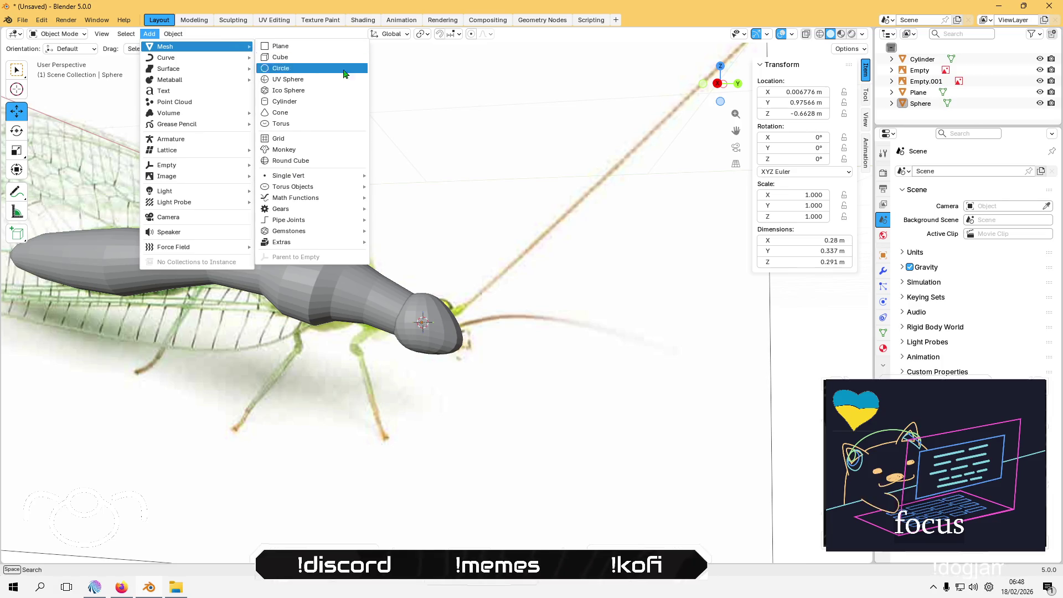
pyautogui.click(339, 82)
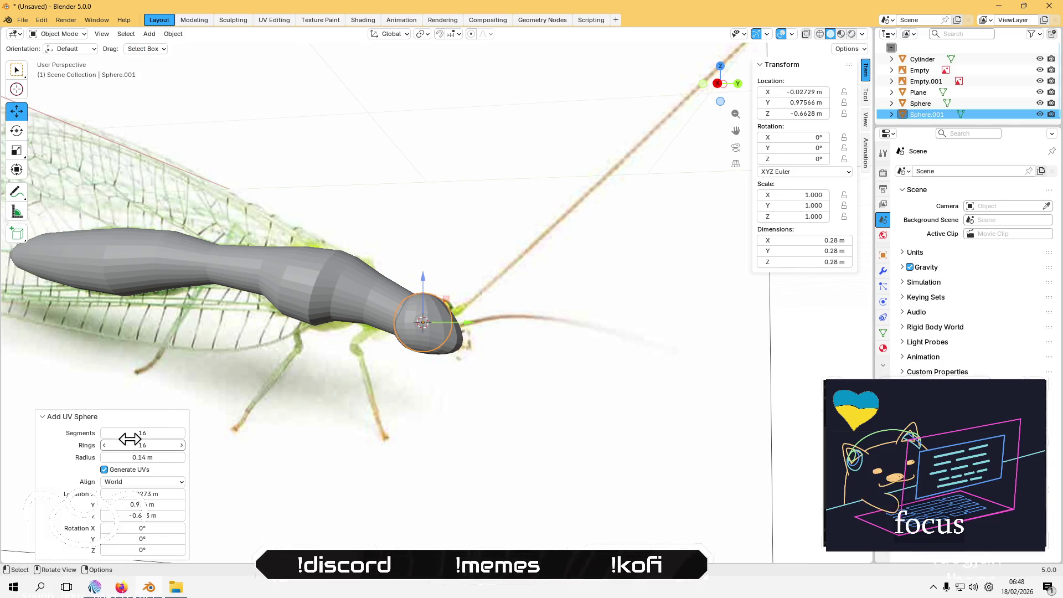
pyautogui.click(159, 432)
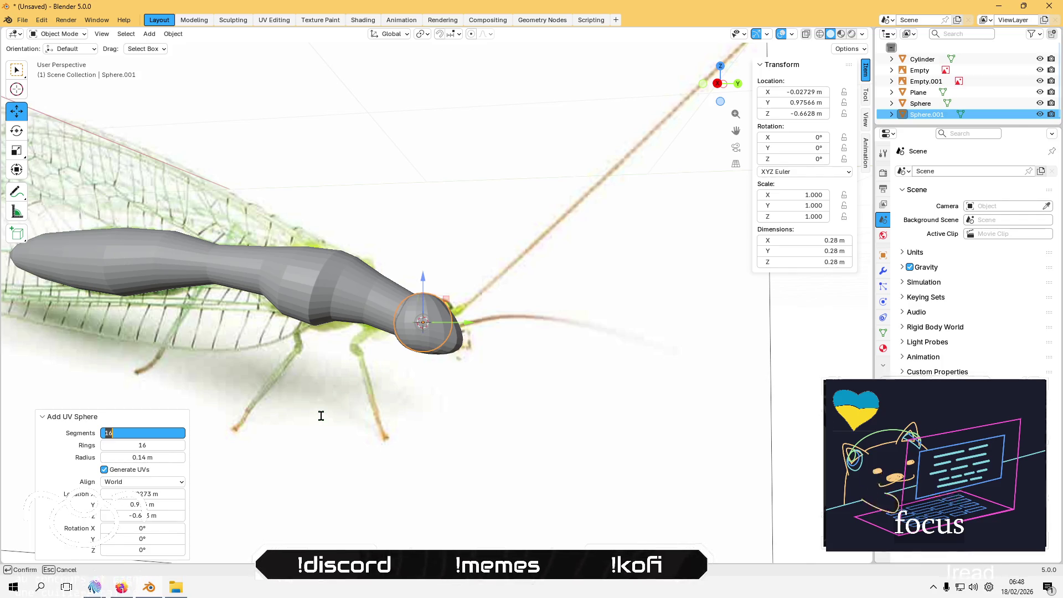
pyautogui.press('Return')
pyautogui.scroll(3, 479, 397)
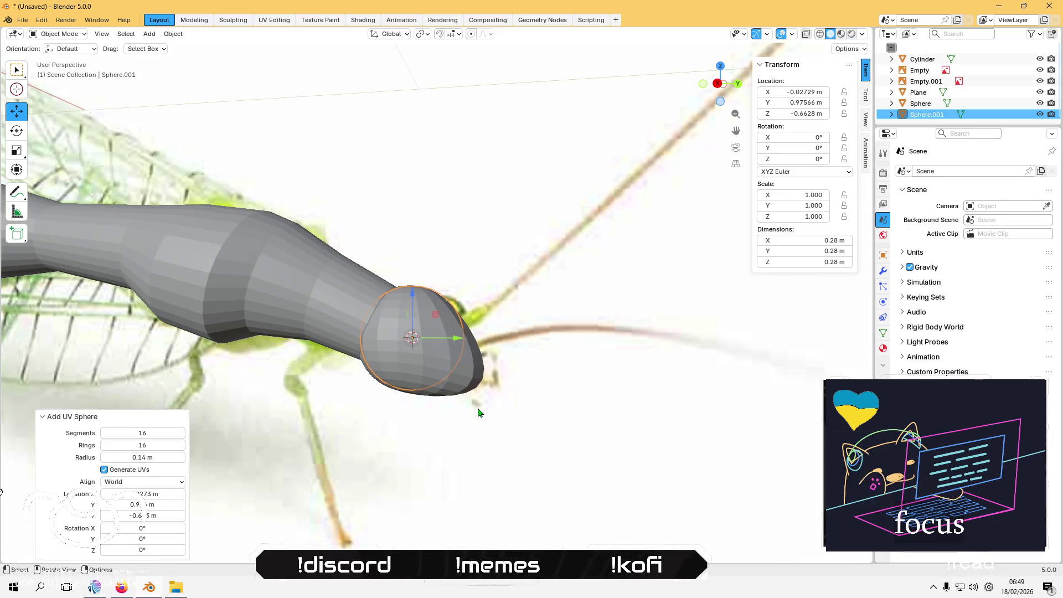
# Step: Shrink the new sphere to about quarter size, slide it along X and squash it flat on X
pyautogui.press('s')
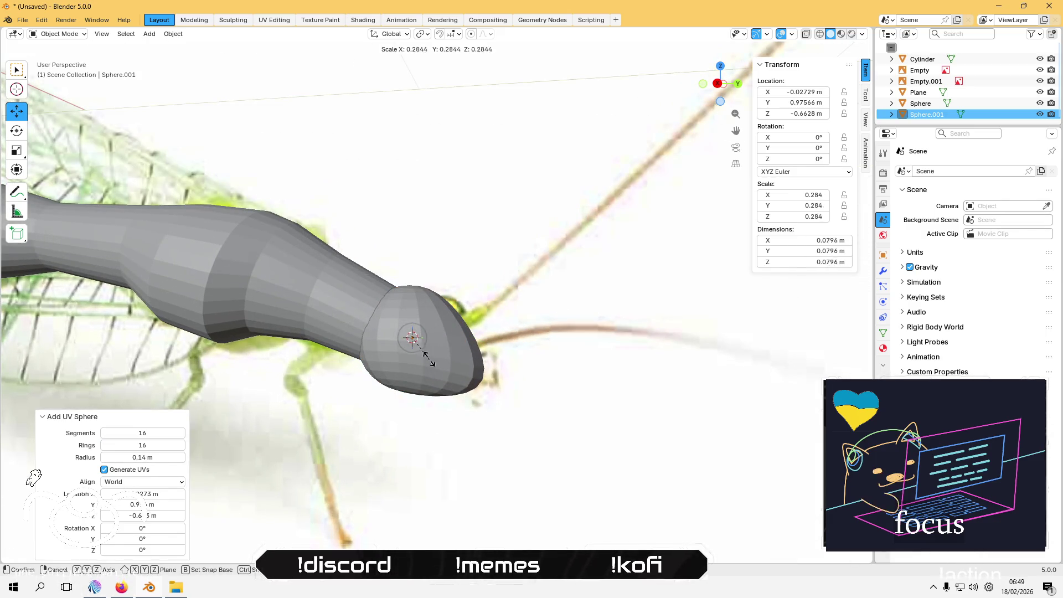
pyautogui.click(431, 363)
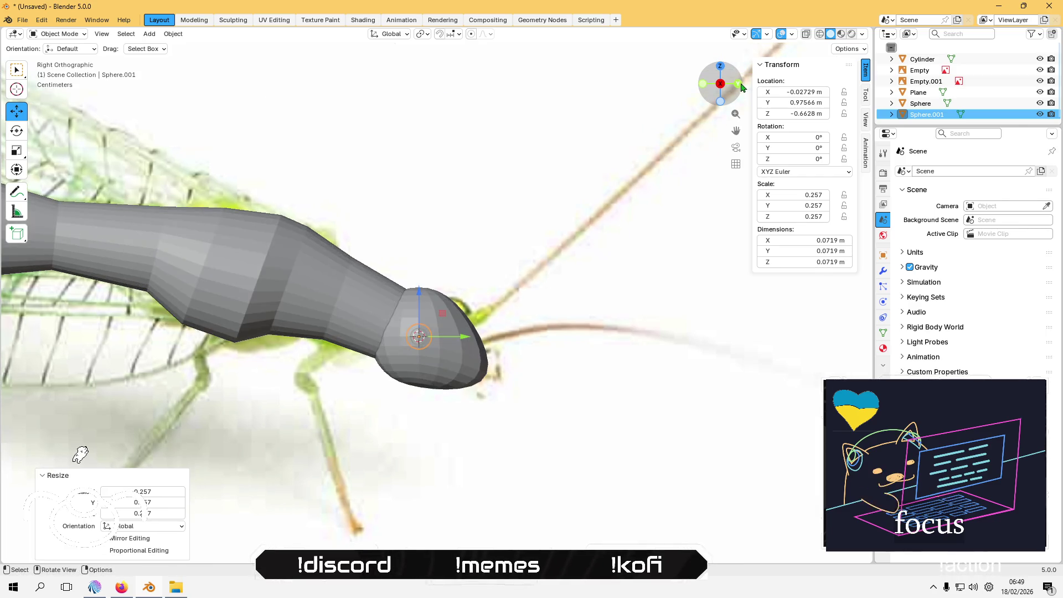
pyautogui.click(719, 87)
pyautogui.moveTo(357, 339); pyautogui.dragTo(255, 314)
pyautogui.scroll(2, 245, 332)
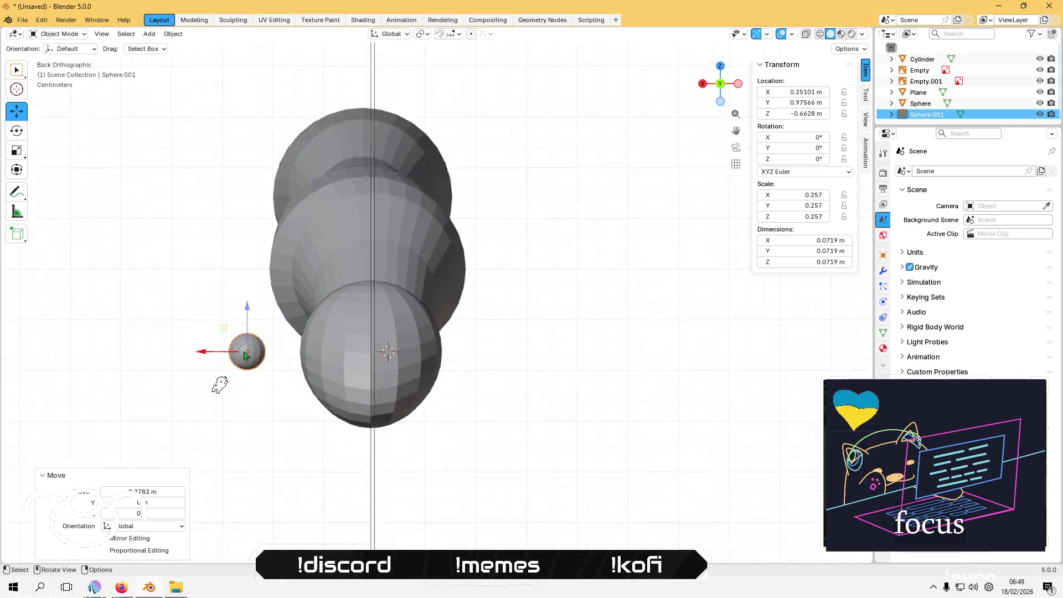
pyautogui.click(16, 150)
pyautogui.moveTo(203, 352); pyautogui.dragTo(261, 359)
# Step: Move the eye forward, slightly up, and against the side of the head
pyautogui.click(16, 111)
pyautogui.moveTo(247, 384); pyautogui.dragTo(370, 378, button='middle')
pyautogui.moveTo(388, 379)
pyautogui.mouseDown()
pyautogui.moveTo(468, 382)
pyautogui.moveTo(444, 378)
pyautogui.mouseUp()
pyautogui.moveTo(403, 339); pyautogui.dragTo(399, 348, button='middle')
pyautogui.moveTo(386, 353)
pyautogui.mouseDown()
pyautogui.moveTo(389, 325)
pyautogui.moveTo(391, 336)
pyautogui.mouseUp()
pyautogui.moveTo(404, 381)
pyautogui.mouseDown(button='middle')
pyautogui.moveTo(268, 390)
pyautogui.moveTo(185, 381)
pyautogui.mouseUp(button='middle')
pyautogui.moveTo(139, 393)
pyautogui.mouseDown()
pyautogui.moveTo(183, 375)
pyautogui.moveTo(155, 365)
pyautogui.moveTo(178, 351)
pyautogui.mouseUp()
# Step: Rotate the eye about 28° so it lies against the head's side
pyautogui.click(17, 130)
pyautogui.moveTo(202, 392)
pyautogui.mouseDown()
pyautogui.moveTo(202, 340)
pyautogui.moveTo(318, 276)
pyautogui.mouseUp()
pyautogui.moveTo(318, 276); pyautogui.dragTo(404, 239, button='middle')
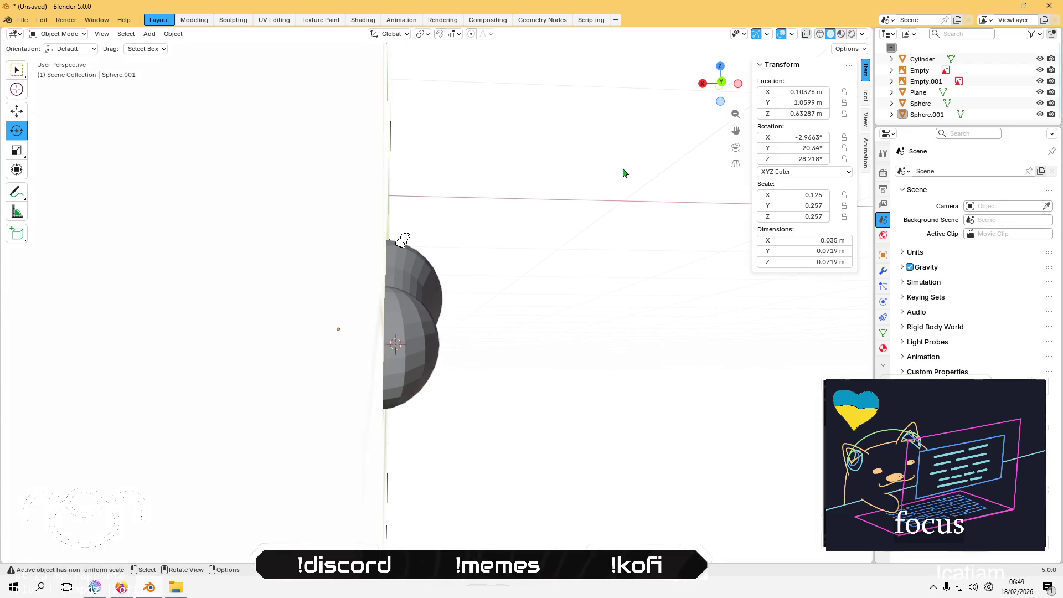
# Step: Hide the reference image, reselect the eye, and check it from front and back views
pyautogui.click(1040, 81)
pyautogui.click(339, 337)
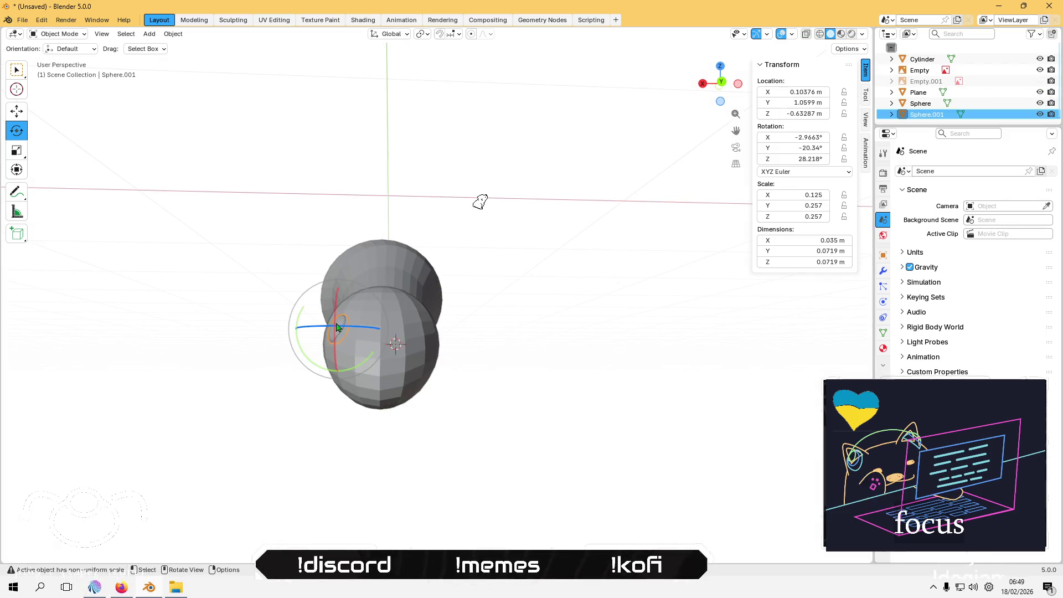
pyautogui.click(17, 111)
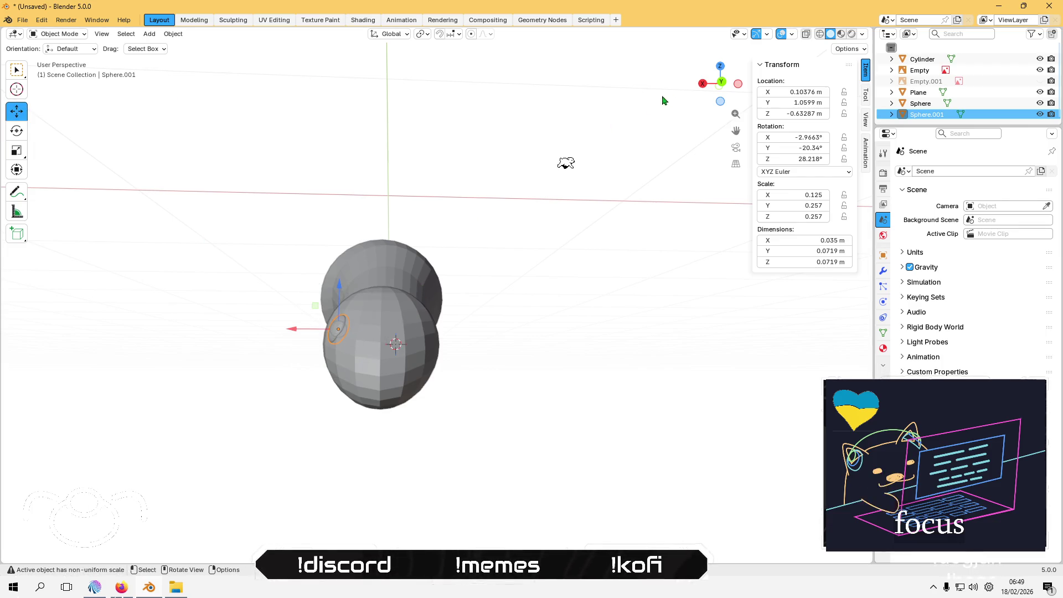
pyautogui.click(720, 85)
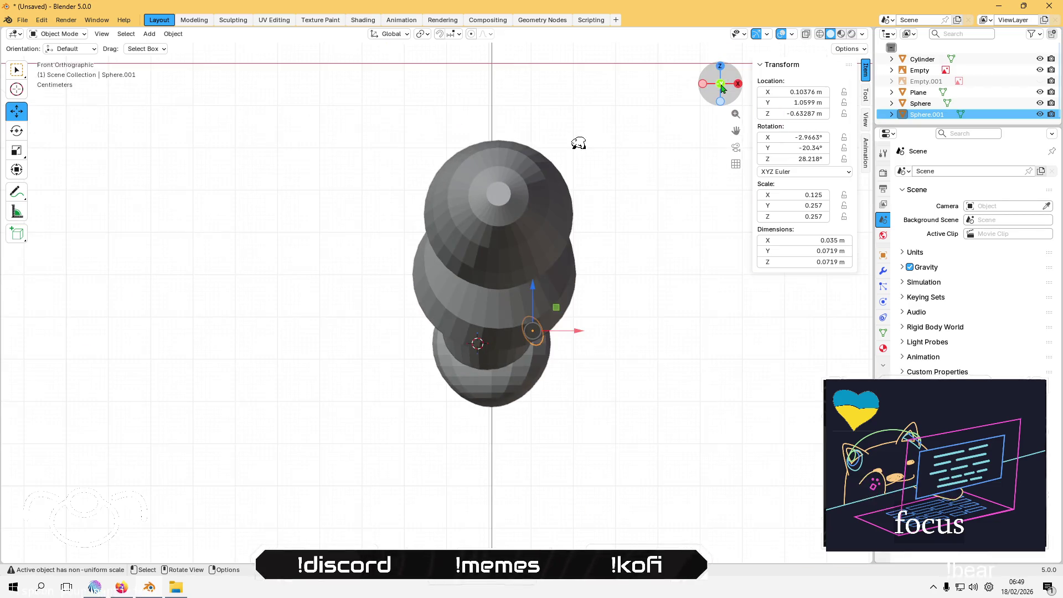
pyautogui.click(721, 84)
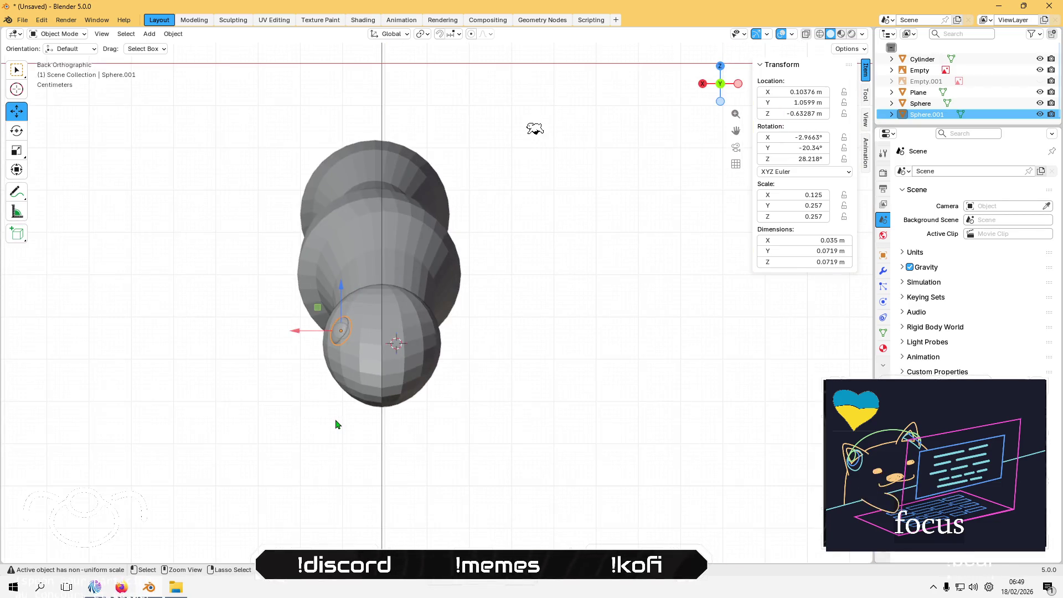
# Step: Paste a copy of the eye and move it along X to the head's opposite side
pyautogui.hotkey('ctrl', 'v')
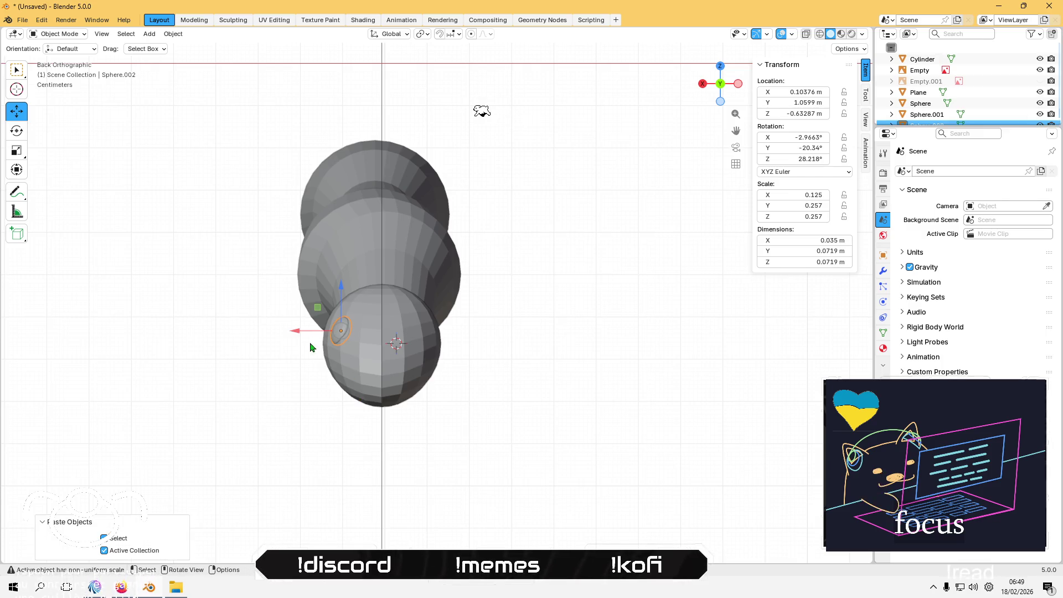
pyautogui.press('g')
pyautogui.press('x')
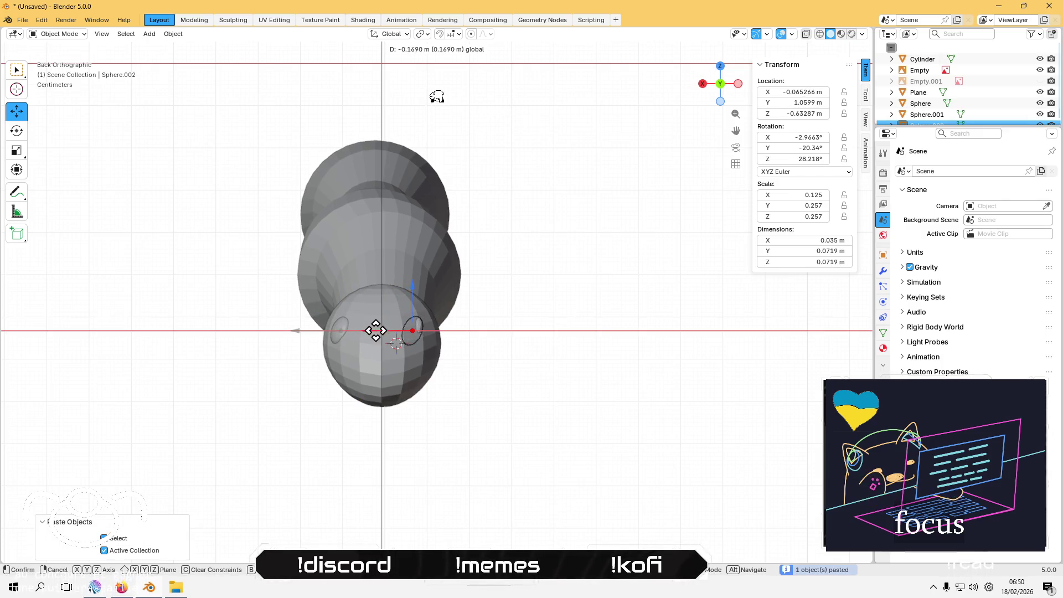
pyautogui.click(383, 343)
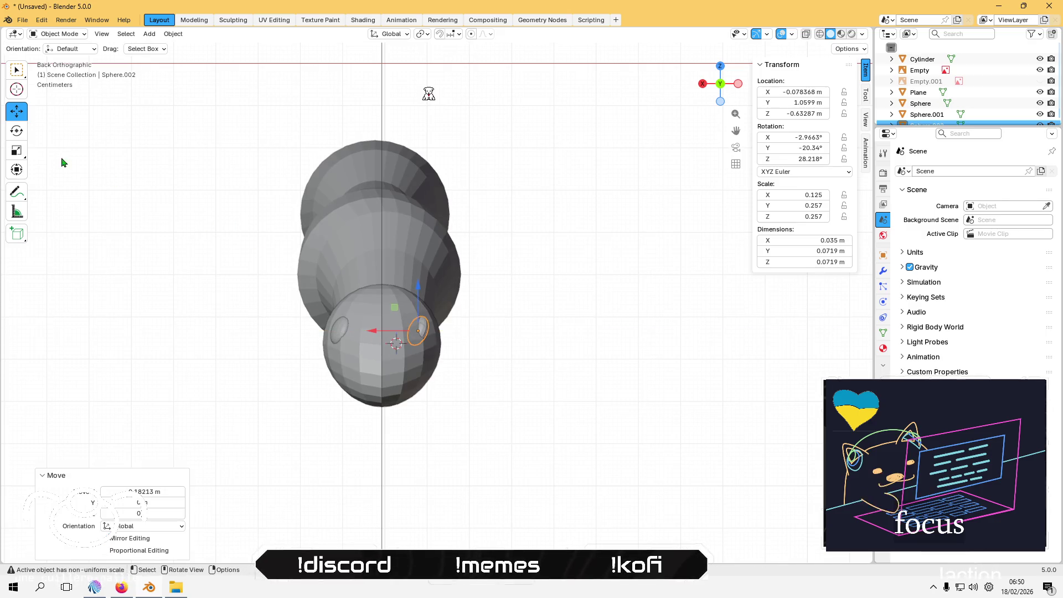
# Step: Turn the copied eye 180° about Z so it faces outward
pyautogui.click(16, 130)
pyautogui.moveTo(417, 331); pyautogui.dragTo(431, 325)
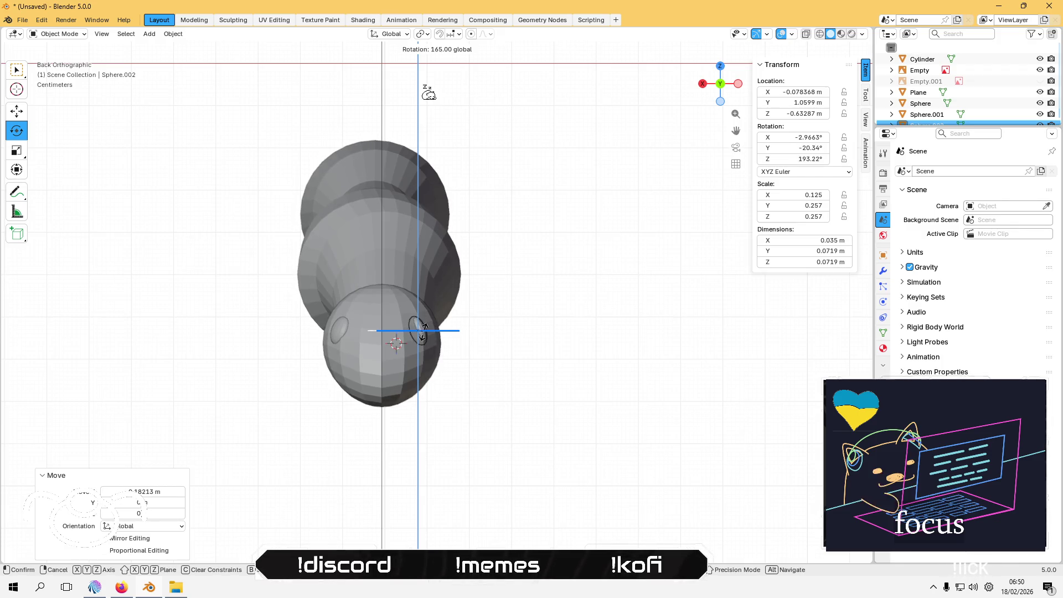
pyautogui.moveTo(427, 330); pyautogui.dragTo(427, 330)
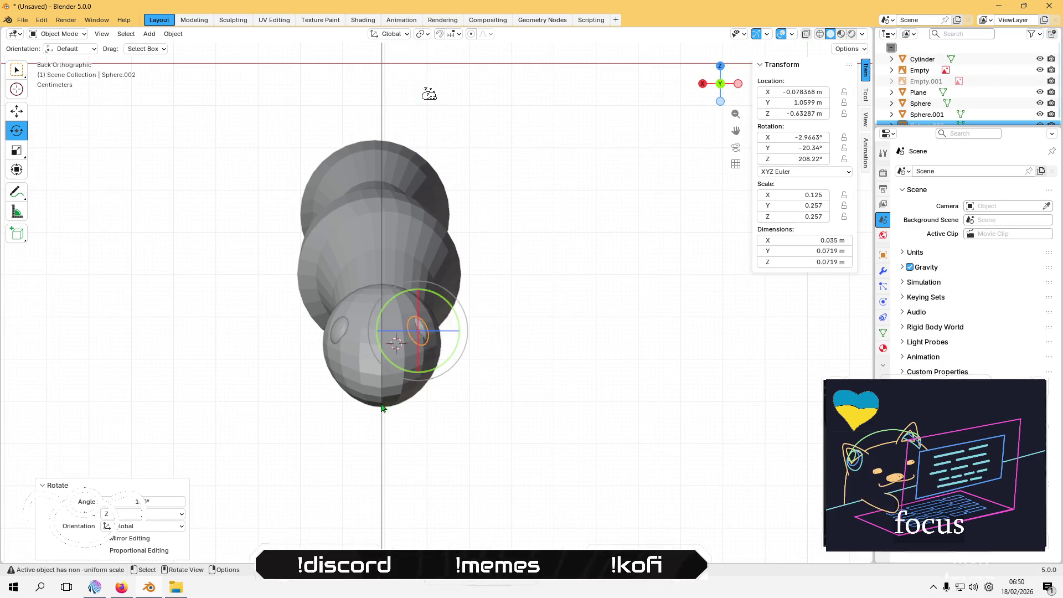
pyautogui.moveTo(360, 415); pyautogui.dragTo(321, 450, button='middle')
pyautogui.scroll(5, 393, 407)
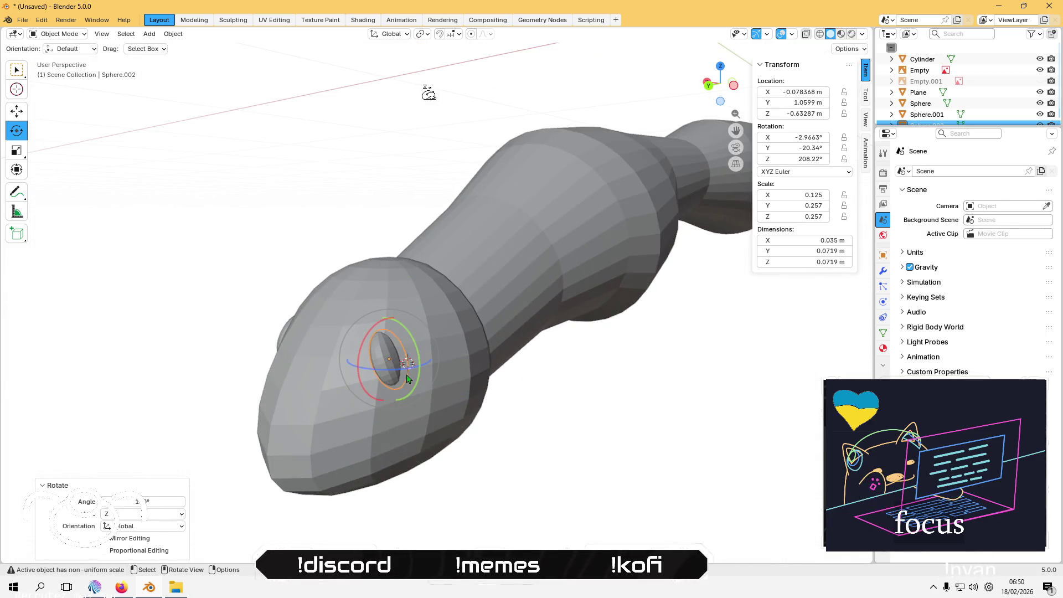
pyautogui.moveTo(391, 375); pyautogui.dragTo(413, 377)
pyautogui.press('Escape')
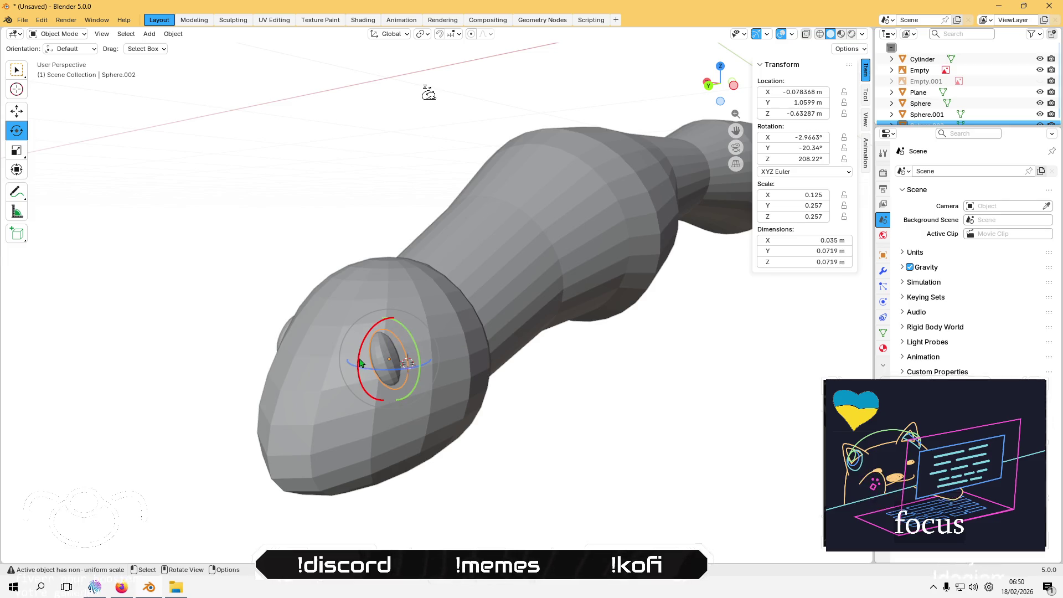
# Step: Tilt the copied eye about X and nudge it along X against the head
pyautogui.moveTo(362, 361)
pyautogui.mouseDown()
pyautogui.moveTo(382, 320)
pyautogui.moveTo(382, 367)
pyautogui.moveTo(398, 366)
pyautogui.mouseUp()
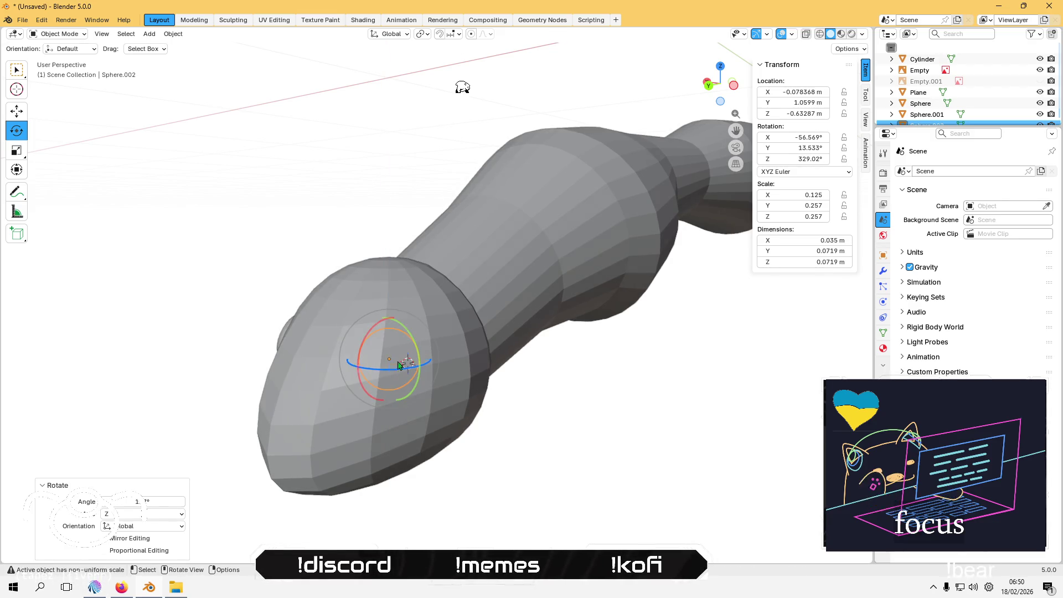
pyautogui.moveTo(362, 381); pyautogui.dragTo(353, 361, button='middle')
pyautogui.moveTo(357, 357); pyautogui.dragTo(362, 353)
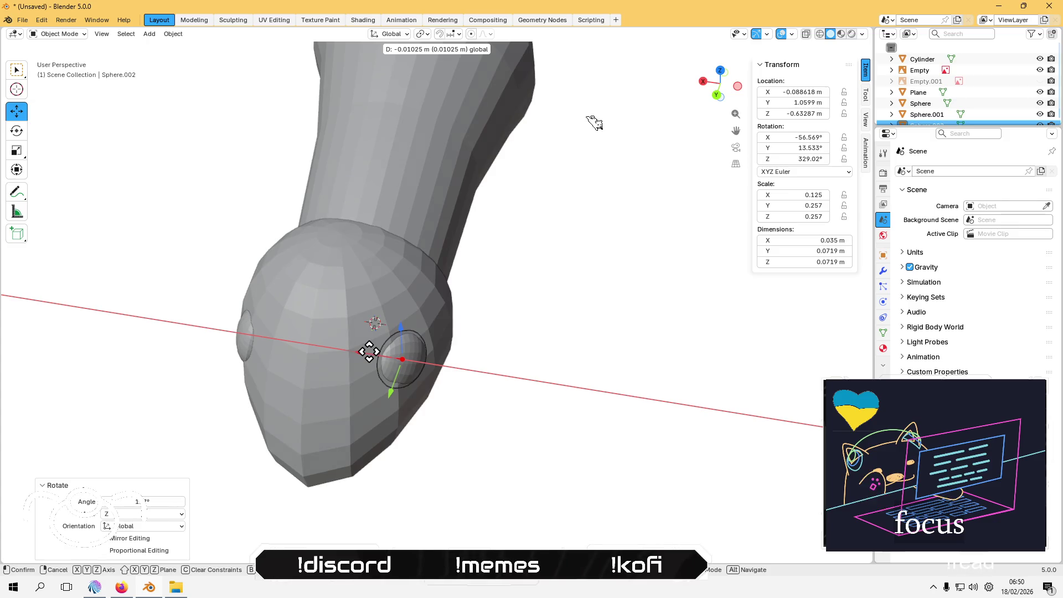
pyautogui.moveTo(371, 352); pyautogui.dragTo(371, 351)
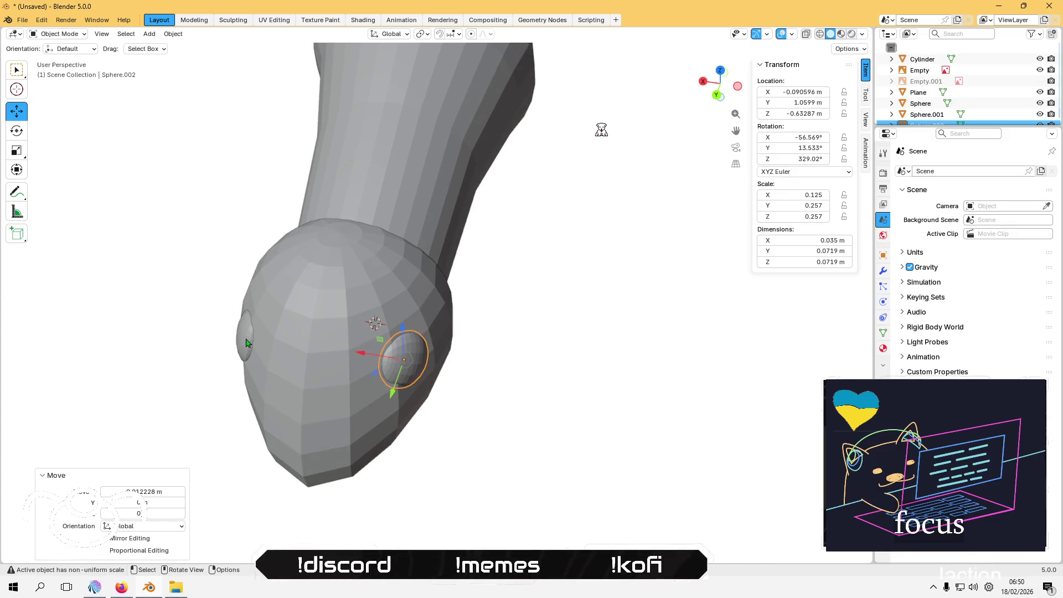
# Step: Select each eye in turn and orbit around the head and body to compare them
pyautogui.click(246, 343)
pyautogui.moveTo(246, 343); pyautogui.dragTo(402, 349, button='middle')
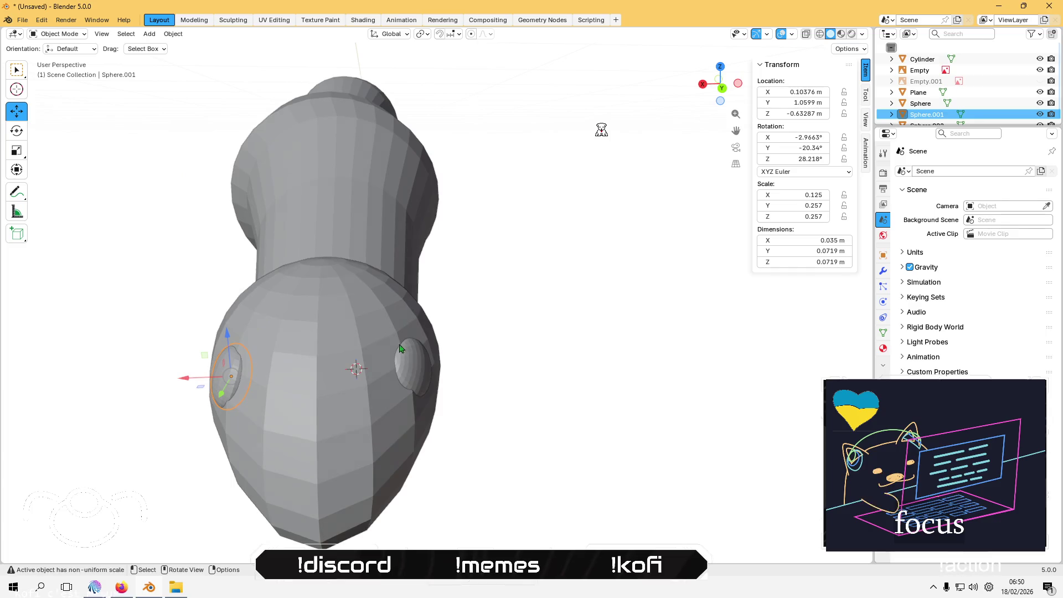
pyautogui.click(413, 368)
pyautogui.moveTo(353, 383); pyautogui.dragTo(350, 367, button='middle')
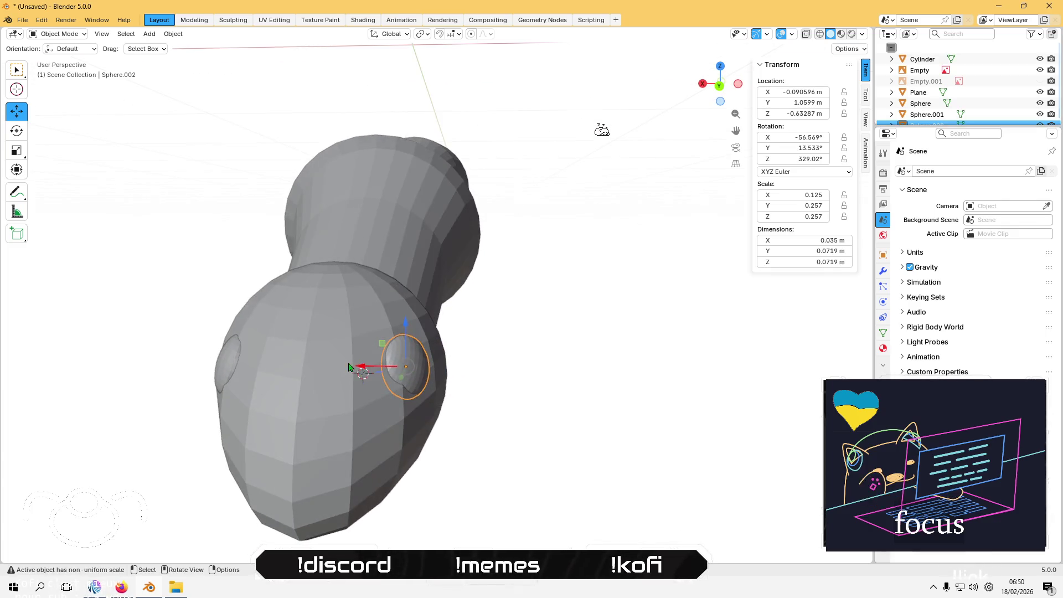
pyautogui.moveTo(252, 389)
pyautogui.mouseDown(button='middle')
pyautogui.moveTo(207, 422)
pyautogui.moveTo(350, 384)
pyautogui.moveTo(280, 395)
pyautogui.moveTo(308, 382)
pyautogui.moveTo(297, 386)
pyautogui.moveTo(441, 401)
pyautogui.moveTo(424, 397)
pyautogui.mouseUp(button='middle')
# Step: Select the wing plane and, in Right Orthographic view, move it down to the body
pyautogui.rightClick(423, 397)
pyautogui.click(383, 131)
pyautogui.moveTo(382, 130); pyautogui.dragTo(373, 123, button='middle')
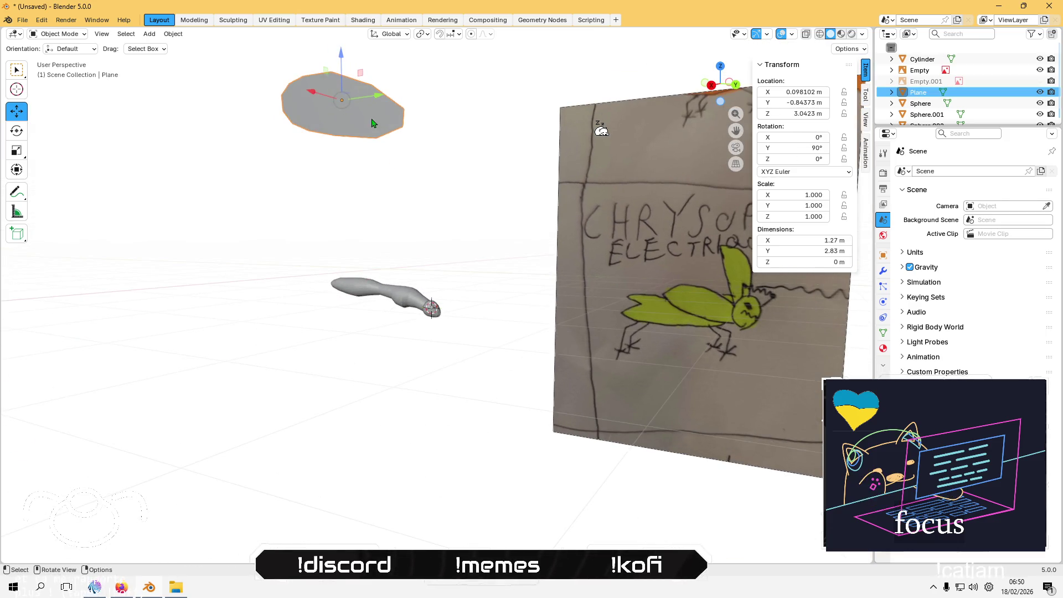
pyautogui.click(712, 87)
pyautogui.moveTo(356, 79)
pyautogui.mouseDown()
pyautogui.moveTo(384, 175)
pyautogui.moveTo(375, 258)
pyautogui.mouseUp()
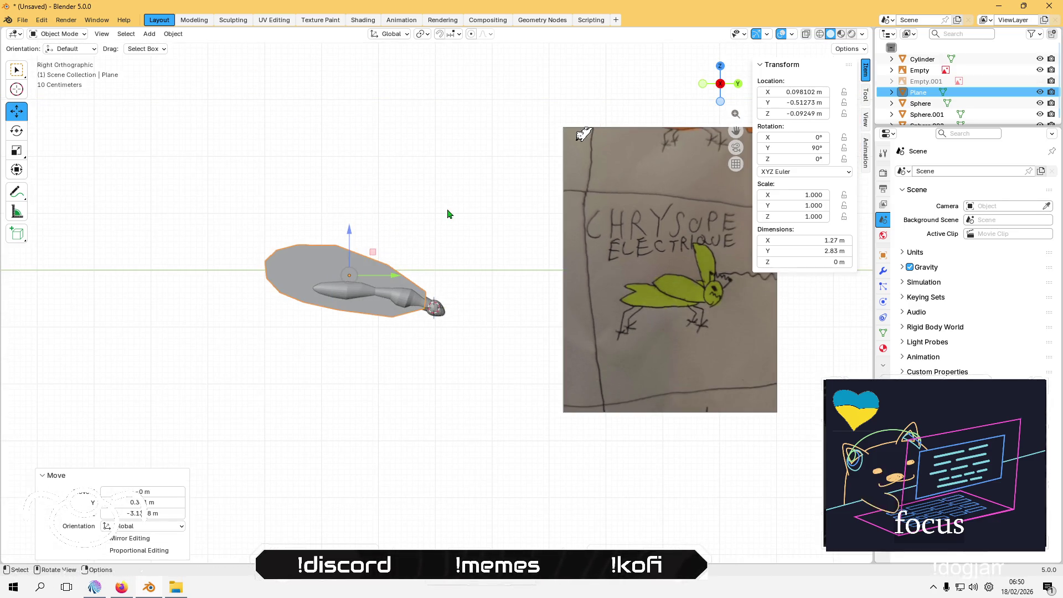
pyautogui.scroll(6, 448, 214)
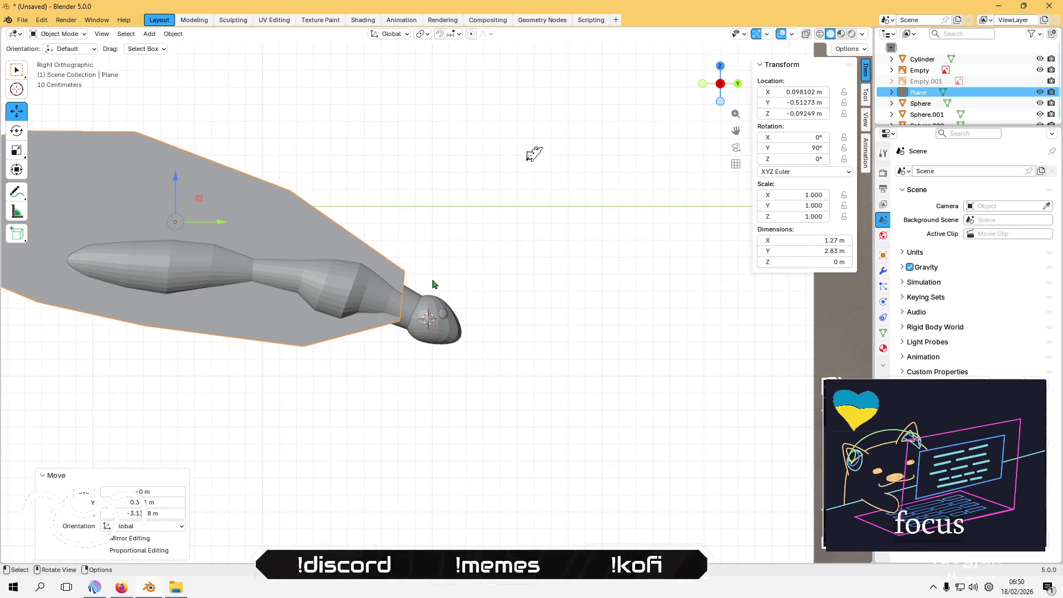
# Step: In Back Orthographic view, slide the wing plane along X to about 0.189 m
pyautogui.moveTo(334, 229); pyautogui.dragTo(250, 251, button='middle')
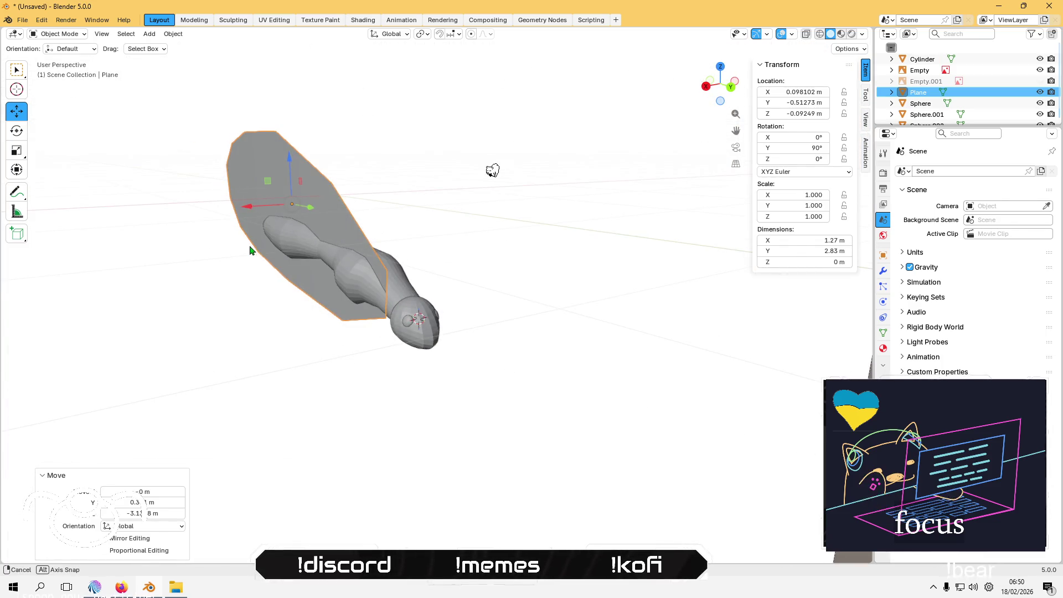
pyautogui.scroll(3, 259, 245)
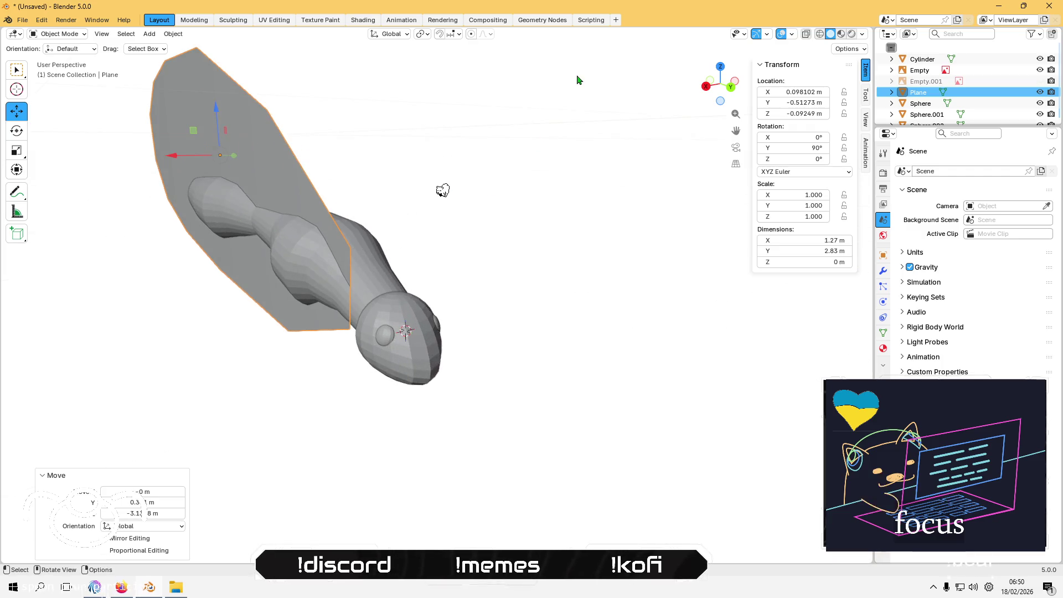
pyautogui.click(731, 87)
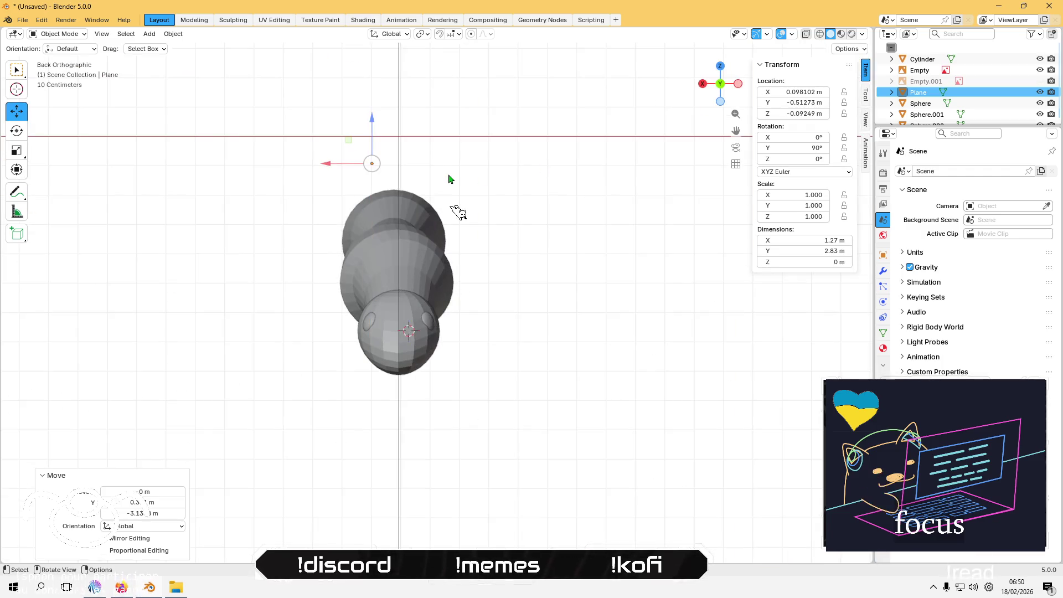
pyautogui.moveTo(340, 161); pyautogui.dragTo(321, 167)
pyautogui.click(299, 170)
pyautogui.moveTo(299, 169)
pyautogui.mouseDown(button='middle')
pyautogui.moveTo(339, 199)
pyautogui.moveTo(292, 206)
pyautogui.moveTo(382, 200)
pyautogui.moveTo(409, 209)
pyautogui.moveTo(461, 181)
pyautogui.mouseUp(button='middle')
# Step: Select all the wing's geometry and extrude it along the normal about 0.0154 m thick
pyautogui.press('Tab')
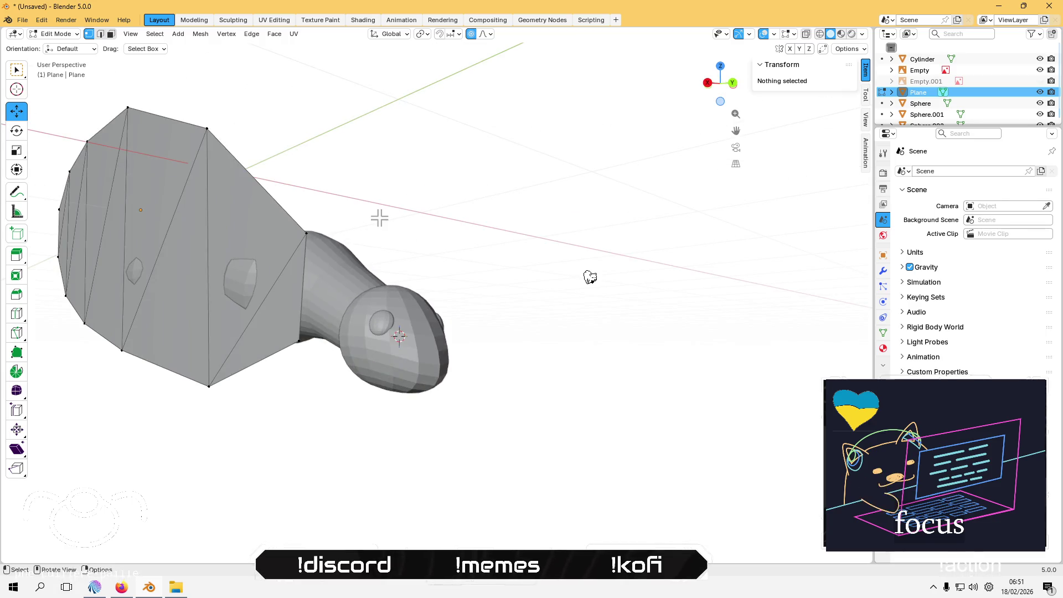
pyautogui.press('a')
pyautogui.moveTo(619, 292); pyautogui.dragTo(653, 308, button='middle')
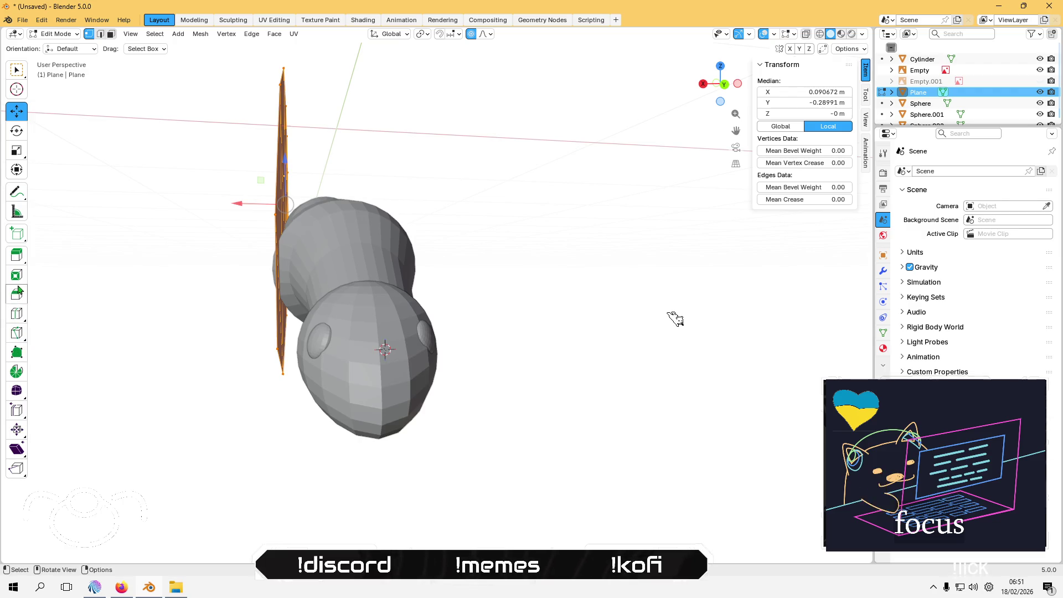
pyautogui.click(18, 260)
pyautogui.press('e')
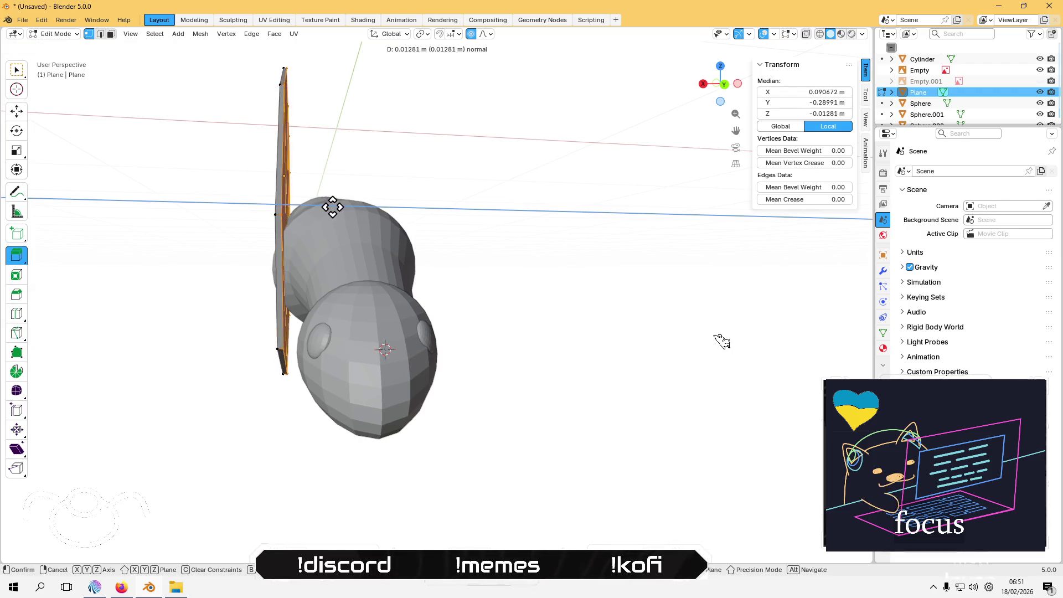
pyautogui.click(754, 356)
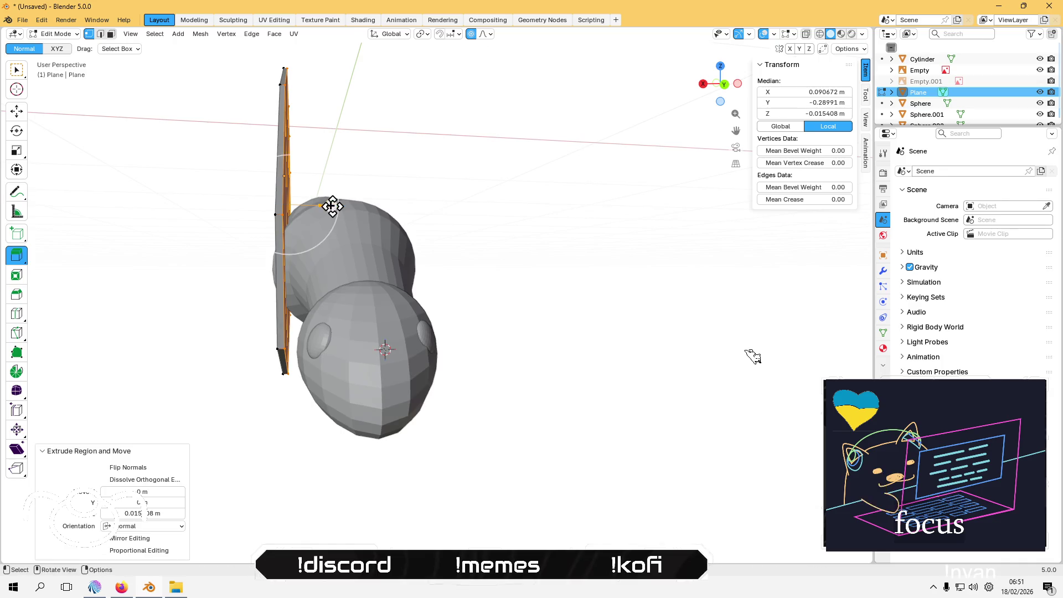
pyautogui.click(226, 256)
pyautogui.moveTo(226, 255); pyautogui.dragTo(254, 242, button='middle')
pyautogui.press('Tab')
# Step: From the back view, rotate the wing plane to 35° about Y
pyautogui.moveTo(352, 221)
pyautogui.mouseDown(button='middle')
pyautogui.moveTo(371, 254)
pyautogui.moveTo(403, 233)
pyautogui.mouseUp(button='middle')
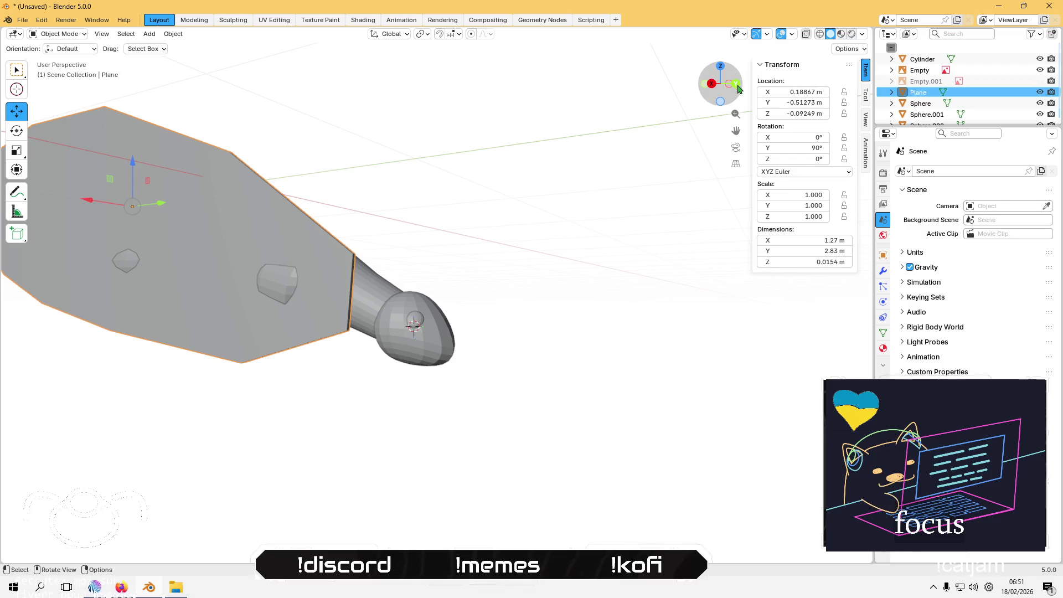
pyautogui.click(736, 85)
pyautogui.hotkey('shift', 'space')
pyautogui.press('r')
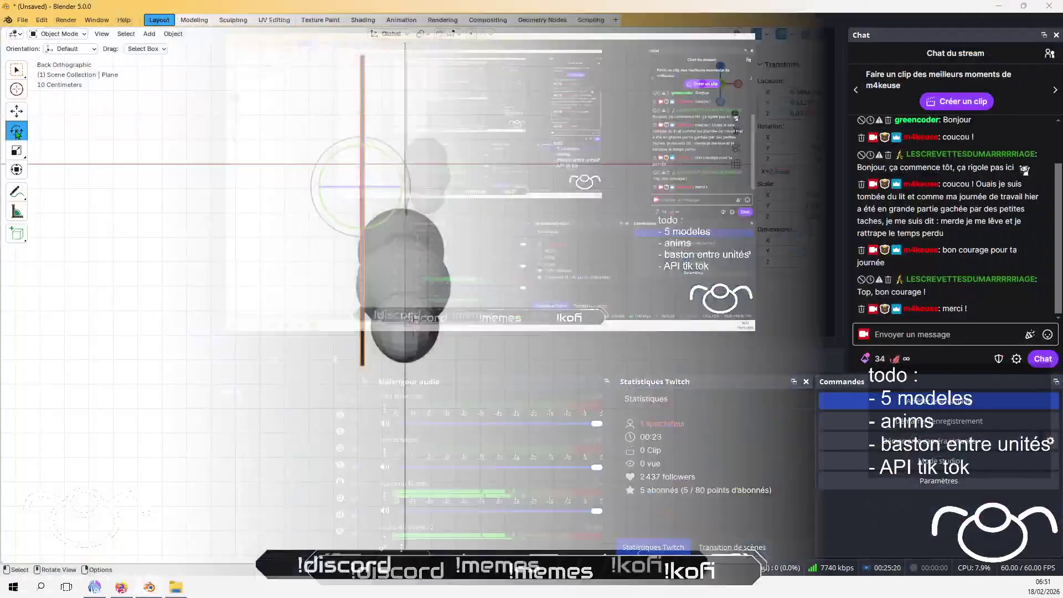
pyautogui.moveTo(331, 165); pyautogui.dragTo(361, 142)
# Step: Switch to Local orientation and rotate the wing to roughly −7°, 55°, 12° about its own axes
pyautogui.moveTo(325, 187); pyautogui.dragTo(386, 204, button='middle')
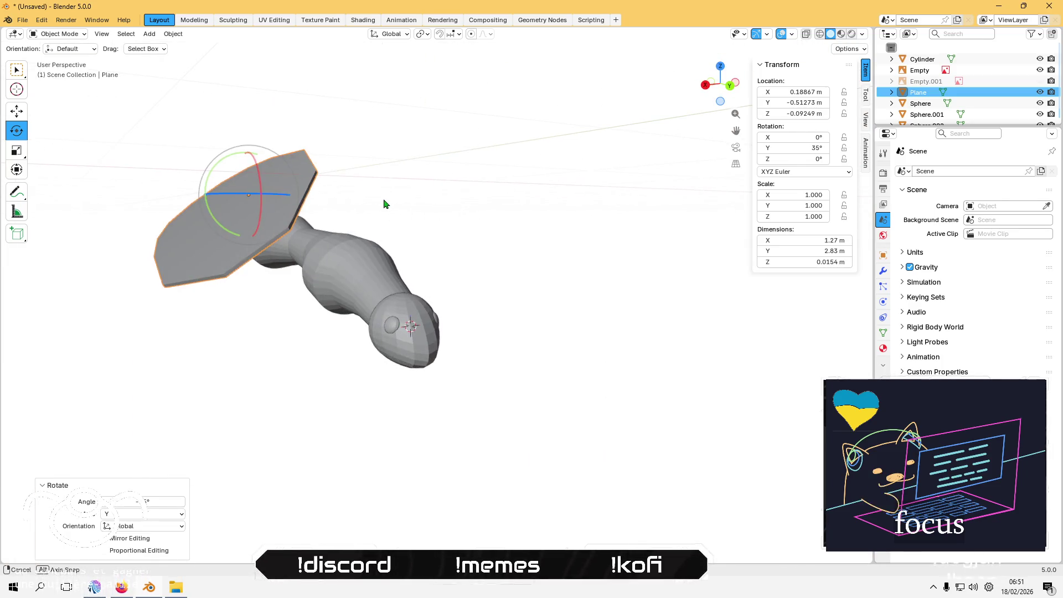
pyautogui.scroll(5, 322, 210)
pyautogui.moveTo(343, 233); pyautogui.dragTo(366, 252, button='middle')
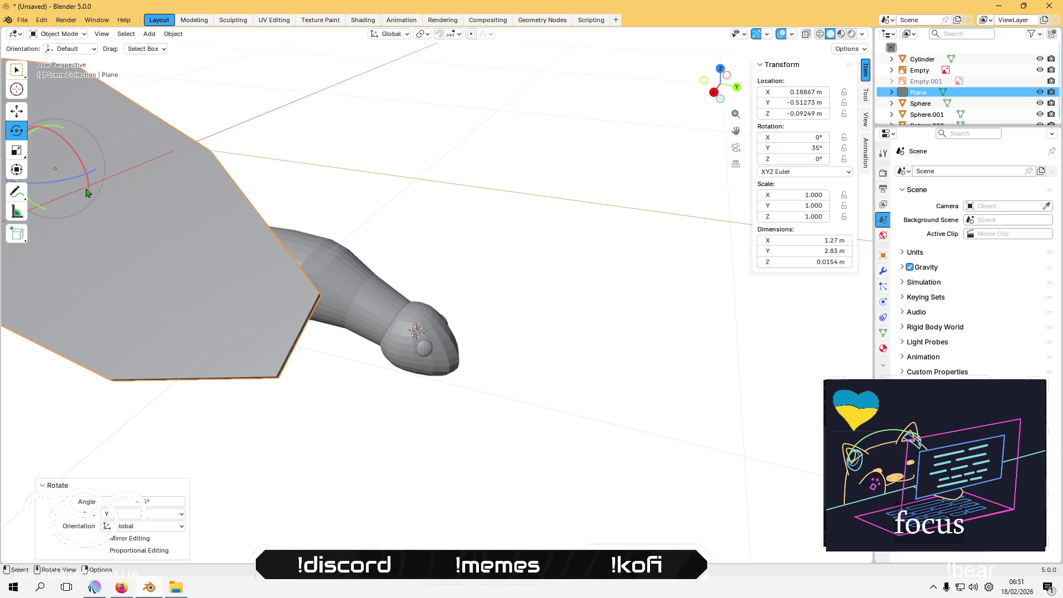
pyautogui.scroll(2, 343, 105)
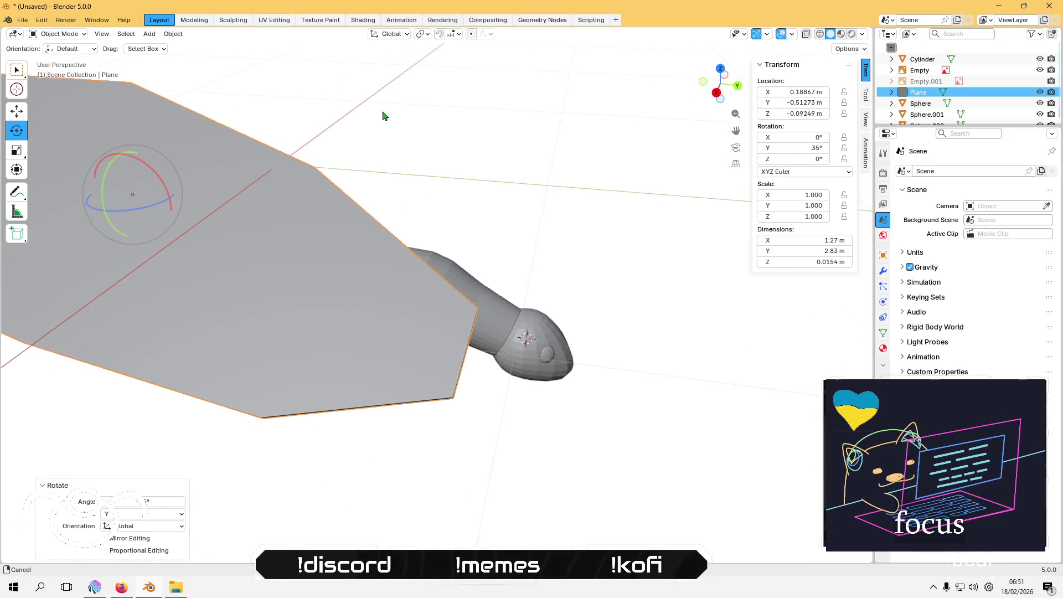
pyautogui.click(405, 35)
pyautogui.click(384, 81)
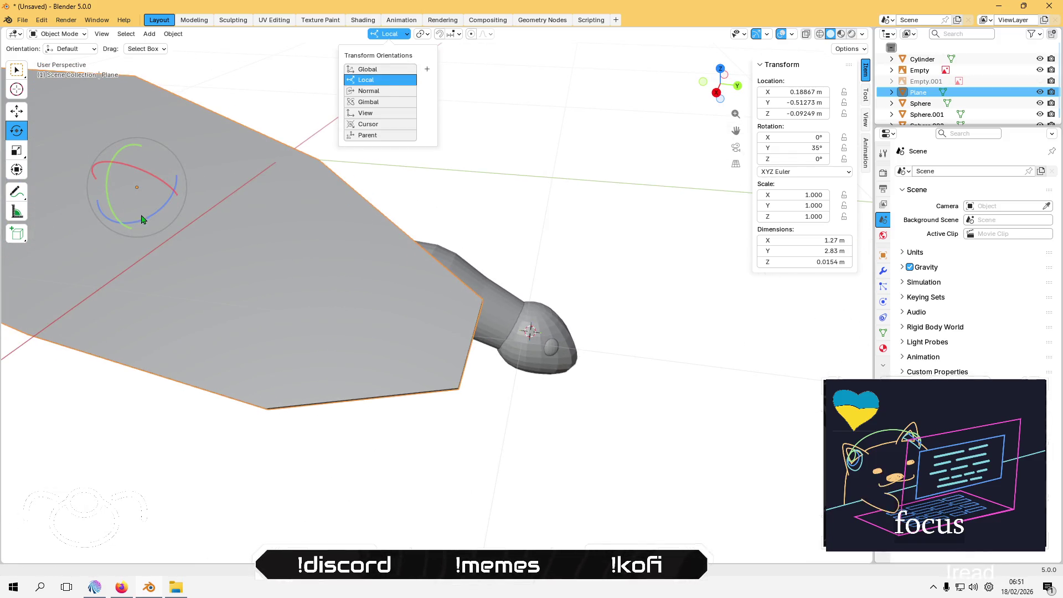
pyautogui.moveTo(152, 218); pyautogui.dragTo(157, 216)
pyautogui.moveTo(156, 216)
pyautogui.mouseDown(button='middle')
pyautogui.moveTo(216, 227)
pyautogui.moveTo(159, 185)
pyautogui.moveTo(208, 204)
pyautogui.mouseUp(button='middle')
pyautogui.moveTo(327, 187)
pyautogui.mouseDown()
pyautogui.moveTo(292, 195)
pyautogui.moveTo(288, 206)
pyautogui.mouseUp()
pyautogui.moveTo(351, 234); pyautogui.dragTo(363, 216)
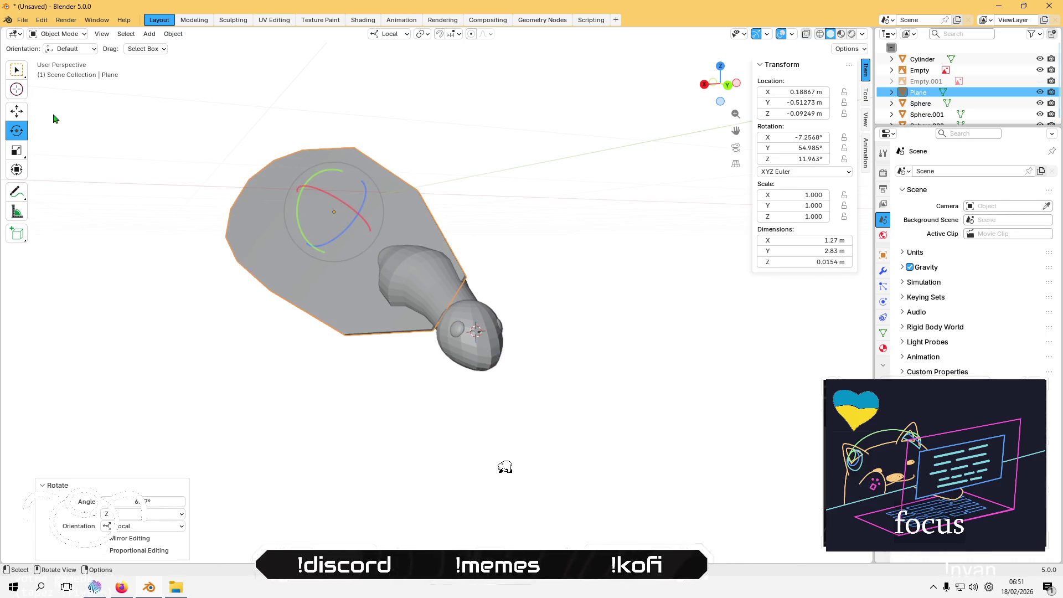
# Step: Move the wing along its local Z to about X 0.291 m, Z −0.017 m
pyautogui.click(16, 117)
pyautogui.moveTo(301, 190)
pyautogui.mouseDown()
pyautogui.moveTo(294, 161)
pyautogui.moveTo(300, 175)
pyautogui.mouseUp()
pyautogui.moveTo(300, 175)
pyautogui.mouseDown(button='middle')
pyautogui.moveTo(227, 201)
pyautogui.moveTo(254, 226)
pyautogui.moveTo(178, 215)
pyautogui.moveTo(364, 225)
pyautogui.mouseUp(button='middle')
pyautogui.scroll(-5, 361, 227)
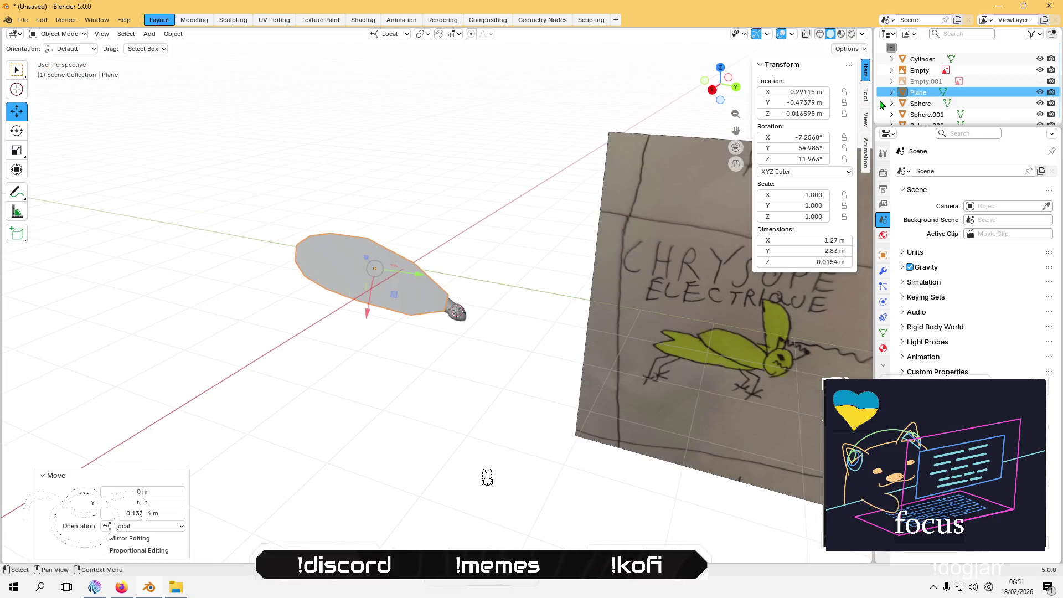
# Step: Unhide the lacewing photo reference, enable X-ray, and slide the wing along local Y over it
pyautogui.click(1040, 81)
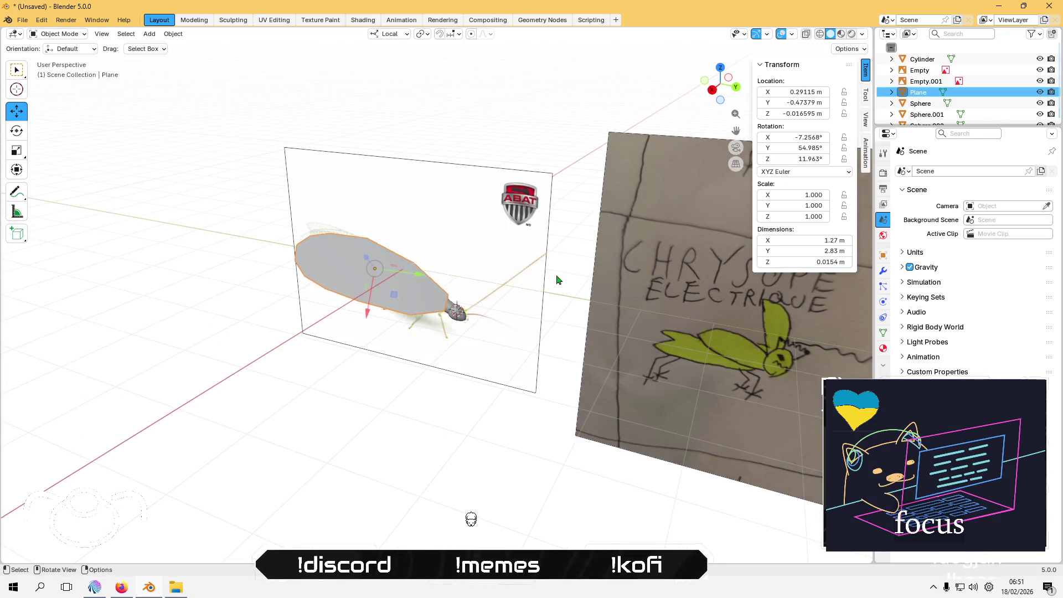
pyautogui.scroll(5, 570, 249)
pyautogui.moveTo(537, 260)
pyautogui.mouseDown(button='middle')
pyautogui.moveTo(537, 201)
pyautogui.moveTo(550, 164)
pyautogui.moveTo(580, 161)
pyautogui.moveTo(371, 282)
pyautogui.moveTo(373, 228)
pyautogui.moveTo(527, 257)
pyautogui.moveTo(545, 245)
pyautogui.mouseUp(button='middle')
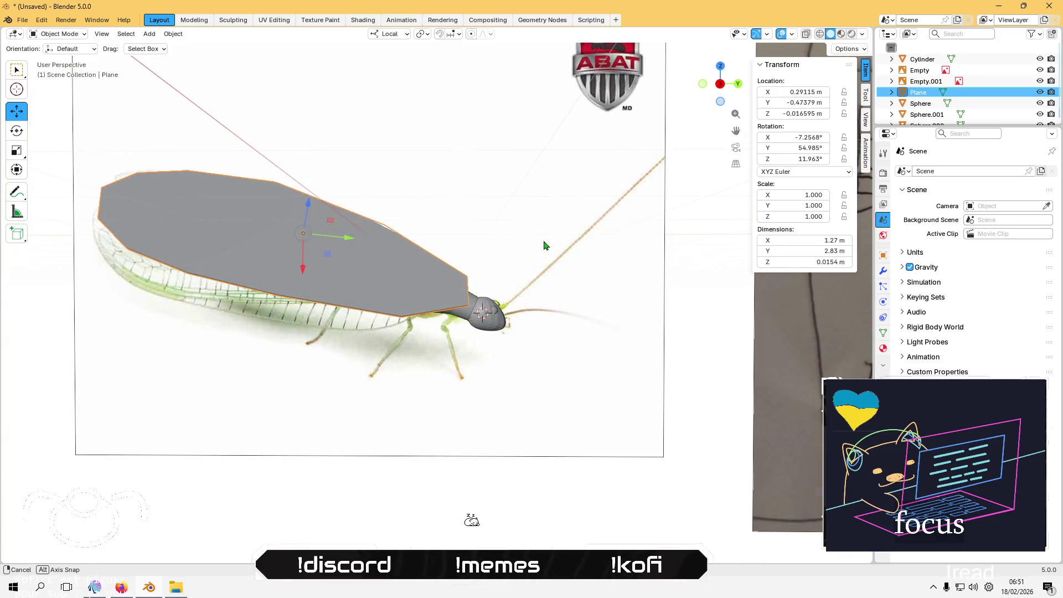
pyautogui.click(820, 34)
pyautogui.scroll(2, 531, 306)
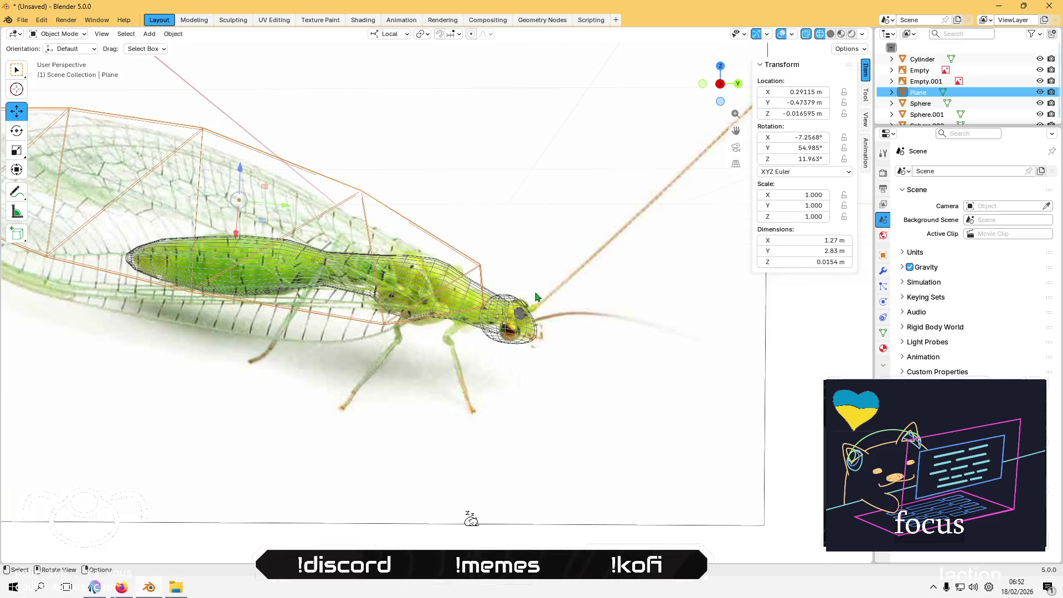
pyautogui.scroll(-1, 311, 301)
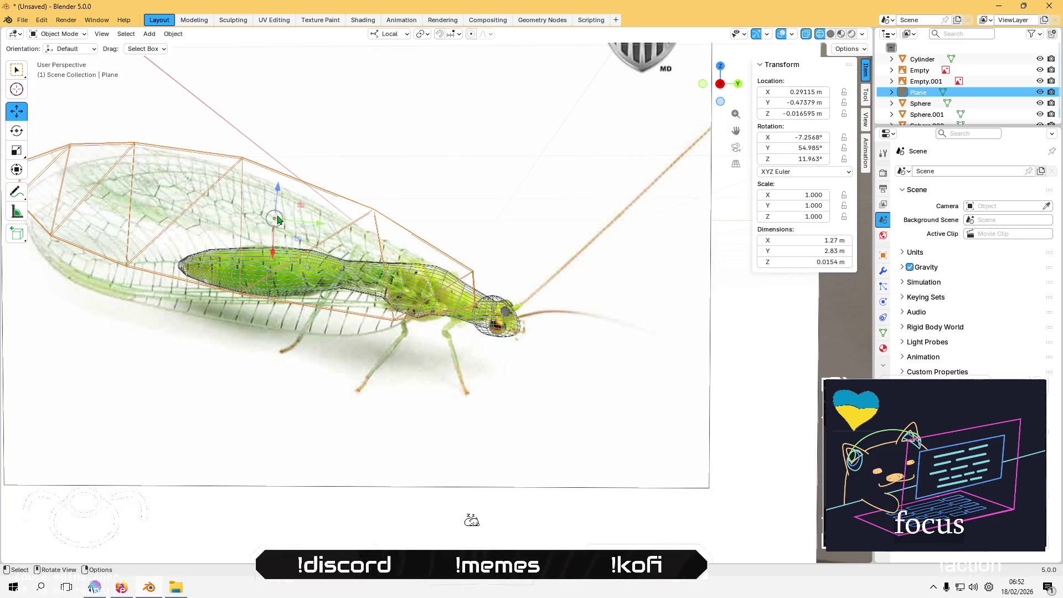
pyautogui.moveTo(324, 226)
pyautogui.mouseDown()
pyautogui.moveTo(297, 219)
pyautogui.moveTo(263, 242)
pyautogui.mouseUp()
pyautogui.scroll(-2, 272, 234)
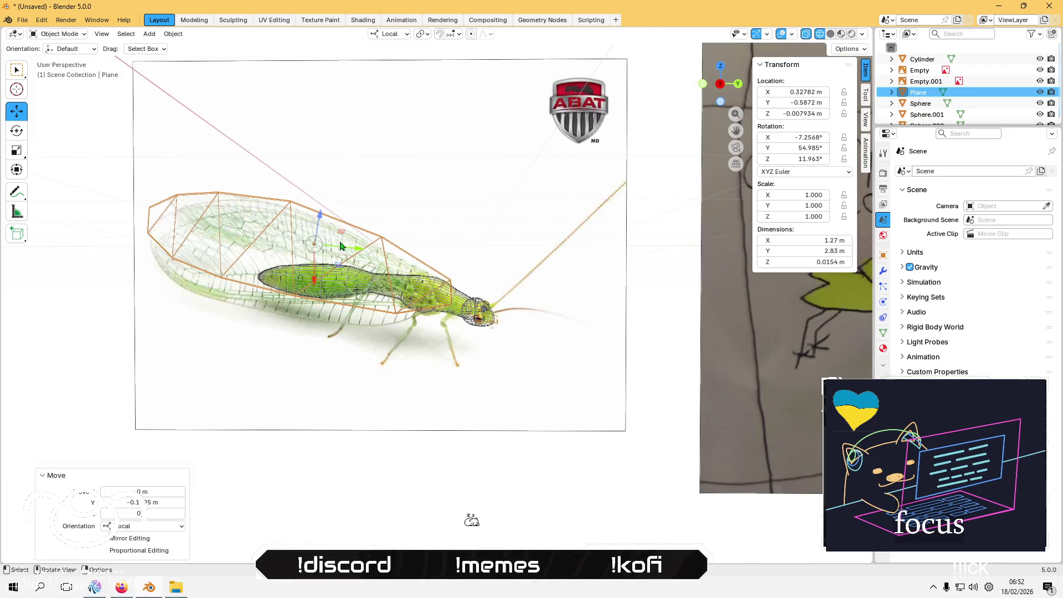
# Step: Switch to Global orientation, lower the wing on Z to about −0.077 m, and restore Solid shading
pyautogui.click(376, 36)
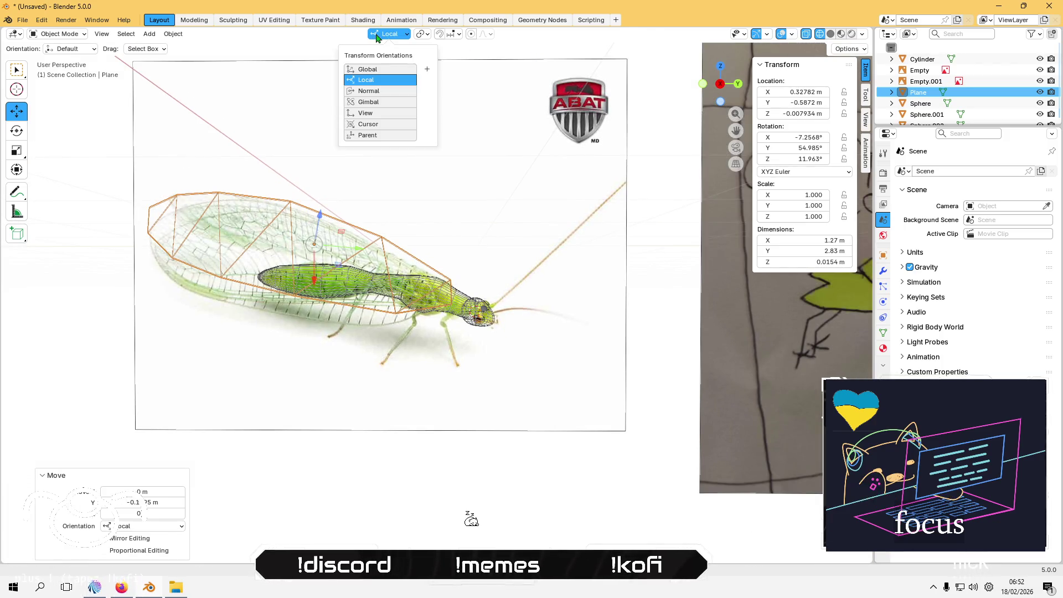
pyautogui.click(374, 69)
pyautogui.moveTo(315, 202); pyautogui.dragTo(314, 210)
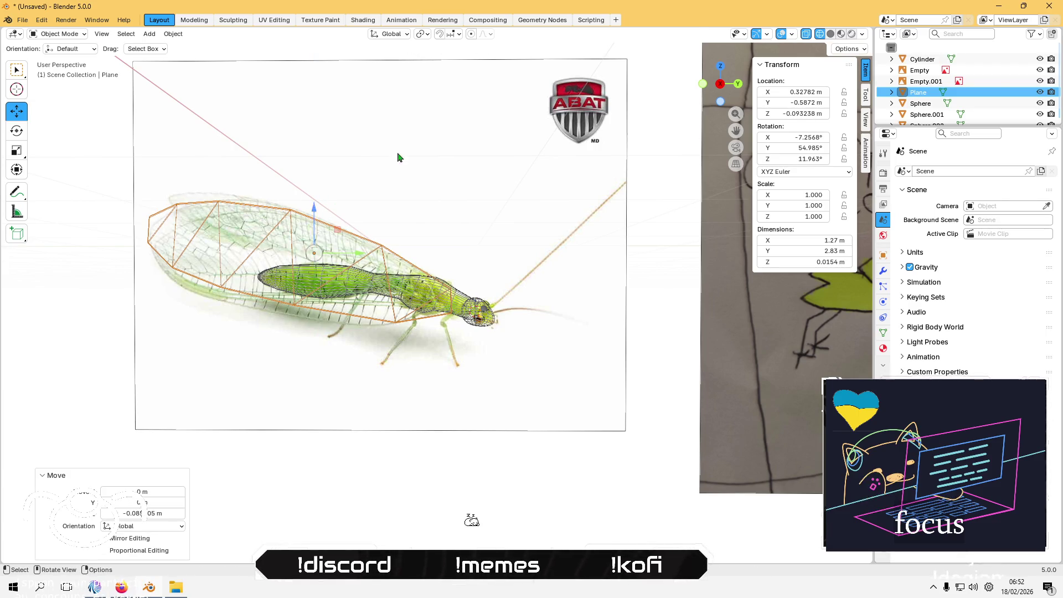
pyautogui.moveTo(314, 208); pyautogui.dragTo(314, 206)
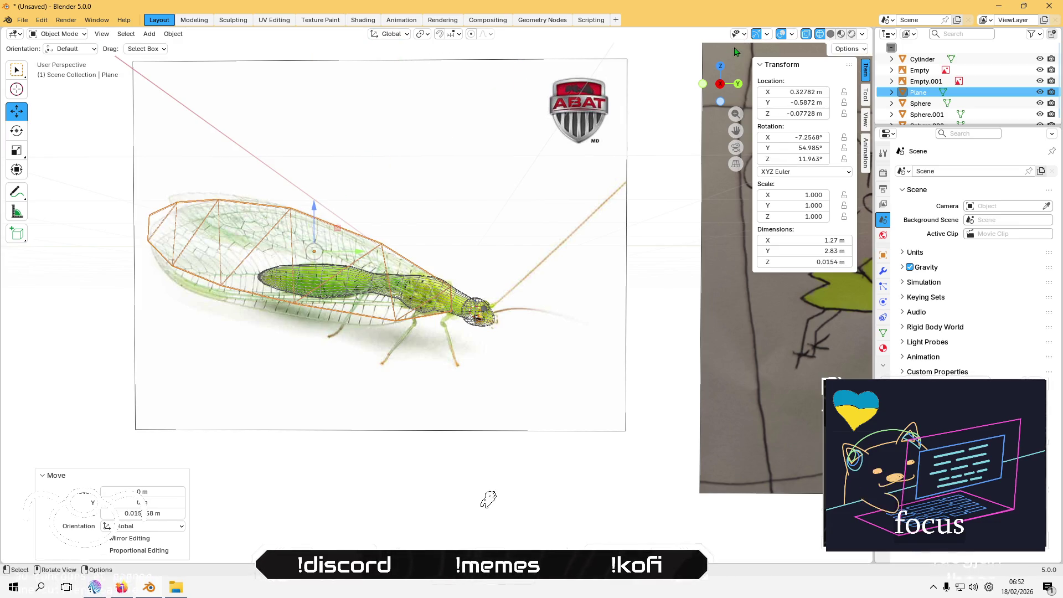
pyautogui.click(829, 34)
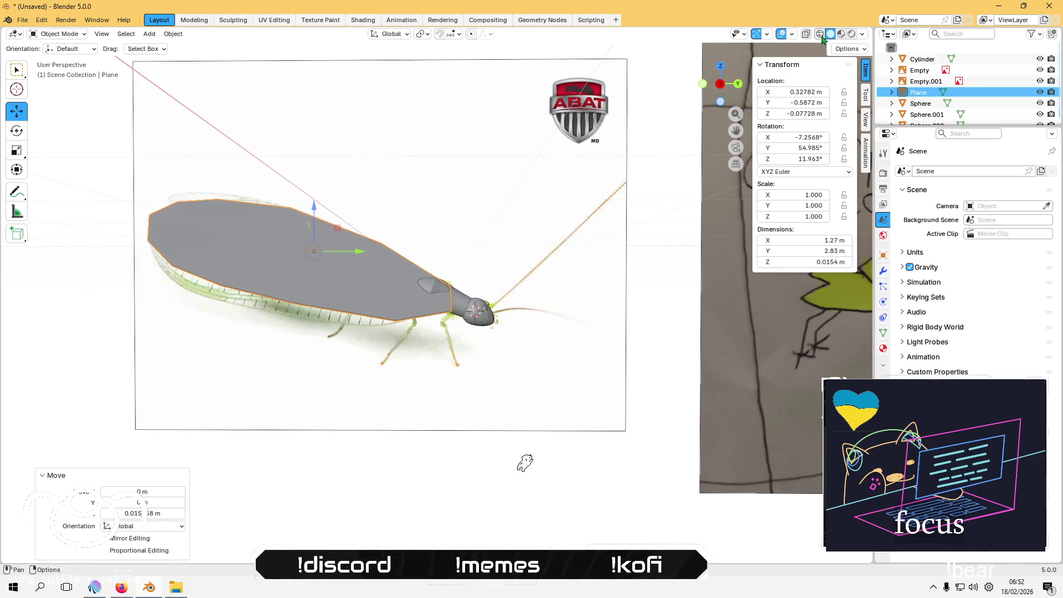
pyautogui.moveTo(465, 190)
pyautogui.mouseDown(button='middle')
pyautogui.moveTo(408, 214)
pyautogui.moveTo(381, 187)
pyautogui.moveTo(261, 177)
pyautogui.mouseUp(button='middle')
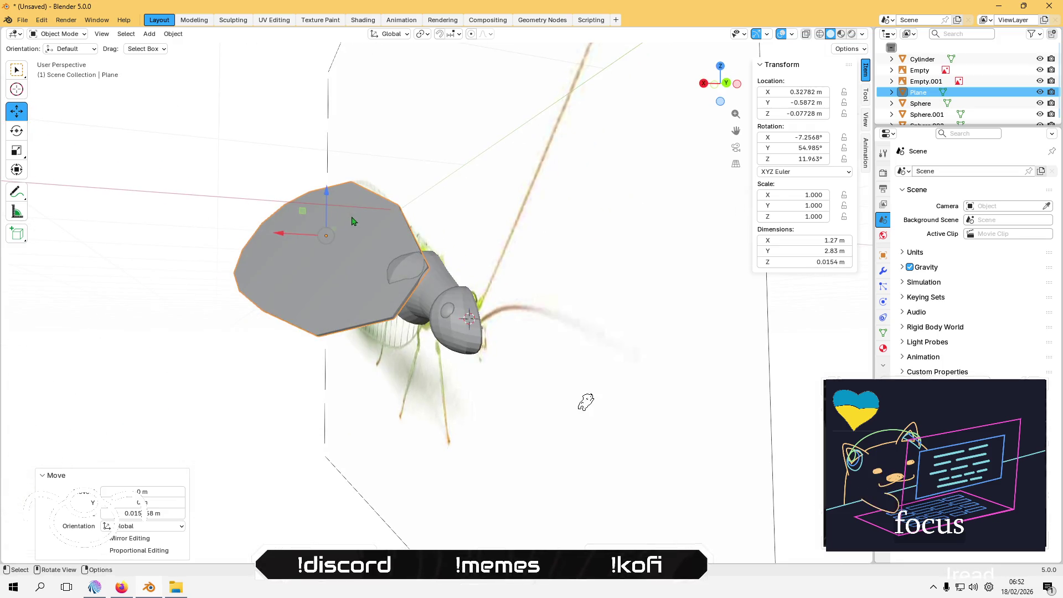
# Step: Rotate the wing to about 16.2°, 79.6°, 28.4° to match the photo's wing angle
pyautogui.click(16, 130)
pyautogui.moveTo(291, 220)
pyautogui.mouseDown(button='middle')
pyautogui.moveTo(247, 278)
pyautogui.moveTo(293, 216)
pyautogui.moveTo(141, 212)
pyautogui.mouseUp(button='middle')
pyautogui.moveTo(129, 200); pyautogui.dragTo(131, 203)
pyautogui.moveTo(131, 204)
pyautogui.mouseDown(button='middle')
pyautogui.moveTo(157, 240)
pyautogui.moveTo(170, 236)
pyautogui.mouseUp(button='middle')
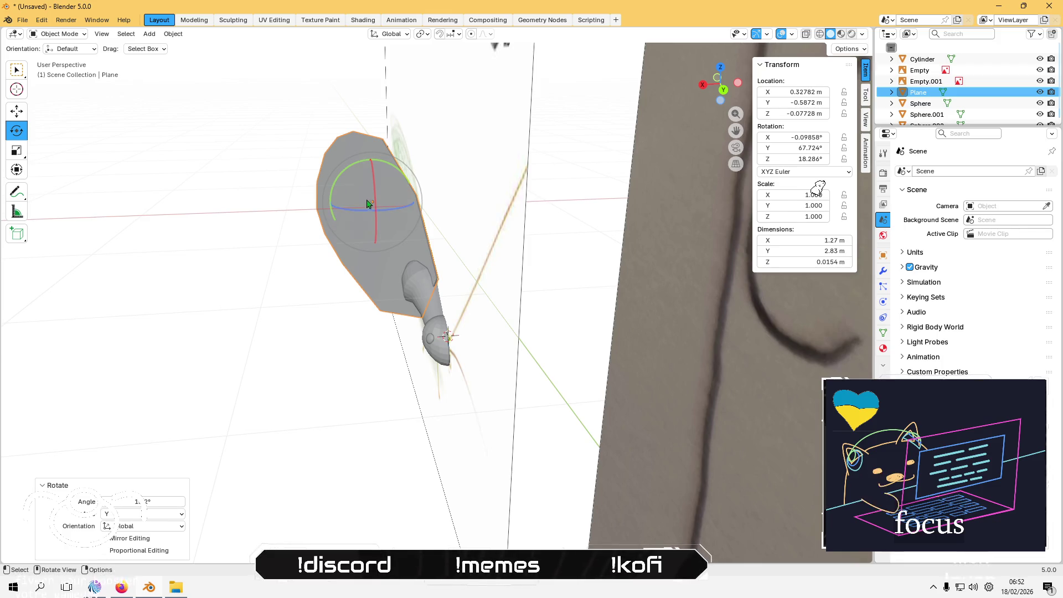
pyautogui.moveTo(355, 170)
pyautogui.mouseDown(button='middle')
pyautogui.moveTo(501, 183)
pyautogui.moveTo(444, 196)
pyautogui.moveTo(453, 201)
pyautogui.mouseUp(button='middle')
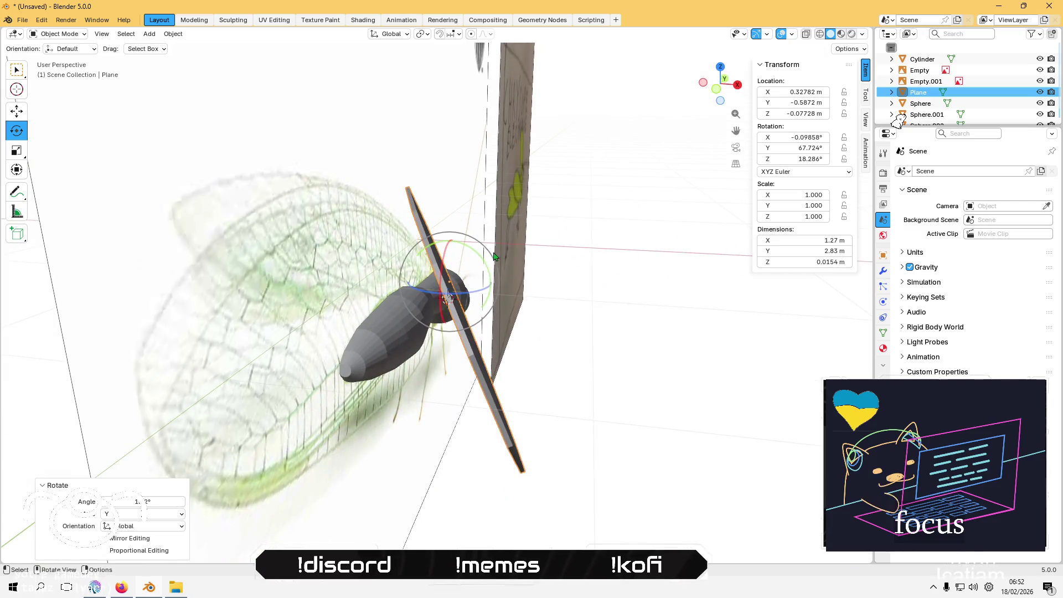
pyautogui.moveTo(479, 256)
pyautogui.mouseDown()
pyautogui.moveTo(487, 249)
pyautogui.moveTo(476, 260)
pyautogui.mouseUp()
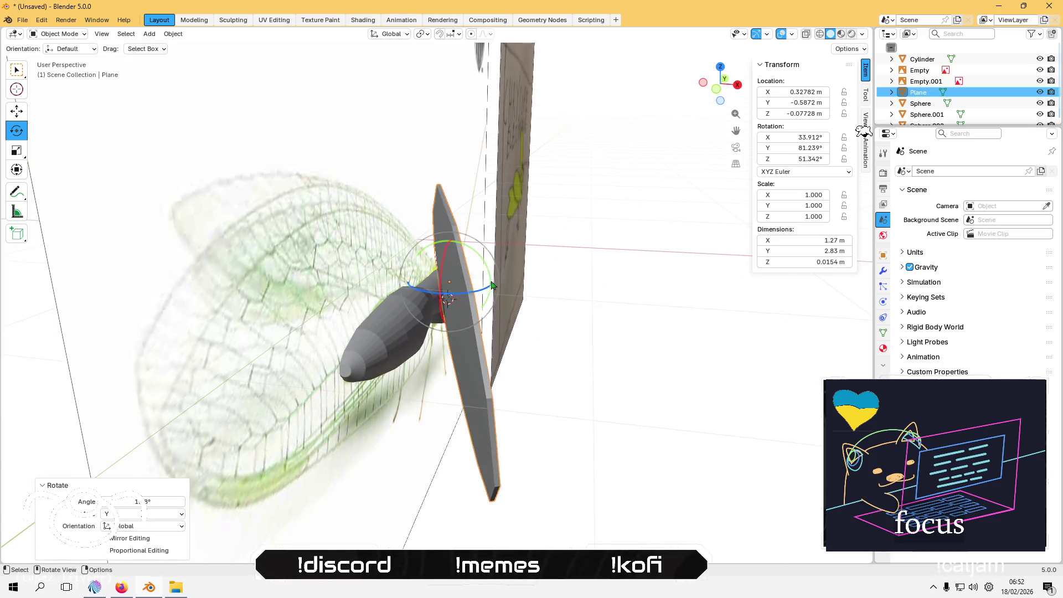
pyautogui.moveTo(476, 260); pyautogui.dragTo(392, 297, button='middle')
pyautogui.moveTo(357, 284); pyautogui.dragTo(404, 261)
pyautogui.moveTo(403, 262)
pyautogui.mouseDown(button='middle')
pyautogui.moveTo(308, 195)
pyautogui.moveTo(317, 134)
pyautogui.moveTo(384, 209)
pyautogui.moveTo(563, 273)
pyautogui.moveTo(548, 256)
pyautogui.moveTo(529, 302)
pyautogui.moveTo(439, 325)
pyautogui.moveTo(416, 273)
pyautogui.moveTo(389, 252)
pyautogui.moveTo(396, 134)
pyautogui.moveTo(339, 181)
pyautogui.moveTo(246, 214)
pyautogui.moveTo(278, 324)
pyautogui.moveTo(315, 264)
pyautogui.moveTo(407, 262)
pyautogui.mouseUp(button='middle')
pyautogui.scroll(6, 423, 286)
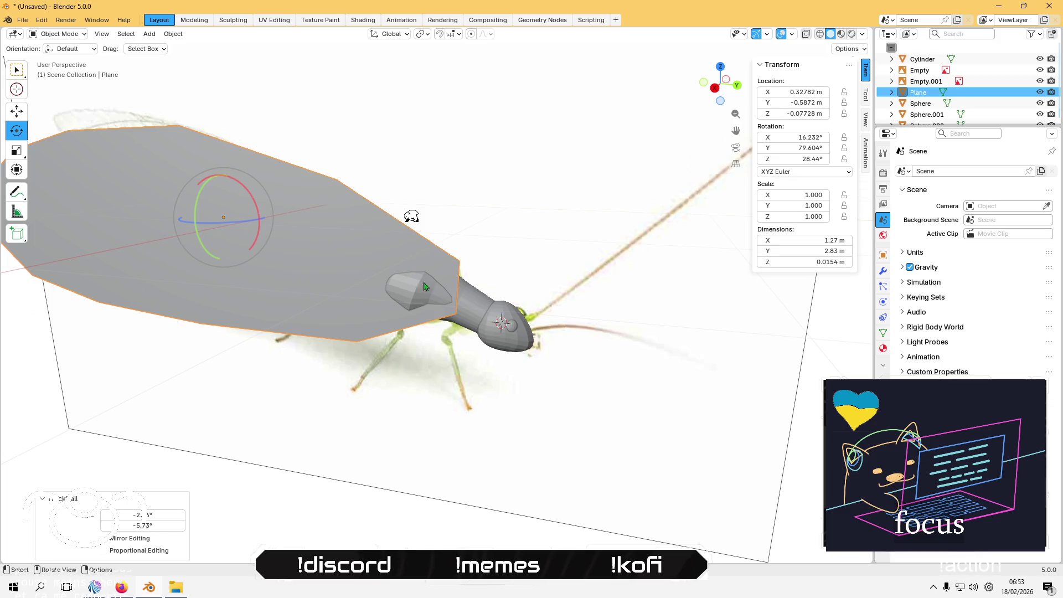
pyautogui.moveTo(463, 307)
pyautogui.mouseDown(button='middle')
pyautogui.moveTo(325, 311)
pyautogui.moveTo(297, 299)
pyautogui.mouseUp(button='middle')
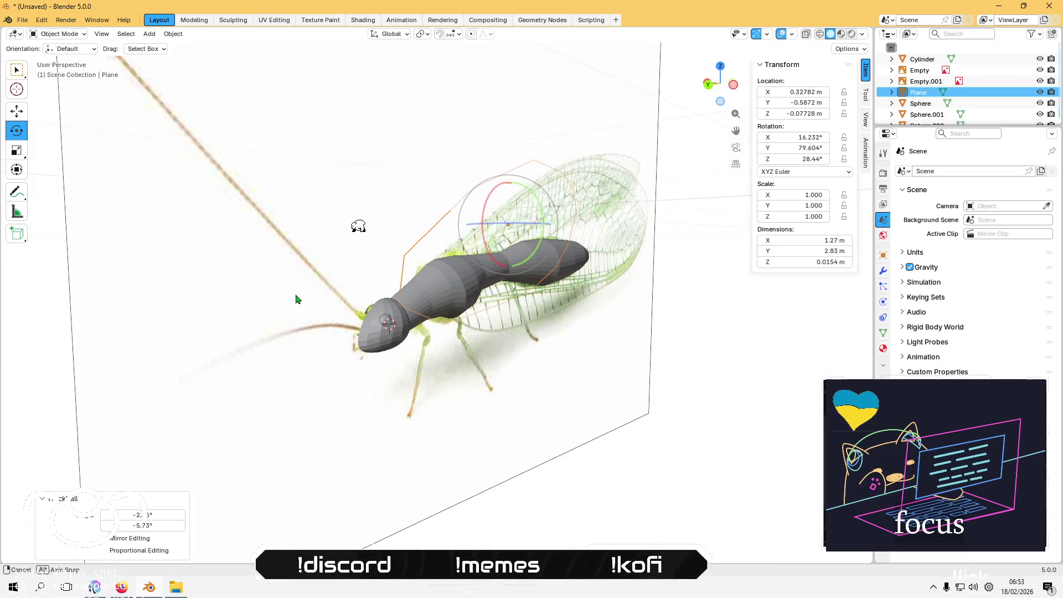
# Step: Hide the body cylinder, nudge the wing along Y to about −0.666 m, unhide it, and enter Edit Mode
pyautogui.click(1040, 59)
pyautogui.moveTo(499, 232)
pyautogui.mouseDown(button='middle')
pyautogui.moveTo(625, 230)
pyautogui.moveTo(648, 185)
pyautogui.moveTo(618, 263)
pyautogui.moveTo(674, 178)
pyautogui.moveTo(659, 221)
pyautogui.moveTo(610, 277)
pyautogui.moveTo(633, 242)
pyautogui.moveTo(620, 232)
pyautogui.mouseUp(button='middle')
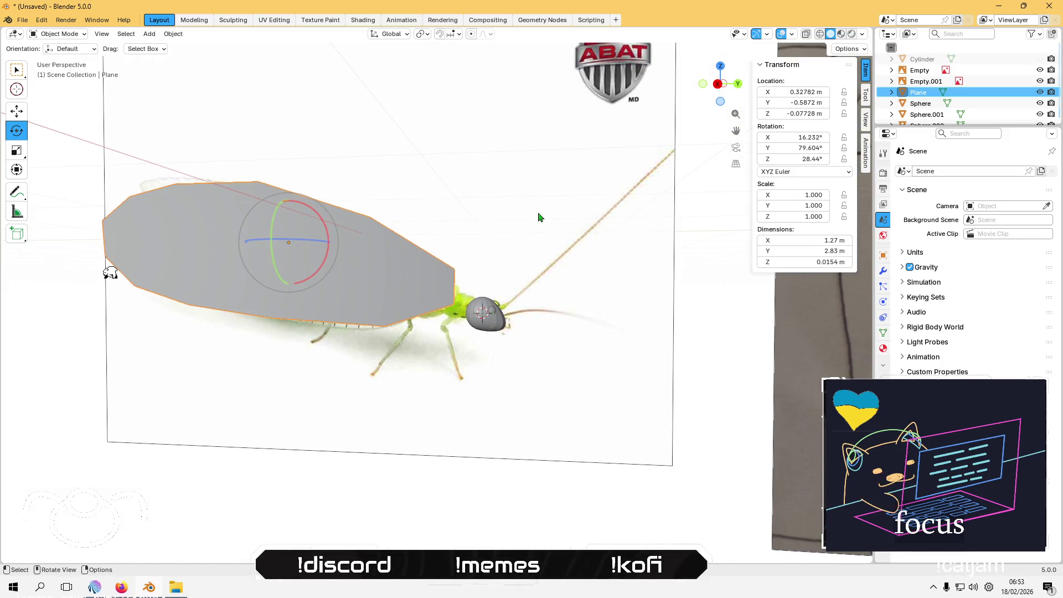
pyautogui.click(16, 112)
pyautogui.moveTo(375, 123); pyautogui.dragTo(388, 130, button='middle')
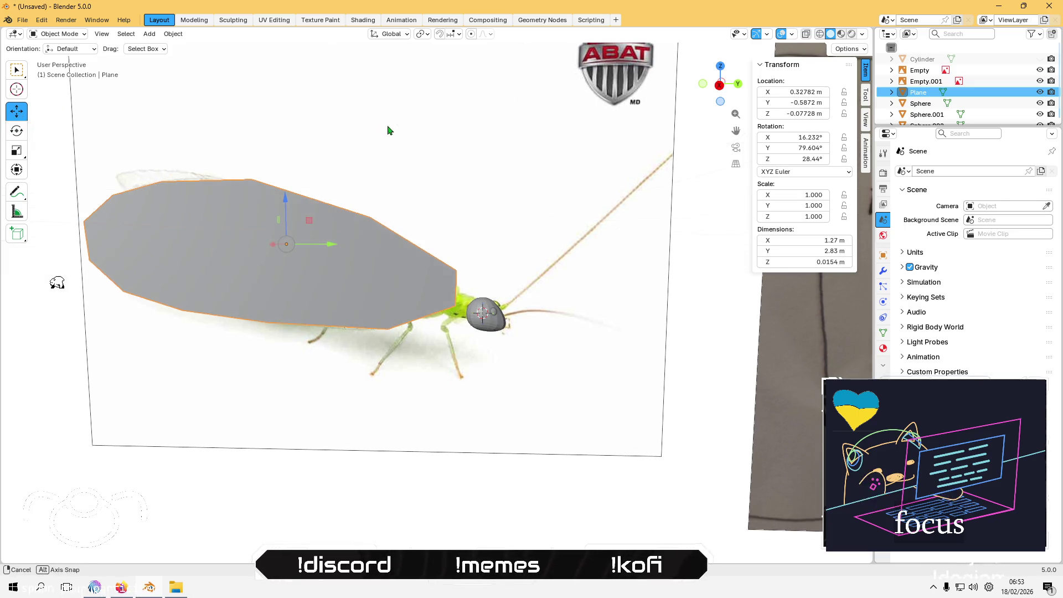
pyautogui.moveTo(324, 244); pyautogui.dragTo(316, 238)
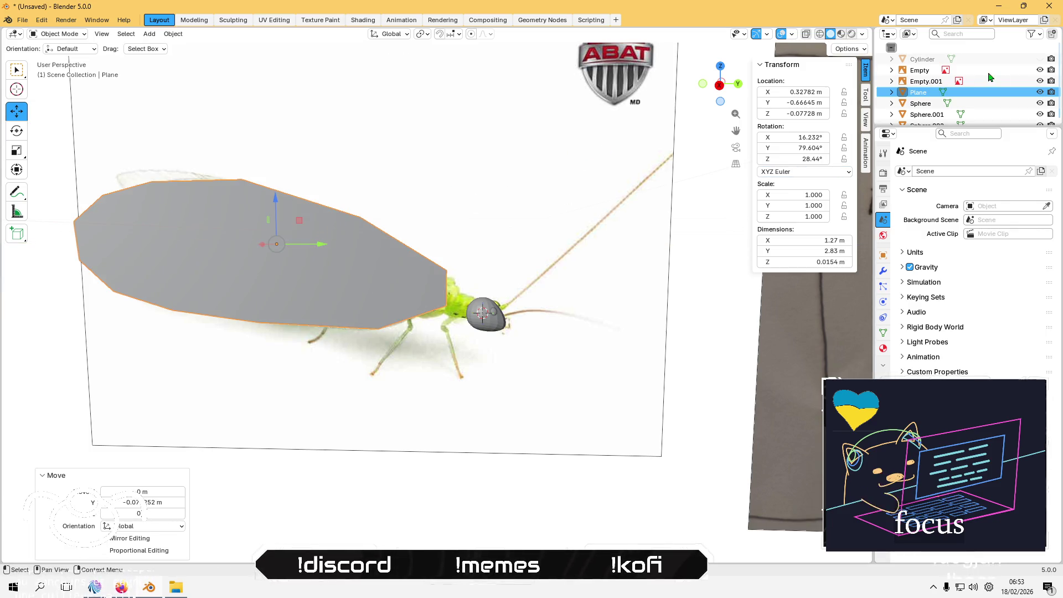
pyautogui.click(1040, 59)
pyautogui.moveTo(356, 270); pyautogui.dragTo(339, 272, button='middle')
pyautogui.press('Tab')
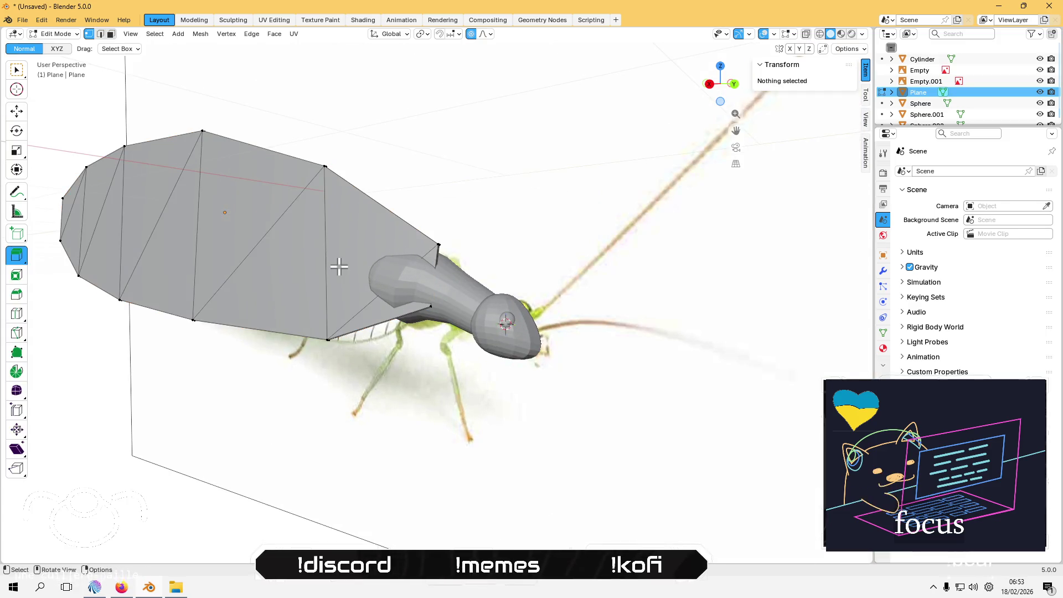
# Step: In Right view, pull the wing's front corner vertex down about 0.094 m with proportional falloff
pyautogui.scroll(8, 382, 319)
pyautogui.scroll(-3, 396, 316)
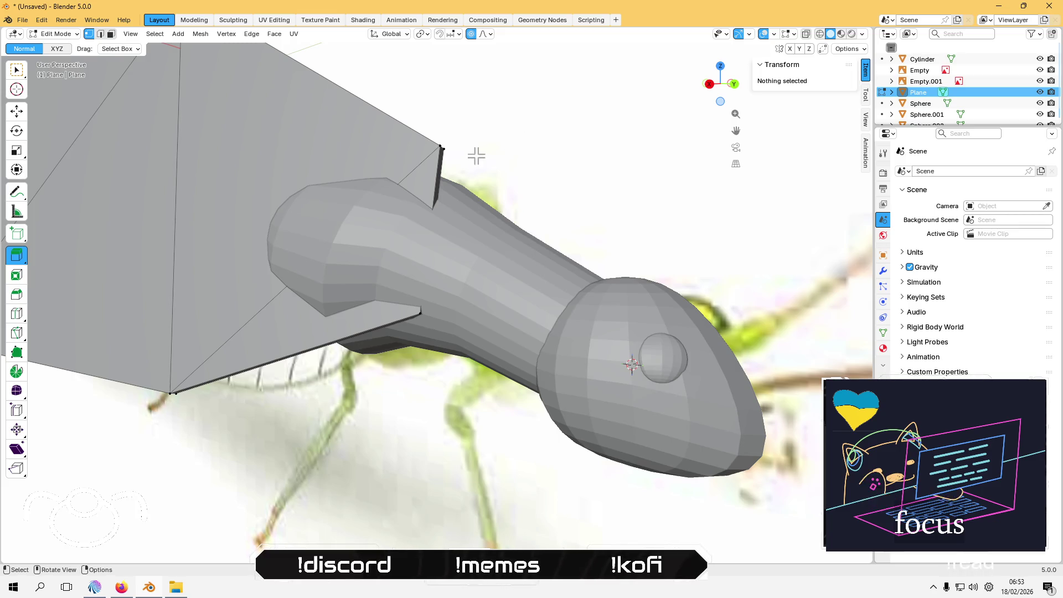
pyautogui.moveTo(419, 115); pyautogui.dragTo(492, 165)
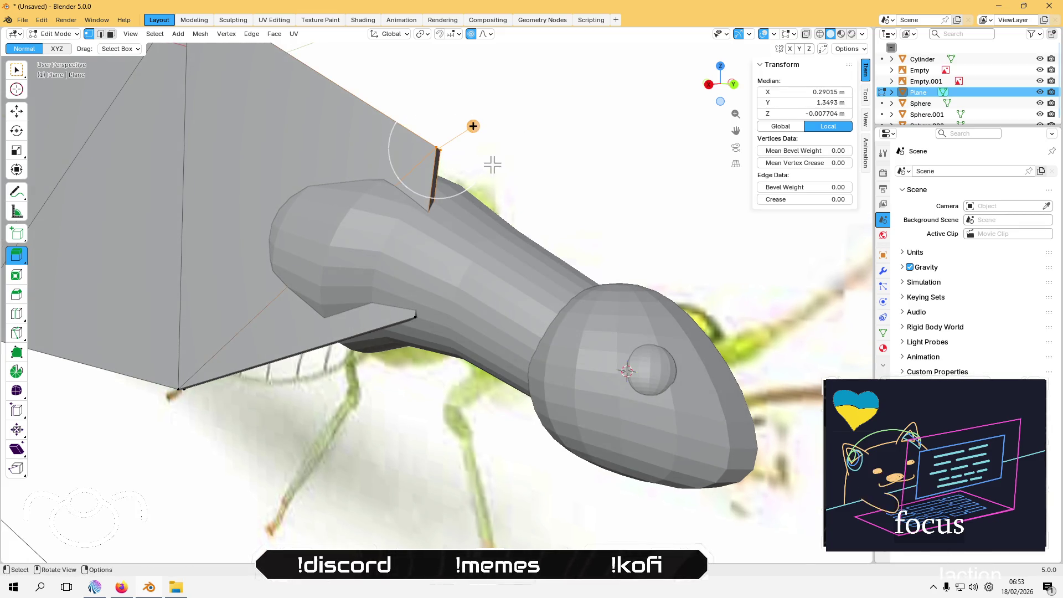
pyautogui.click(24, 117)
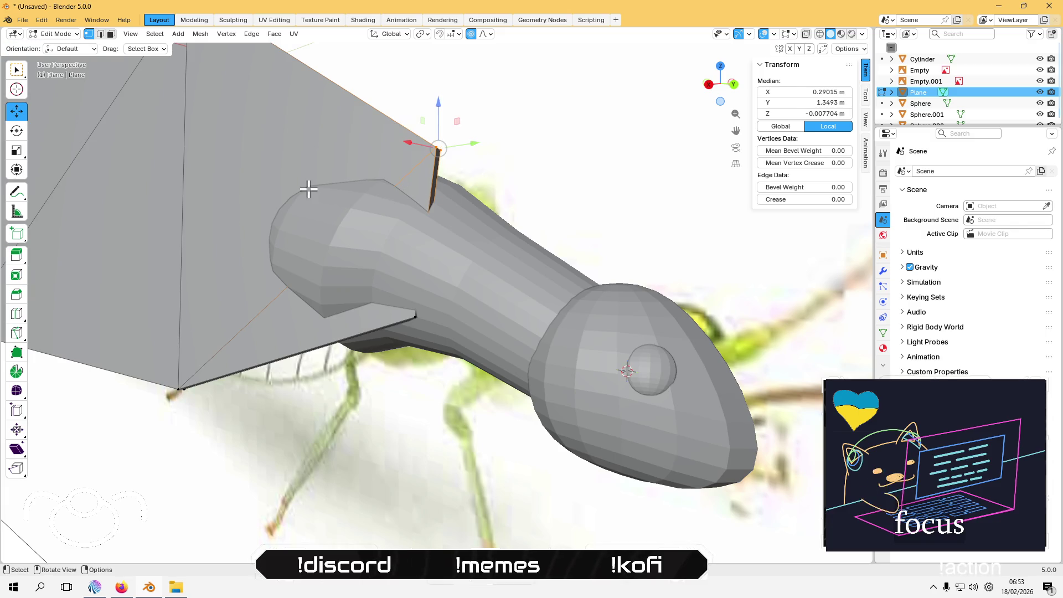
pyautogui.click(712, 87)
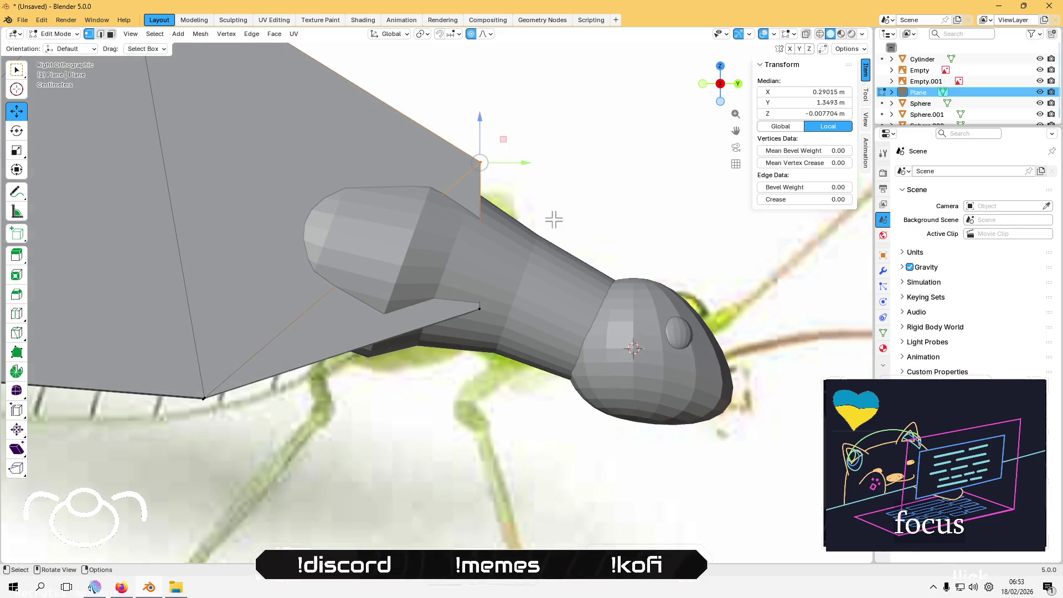
pyautogui.press('g')
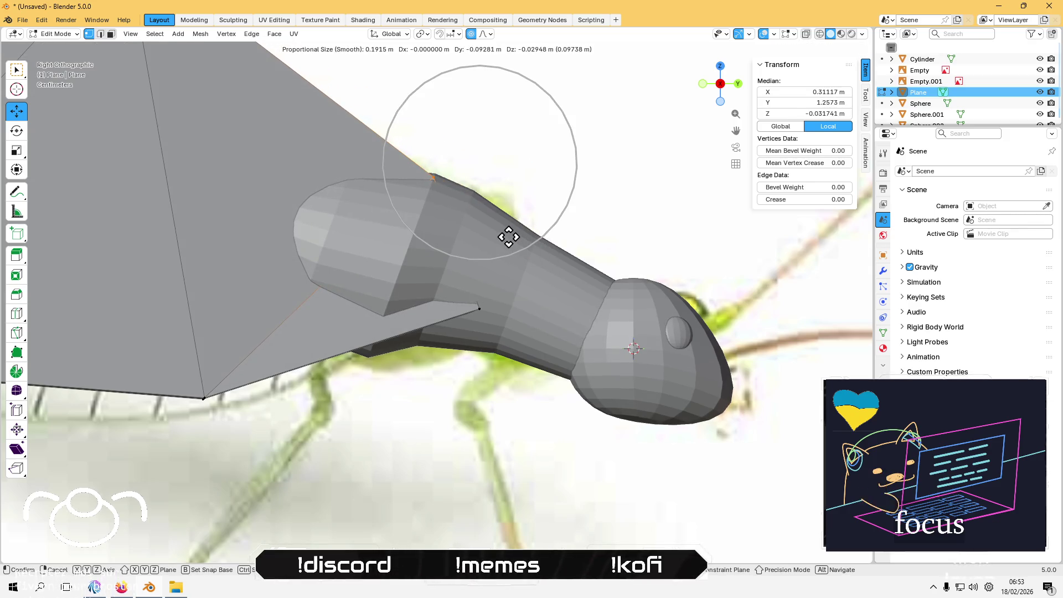
pyautogui.click(545, 262)
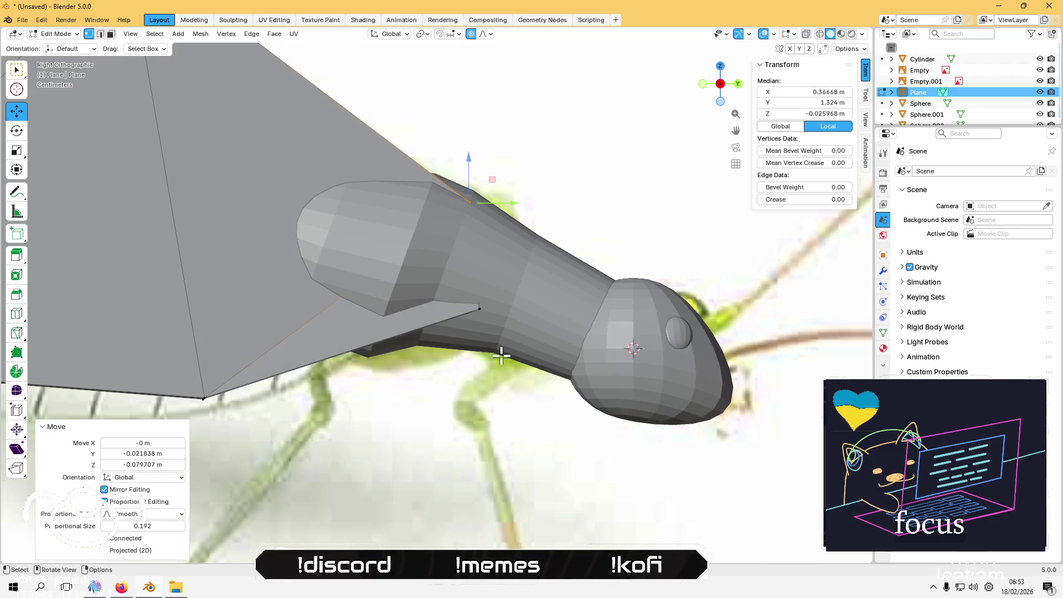
pyautogui.moveTo(501, 356); pyautogui.dragTo(502, 327, button='middle')
# Step: Pull the lower front vertex toward the body the same way, then deselect all vertices
pyautogui.moveTo(504, 325); pyautogui.dragTo(474, 270)
pyautogui.moveTo(487, 266)
pyautogui.keyDown('alt'); pyautogui.mouseDown(button='middle')
pyautogui.moveTo(653, 200)
pyautogui.moveTo(538, 307)
pyautogui.mouseUp(button='middle'); pyautogui.keyUp('alt')
pyautogui.press('g')
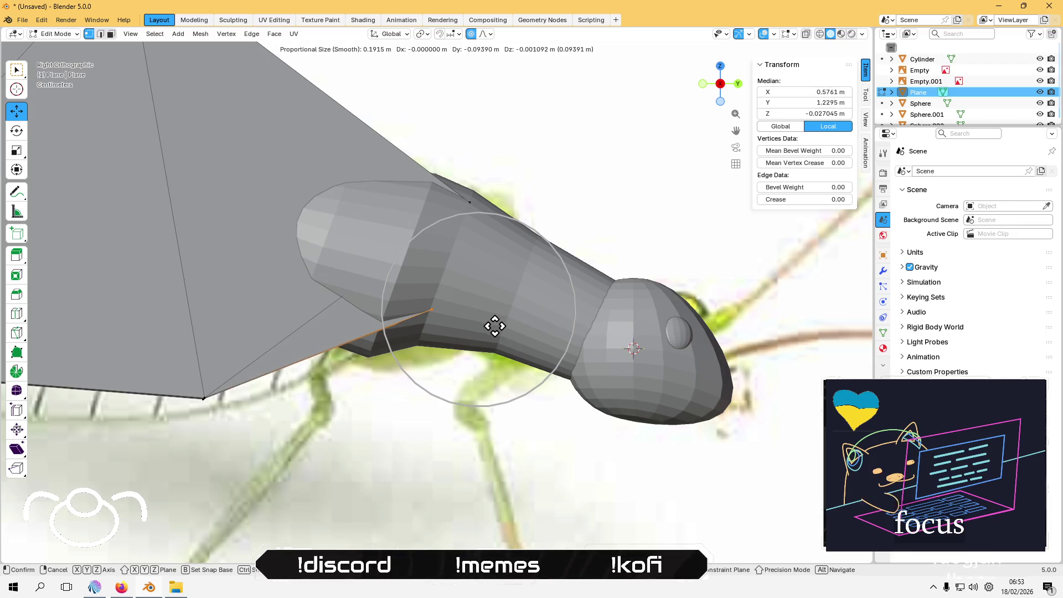
pyautogui.click(494, 326)
pyautogui.scroll(-3, 495, 326)
pyautogui.click(437, 446)
pyautogui.moveTo(437, 445)
pyautogui.mouseDown(button='middle')
pyautogui.moveTo(448, 392)
pyautogui.moveTo(515, 442)
pyautogui.moveTo(576, 421)
pyautogui.moveTo(560, 418)
pyautogui.moveTo(530, 310)
pyautogui.moveTo(330, 391)
pyautogui.moveTo(349, 432)
pyautogui.moveTo(417, 409)
pyautogui.moveTo(448, 380)
pyautogui.moveTo(444, 313)
pyautogui.mouseUp(button='middle')
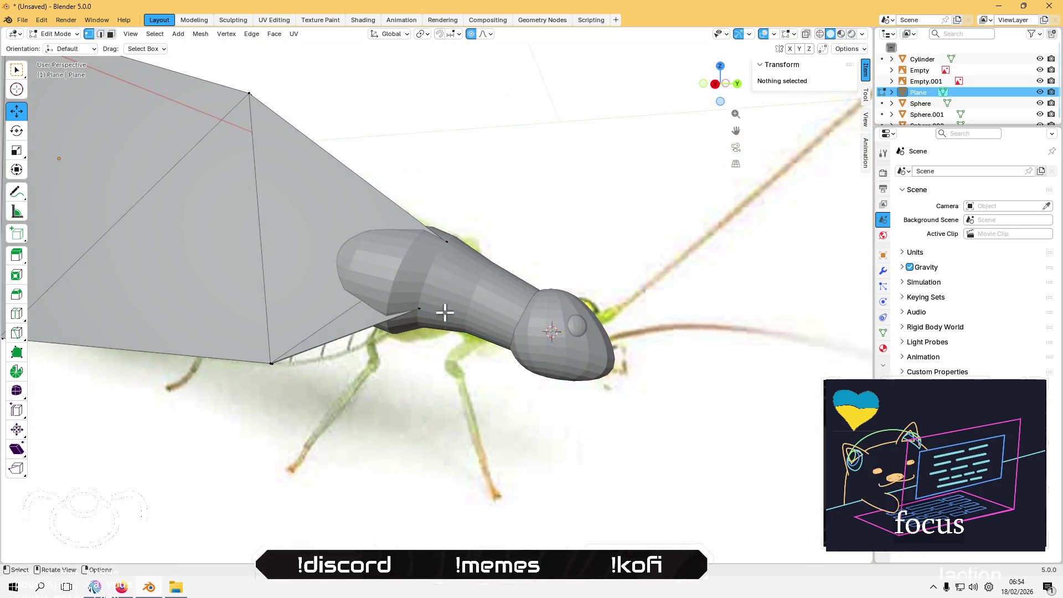
pyautogui.scroll(2, 404, 238)
pyautogui.scroll(2, 368, 220)
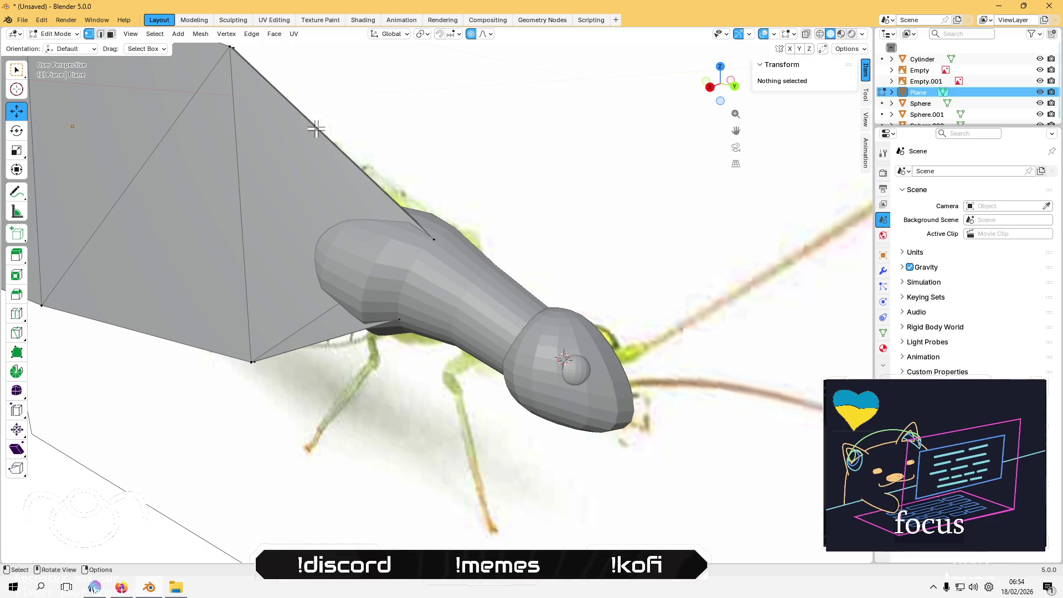
# Step: Box-select the wing's front-edge vertices and move them along X and Y into the body tube
pyautogui.moveTo(470, 262); pyautogui.dragTo(524, 209, button='middle')
pyautogui.moveTo(512, 181)
pyautogui.mouseDown()
pyautogui.moveTo(382, 332)
pyautogui.moveTo(385, 344)
pyautogui.mouseUp()
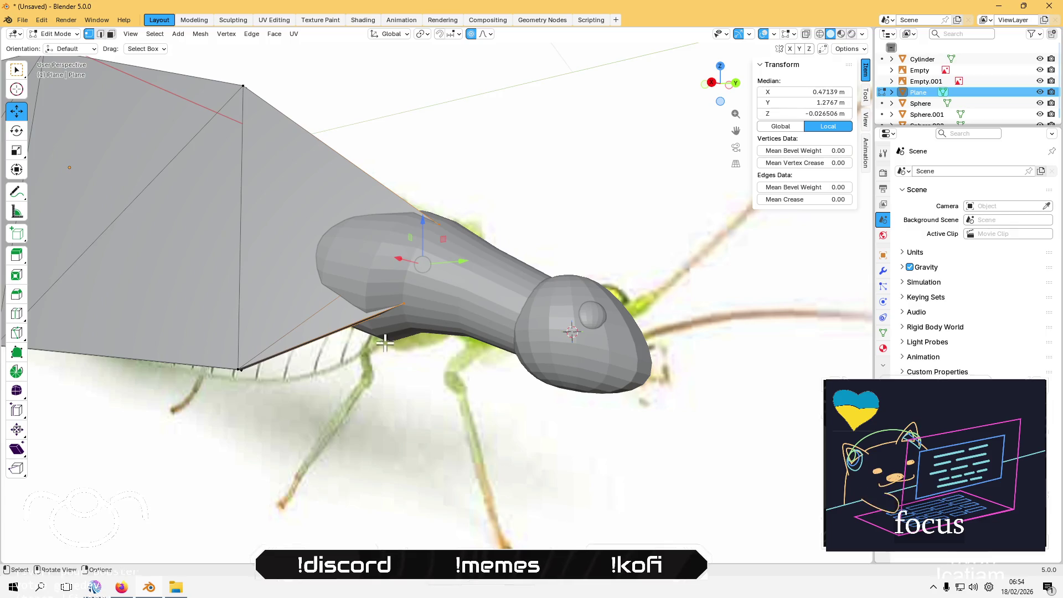
pyautogui.moveTo(468, 249)
pyautogui.mouseDown(button='middle')
pyautogui.moveTo(451, 291)
pyautogui.moveTo(417, 289)
pyautogui.mouseUp(button='middle')
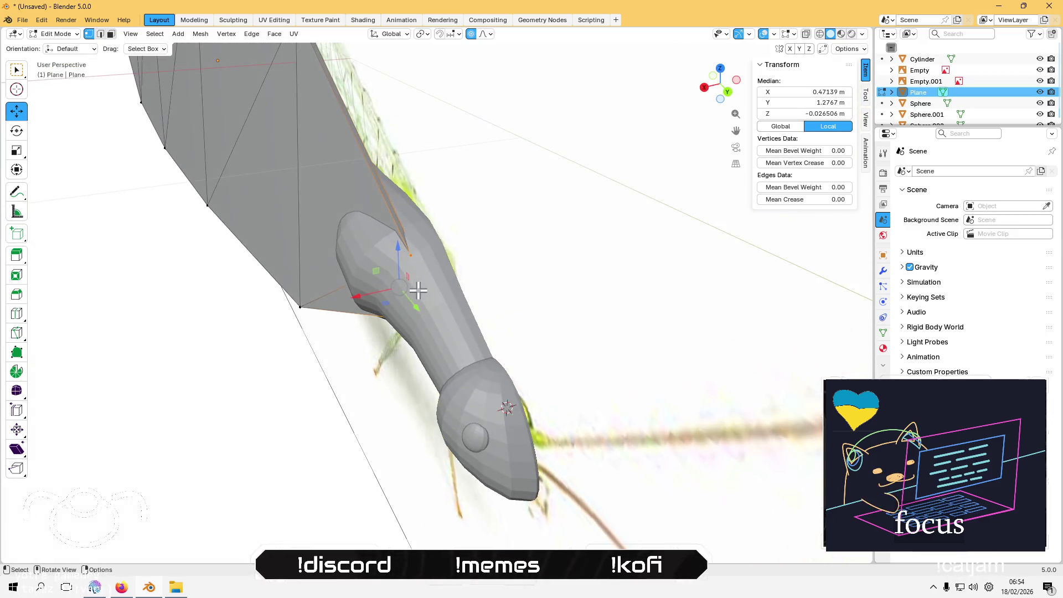
pyautogui.press('g')
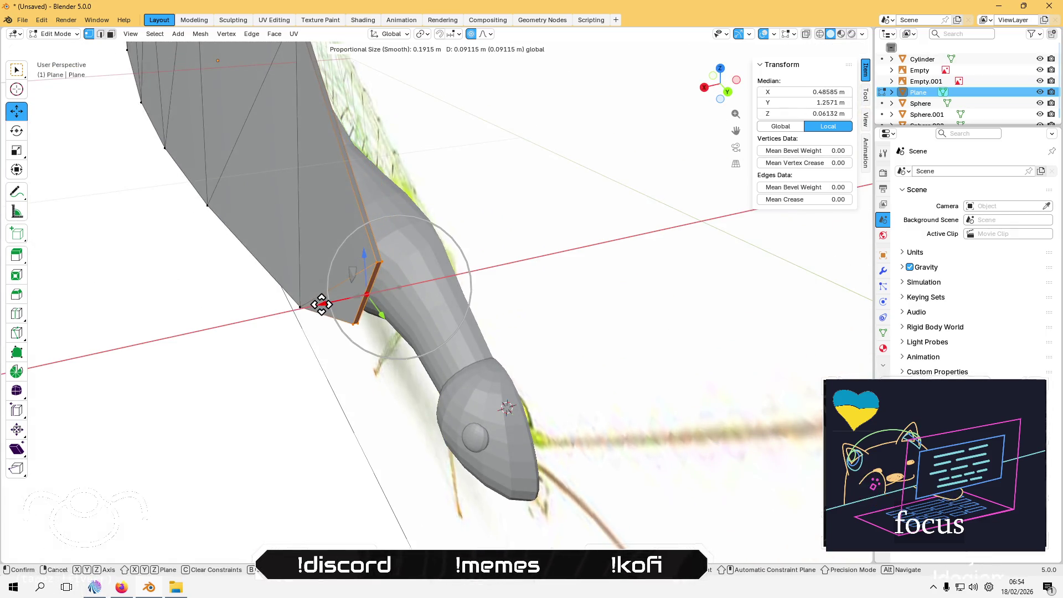
pyautogui.click(312, 302)
pyautogui.press('g')
pyautogui.press('y')
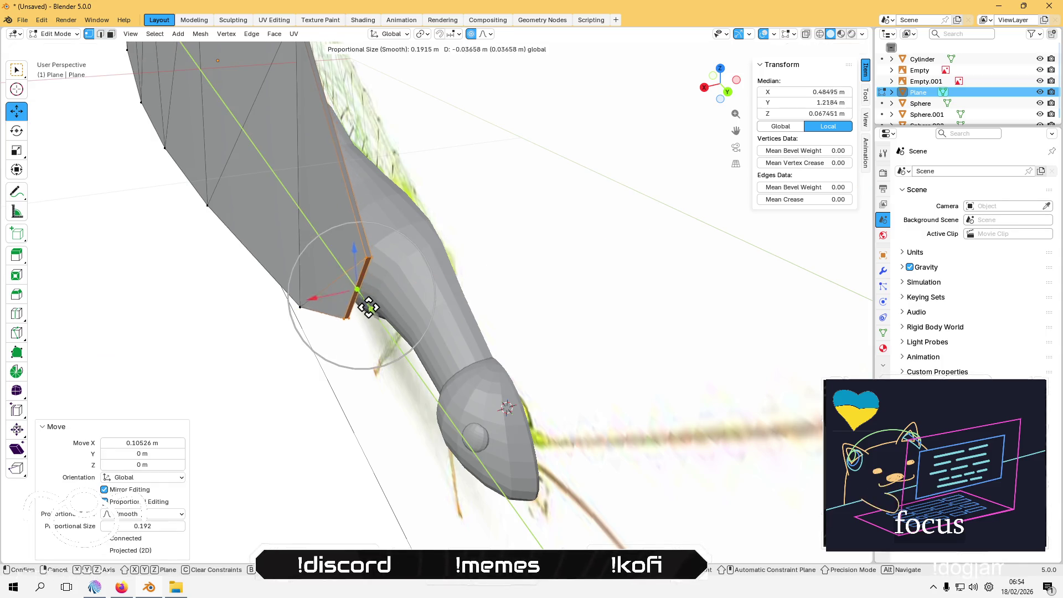
pyautogui.click(370, 289)
pyautogui.moveTo(371, 289)
pyautogui.mouseDown(button='middle')
pyautogui.moveTo(424, 198)
pyautogui.moveTo(496, 208)
pyautogui.moveTo(456, 257)
pyautogui.moveTo(432, 316)
pyautogui.moveTo(384, 315)
pyautogui.moveTo(392, 267)
pyautogui.mouseUp(button='middle')
pyautogui.scroll(-5, 387, 262)
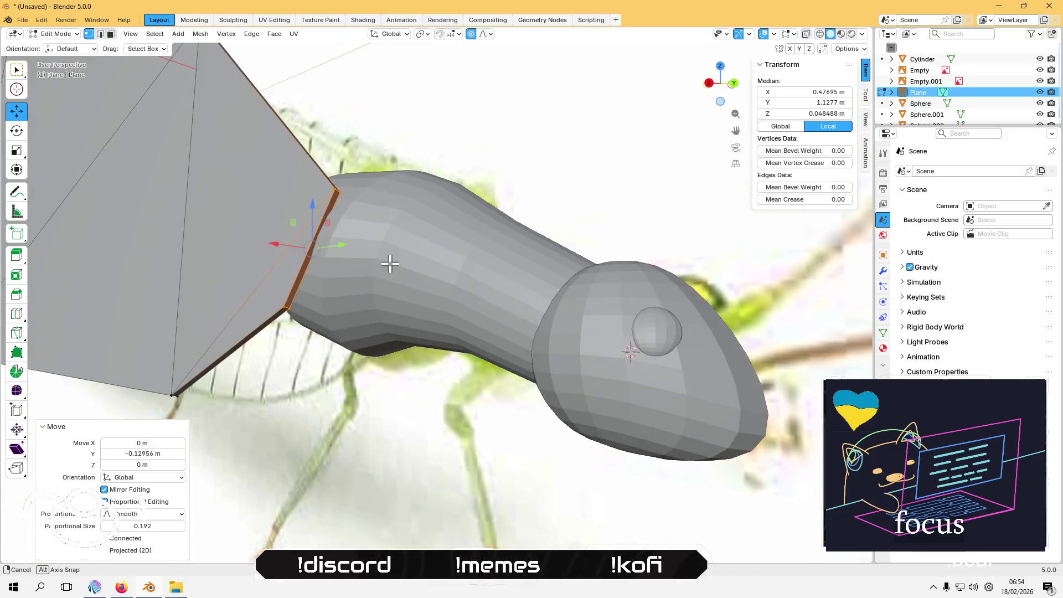
pyautogui.moveTo(389, 263); pyautogui.dragTo(420, 266, button='middle')
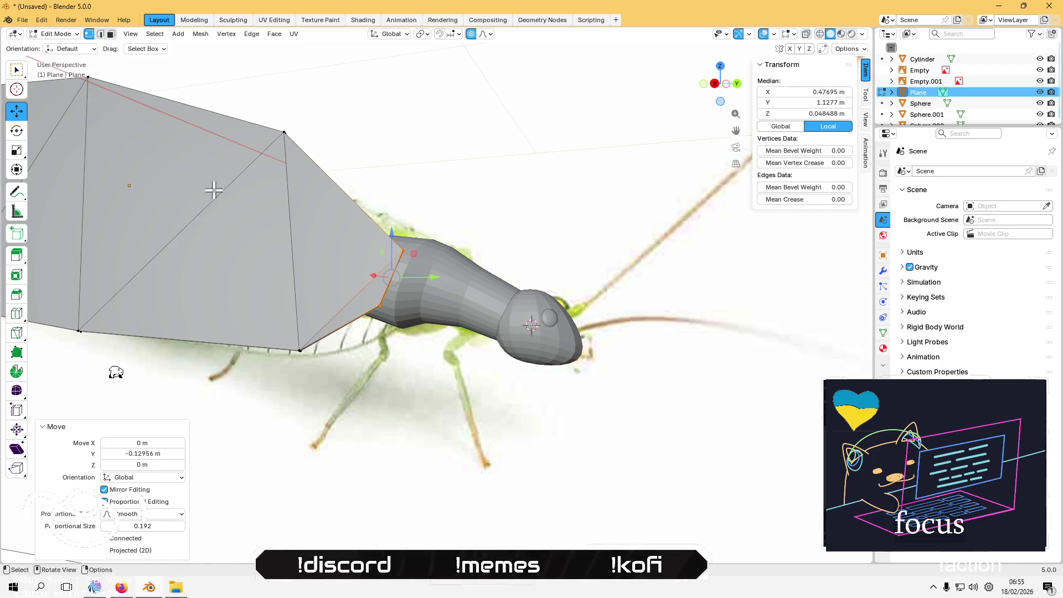
# Step: Scale the front edge 1.77× along Z in Right Orthographic view
pyautogui.click(17, 150)
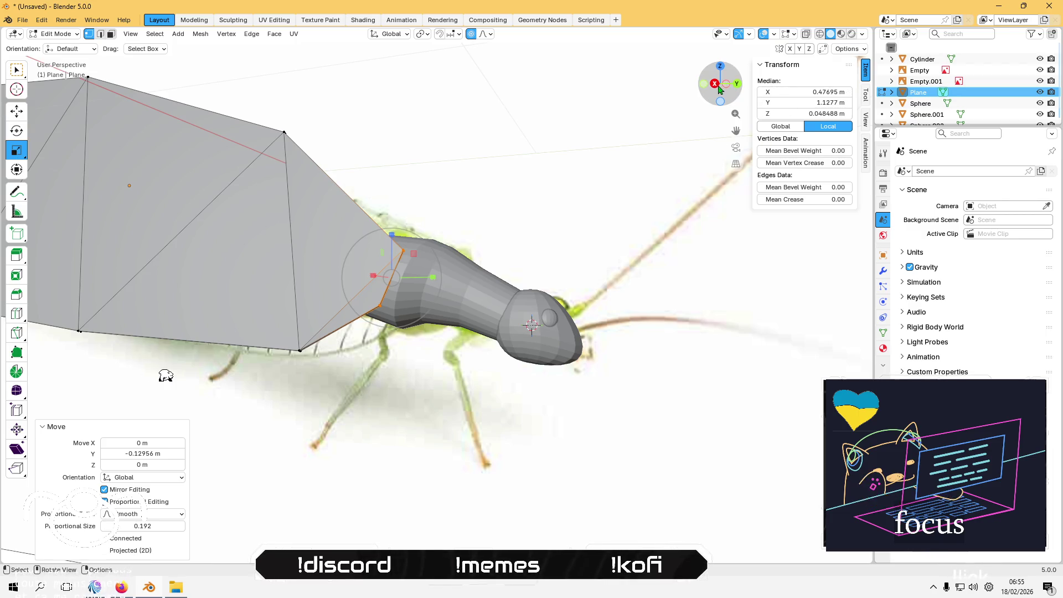
pyautogui.click(715, 83)
pyautogui.moveTo(410, 238); pyautogui.dragTo(423, 201)
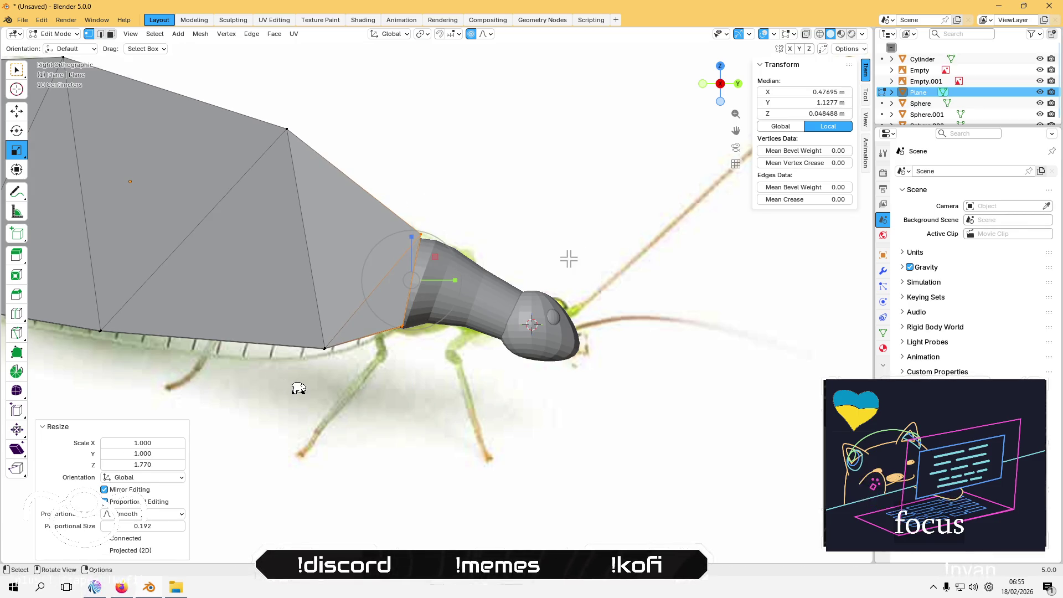
pyautogui.moveTo(339, 394)
pyautogui.mouseDown(button='middle')
pyautogui.moveTo(364, 397)
pyautogui.moveTo(347, 392)
pyautogui.mouseUp(button='middle')
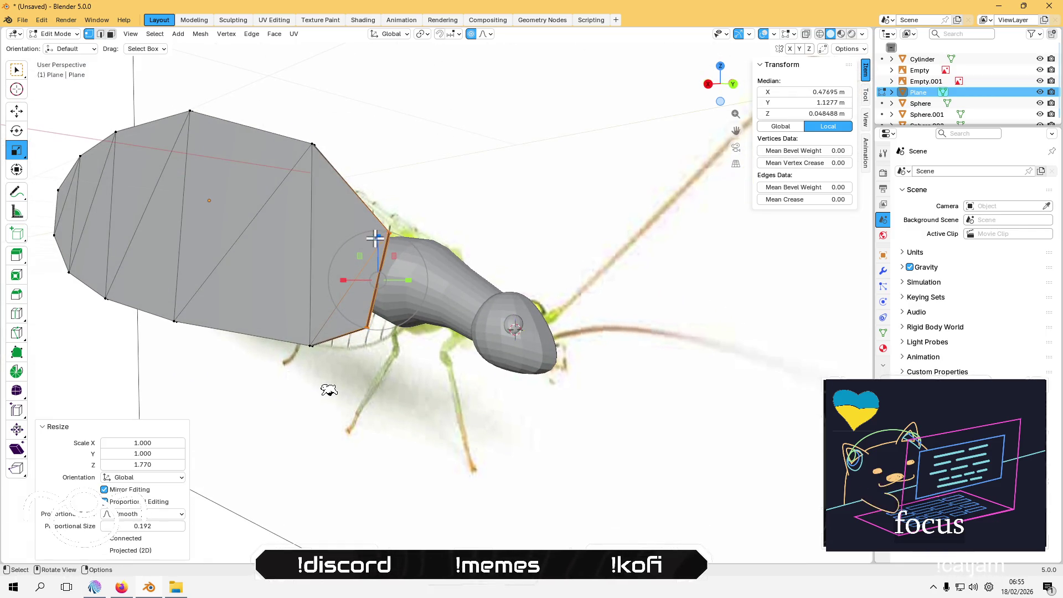
pyautogui.scroll(5, 407, 246)
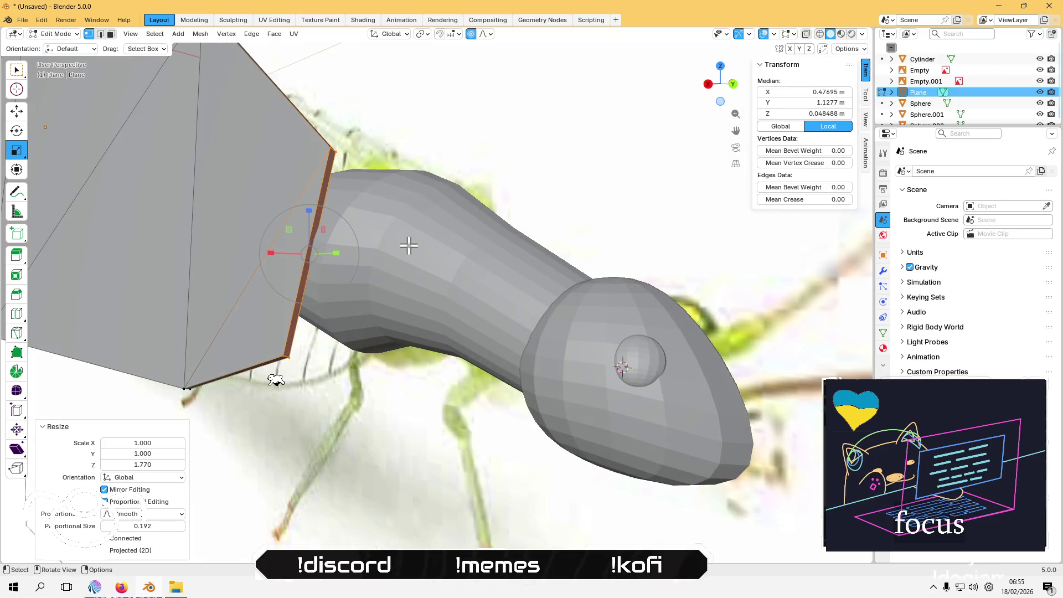
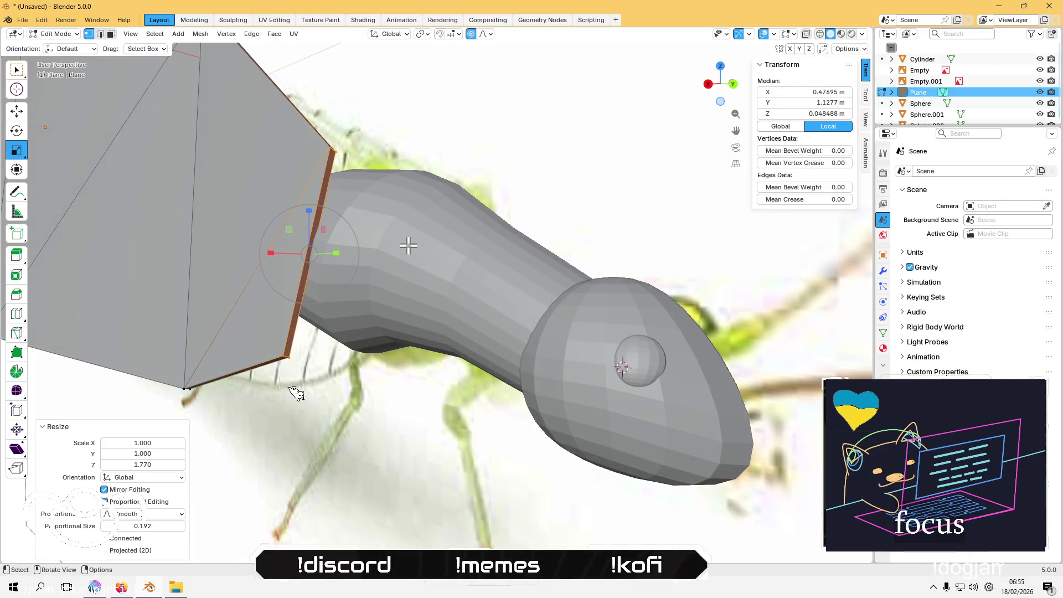
# Step: In face select mode, extrude the plane's thin side face outward along its normal beside the neck
pyautogui.press('3')
pyautogui.click(323, 197)
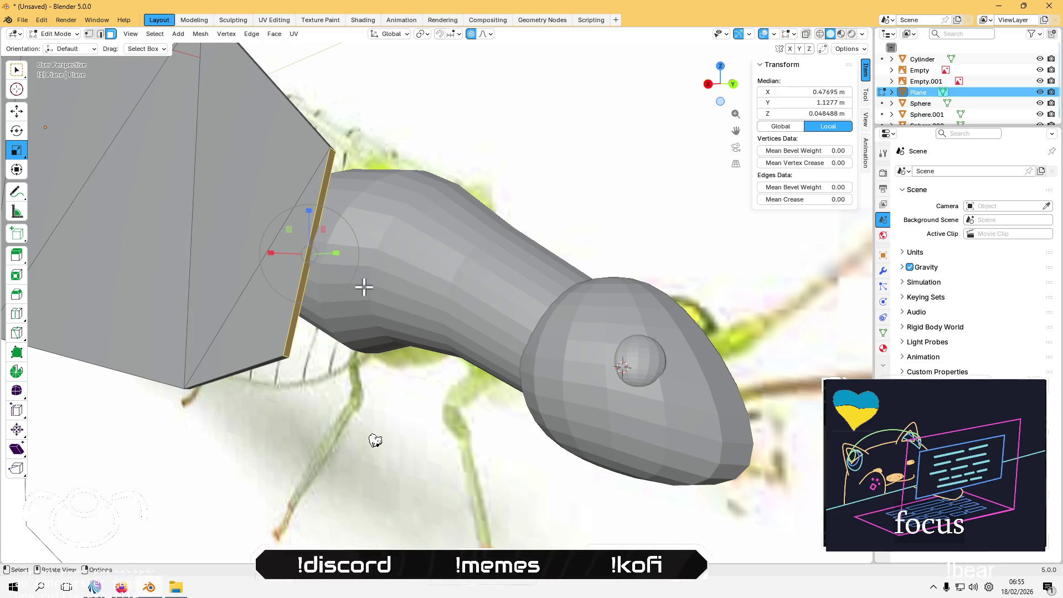
pyautogui.scroll(1, 364, 287)
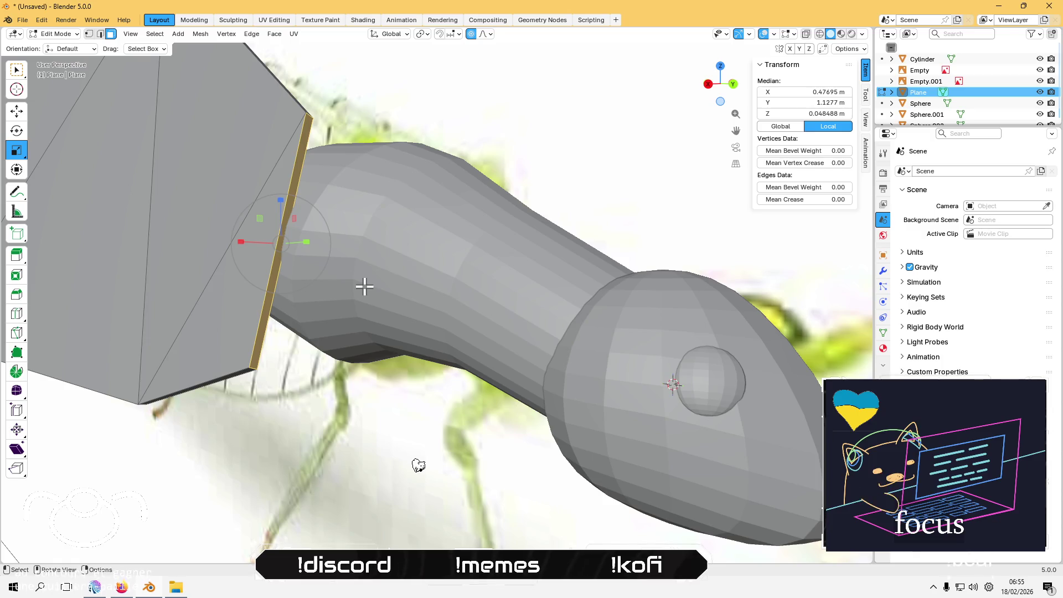
pyautogui.click(17, 255)
pyautogui.moveTo(309, 251)
pyautogui.mouseDown()
pyautogui.moveTo(368, 258)
pyautogui.moveTo(408, 244)
pyautogui.mouseUp()
pyautogui.moveTo(408, 245)
pyautogui.mouseDown(button='middle')
pyautogui.moveTo(338, 274)
pyautogui.moveTo(396, 234)
pyautogui.moveTo(332, 313)
pyautogui.moveTo(317, 279)
pyautogui.moveTo(356, 228)
pyautogui.moveTo(332, 166)
pyautogui.moveTo(367, 124)
pyautogui.moveTo(454, 149)
pyautogui.moveTo(482, 177)
pyautogui.moveTo(464, 151)
pyautogui.moveTo(343, 183)
pyautogui.moveTo(249, 227)
pyautogui.mouseUp(button='middle')
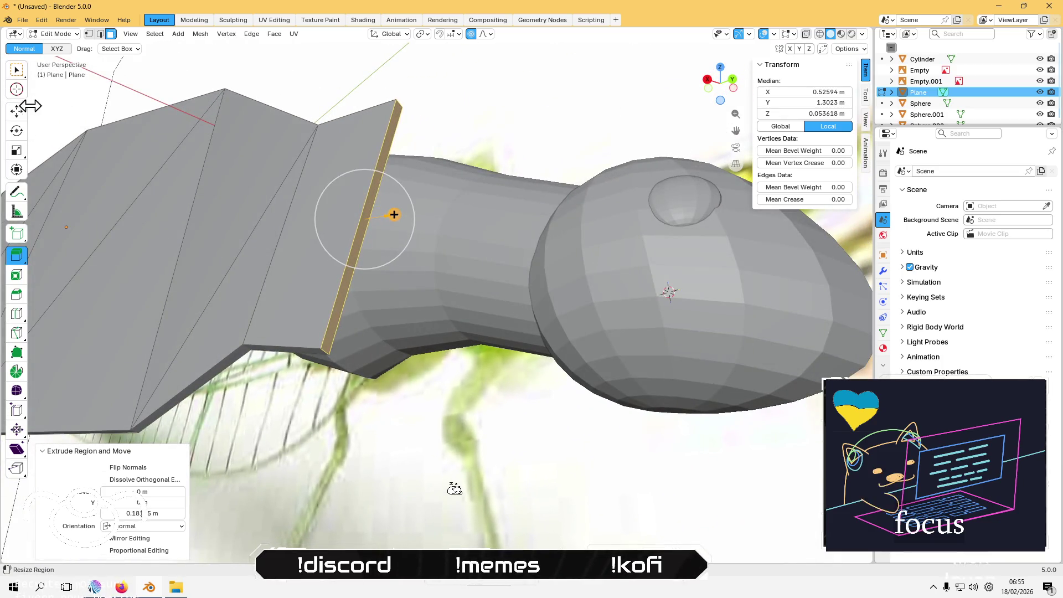
# Step: Subdivide the thin edge strip beside the neck with 2 cuts, then deselect and leave Edit Mode
pyautogui.rightClick(365, 229)
pyautogui.click(359, 228)
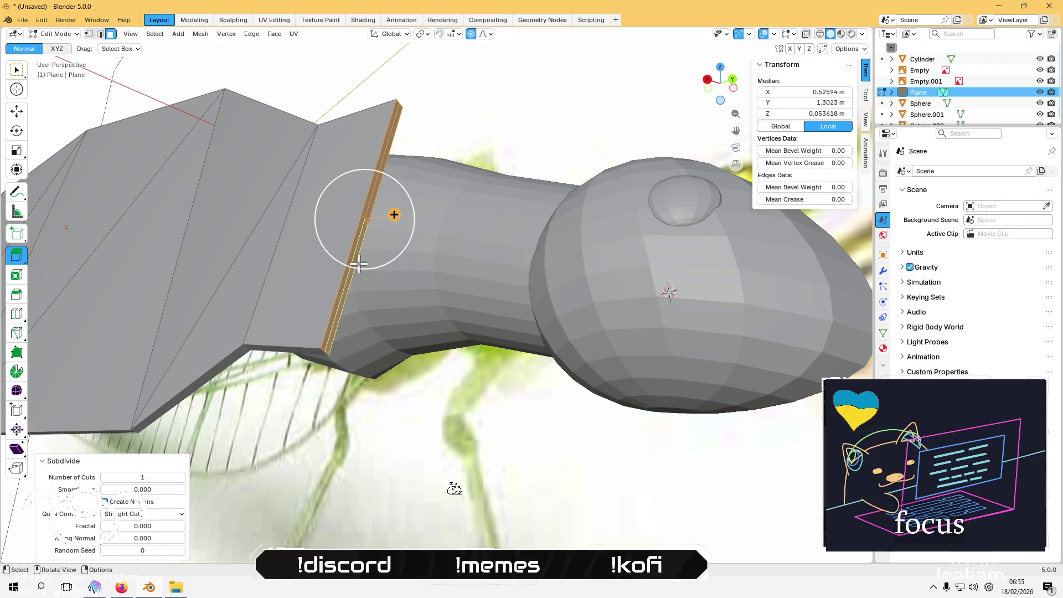
pyautogui.hotkey('ctrl', 'z')
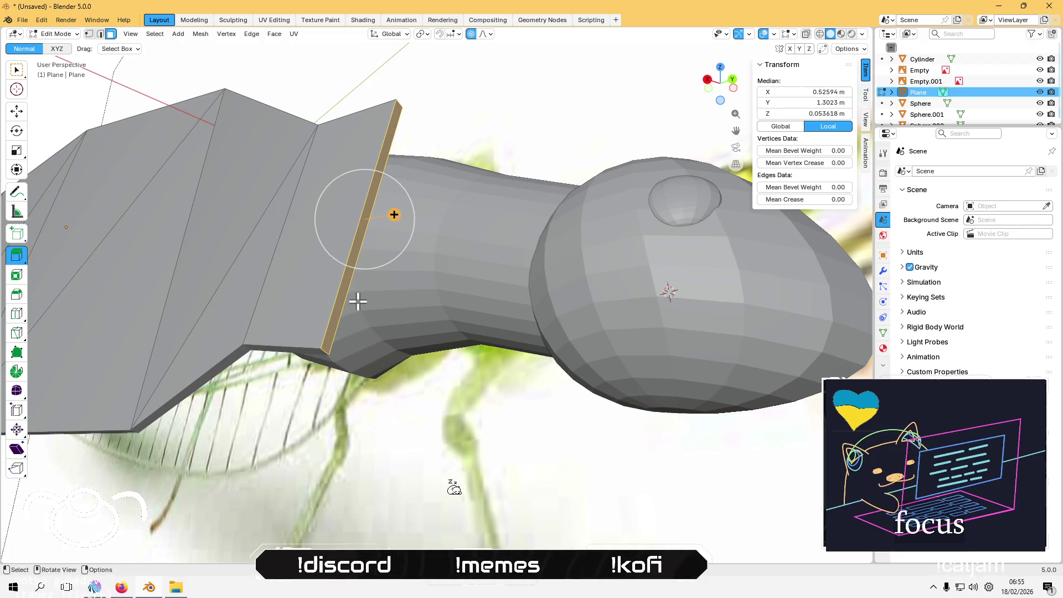
pyautogui.hotkey('alt', 'a')
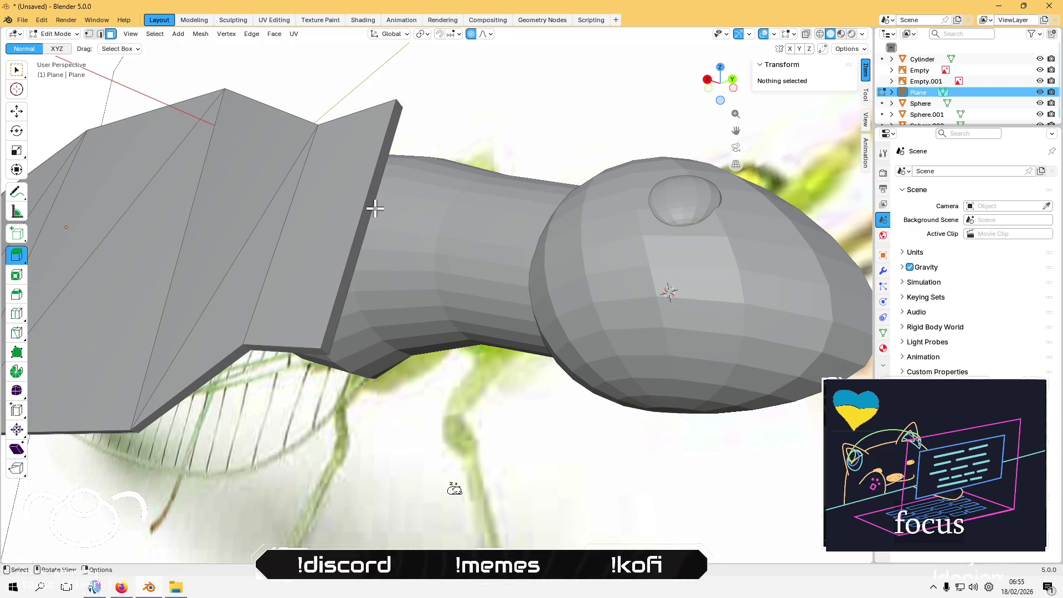
pyautogui.click(365, 209)
pyautogui.rightClick(361, 221)
pyautogui.click(360, 226)
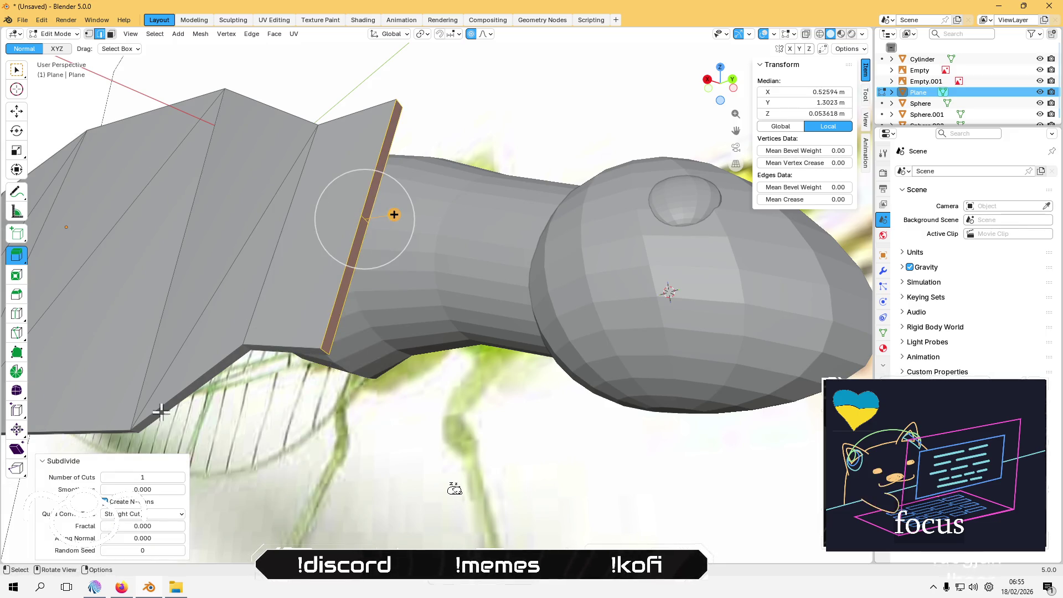
pyautogui.click(181, 477)
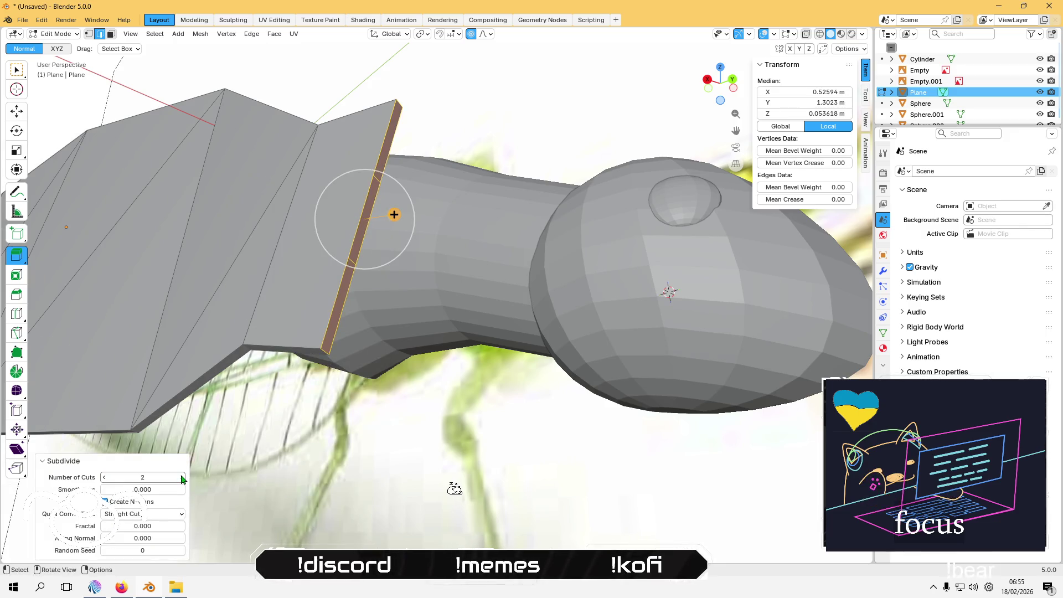
pyautogui.click(579, 437)
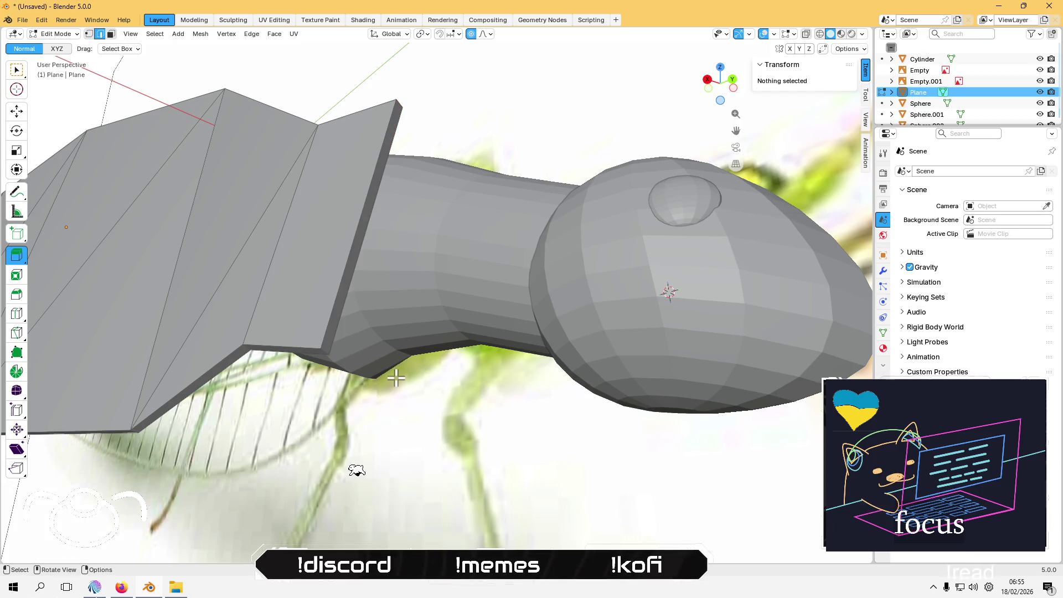
pyautogui.press('Tab')
pyautogui.press('Tab')
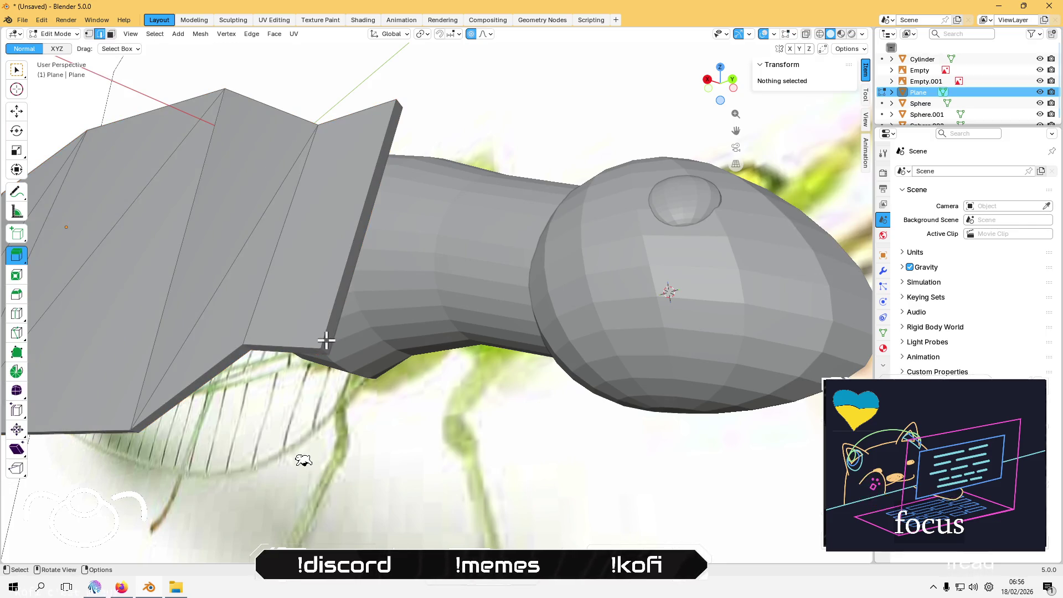
pyautogui.scroll(1, 327, 339)
# Step: Pull the plane's lower corner vertex along X toward the neck tube
pyautogui.click(290, 361)
pyautogui.moveTo(316, 375); pyautogui.dragTo(316, 255, button='middle')
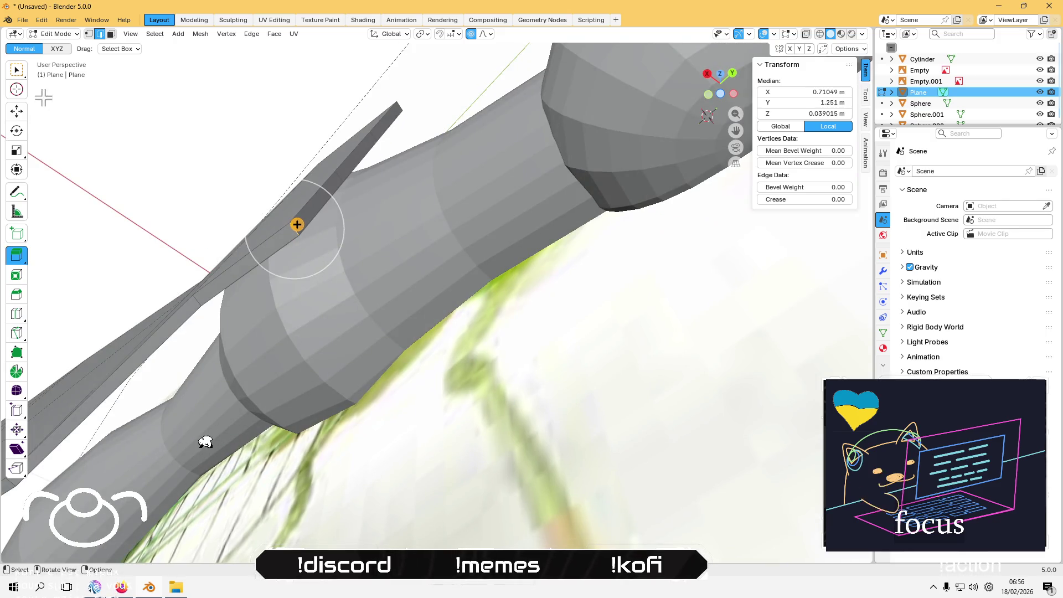
pyautogui.click(16, 112)
pyautogui.moveTo(239, 190); pyautogui.dragTo(227, 176, button='middle')
pyautogui.moveTo(199, 161)
pyautogui.mouseDown()
pyautogui.moveTo(290, 227)
pyautogui.moveTo(369, 251)
pyautogui.moveTo(278, 220)
pyautogui.moveTo(266, 232)
pyautogui.mouseUp()
pyautogui.scroll(3, 254, 247)
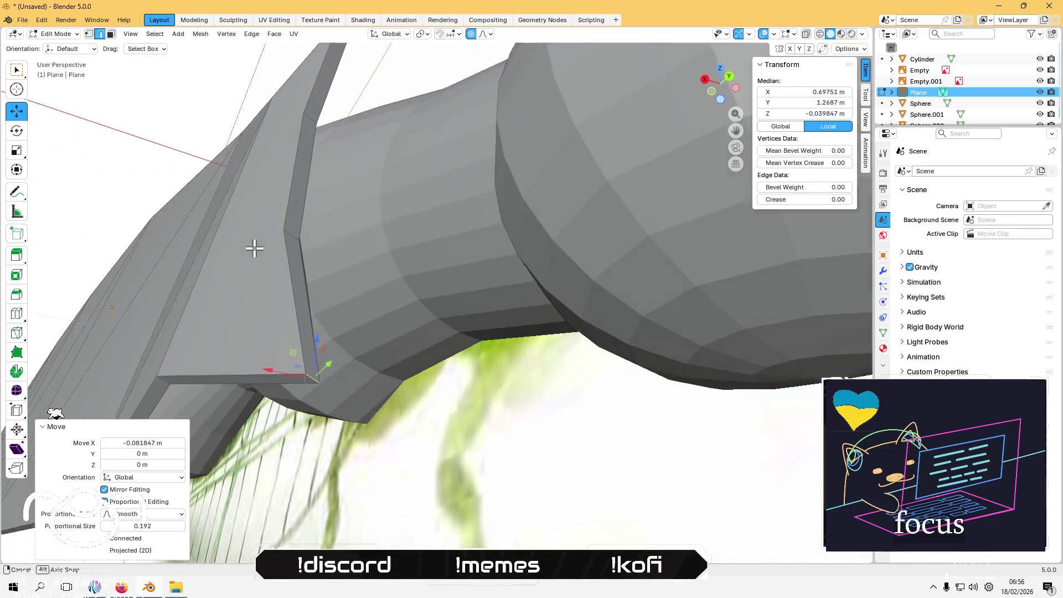
pyautogui.moveTo(271, 372)
pyautogui.mouseDown(button='middle')
pyautogui.moveTo(320, 388)
pyautogui.moveTo(446, 377)
pyautogui.moveTo(444, 434)
pyautogui.moveTo(431, 408)
pyautogui.moveTo(445, 429)
pyautogui.mouseUp(button='middle')
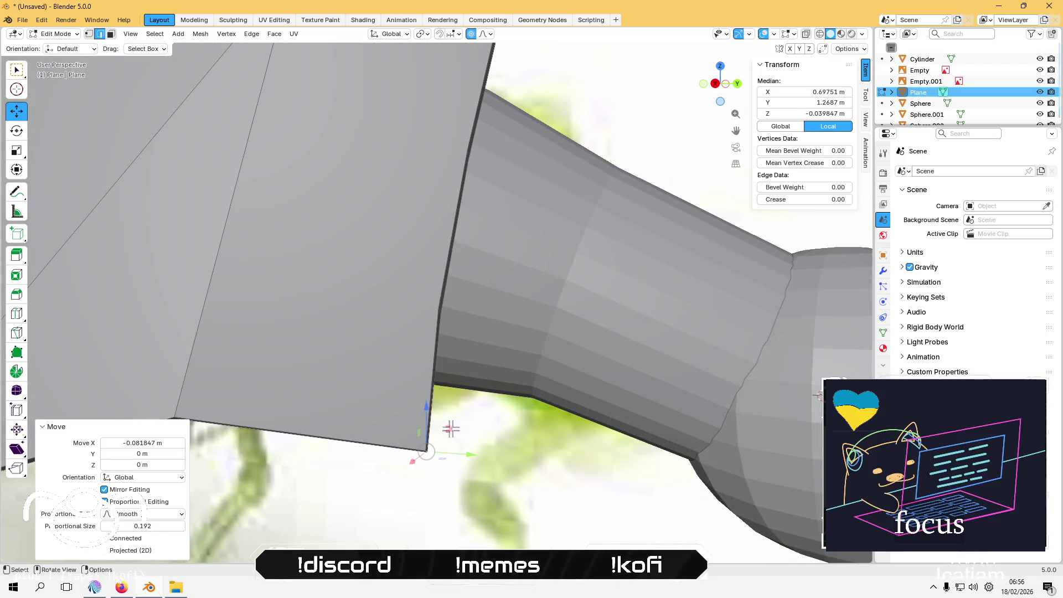
# Step: Move the corner vertex several times with proportional falloff until it sits against the neck
pyautogui.press('g')
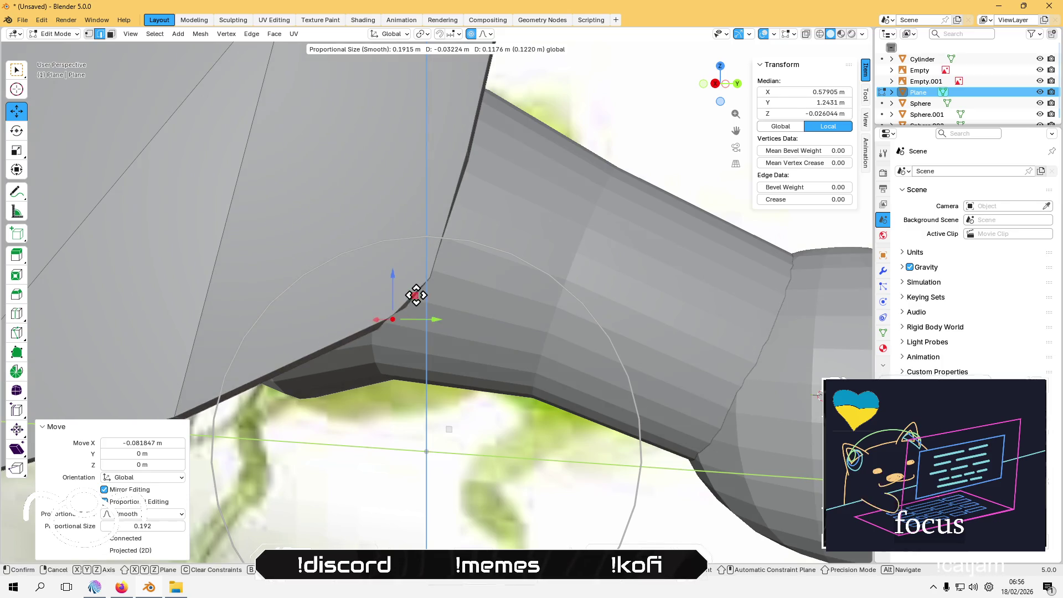
pyautogui.click(401, 299)
pyautogui.moveTo(395, 354); pyautogui.dragTo(333, 257, button='middle')
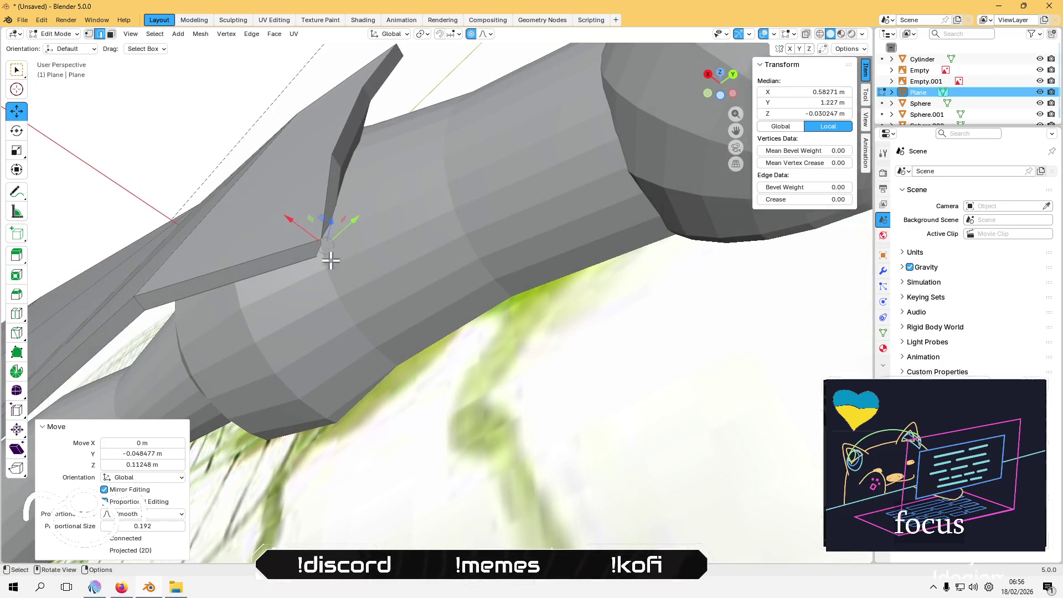
pyautogui.press('g')
pyautogui.click(354, 215)
pyautogui.moveTo(354, 215)
pyautogui.mouseDown(button='middle')
pyautogui.moveTo(351, 161)
pyautogui.moveTo(332, 243)
pyautogui.moveTo(296, 82)
pyautogui.moveTo(287, 199)
pyautogui.moveTo(306, 254)
pyautogui.moveTo(242, 200)
pyautogui.mouseUp(button='middle')
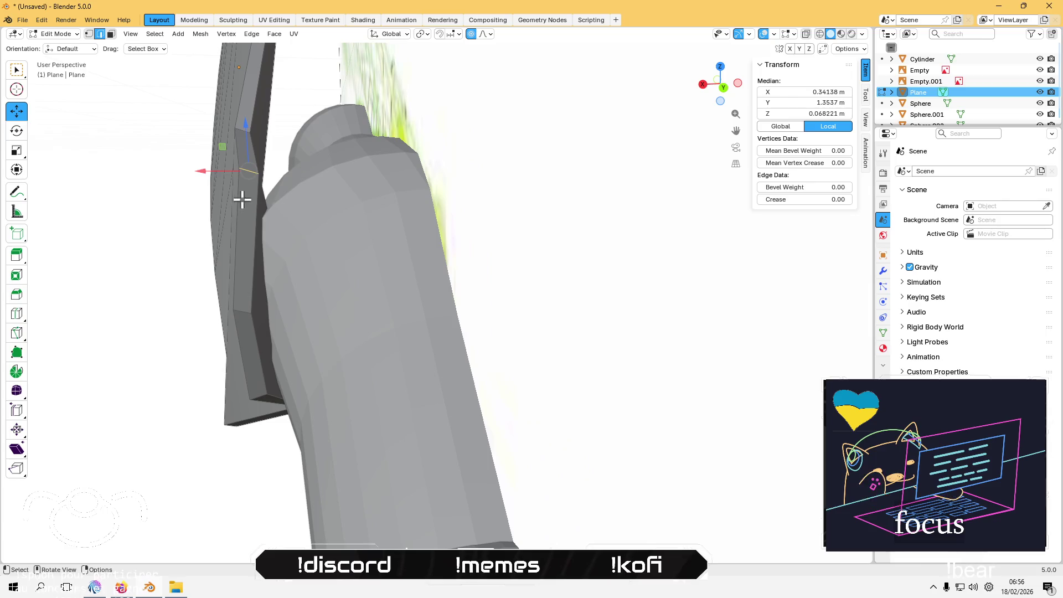
pyautogui.press('g')
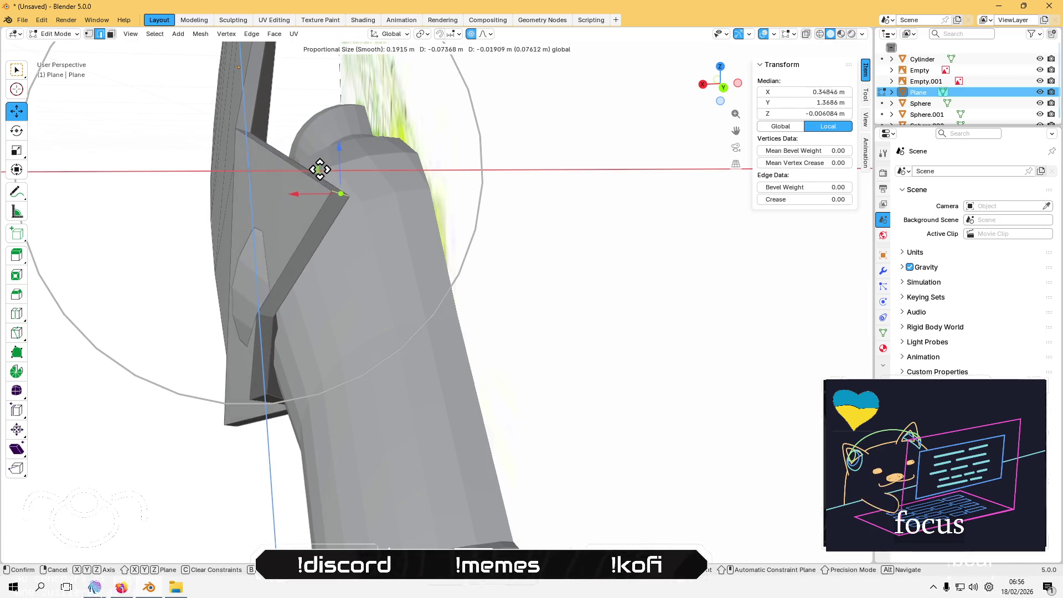
pyautogui.click(294, 206)
pyautogui.moveTo(294, 206)
pyautogui.mouseDown(button='middle')
pyautogui.moveTo(280, 214)
pyautogui.moveTo(304, 206)
pyautogui.moveTo(291, 288)
pyautogui.mouseUp(button='middle')
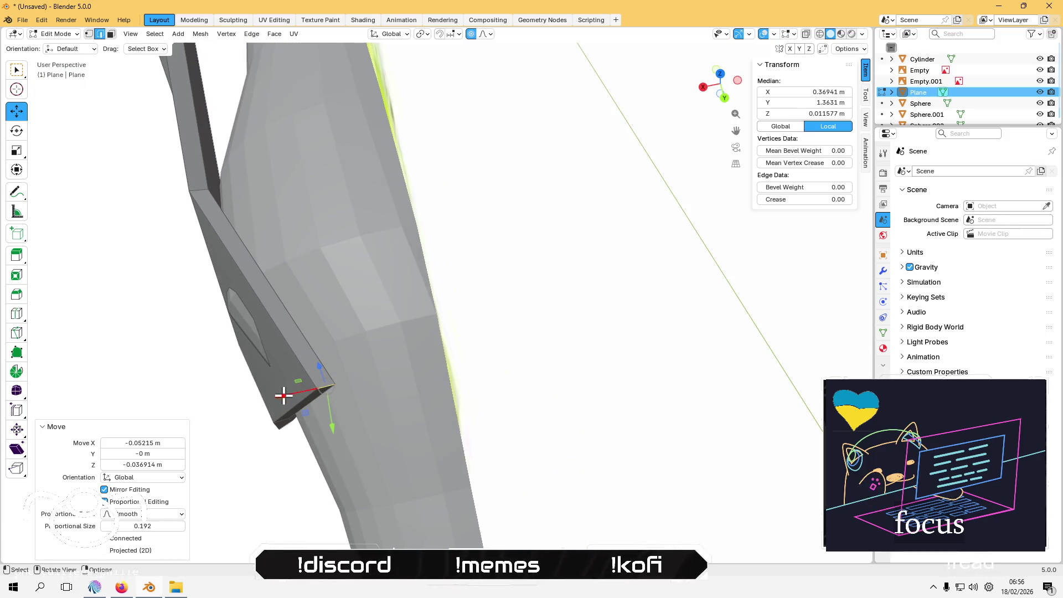
# Step: Move another plane edge vertex up along Y and along X toward the tube
pyautogui.click(309, 403)
pyautogui.moveTo(332, 403); pyautogui.dragTo(333, 385)
pyautogui.moveTo(284, 356); pyautogui.dragTo(323, 328)
pyautogui.moveTo(297, 357)
pyautogui.mouseDown(button='middle')
pyautogui.moveTo(308, 297)
pyautogui.moveTo(235, 287)
pyautogui.moveTo(205, 227)
pyautogui.moveTo(316, 266)
pyautogui.moveTo(284, 261)
pyautogui.mouseUp(button='middle')
# Step: Select a vertex near the neck cut, undo a proportional move, and turn proportional editing off
pyautogui.click(262, 284)
pyautogui.click(279, 372)
pyautogui.moveTo(280, 372)
pyautogui.mouseDown(button='middle')
pyautogui.moveTo(294, 282)
pyautogui.moveTo(297, 304)
pyautogui.moveTo(380, 308)
pyautogui.moveTo(421, 359)
pyautogui.mouseUp(button='middle')
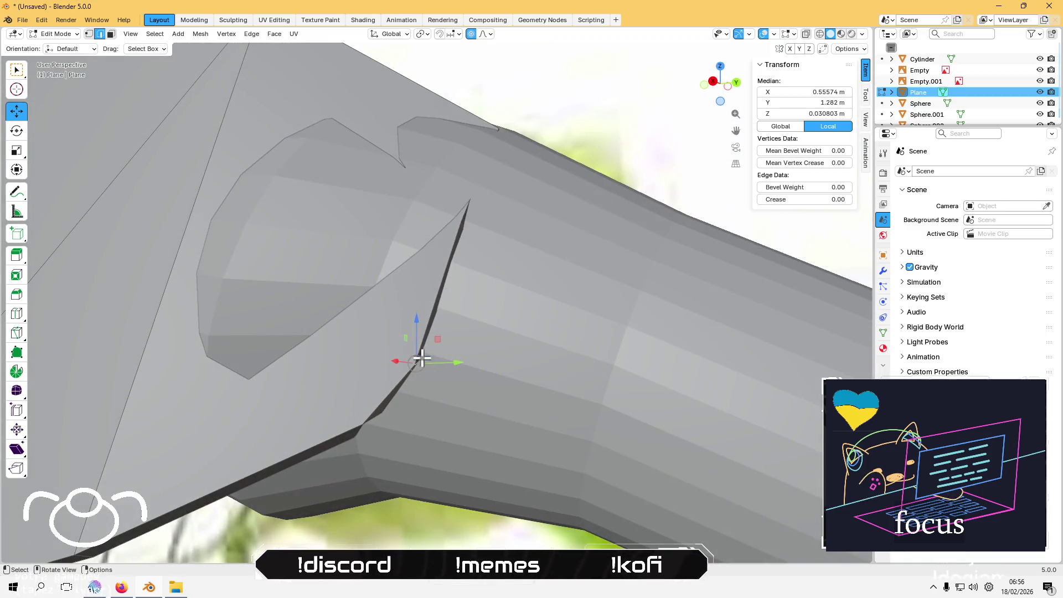
pyautogui.press('g')
pyautogui.click(368, 298)
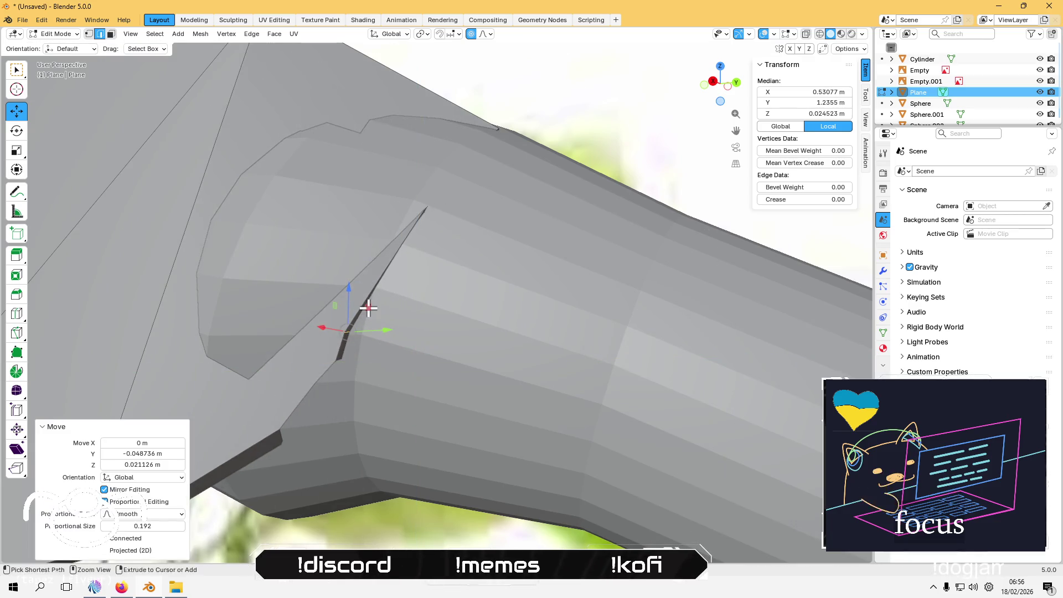
pyautogui.hotkey('ctrl', 'z')
pyautogui.click(471, 35)
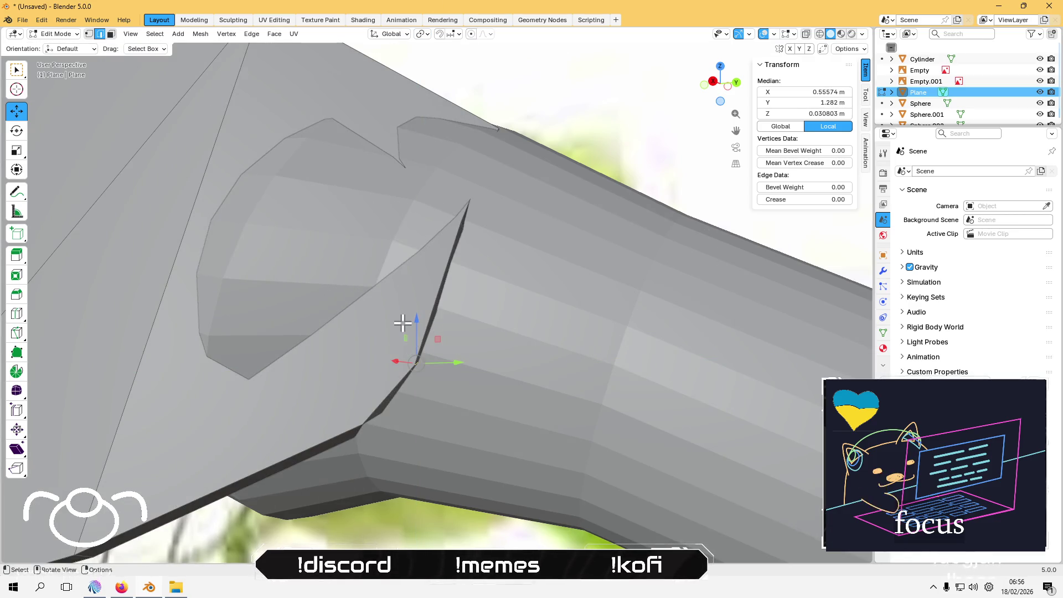
# Step: Move the selected vertex within the YZ plane (Shift+X) toward the neck
pyautogui.moveTo(403, 323); pyautogui.dragTo(395, 342, button='middle')
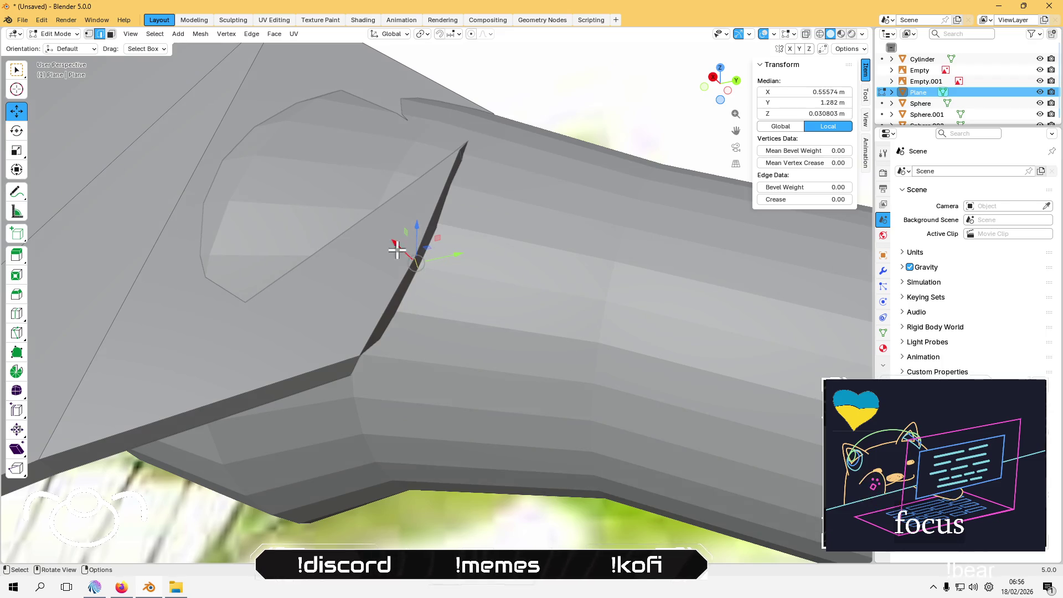
pyautogui.moveTo(399, 247); pyautogui.dragTo(442, 319, button='middle')
pyautogui.press('g')
pyautogui.hotkey('shift', 'x')
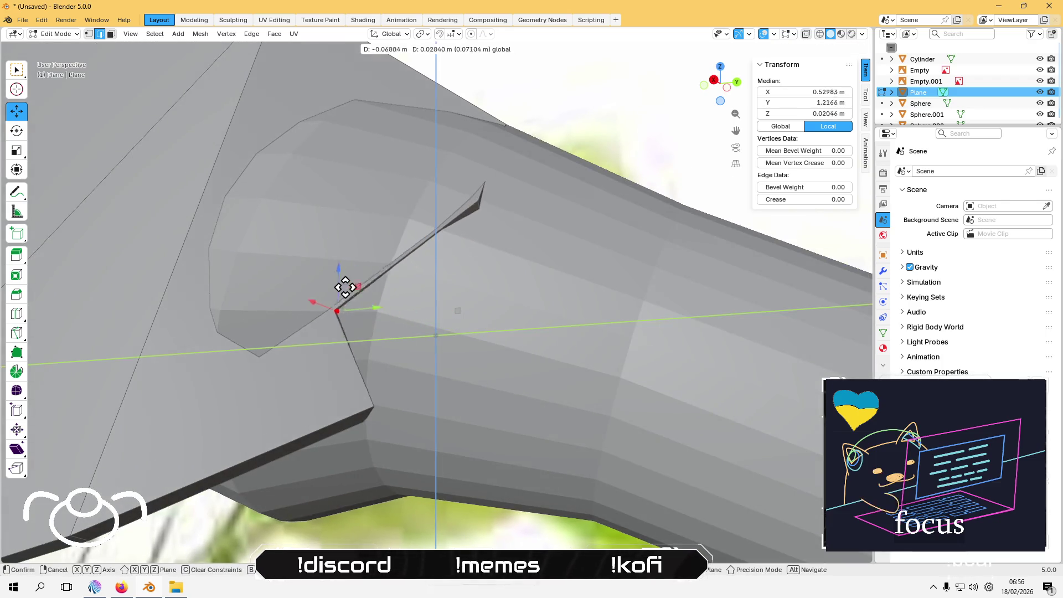
pyautogui.click(394, 289)
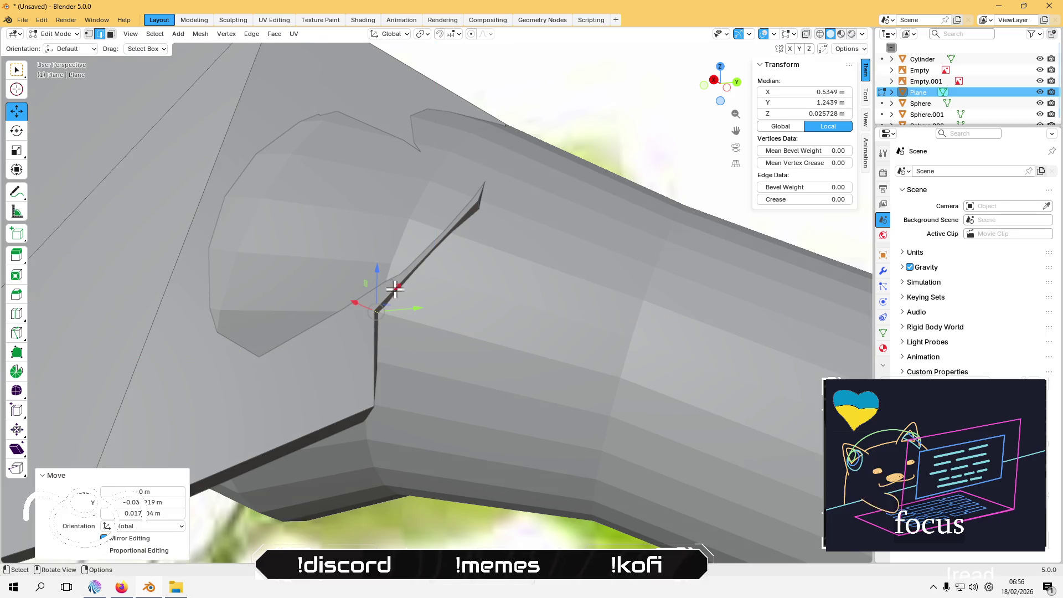
# Step: Reposition the spike-tip vertex within the YZ plane against the neck
pyautogui.click(484, 190)
pyautogui.moveTo(475, 191); pyautogui.dragTo(443, 272, button='middle')
pyautogui.moveTo(412, 213)
pyautogui.mouseDown(button='middle')
pyautogui.moveTo(463, 273)
pyautogui.moveTo(491, 223)
pyautogui.mouseUp(button='middle')
pyautogui.press('g')
pyautogui.hotkey('shift', 'x')
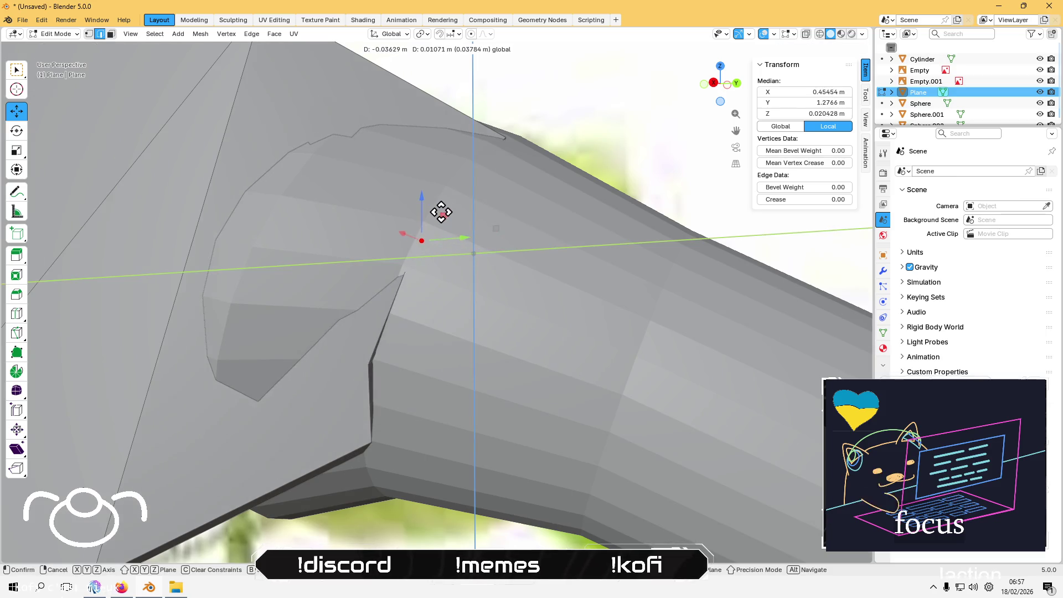
pyautogui.click(441, 202)
pyautogui.moveTo(440, 201)
pyautogui.mouseDown(button='middle')
pyautogui.moveTo(416, 266)
pyautogui.moveTo(309, 280)
pyautogui.mouseUp(button='middle')
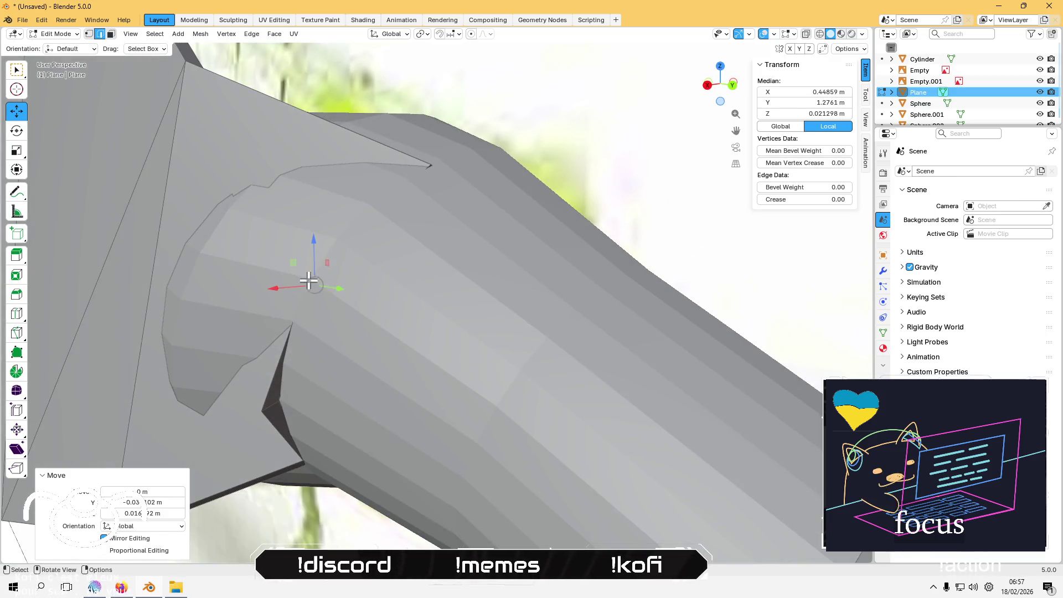
pyautogui.click(276, 287)
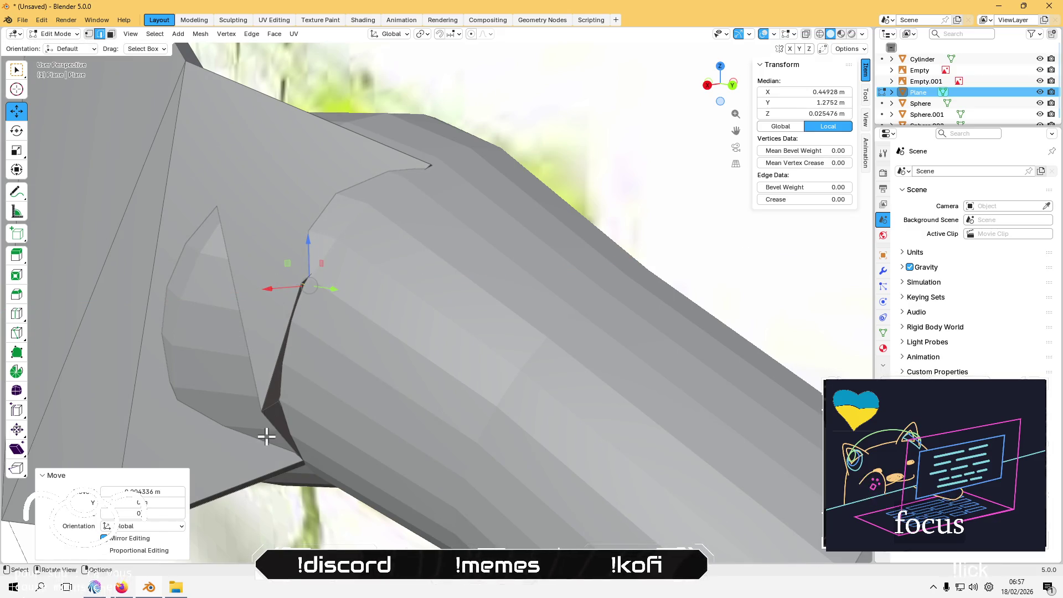
# Step: Move the lower vertex at the collar's edge flat against the tube
pyautogui.click(273, 408)
pyautogui.moveTo(255, 416); pyautogui.dragTo(274, 408)
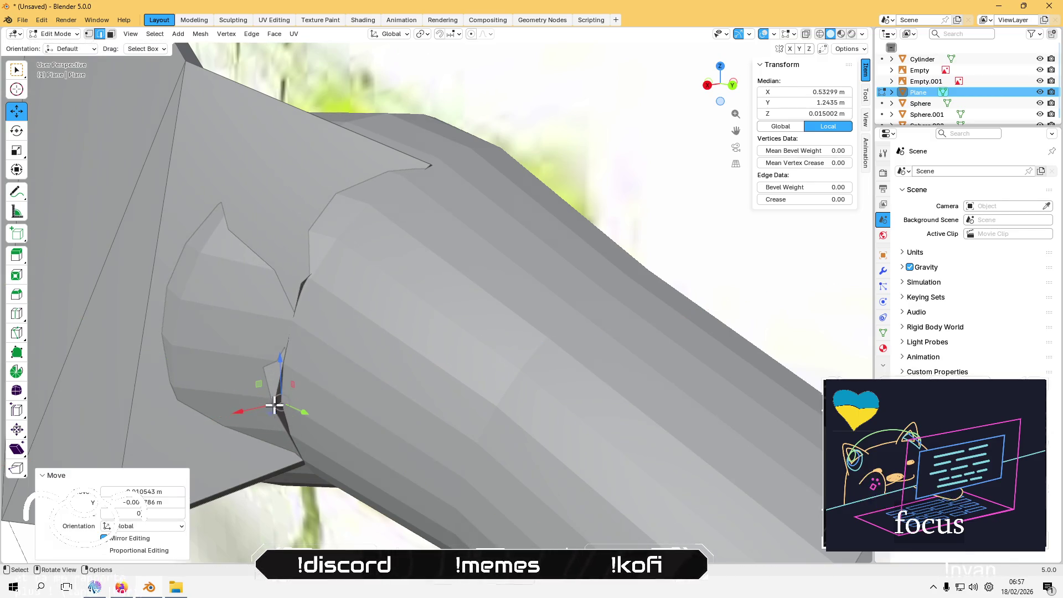
pyautogui.scroll(-3, 349, 290)
pyautogui.scroll(2, 356, 266)
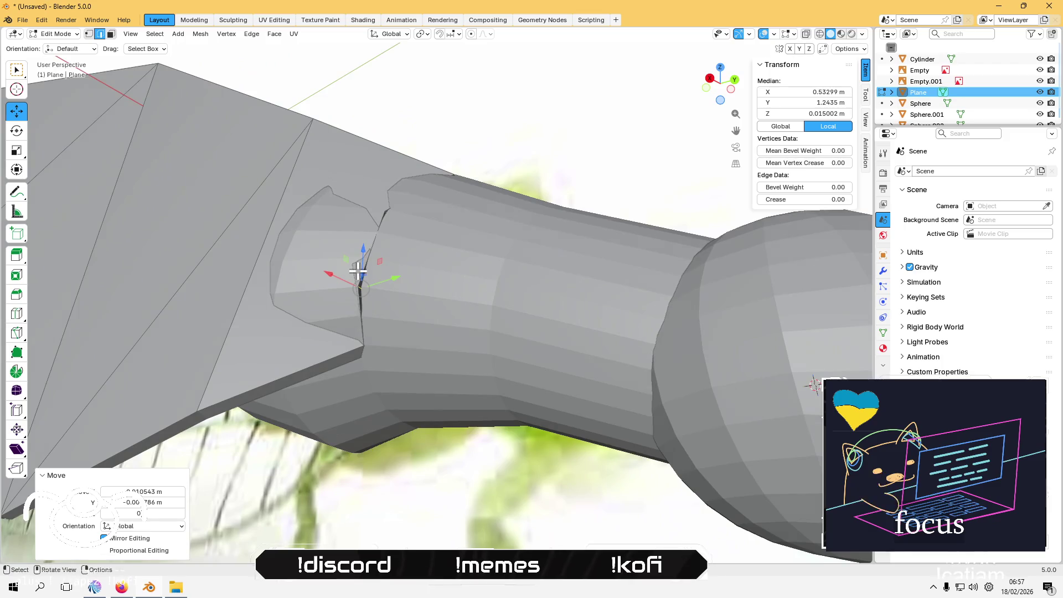
# Step: Select a collar-plane vertex near the neck seam and move it toward the neck
pyautogui.moveTo(351, 266)
pyautogui.mouseDown(button='middle')
pyautogui.moveTo(259, 166)
pyautogui.moveTo(349, 254)
pyautogui.moveTo(308, 236)
pyautogui.mouseUp(button='middle')
pyautogui.moveTo(144, 314)
pyautogui.mouseDown(button='middle')
pyautogui.moveTo(256, 320)
pyautogui.moveTo(268, 351)
pyautogui.moveTo(282, 356)
pyautogui.mouseUp(button='middle')
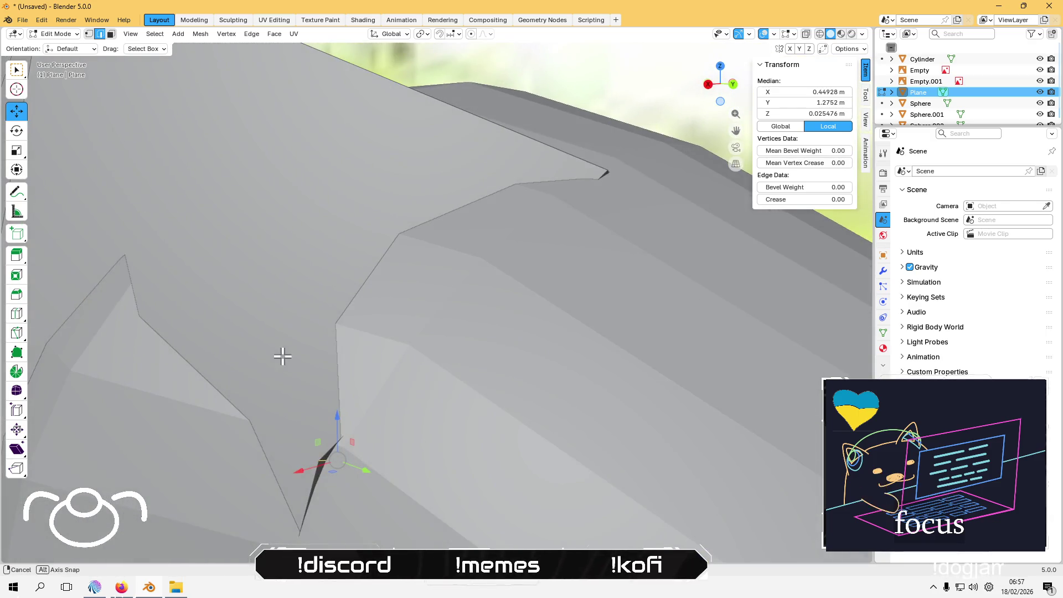
pyautogui.moveTo(346, 345)
pyautogui.mouseDown(button='middle')
pyautogui.moveTo(339, 301)
pyautogui.moveTo(362, 267)
pyautogui.mouseUp(button='middle')
pyautogui.moveTo(315, 409)
pyautogui.mouseDown(button='middle')
pyautogui.moveTo(304, 385)
pyautogui.moveTo(212, 401)
pyautogui.moveTo(375, 363)
pyautogui.moveTo(332, 392)
pyautogui.moveTo(320, 331)
pyautogui.mouseUp(button='middle')
pyautogui.click(303, 396)
pyautogui.moveTo(331, 426)
pyautogui.mouseDown(button='middle')
pyautogui.moveTo(273, 451)
pyautogui.moveTo(330, 480)
pyautogui.moveTo(432, 466)
pyautogui.moveTo(508, 427)
pyautogui.moveTo(387, 327)
pyautogui.mouseUp(button='middle')
pyautogui.click(252, 466)
pyautogui.scroll(-4, 255, 451)
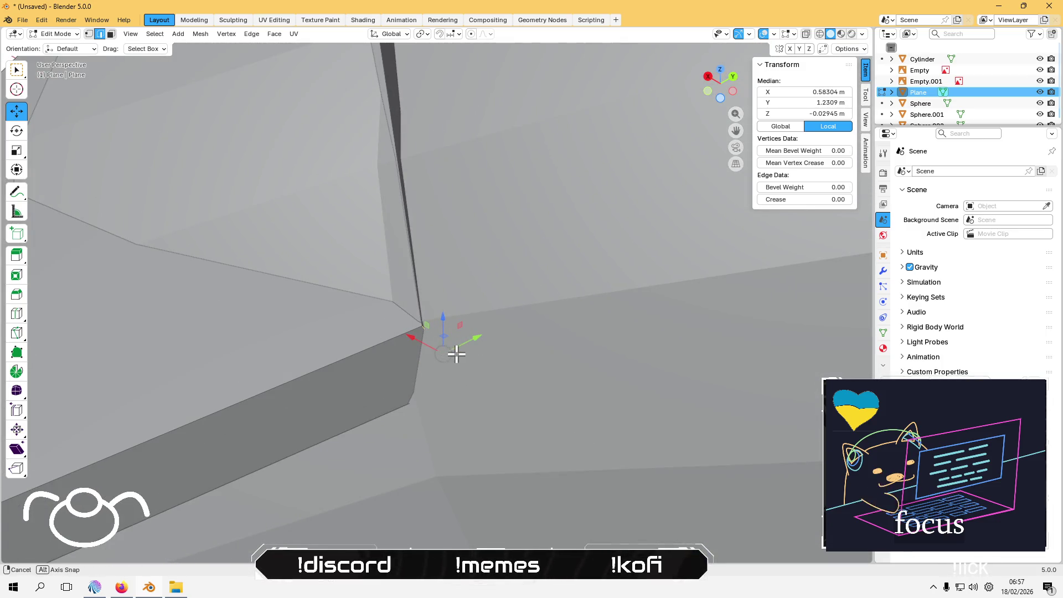
pyautogui.moveTo(457, 354); pyautogui.dragTo(465, 358, button='middle')
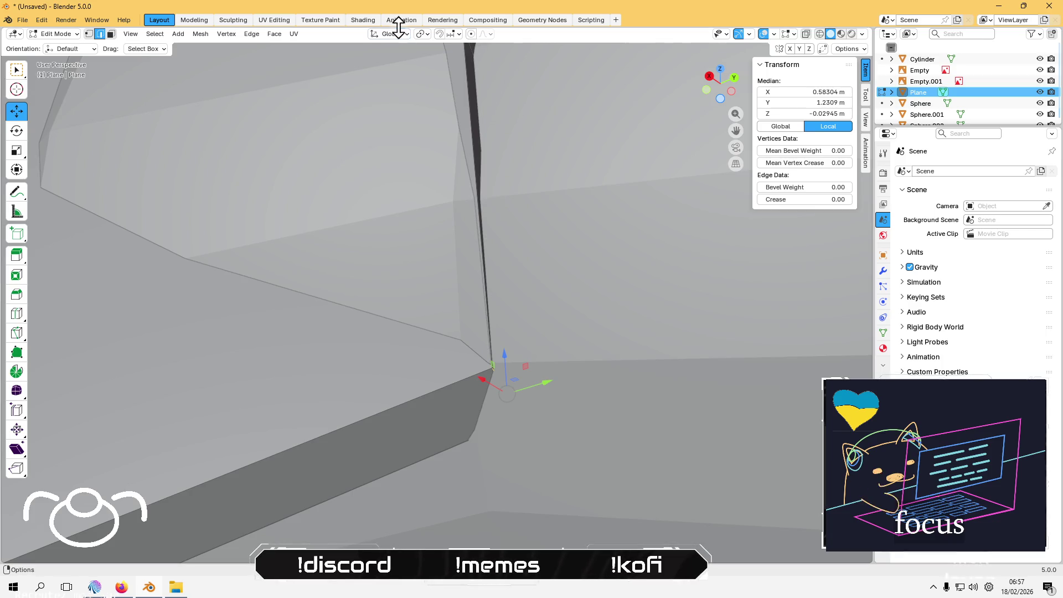
pyautogui.moveTo(515, 380)
pyautogui.mouseDown()
pyautogui.moveTo(398, 292)
pyautogui.moveTo(441, 306)
pyautogui.mouseUp()
pyautogui.moveTo(442, 307)
pyautogui.mouseDown(button='middle')
pyautogui.moveTo(332, 347)
pyautogui.moveTo(360, 287)
pyautogui.moveTo(247, 274)
pyautogui.mouseUp(button='middle')
pyautogui.moveTo(104, 308)
pyautogui.mouseDown()
pyautogui.moveTo(159, 317)
pyautogui.moveTo(205, 303)
pyautogui.moveTo(240, 273)
pyautogui.mouseUp()
# Step: Nudge the vertex twice with moves constrained to the X axis
pyautogui.press('g')
pyautogui.press('x')
pyautogui.press('y')
pyautogui.press('x')
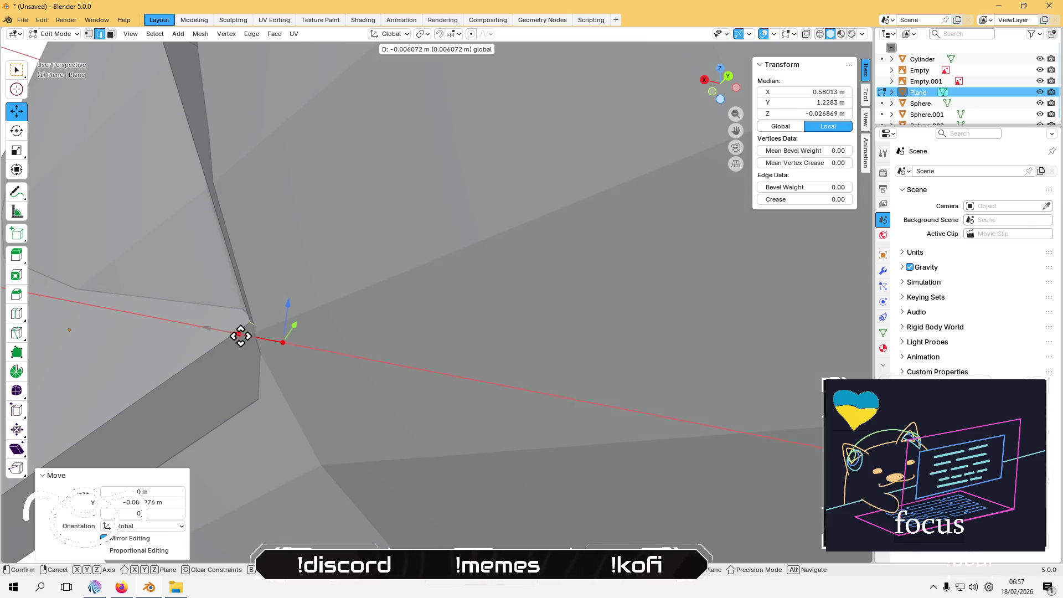
pyautogui.click(240, 334)
pyautogui.press('g')
pyautogui.press('y')
pyautogui.press('x')
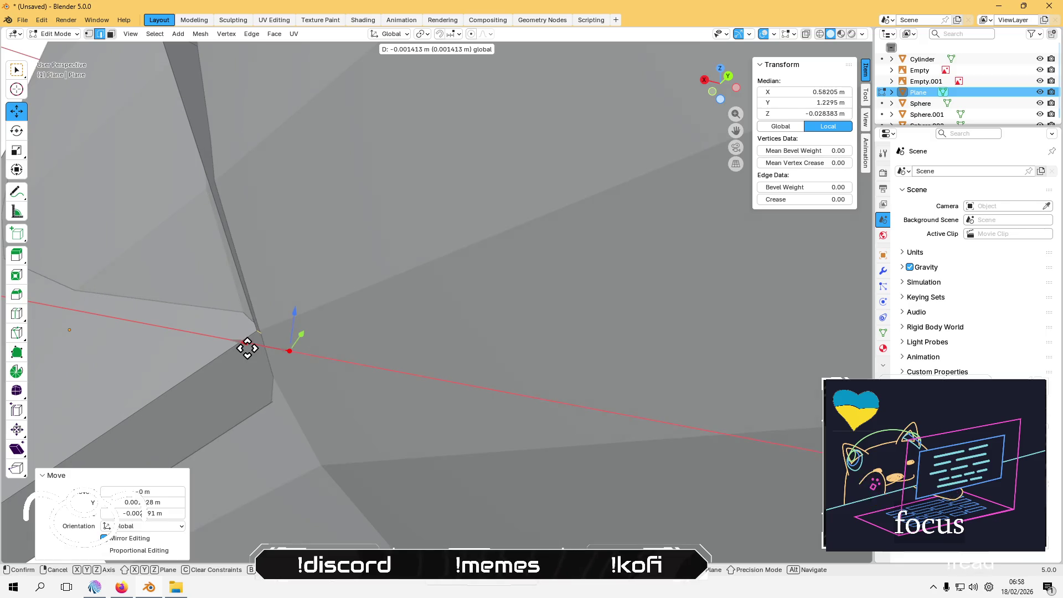
pyautogui.click(245, 348)
# Step: Select the plane edge running along the neck seam
pyautogui.moveTo(245, 347); pyautogui.dragTo(318, 318, button='middle')
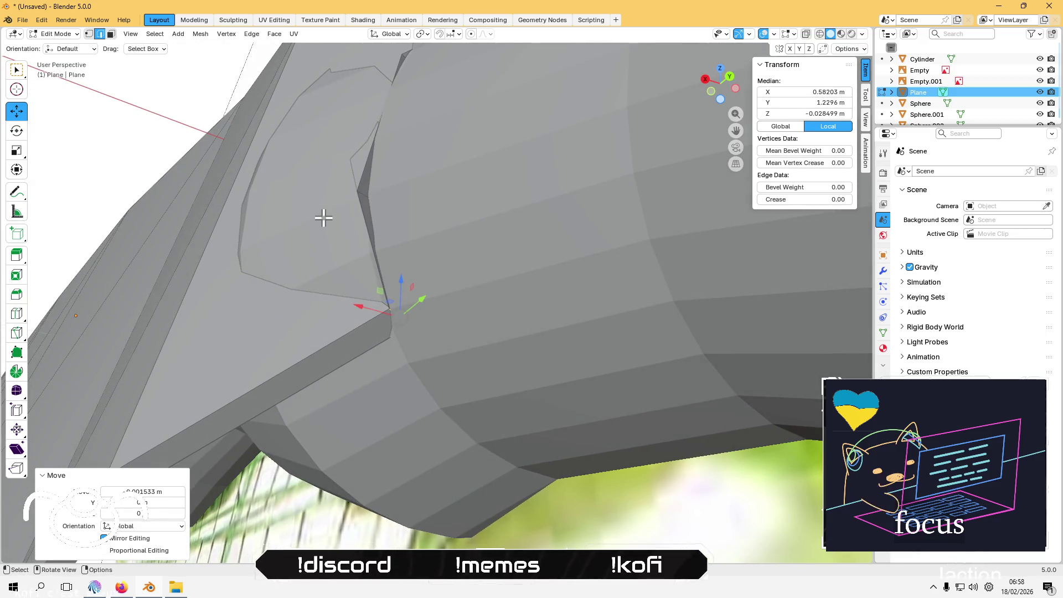
pyautogui.click(360, 213)
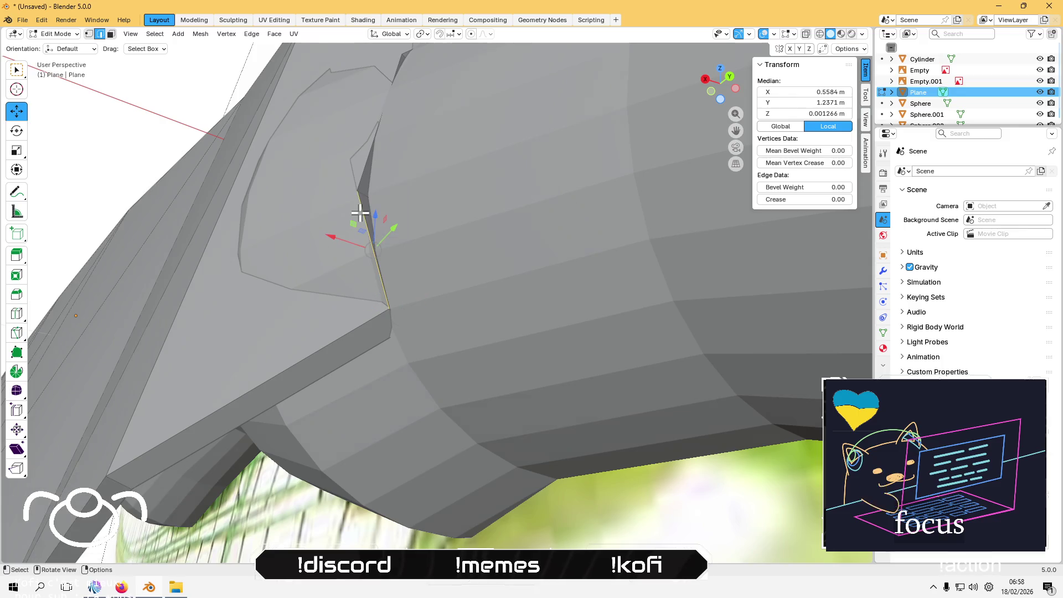
pyautogui.moveTo(360, 213)
pyautogui.mouseDown(button='middle')
pyautogui.moveTo(309, 233)
pyautogui.moveTo(225, 216)
pyautogui.moveTo(261, 221)
pyautogui.moveTo(66, 330)
pyautogui.moveTo(171, 275)
pyautogui.moveTo(294, 238)
pyautogui.moveTo(277, 242)
pyautogui.moveTo(277, 213)
pyautogui.mouseUp(button='middle')
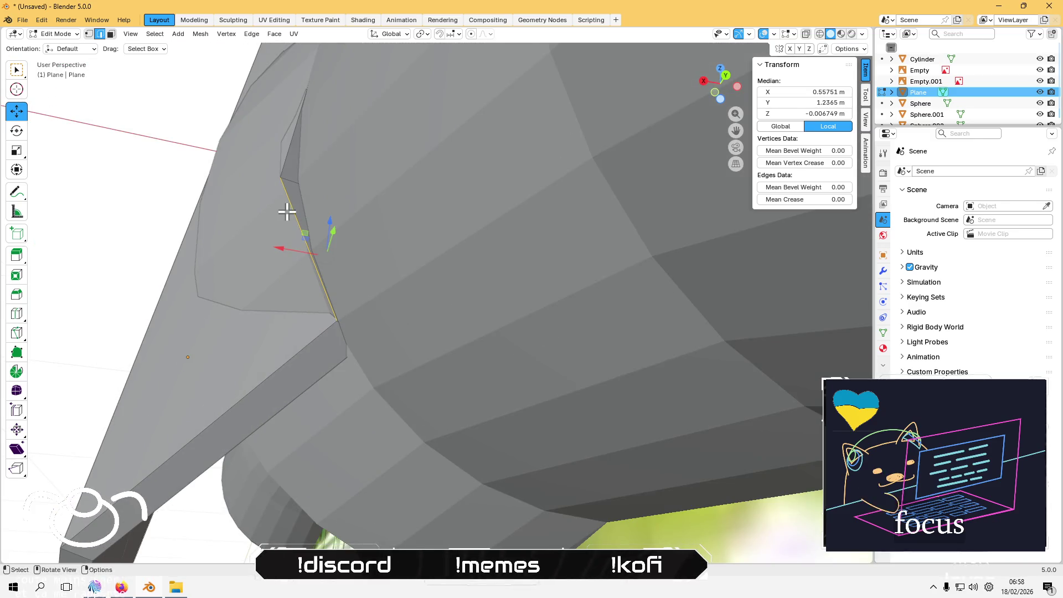
# Step: Subdivide the selected seam edge and slide one of its new elements along X
pyautogui.rightClick(290, 211)
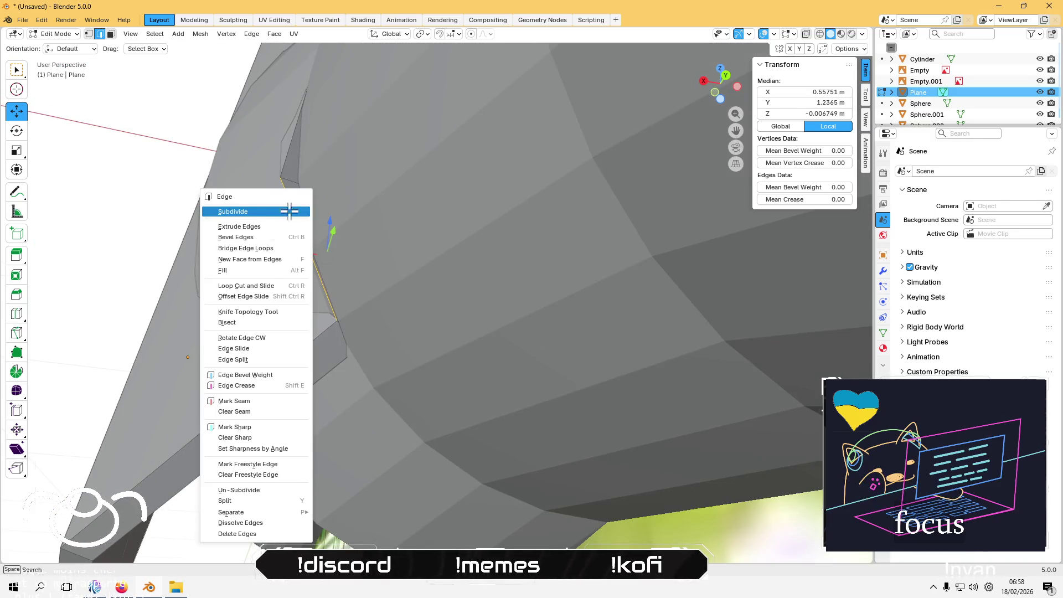
pyautogui.click(289, 211)
pyautogui.click(310, 252)
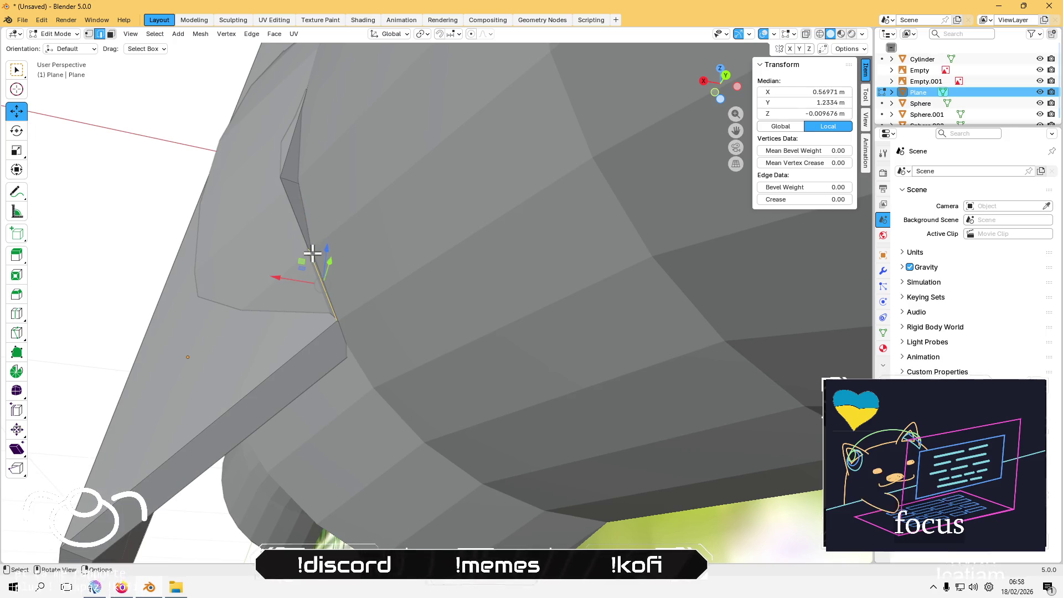
pyautogui.click(311, 248)
pyautogui.moveTo(311, 247)
pyautogui.mouseDown(button='middle')
pyautogui.moveTo(342, 211)
pyautogui.moveTo(386, 239)
pyautogui.mouseUp(button='middle')
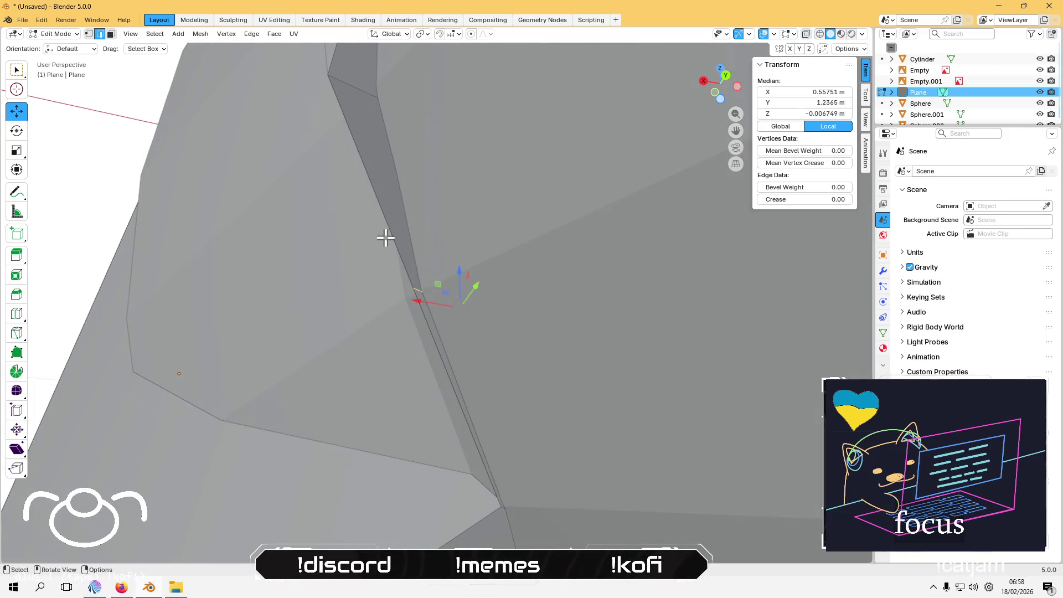
pyautogui.moveTo(427, 300)
pyautogui.mouseDown()
pyautogui.moveTo(251, 299)
pyautogui.moveTo(414, 284)
pyautogui.mouseUp()
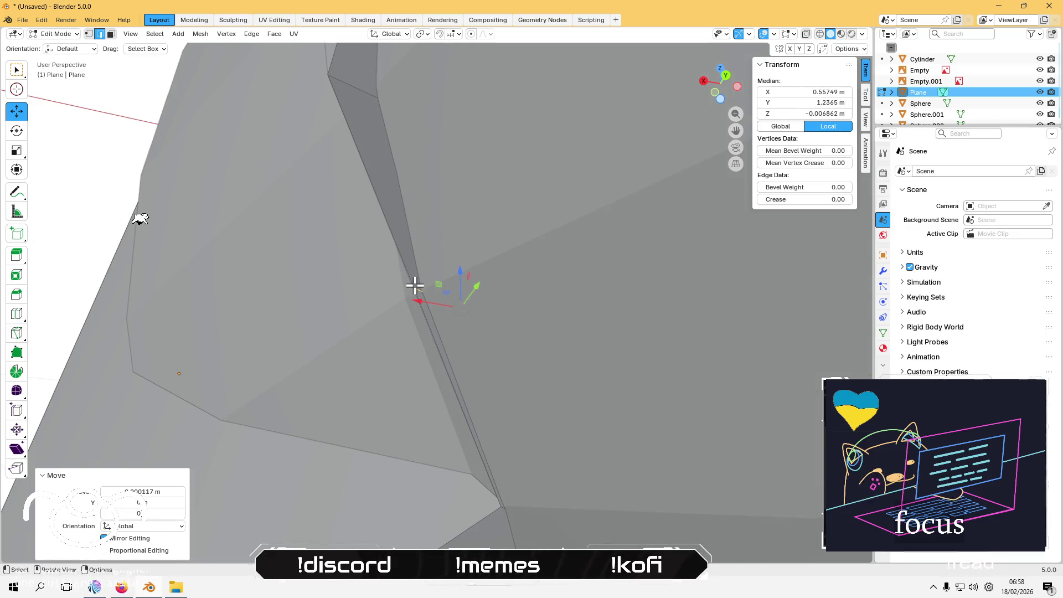
# Step: Pick a seam edge and move it along Y, then along X, to fit the neck
pyautogui.press('3')
pyautogui.scroll(-3, 498, 343)
pyautogui.click(570, 394)
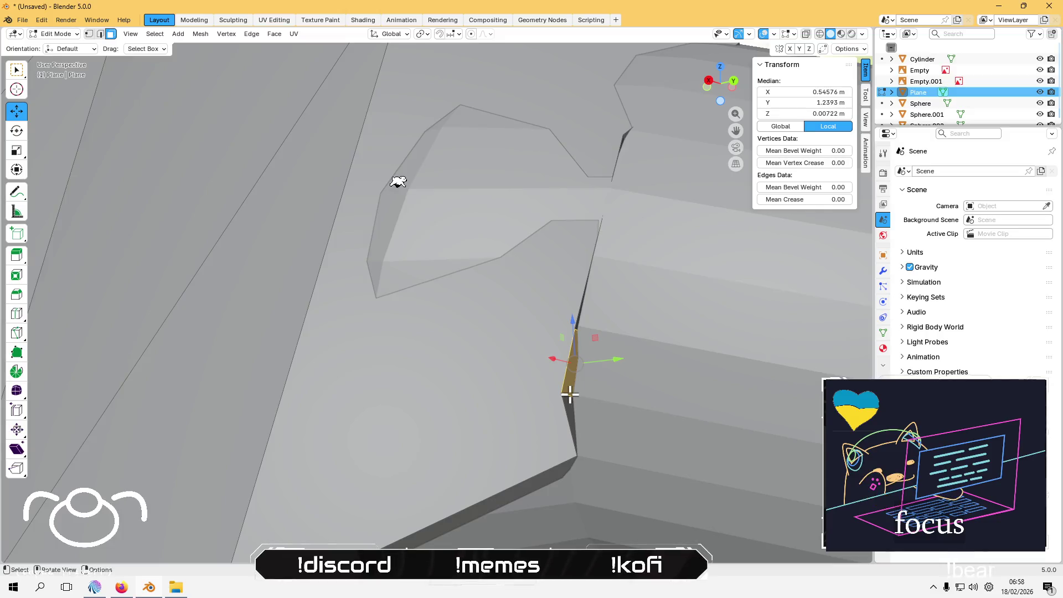
pyautogui.press('2')
pyautogui.click(570, 396)
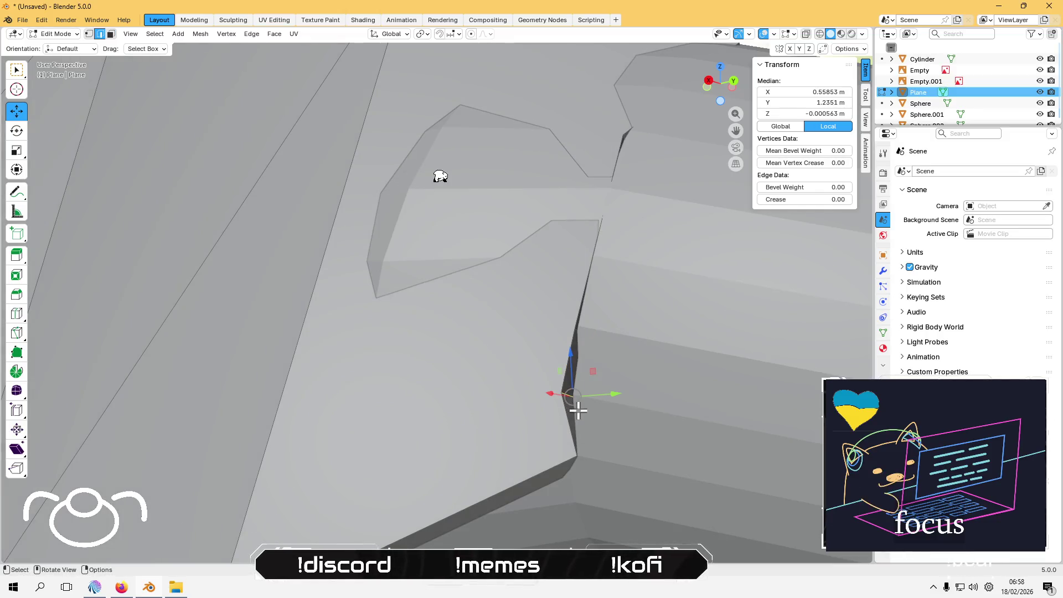
pyautogui.moveTo(578, 411); pyautogui.dragTo(605, 407, button='middle')
pyautogui.moveTo(672, 386)
pyautogui.mouseDown()
pyautogui.moveTo(646, 384)
pyautogui.moveTo(656, 383)
pyautogui.mouseUp()
pyautogui.moveTo(657, 383); pyautogui.dragTo(553, 394, button='middle')
pyautogui.moveTo(506, 379); pyautogui.dragTo(527, 386)
pyautogui.moveTo(496, 297)
pyautogui.mouseDown(button='middle')
pyautogui.moveTo(481, 291)
pyautogui.moveTo(604, 290)
pyautogui.moveTo(581, 356)
pyautogui.moveTo(542, 335)
pyautogui.moveTo(483, 326)
pyautogui.moveTo(486, 335)
pyautogui.moveTo(480, 324)
pyautogui.mouseUp(button='middle')
# Step: Reposition another seam edge within the YZ plane, excluding X with Shift+X
pyautogui.click(575, 269)
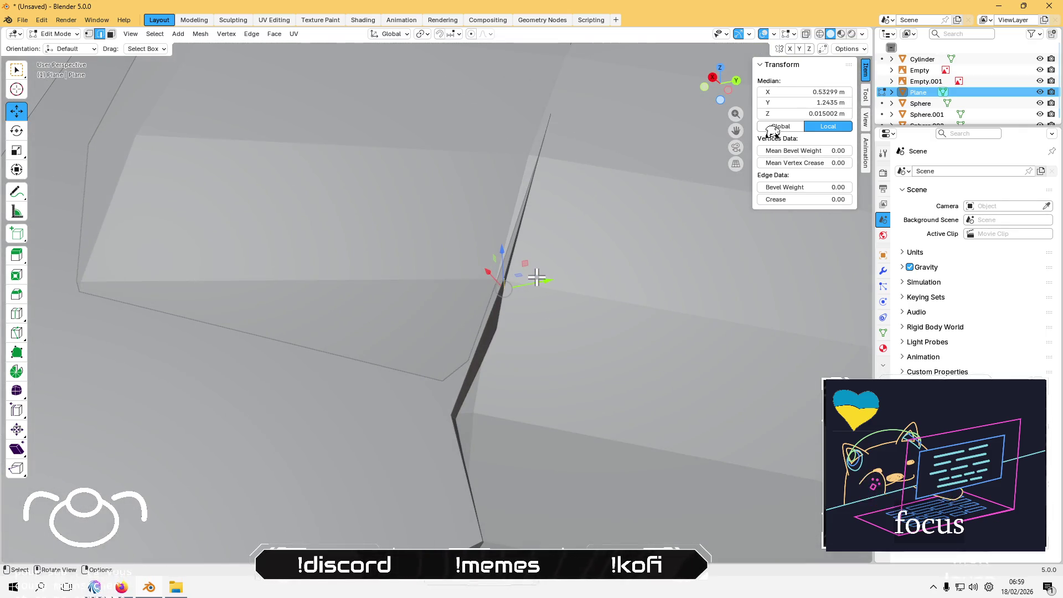
pyautogui.press('g')
pyautogui.hotkey('shift', 'x')
pyautogui.moveTo(530, 265)
pyautogui.mouseDown(button='middle')
pyautogui.moveTo(511, 249)
pyautogui.moveTo(449, 295)
pyautogui.moveTo(416, 242)
pyautogui.moveTo(461, 317)
pyautogui.mouseUp(button='middle')
pyautogui.click(509, 255)
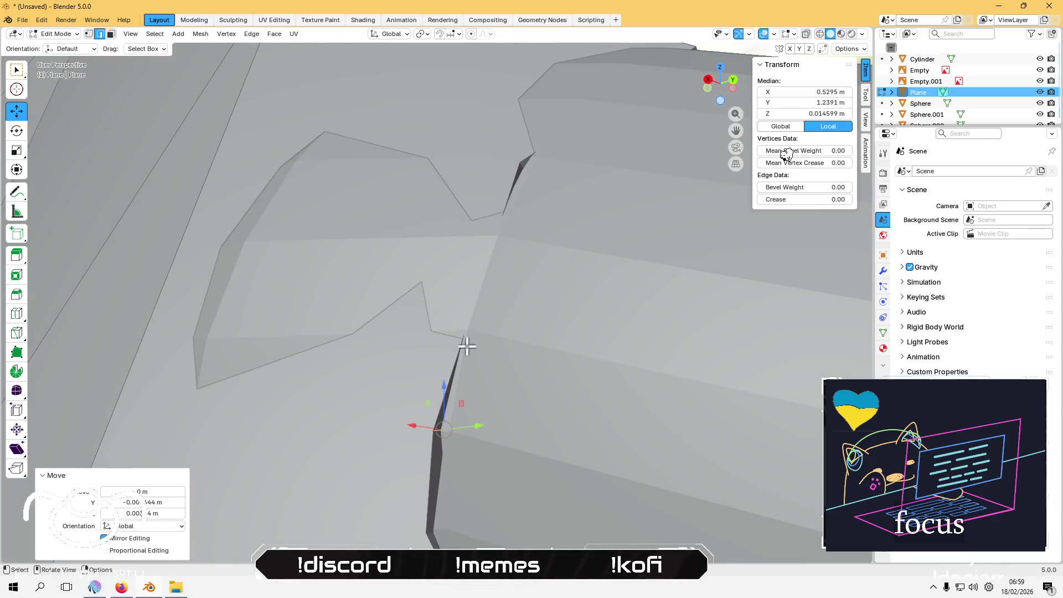
# Step: Select several edges along the crack, subdivide them, then undo the subdivision
pyautogui.click(454, 371)
pyautogui.scroll(5, 450, 356)
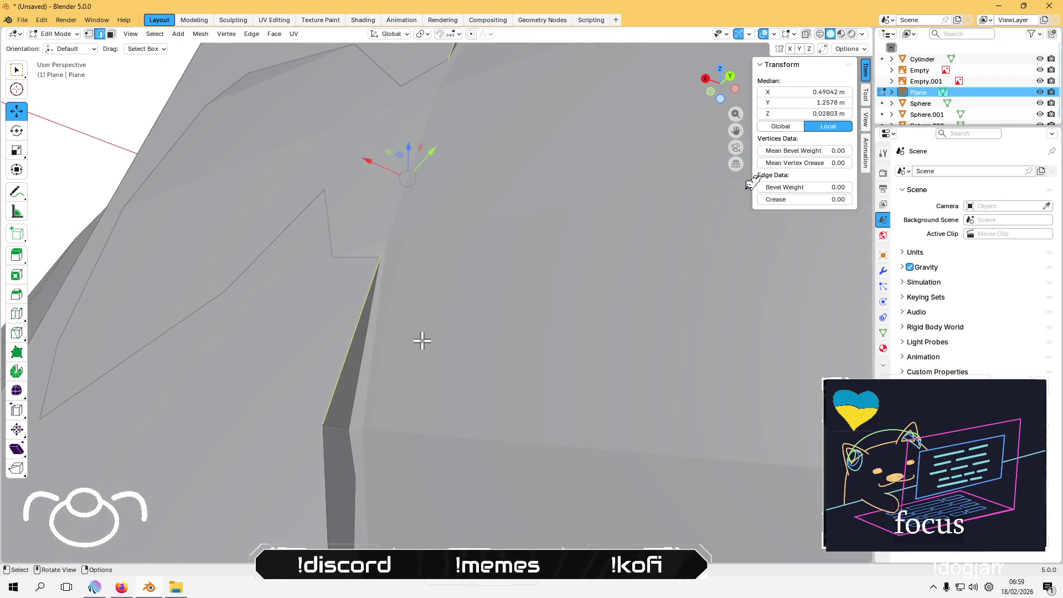
pyautogui.scroll(2, 398, 332)
pyautogui.scroll(3, 393, 287)
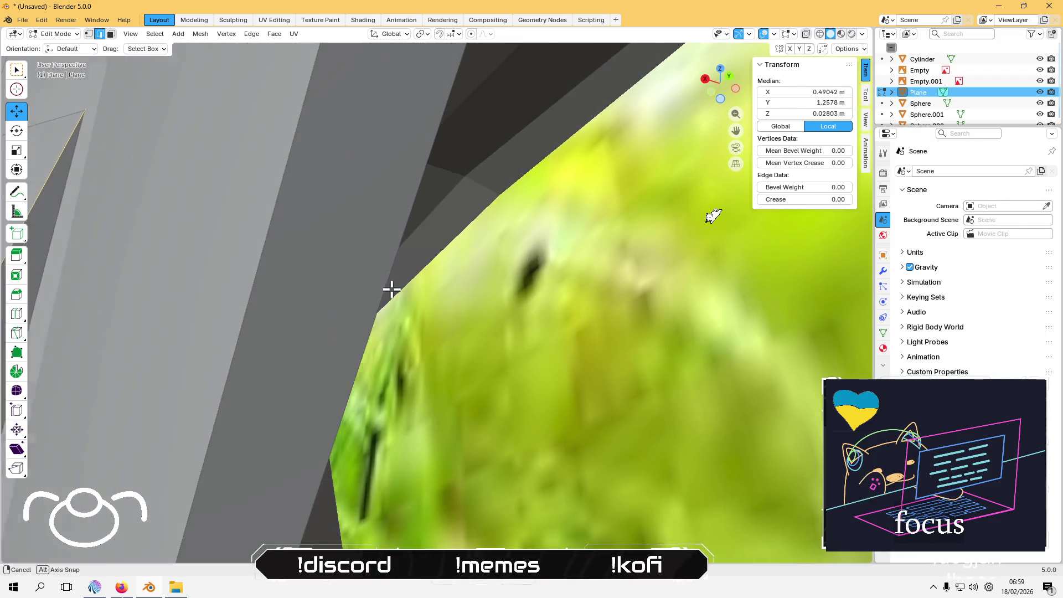
pyautogui.keyDown('shift'); pyautogui.click(290, 306); pyautogui.keyUp('shift')
pyautogui.scroll(-6, 254, 297)
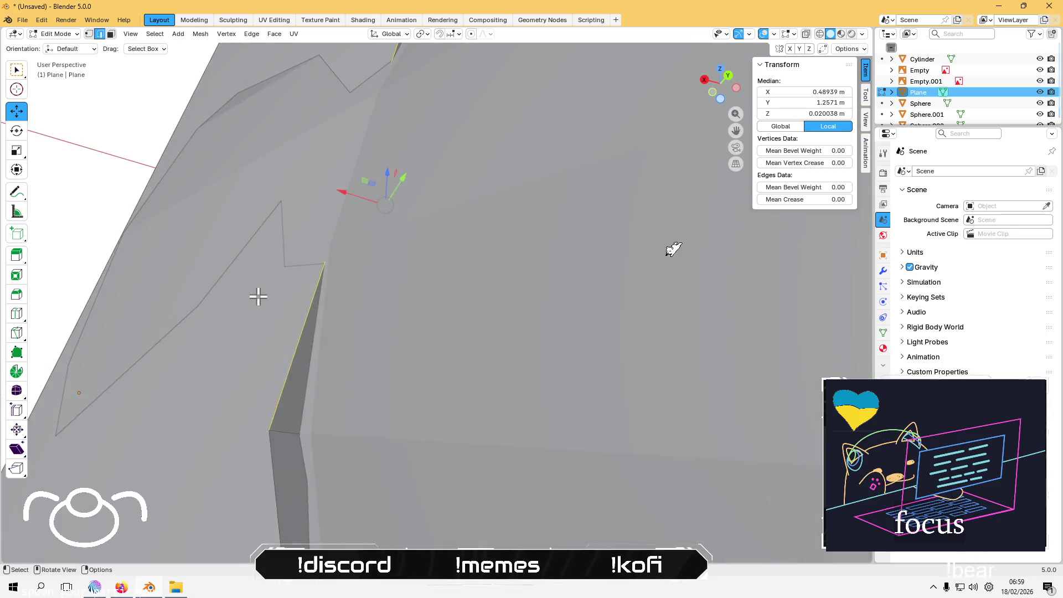
pyautogui.scroll(2, 488, 306)
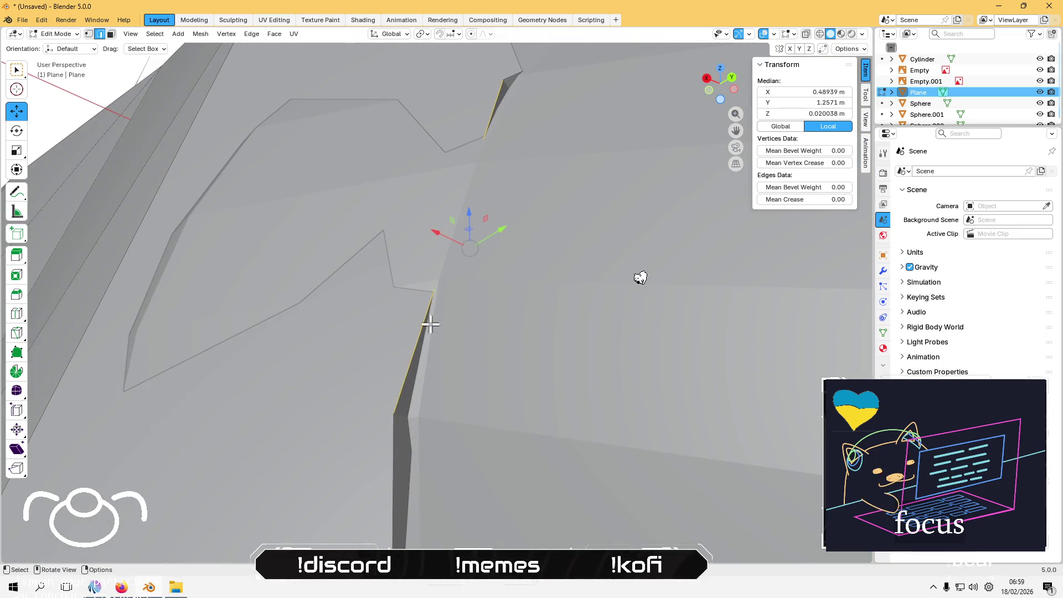
pyautogui.hotkey('ctrl', 'e')
pyautogui.click(392, 239)
pyautogui.moveTo(405, 240); pyautogui.dragTo(392, 257, button='middle')
pyautogui.scroll(2, 376, 244)
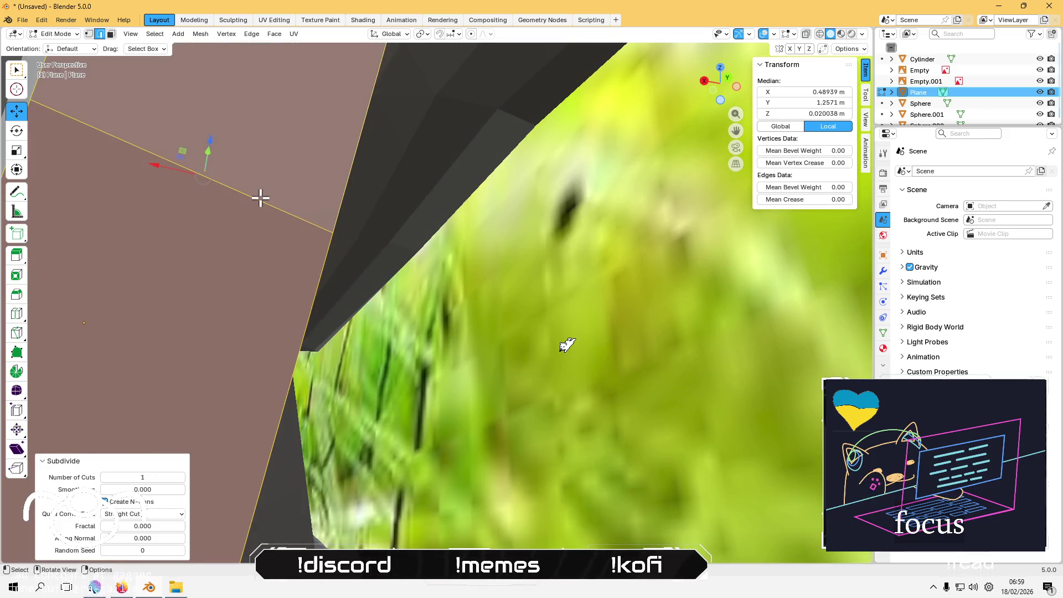
pyautogui.hotkey('ctrl', 'z')
pyautogui.scroll(-2, 332, 222)
# Step: Move the selected seam vertex along X, then Z, then X again to hug the neck
pyautogui.moveTo(369, 287)
pyautogui.mouseDown(button='middle')
pyautogui.moveTo(408, 318)
pyautogui.moveTo(409, 263)
pyautogui.mouseUp(button='middle')
pyautogui.press('g')
pyautogui.press('x')
pyautogui.click(349, 276)
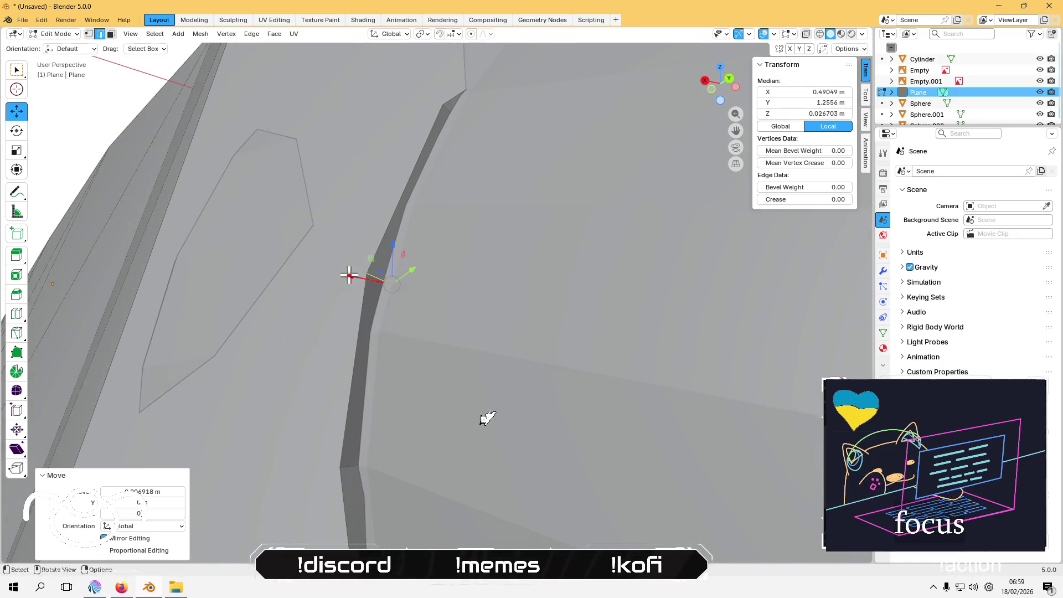
pyautogui.press('g')
pyautogui.press('z')
pyautogui.click(383, 297)
pyautogui.press('g')
pyautogui.press('x')
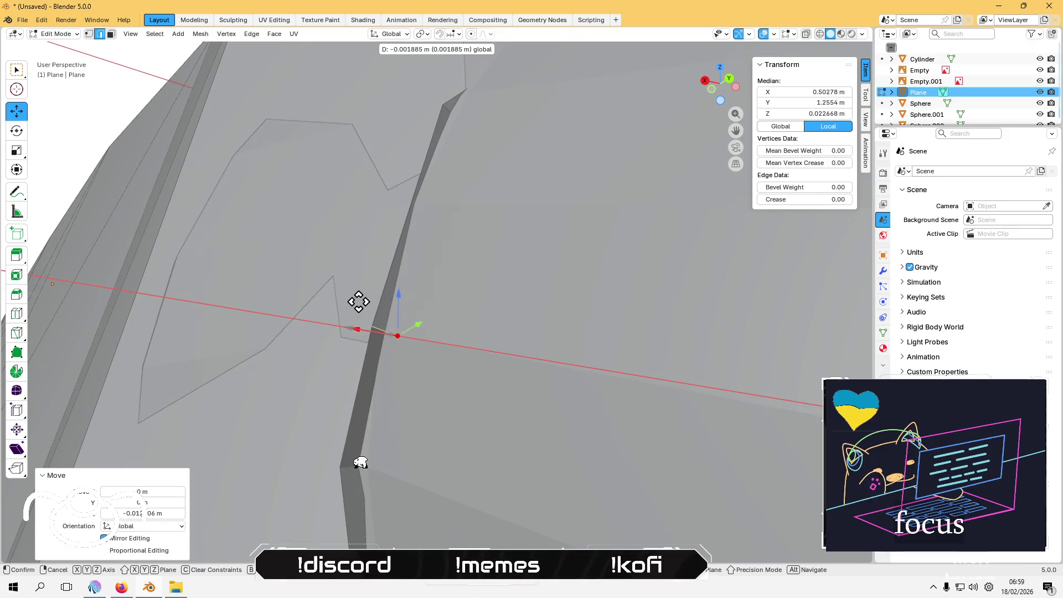
pyautogui.click(359, 302)
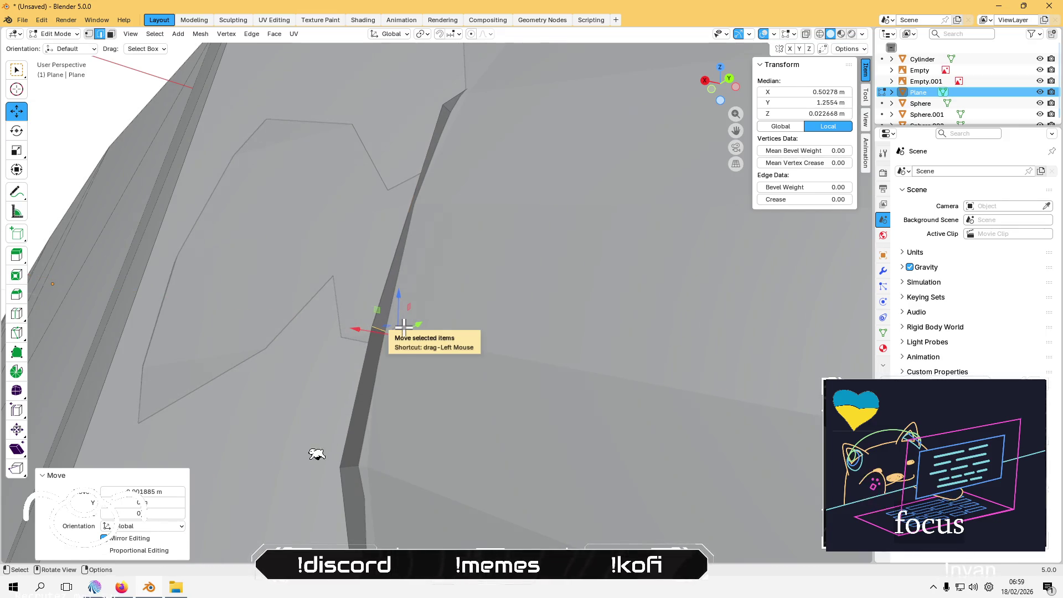
# Step: In vertex select, pull a single seam vertex along X against the neck tube
pyautogui.press('1')
pyautogui.click(372, 327)
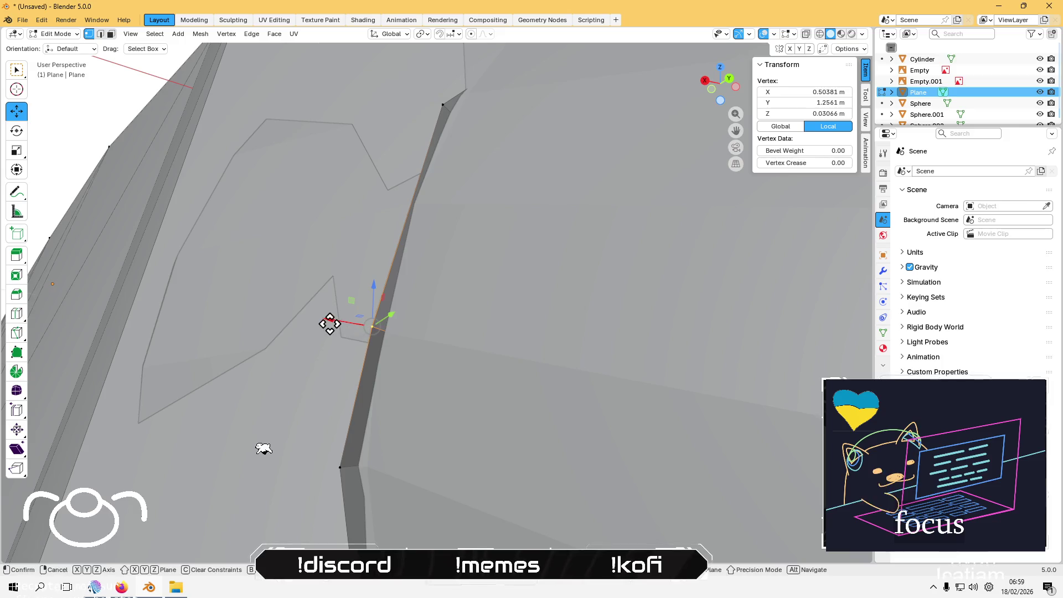
pyautogui.press('g')
pyautogui.press('x')
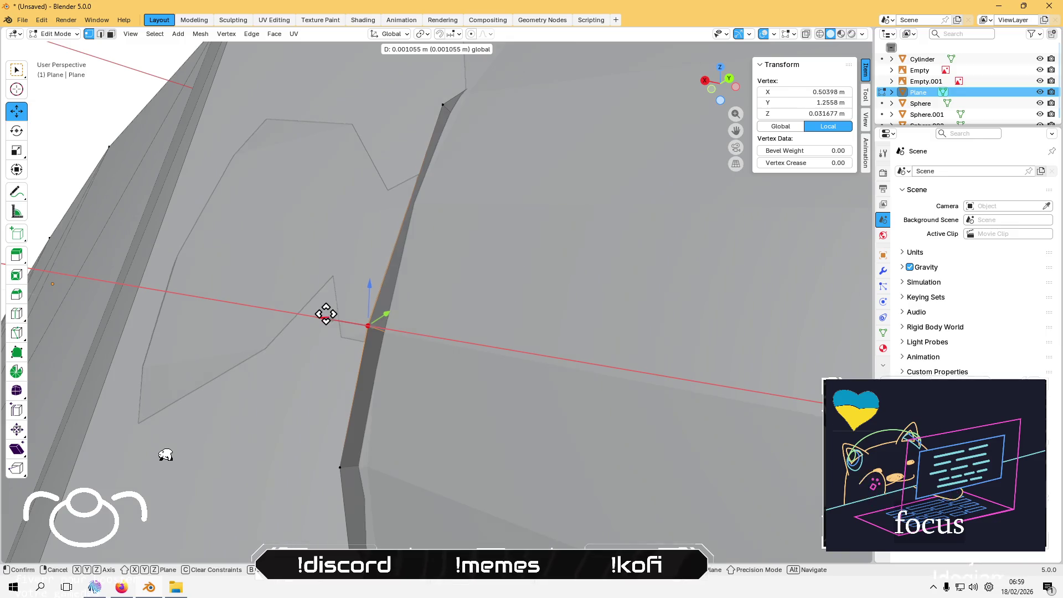
pyautogui.click(331, 317)
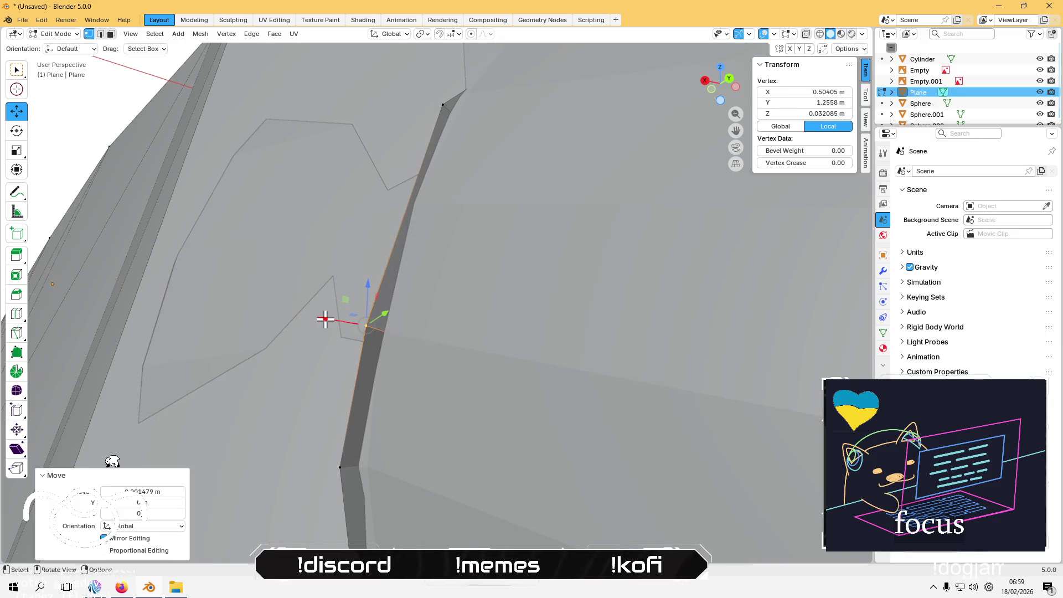
# Step: Pull the vertex at the collar edge inward along X
pyautogui.scroll(-2, 399, 430)
pyautogui.keyDown('shift'); pyautogui.click(365, 426); pyautogui.keyUp('shift')
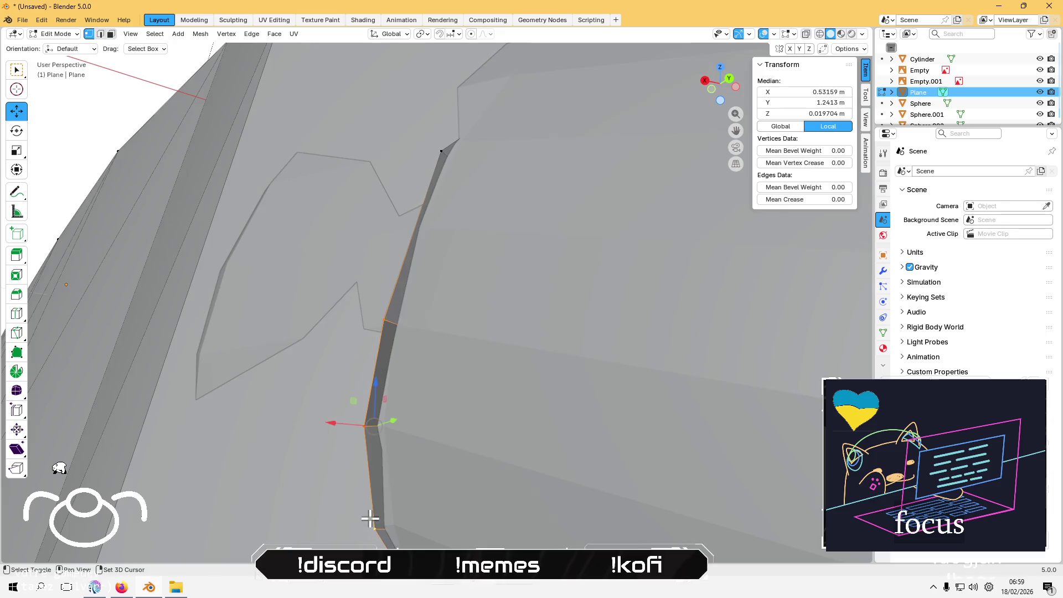
pyautogui.scroll(1, 368, 515)
pyautogui.click(431, 498)
pyautogui.press('g')
pyautogui.press('x')
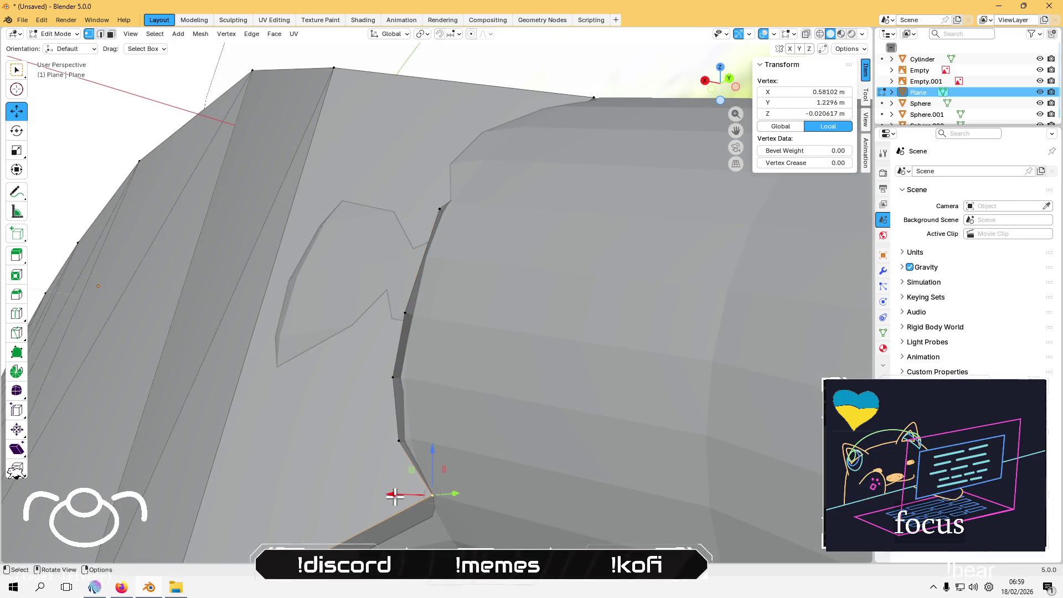
pyautogui.click(382, 495)
# Step: Select vertices up the edge chain, then two opposite edges forming a collar-strip face
pyautogui.keyDown('shift'); pyautogui.click(399, 440); pyautogui.keyUp('shift')
pyautogui.keyDown('shift'); pyautogui.click(394, 377); pyautogui.keyUp('shift')
pyautogui.keyDown('shift'); pyautogui.click(406, 313); pyautogui.keyUp('shift')
pyautogui.moveTo(387, 244)
pyautogui.mouseDown(button='middle')
pyautogui.moveTo(404, 278)
pyautogui.moveTo(437, 242)
pyautogui.moveTo(375, 255)
pyautogui.moveTo(435, 247)
pyautogui.mouseUp(button='middle')
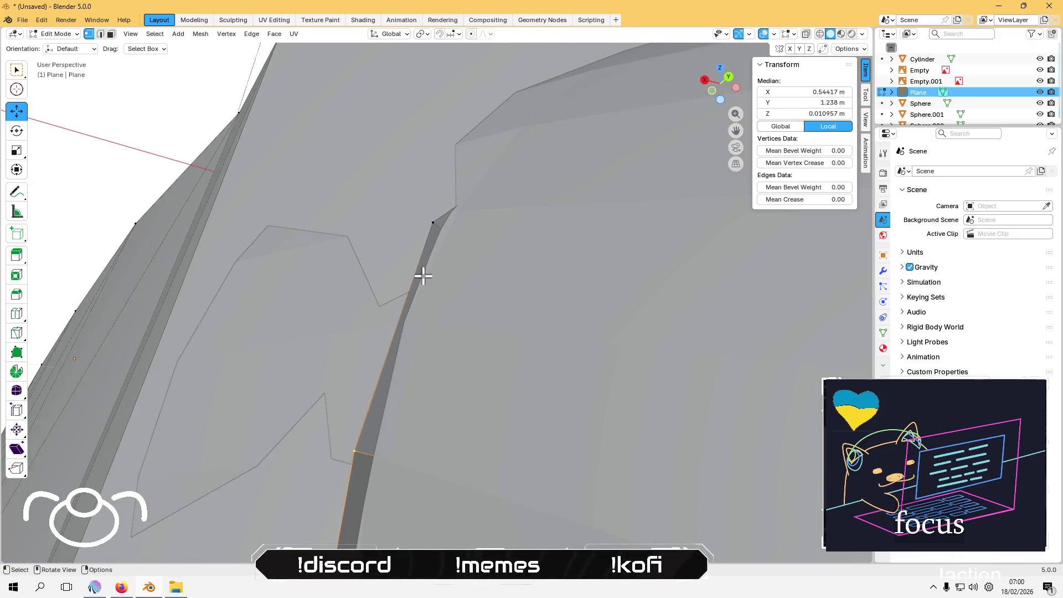
pyautogui.press('2')
pyautogui.click(394, 316)
pyautogui.moveTo(404, 325); pyautogui.dragTo(327, 324, button='middle')
pyautogui.keyDown('shift'); pyautogui.click(309, 333); pyautogui.keyUp('shift')
pyautogui.rightClick(308, 330)
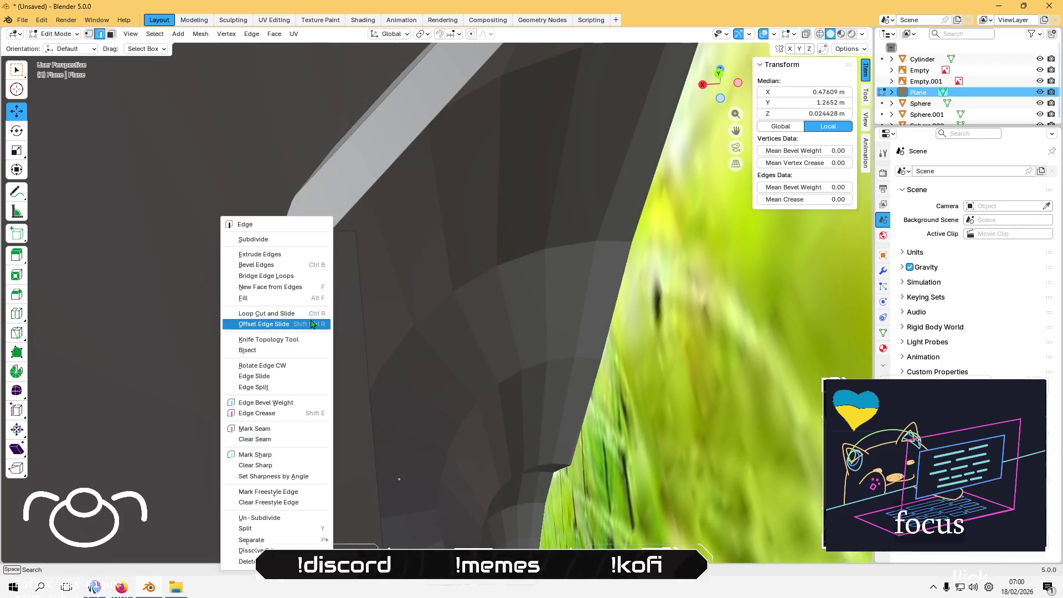
# Step: Subdivide the collar face, then move a seam vertex along X and about 0.004 m up Z
pyautogui.click(289, 243)
pyautogui.moveTo(289, 241)
pyautogui.mouseDown(button='middle')
pyautogui.moveTo(325, 301)
pyautogui.moveTo(391, 304)
pyautogui.moveTo(380, 316)
pyautogui.moveTo(467, 372)
pyautogui.mouseUp(button='middle')
pyautogui.click(464, 370)
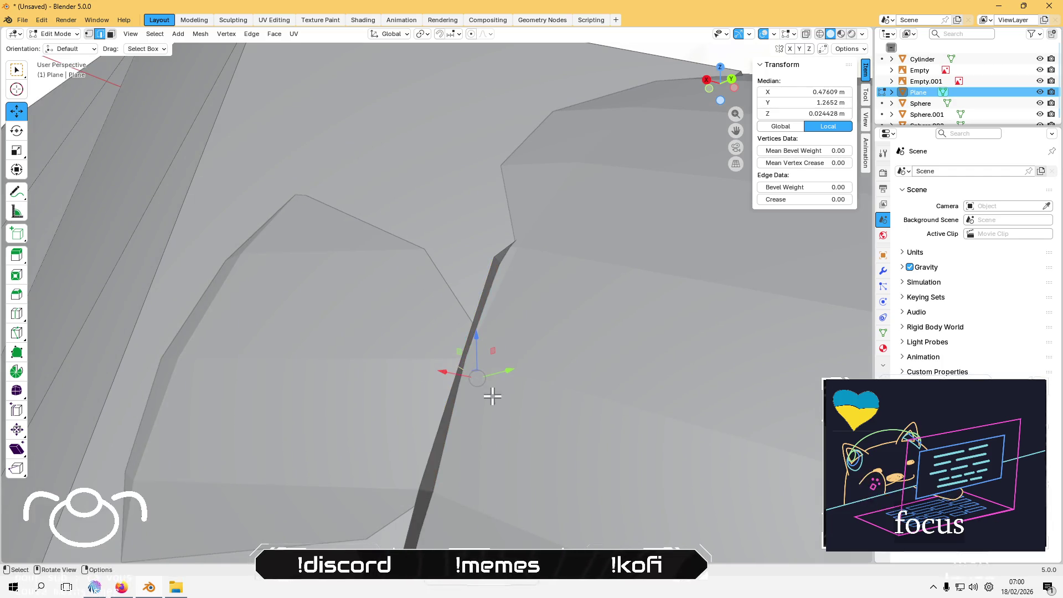
pyautogui.click(454, 364)
pyautogui.click(458, 363)
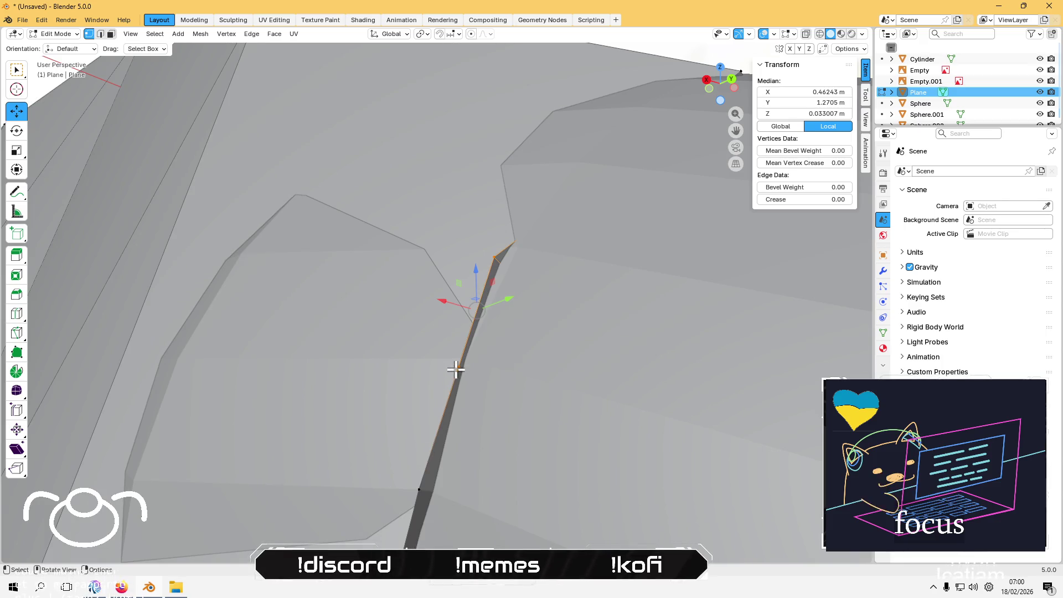
pyautogui.click(456, 370)
pyautogui.moveTo(437, 376); pyautogui.dragTo(352, 409, button='middle')
pyautogui.moveTo(326, 389); pyautogui.dragTo(311, 383)
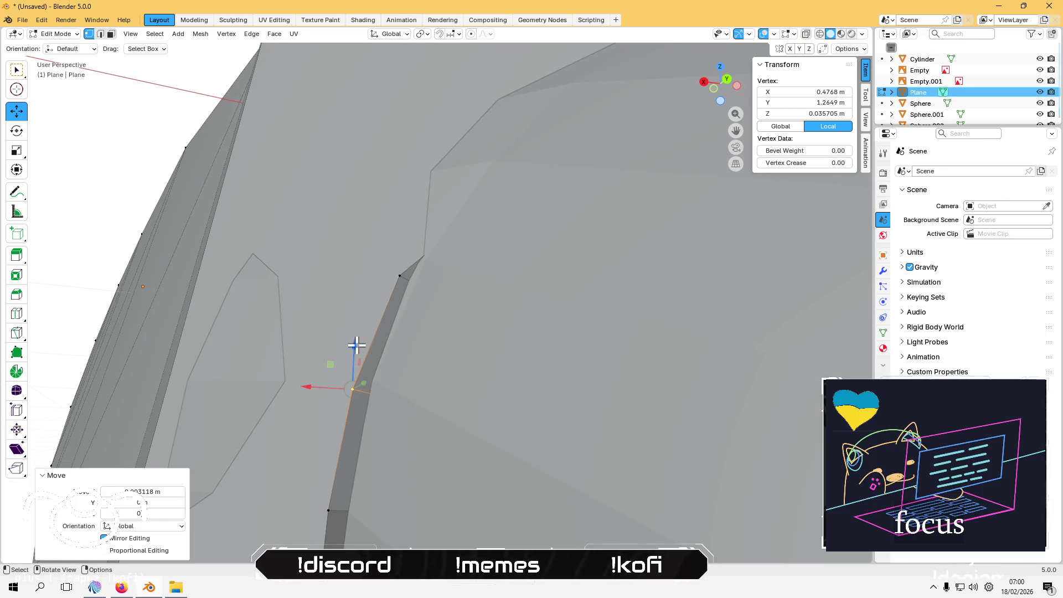
pyautogui.moveTo(350, 344); pyautogui.dragTo(359, 316)
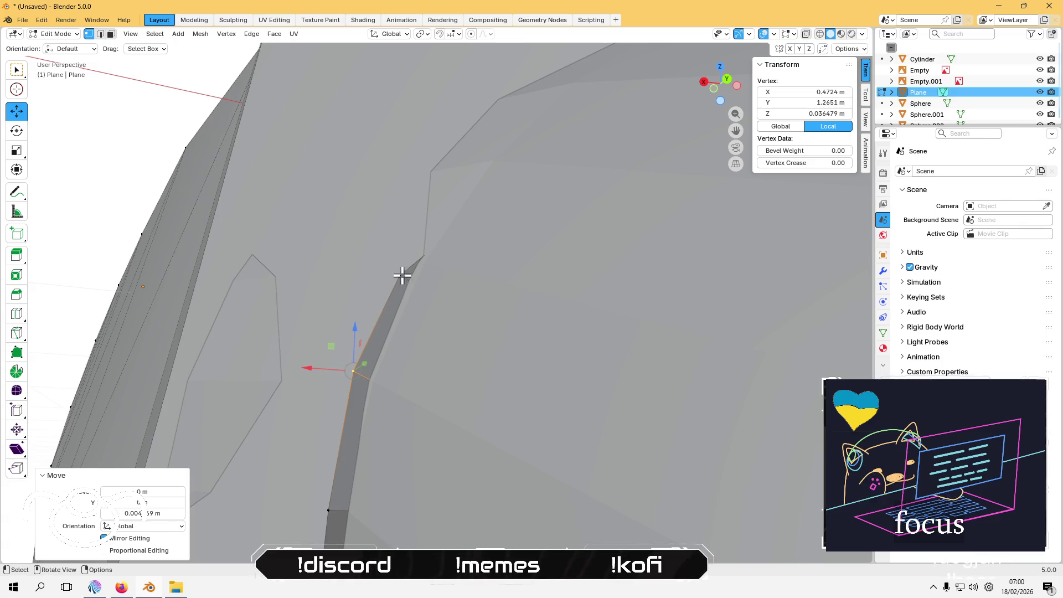
# Step: Select the top and bottom edges of the next strip section
pyautogui.click(401, 276)
pyautogui.moveTo(394, 275)
pyautogui.mouseDown(button='middle')
pyautogui.moveTo(382, 299)
pyautogui.moveTo(444, 297)
pyautogui.moveTo(419, 295)
pyautogui.moveTo(404, 324)
pyautogui.moveTo(352, 308)
pyautogui.moveTo(358, 292)
pyautogui.moveTo(375, 323)
pyautogui.moveTo(391, 286)
pyautogui.mouseUp(button='middle')
pyautogui.press('2')
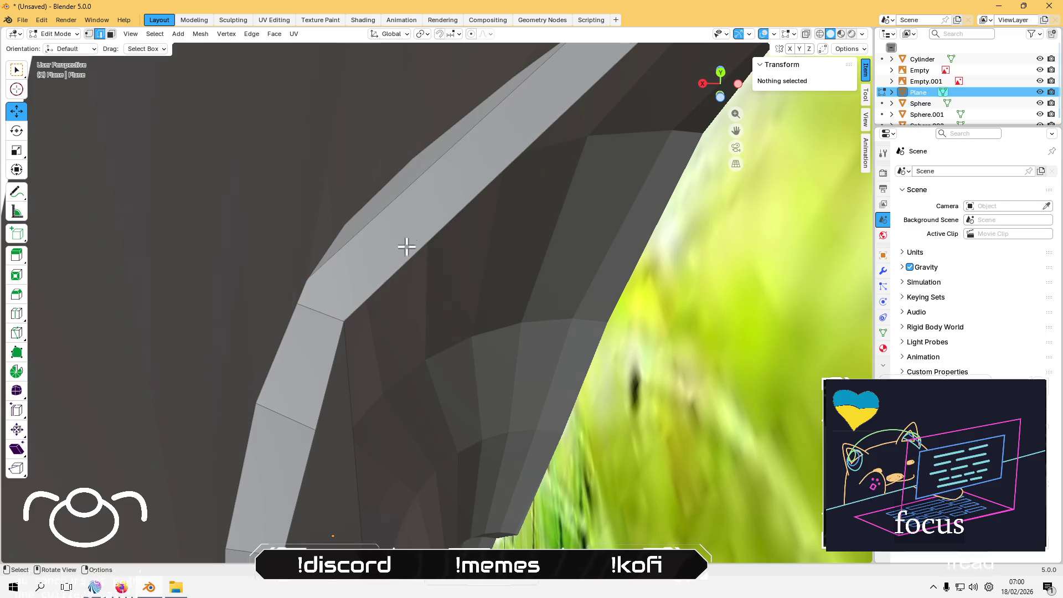
pyautogui.click(396, 188)
pyautogui.keyDown('shift'); pyautogui.click(451, 222); pyautogui.keyUp('shift')
pyautogui.rightClick(447, 210)
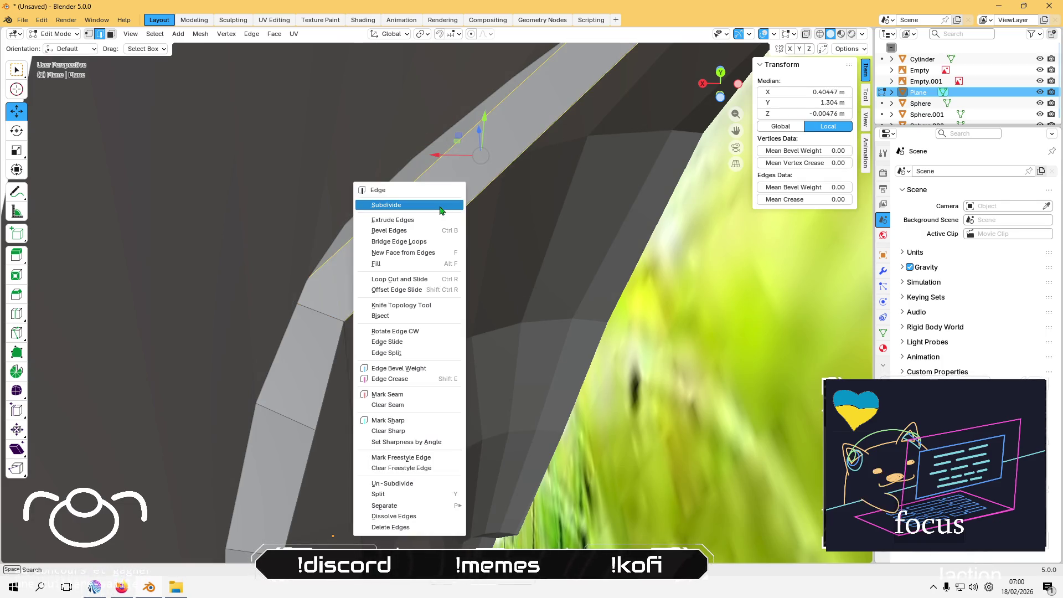
# Step: Subdivide the selected strip section with Number of Cuts set to 2
pyautogui.click(449, 213)
pyautogui.moveTo(453, 215)
pyautogui.mouseDown(button='middle')
pyautogui.moveTo(483, 273)
pyautogui.moveTo(458, 308)
pyautogui.moveTo(444, 254)
pyautogui.moveTo(405, 269)
pyautogui.mouseUp(button='middle')
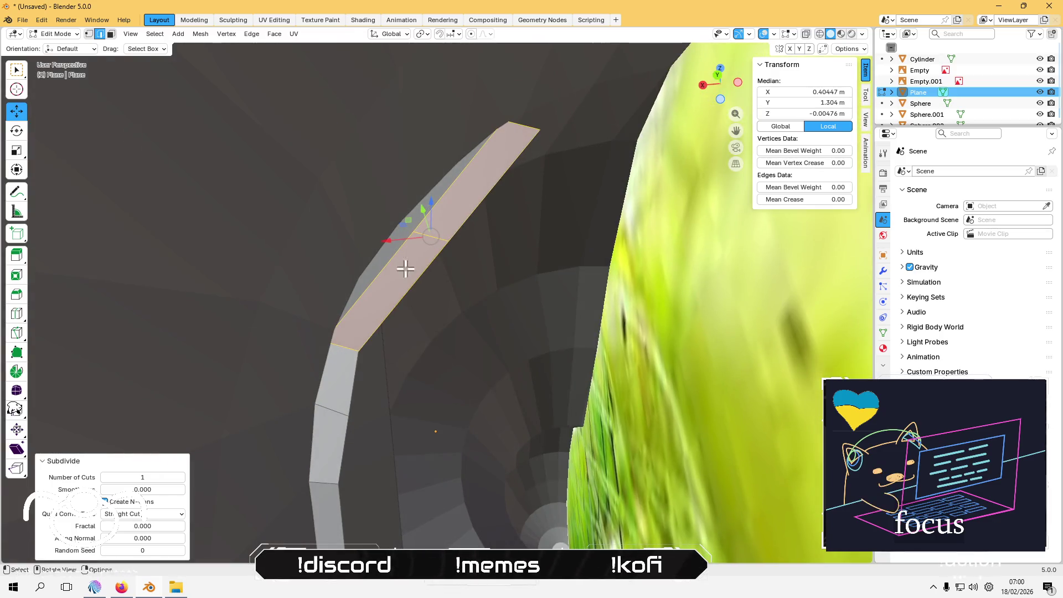
pyautogui.click(184, 482)
pyautogui.moveTo(269, 368)
pyautogui.mouseDown(button='middle')
pyautogui.moveTo(314, 414)
pyautogui.moveTo(344, 399)
pyautogui.moveTo(264, 376)
pyautogui.mouseUp(button='middle')
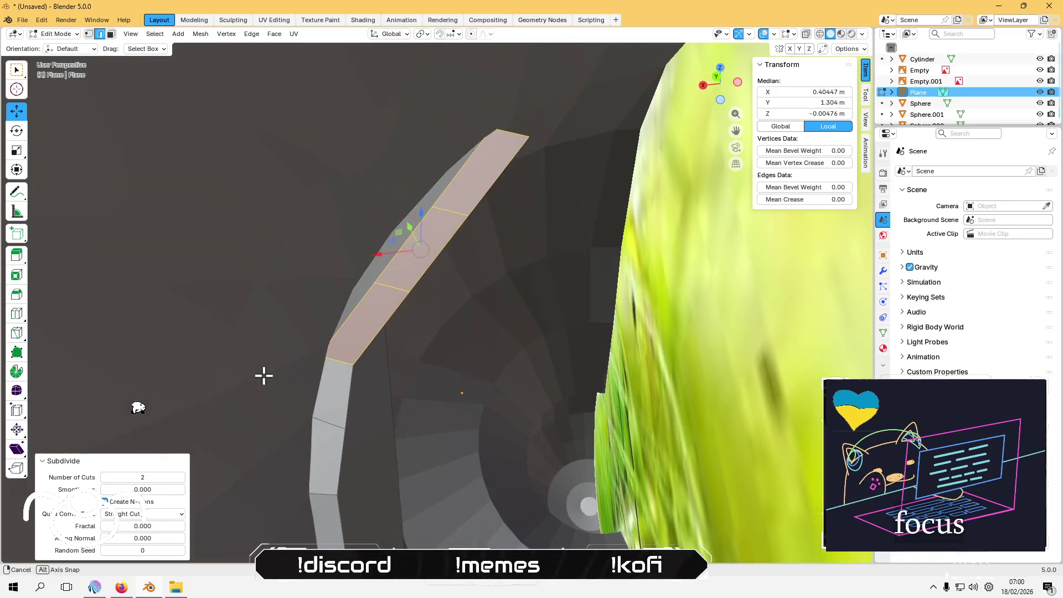
pyautogui.moveTo(318, 350)
pyautogui.mouseDown(button='middle')
pyautogui.moveTo(378, 360)
pyautogui.moveTo(381, 319)
pyautogui.moveTo(371, 322)
pyautogui.mouseUp(button='middle')
# Step: With Normal orientation, slide three strip edges along their normals toward the neck
pyautogui.click(388, 291)
pyautogui.moveTo(382, 312)
pyautogui.mouseDown(button='middle')
pyautogui.moveTo(373, 309)
pyautogui.moveTo(381, 295)
pyautogui.mouseUp(button='middle')
pyautogui.click(389, 34)
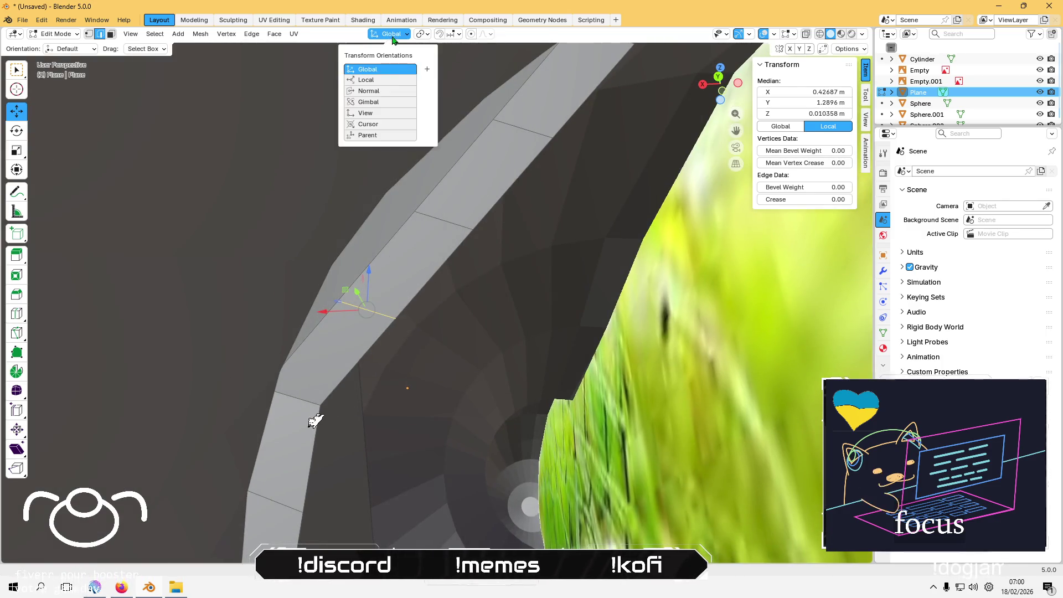
pyautogui.click(369, 91)
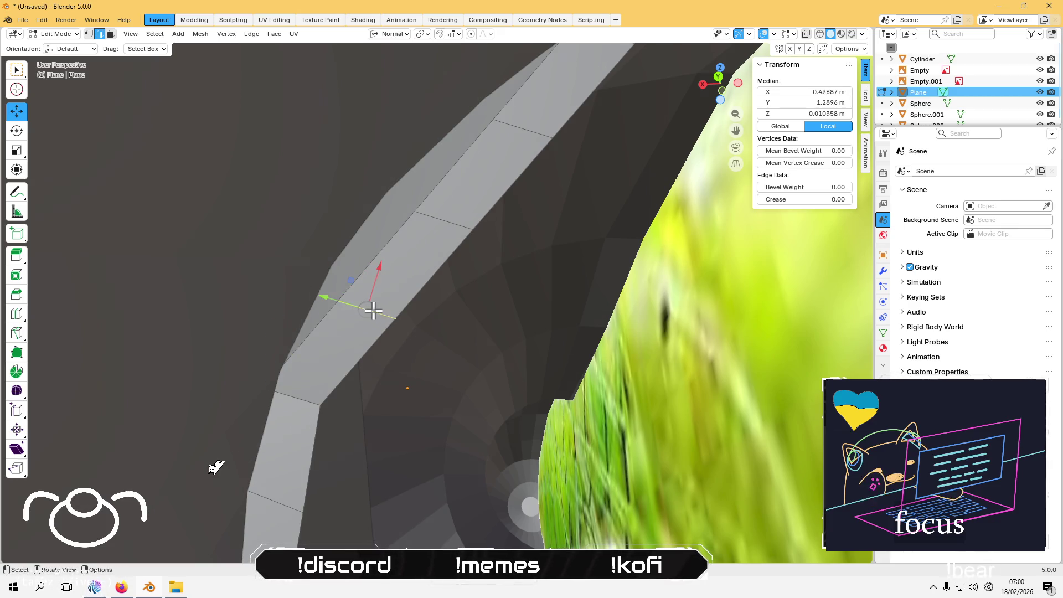
pyautogui.moveTo(331, 299)
pyautogui.mouseDown()
pyautogui.moveTo(309, 273)
pyautogui.moveTo(273, 261)
pyautogui.moveTo(288, 259)
pyautogui.mouseUp()
pyautogui.click(419, 215)
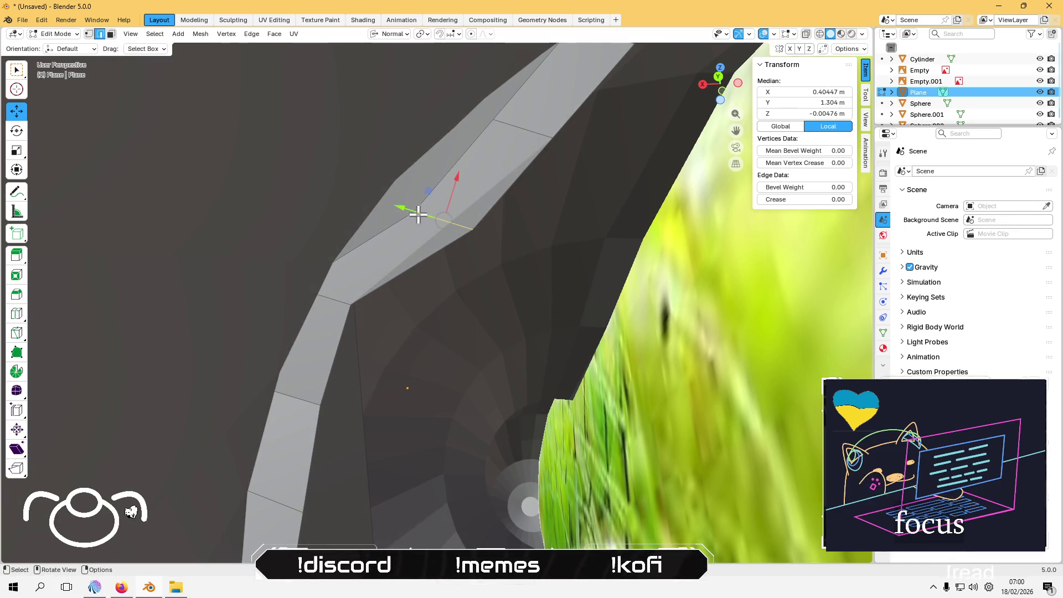
pyautogui.moveTo(398, 205); pyautogui.dragTo(337, 152)
pyautogui.click(515, 125)
pyautogui.moveTo(515, 124)
pyautogui.mouseDown()
pyautogui.moveTo(477, 112)
pyautogui.moveTo(424, 69)
pyautogui.mouseUp()
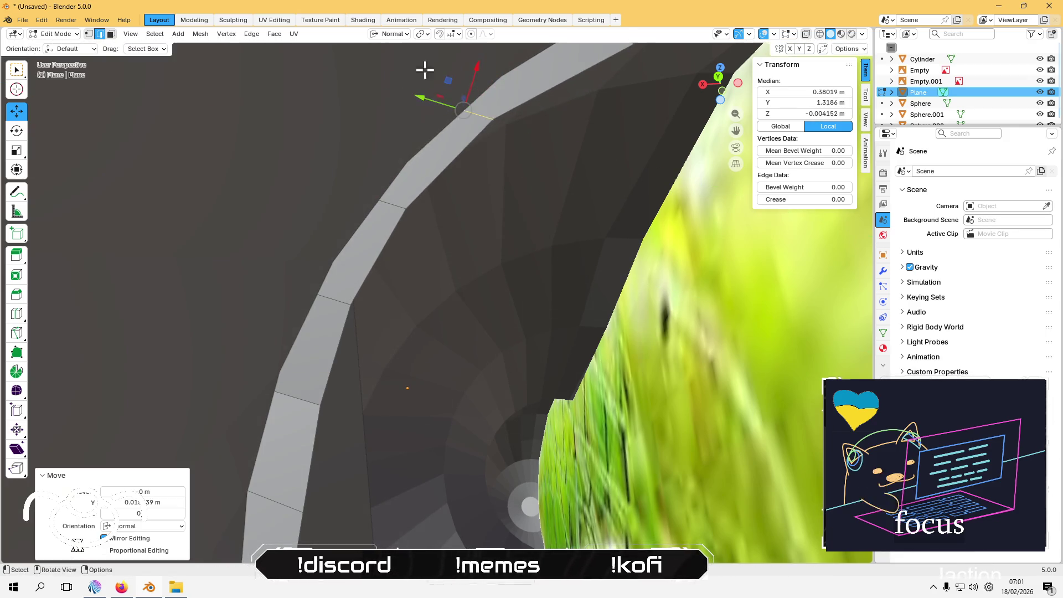
pyautogui.scroll(5, 386, 324)
pyautogui.moveTo(386, 325)
pyautogui.mouseDown(button='middle')
pyautogui.moveTo(477, 334)
pyautogui.moveTo(493, 318)
pyautogui.moveTo(522, 340)
pyautogui.moveTo(563, 309)
pyautogui.moveTo(522, 325)
pyautogui.moveTo(489, 321)
pyautogui.mouseUp(button='middle')
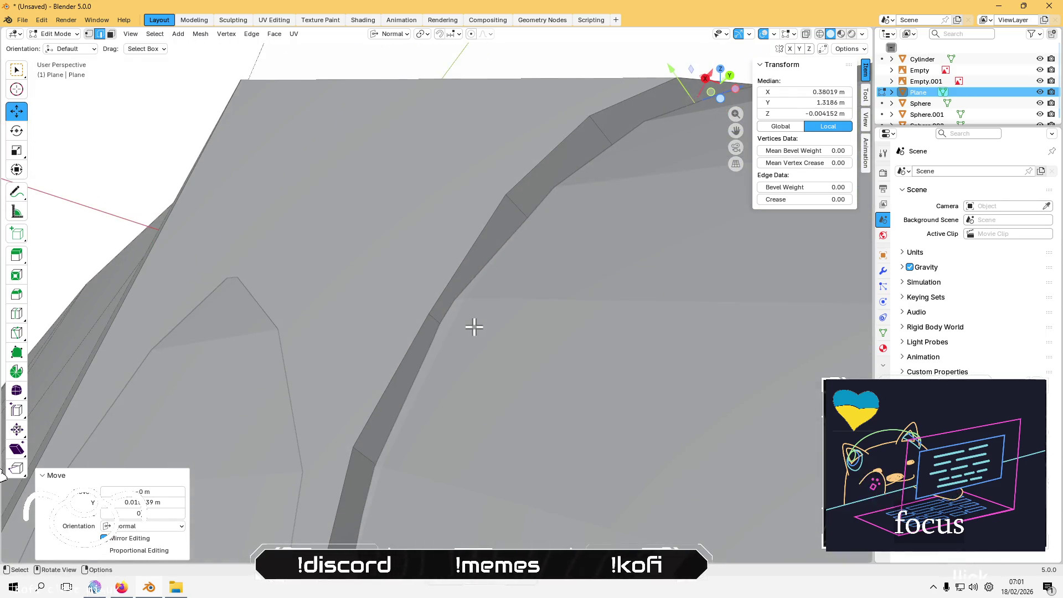
# Step: Select a collar-edge vertex and set Transform Orientation back to Global
pyautogui.press('1')
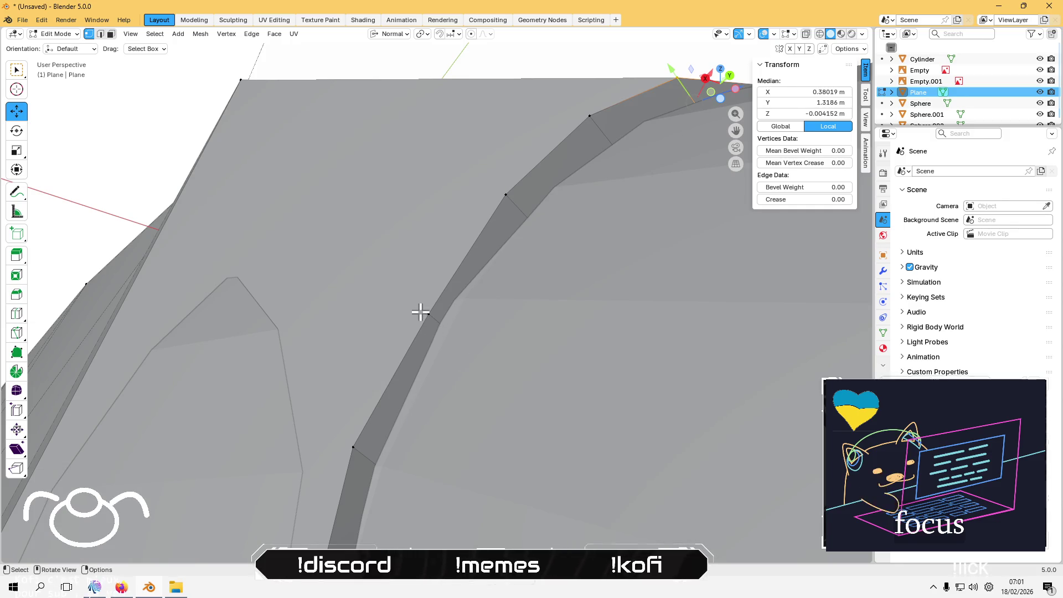
pyautogui.click(422, 313)
pyautogui.moveTo(403, 311)
pyautogui.mouseDown(button='middle')
pyautogui.moveTo(301, 396)
pyautogui.moveTo(226, 344)
pyautogui.moveTo(197, 339)
pyautogui.moveTo(216, 329)
pyautogui.mouseUp(button='middle')
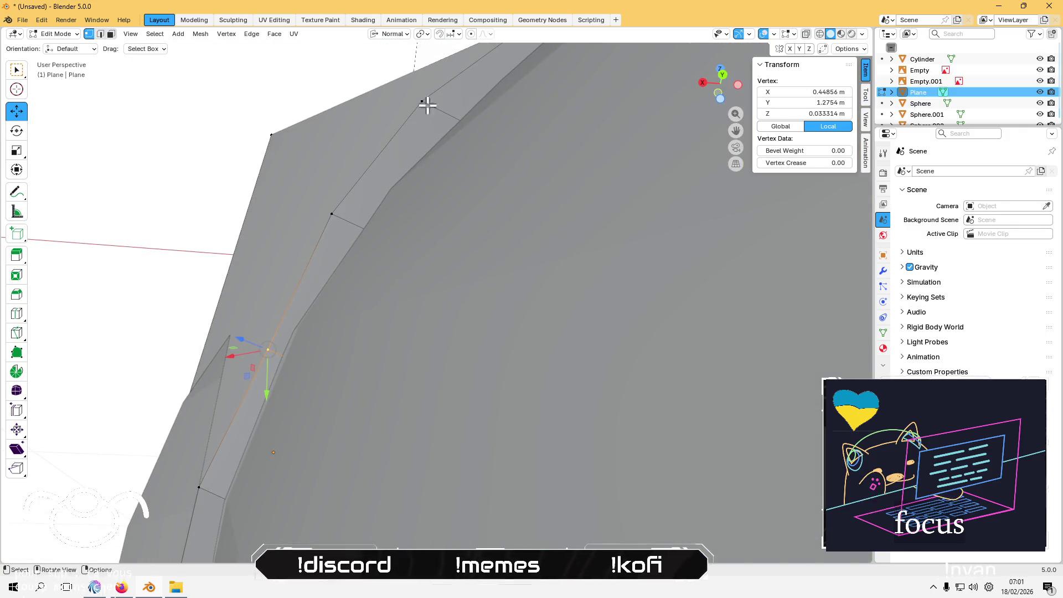
pyautogui.click(388, 34)
pyautogui.click(378, 70)
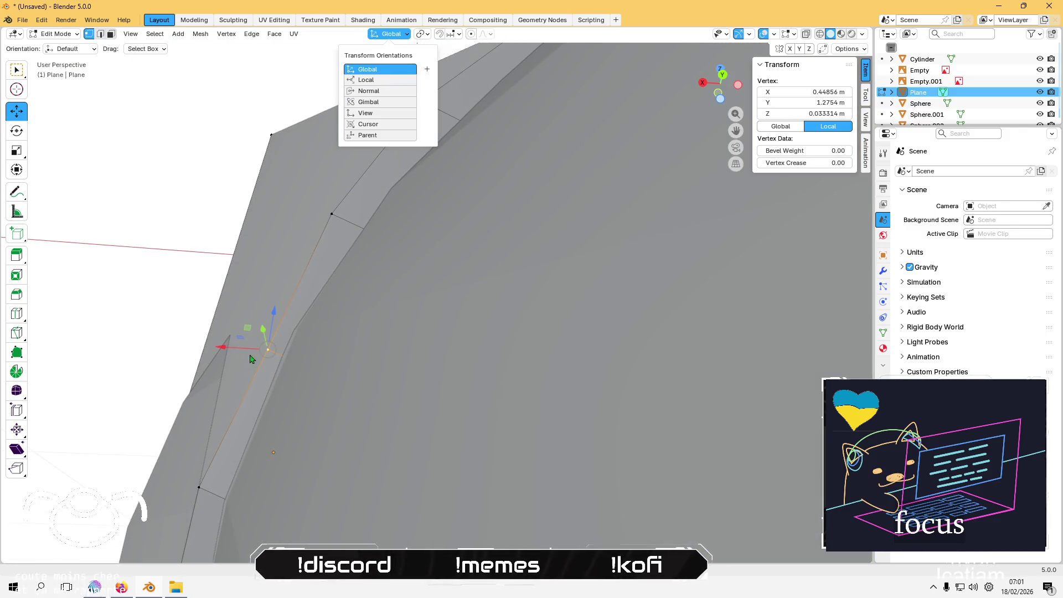
# Step: Nudge two collar vertices in the XZ plane toward the neck tube
pyautogui.moveTo(221, 344); pyautogui.dragTo(208, 343)
pyautogui.moveTo(235, 319)
pyautogui.mouseDown(button='middle')
pyautogui.moveTo(370, 337)
pyautogui.moveTo(467, 371)
pyautogui.moveTo(458, 403)
pyautogui.moveTo(445, 386)
pyautogui.moveTo(371, 393)
pyautogui.mouseUp(button='middle')
pyautogui.moveTo(331, 379); pyautogui.dragTo(359, 352)
pyautogui.moveTo(359, 352)
pyautogui.mouseDown(button='middle')
pyautogui.moveTo(368, 336)
pyautogui.moveTo(427, 349)
pyautogui.moveTo(387, 334)
pyautogui.moveTo(363, 355)
pyautogui.mouseUp(button='middle')
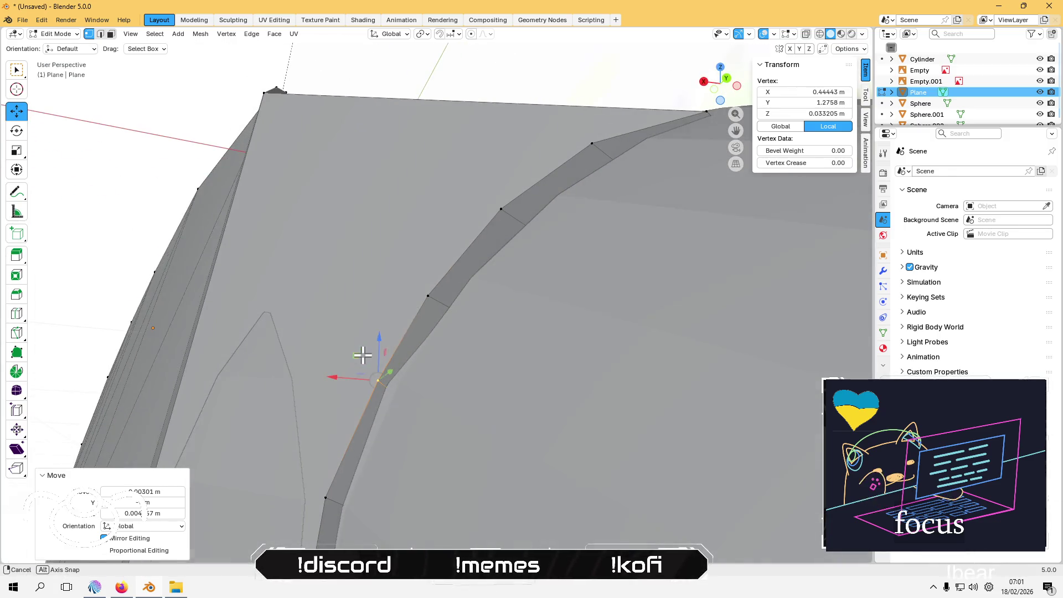
pyautogui.click(432, 299)
pyautogui.moveTo(392, 299); pyautogui.dragTo(352, 325, button='middle')
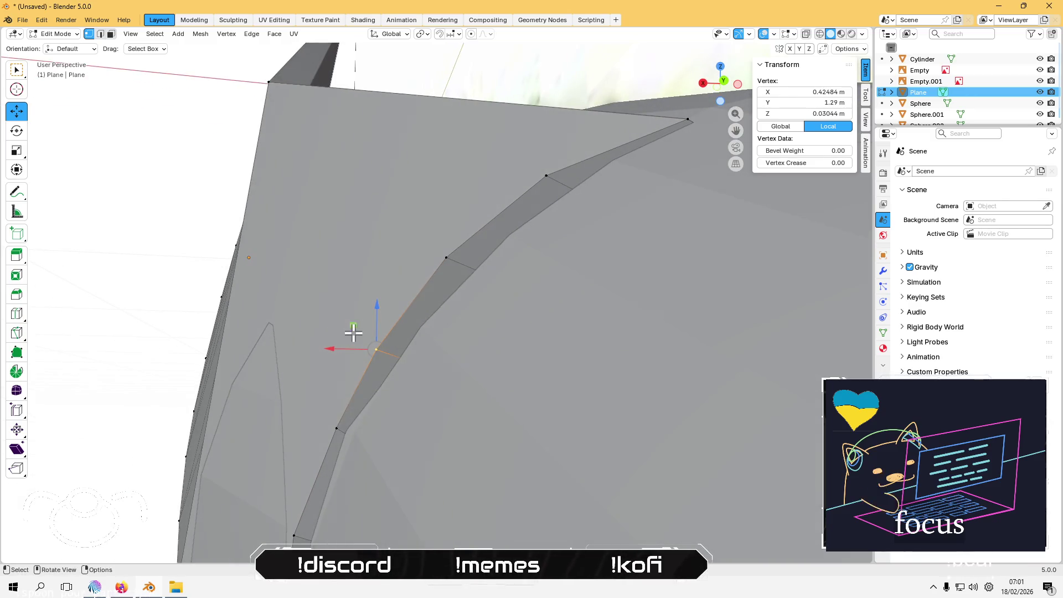
pyautogui.moveTo(354, 326); pyautogui.dragTo(391, 290)
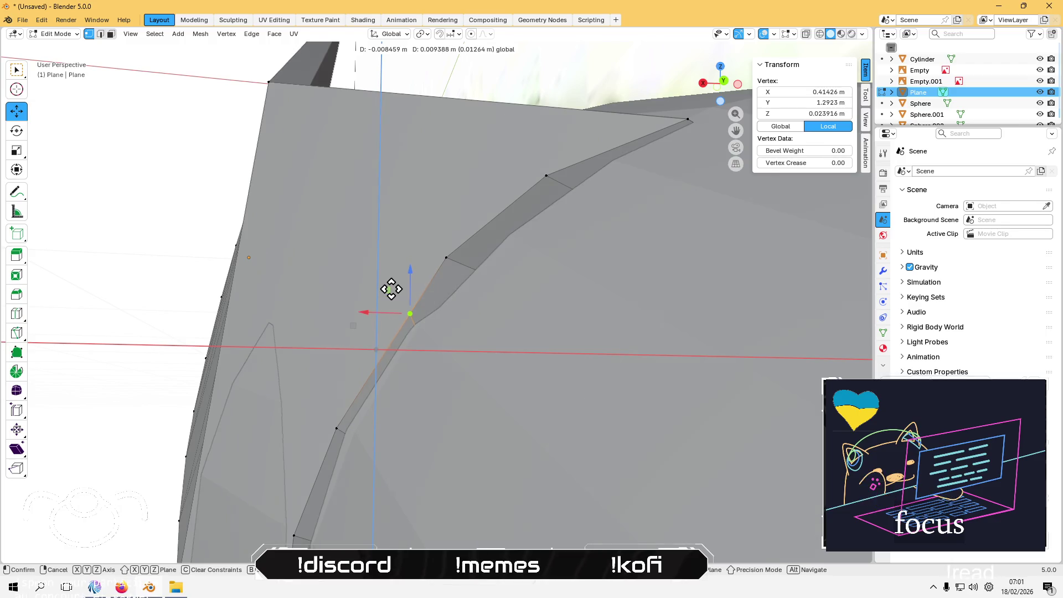
pyautogui.moveTo(392, 290); pyautogui.dragTo(434, 330, button='middle')
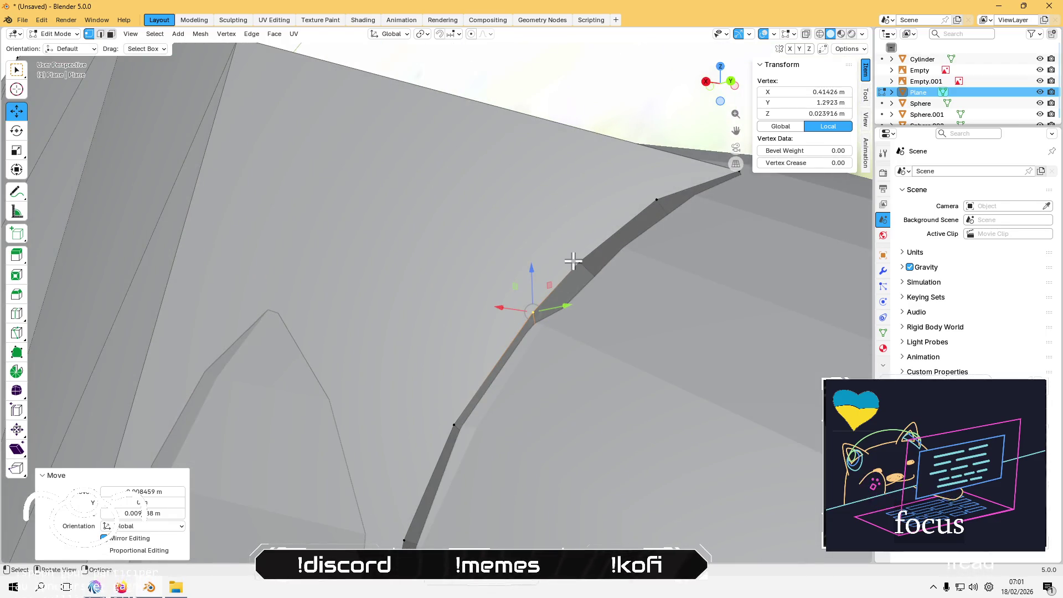
pyautogui.moveTo(573, 260)
pyautogui.keyDown('shift'); pyautogui.mouseDown(button='middle')
pyautogui.moveTo(411, 299)
pyautogui.moveTo(380, 328)
pyautogui.moveTo(316, 327)
pyautogui.mouseUp(button='middle'); pyautogui.keyUp('shift')
# Step: Move three more collar vertices with G, locking Y (Shift+Y) for the first two
pyautogui.press('g')
pyautogui.hotkey('shift', 'y')
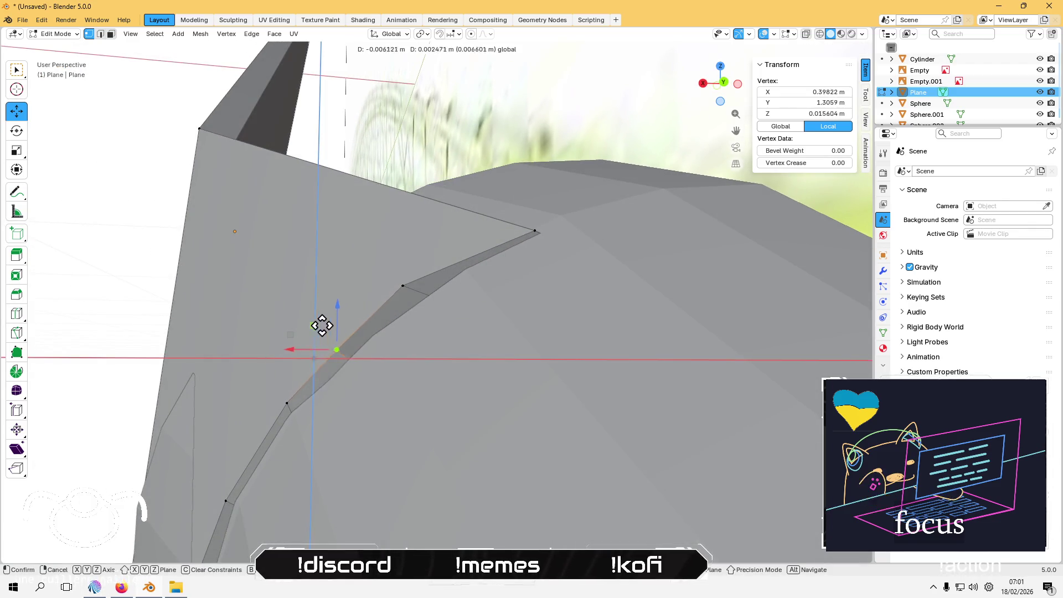
pyautogui.click(348, 300)
pyautogui.moveTo(349, 304)
pyautogui.mouseDown(button='middle')
pyautogui.moveTo(334, 289)
pyautogui.moveTo(379, 278)
pyautogui.mouseUp(button='middle')
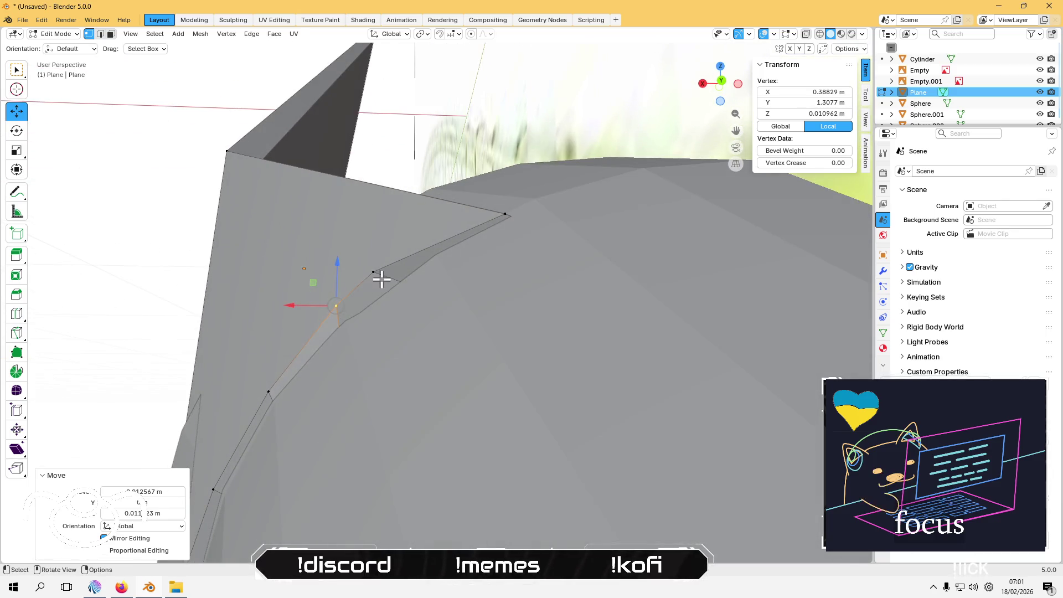
pyautogui.click(373, 272)
pyautogui.press('g')
pyautogui.hotkey('shift', 'y')
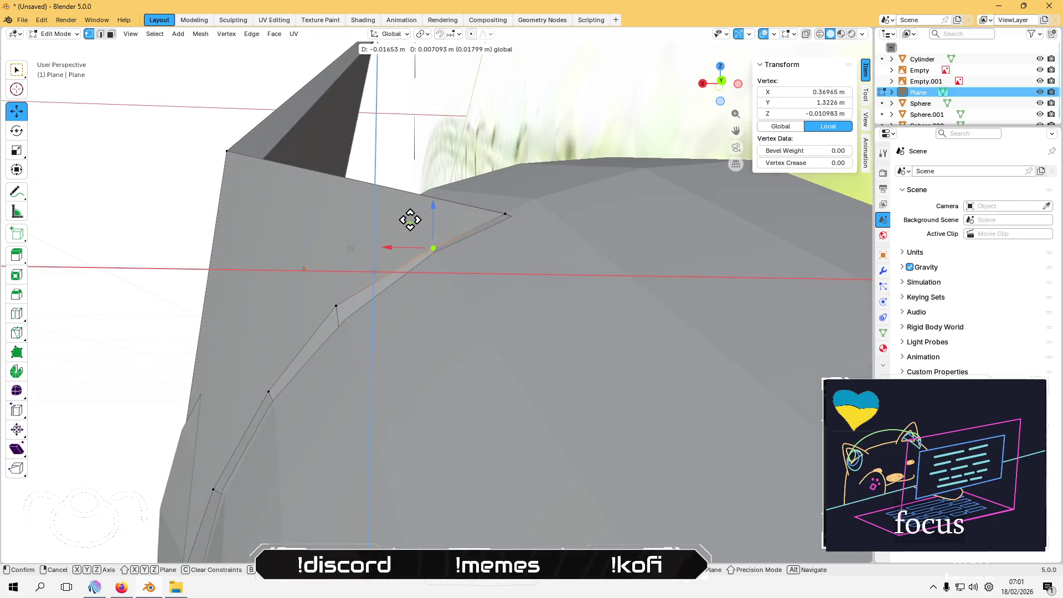
pyautogui.click(413, 235)
pyautogui.moveTo(413, 234)
pyautogui.mouseDown(button='middle')
pyautogui.moveTo(380, 268)
pyautogui.moveTo(375, 256)
pyautogui.moveTo(380, 278)
pyautogui.moveTo(380, 244)
pyautogui.mouseUp(button='middle')
pyautogui.click(381, 243)
pyautogui.press('g')
pyautogui.click(406, 247)
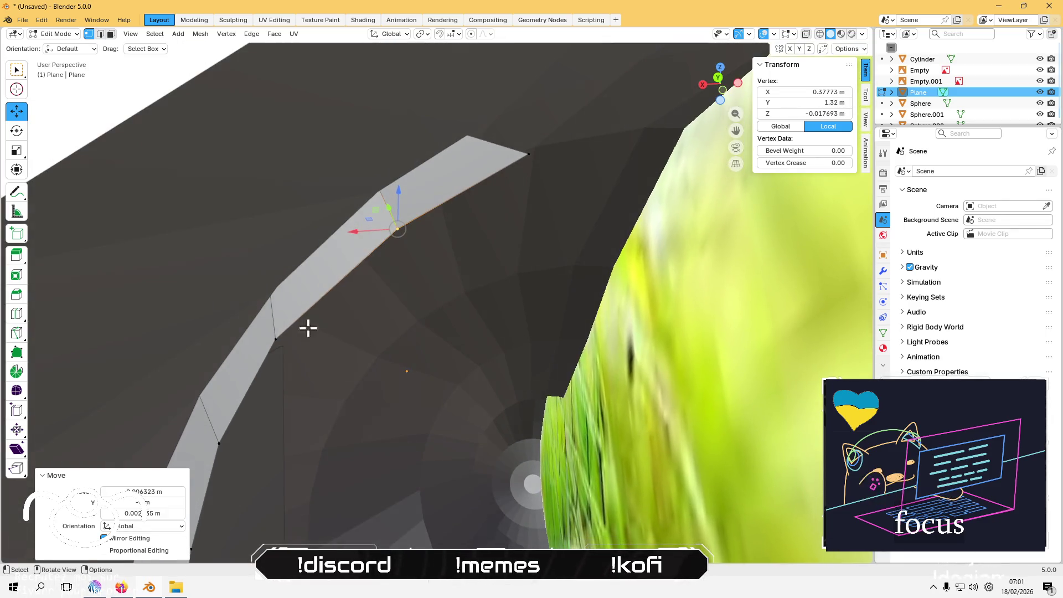
# Step: Drag two lower collar vertices against the neck, then clear the selection
pyautogui.click(273, 336)
pyautogui.moveTo(259, 321); pyautogui.dragTo(283, 304)
pyautogui.click(217, 439)
pyautogui.moveTo(211, 420)
pyautogui.mouseDown()
pyautogui.moveTo(218, 404)
pyautogui.moveTo(246, 444)
pyautogui.mouseUp()
pyautogui.moveTo(246, 444)
pyautogui.mouseDown(button='middle')
pyautogui.moveTo(257, 393)
pyautogui.moveTo(281, 426)
pyautogui.moveTo(242, 442)
pyautogui.moveTo(225, 435)
pyautogui.mouseUp(button='middle')
pyautogui.click(142, 350)
pyautogui.moveTo(141, 351)
pyautogui.mouseDown(button='middle')
pyautogui.moveTo(200, 420)
pyautogui.moveTo(278, 396)
pyautogui.moveTo(258, 342)
pyautogui.mouseUp(button='middle')
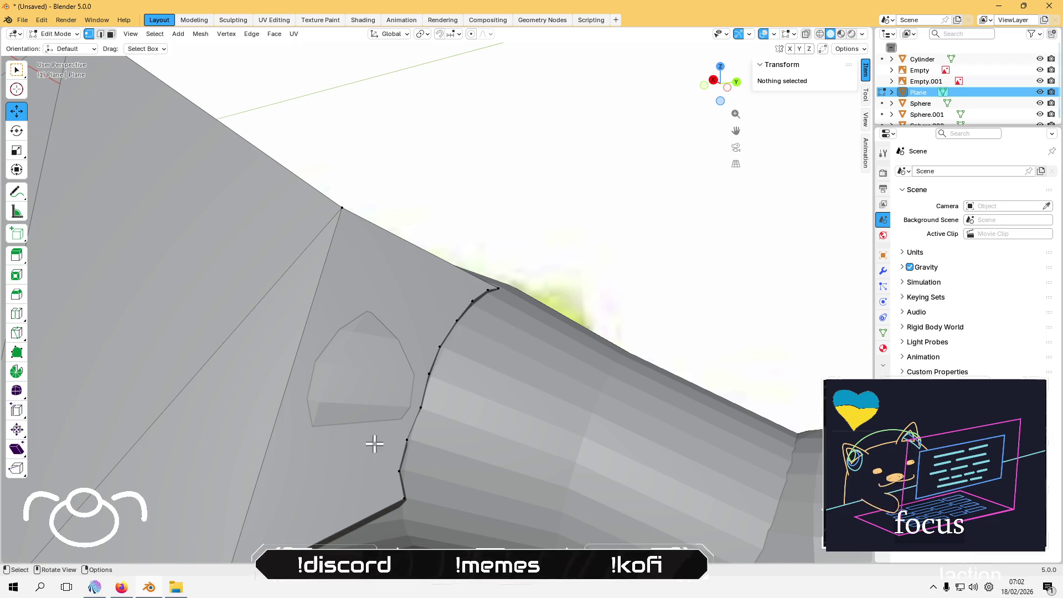
# Step: Move the collar's corner edge toward the neck tube
pyautogui.moveTo(405, 502); pyautogui.dragTo(397, 481, button='middle')
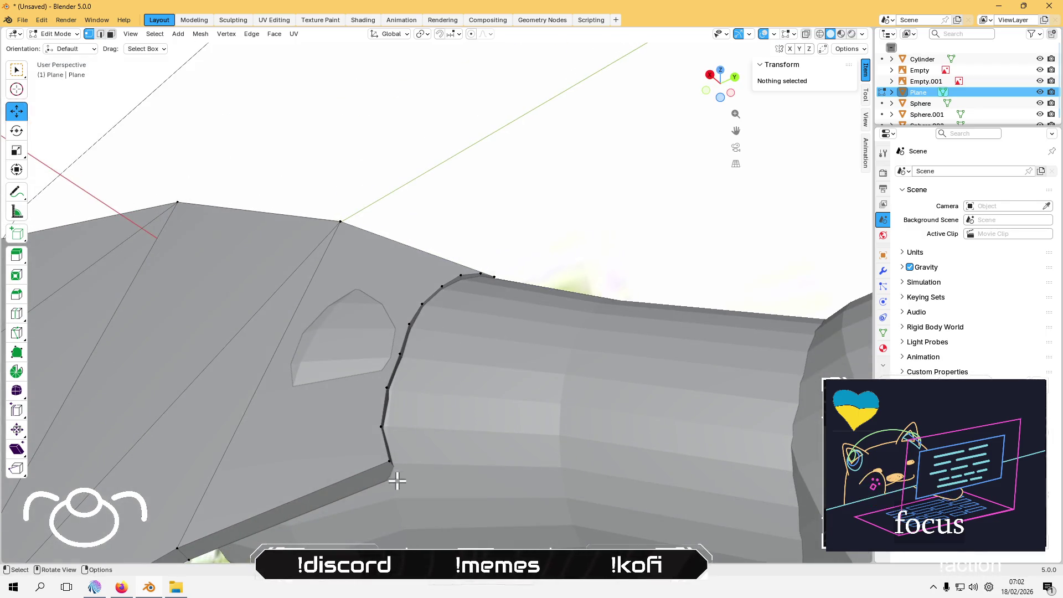
pyautogui.press('2')
pyautogui.click(388, 450)
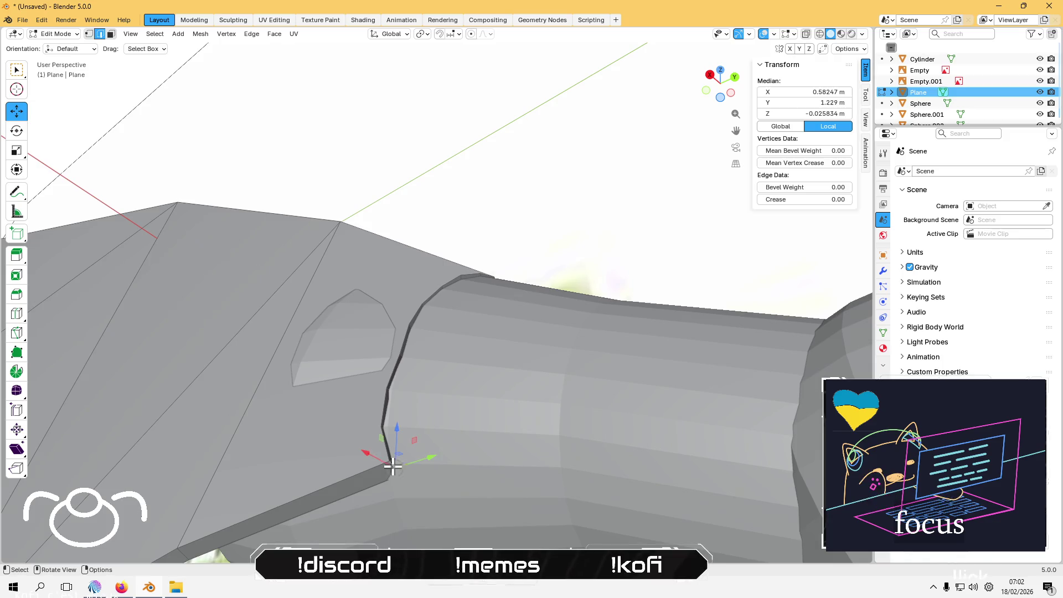
pyautogui.moveTo(408, 443); pyautogui.dragTo(433, 458, button='middle')
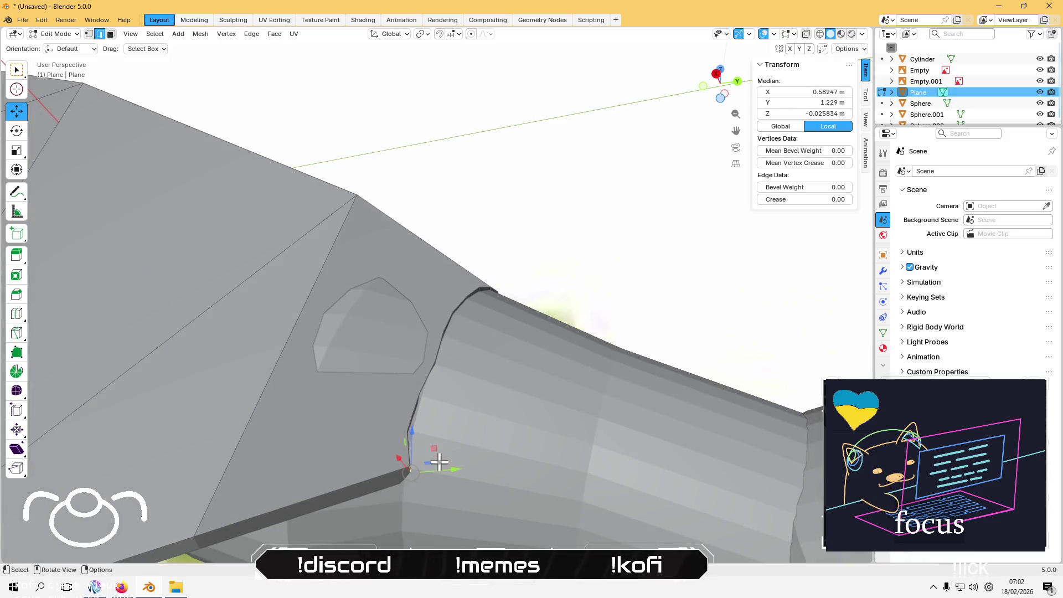
pyautogui.moveTo(430, 448); pyautogui.dragTo(425, 446)
pyautogui.moveTo(425, 446)
pyautogui.mouseDown(button='middle')
pyautogui.moveTo(395, 425)
pyautogui.moveTo(304, 423)
pyautogui.moveTo(313, 421)
pyautogui.moveTo(301, 467)
pyautogui.moveTo(354, 343)
pyautogui.moveTo(344, 439)
pyautogui.moveTo(356, 427)
pyautogui.moveTo(353, 291)
pyautogui.moveTo(339, 415)
pyautogui.moveTo(311, 351)
pyautogui.mouseUp(button='middle')
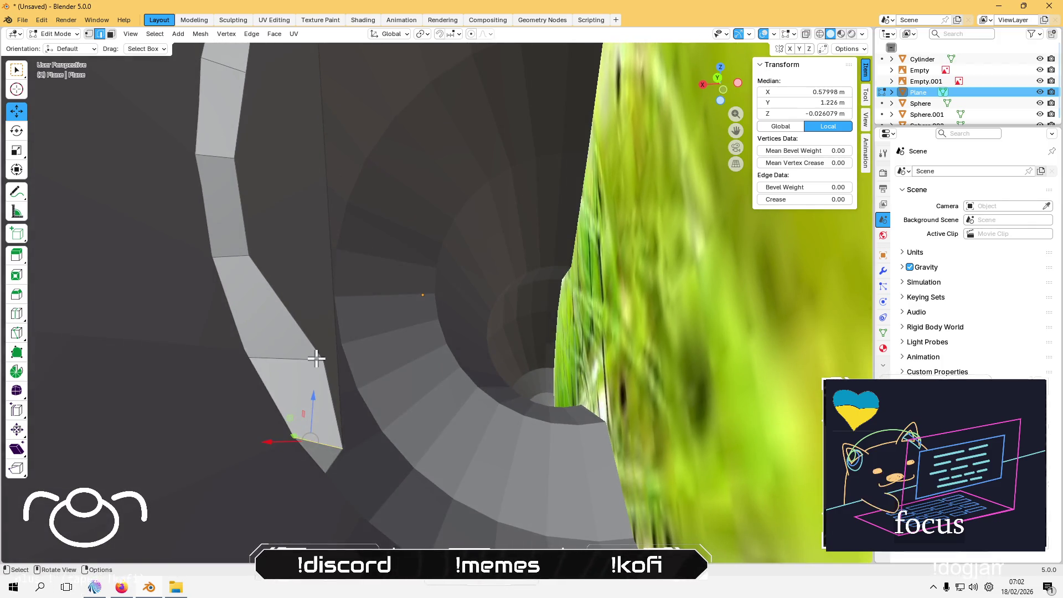
# Step: Tuck the collar's bottom vertex against the tube at X 0.57745 m, Z -0.041615 m
pyautogui.click(304, 366)
pyautogui.moveTo(304, 336); pyautogui.dragTo(280, 349)
pyautogui.click(343, 448)
pyautogui.moveTo(325, 427); pyautogui.dragTo(349, 417)
pyautogui.scroll(5, 319, 432)
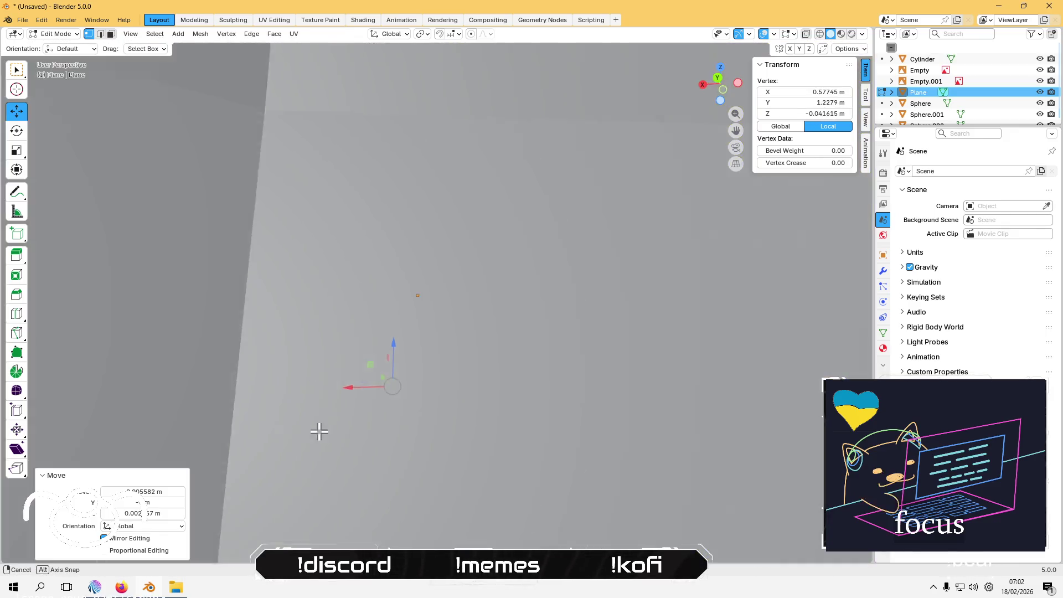
pyautogui.moveTo(319, 432); pyautogui.dragTo(395, 396, button='middle')
pyautogui.moveTo(470, 356)
pyautogui.mouseDown(button='middle')
pyautogui.moveTo(475, 368)
pyautogui.moveTo(451, 387)
pyautogui.mouseUp(button='middle')
pyautogui.scroll(-5, 364, 497)
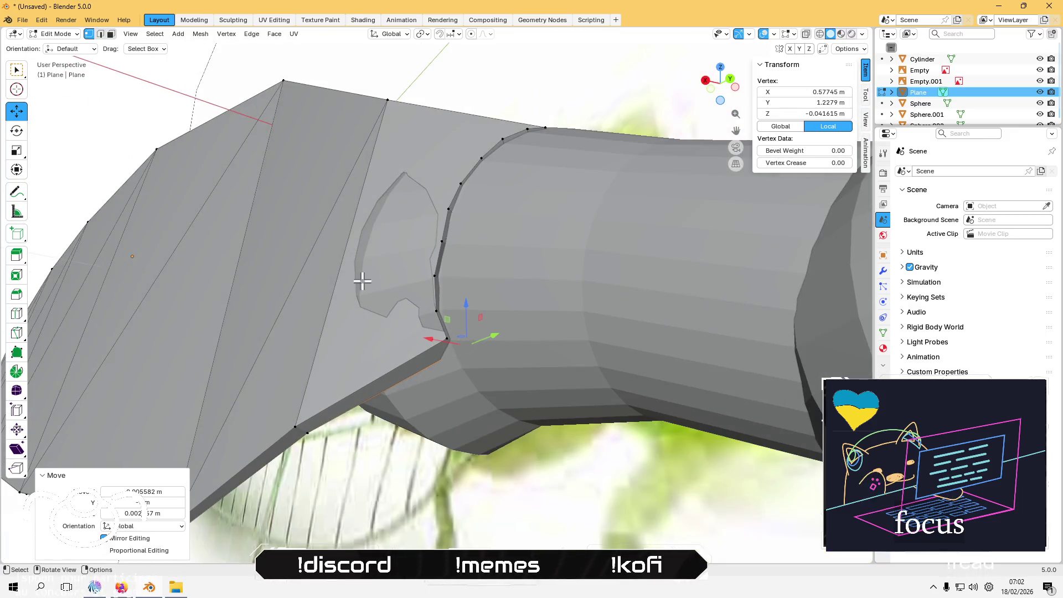
pyautogui.click(435, 67)
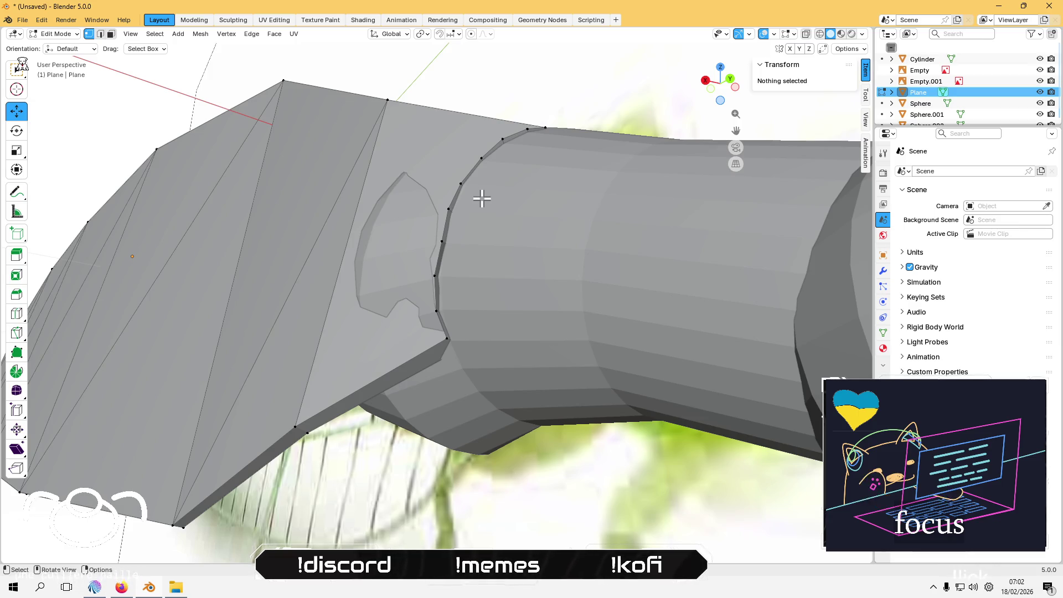
# Step: Delete only the collar face overlapping the neck tube with X > Only Faces
pyautogui.click(424, 138)
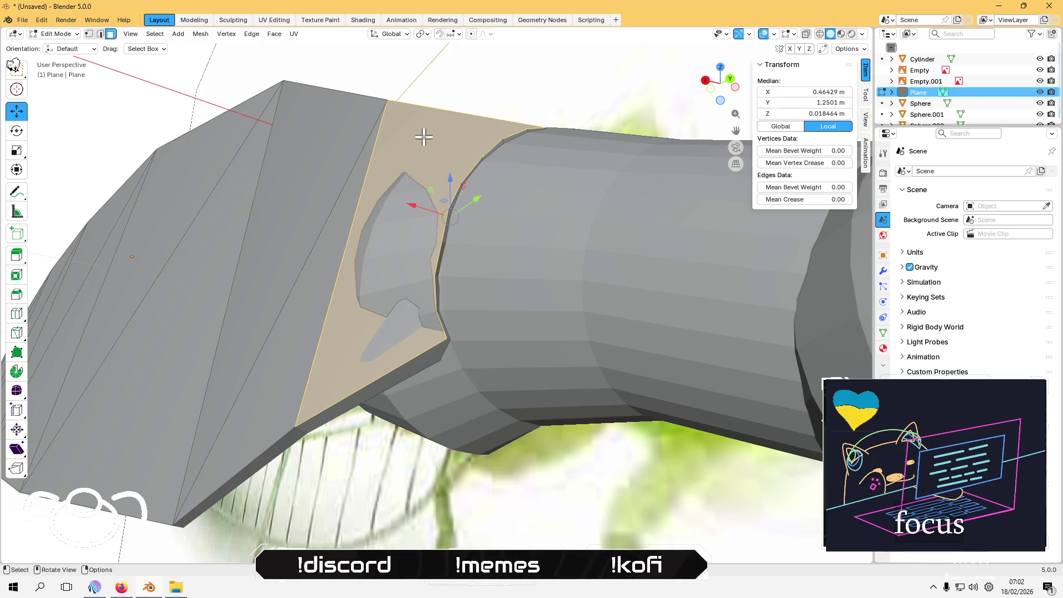
pyautogui.press('x')
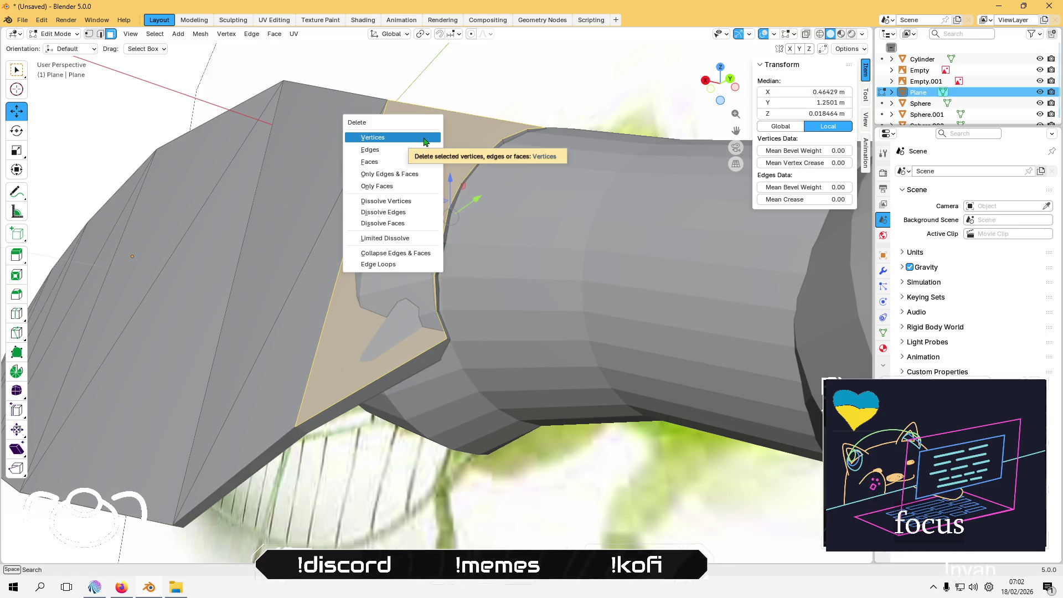
pyautogui.click(399, 186)
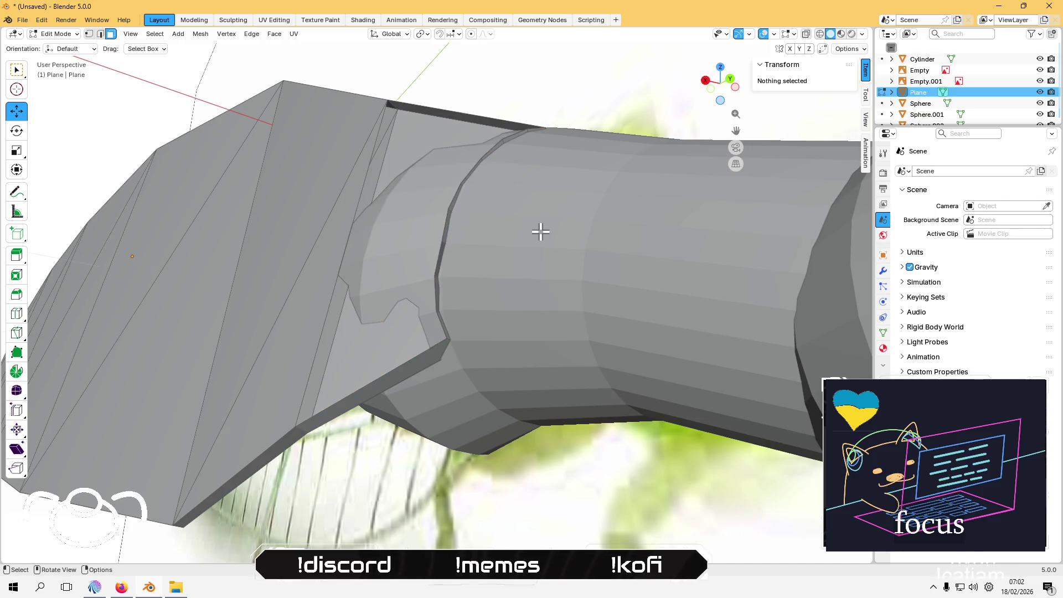
pyautogui.moveTo(493, 249)
pyautogui.mouseDown(button='middle')
pyautogui.moveTo(513, 280)
pyautogui.moveTo(538, 231)
pyautogui.mouseUp(button='middle')
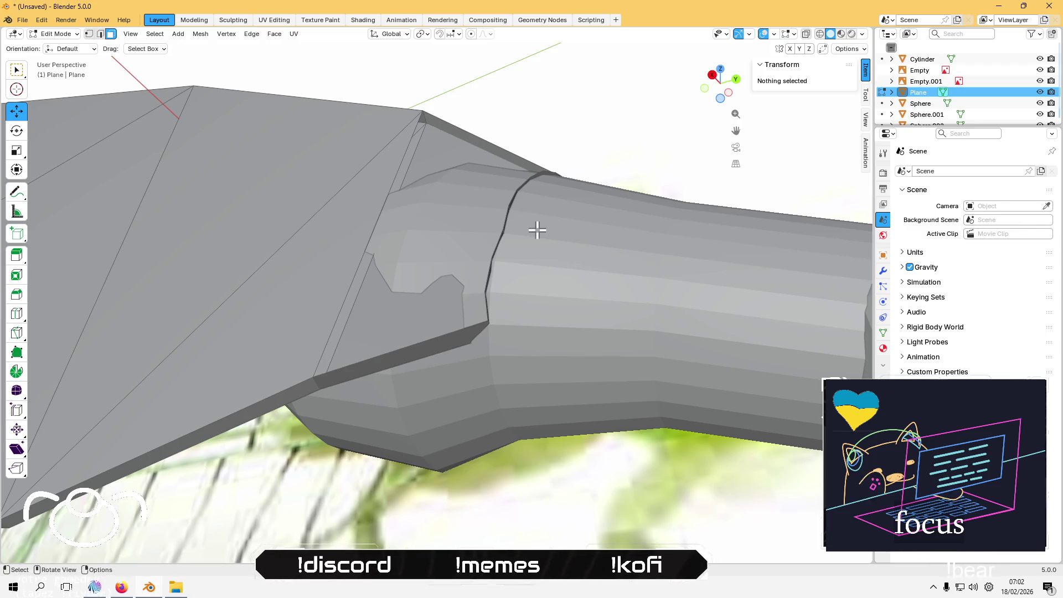
# Step: Delete the remaining collar face beside the neck
pyautogui.click(450, 158)
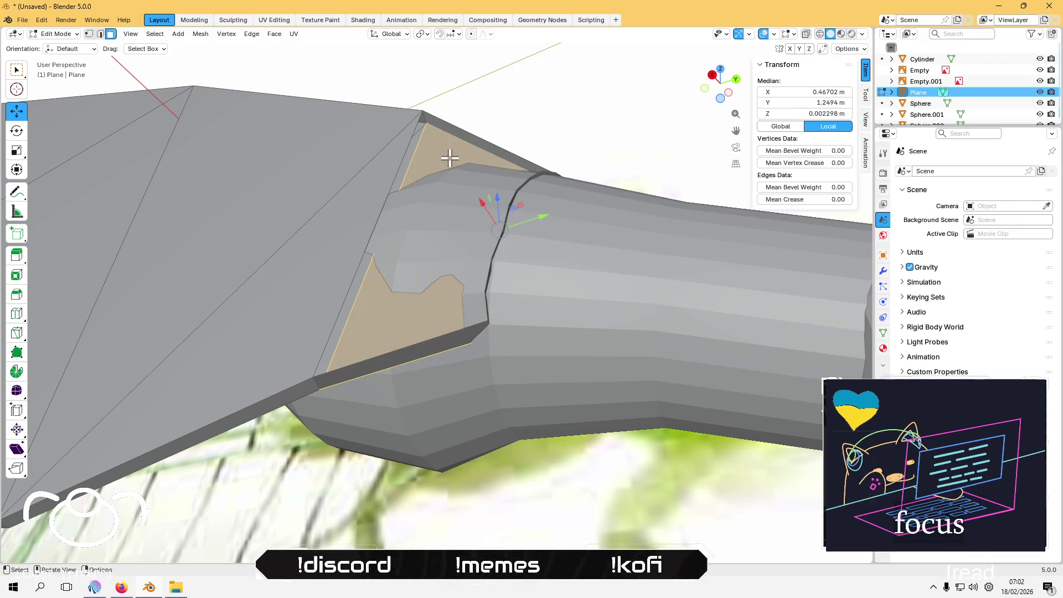
pyautogui.press('x')
pyautogui.click(450, 158)
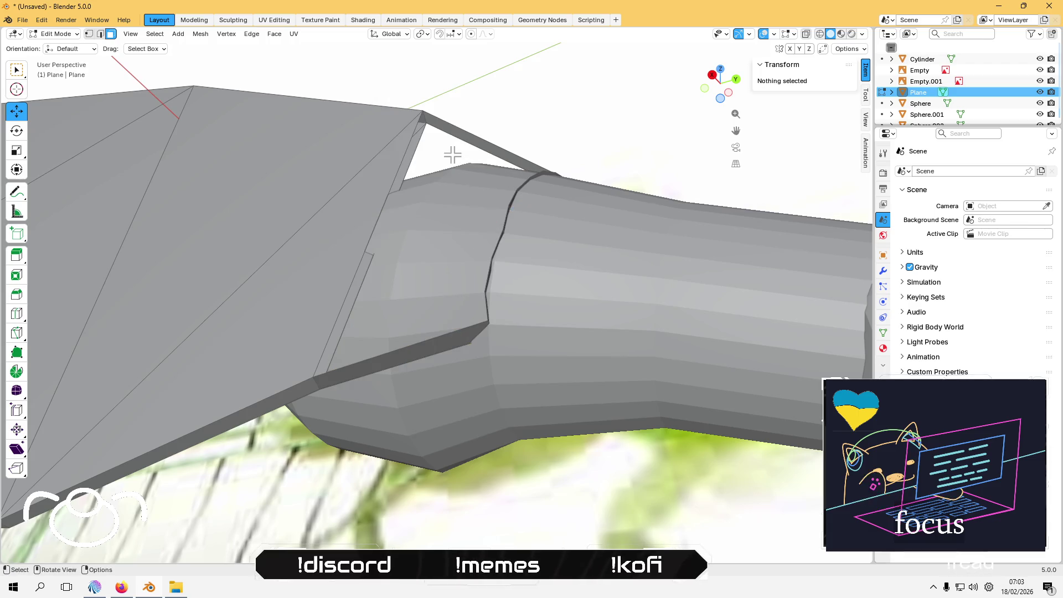
# Step: Loop-select the opening's boundary edges and fill it with a new face
pyautogui.press('2')
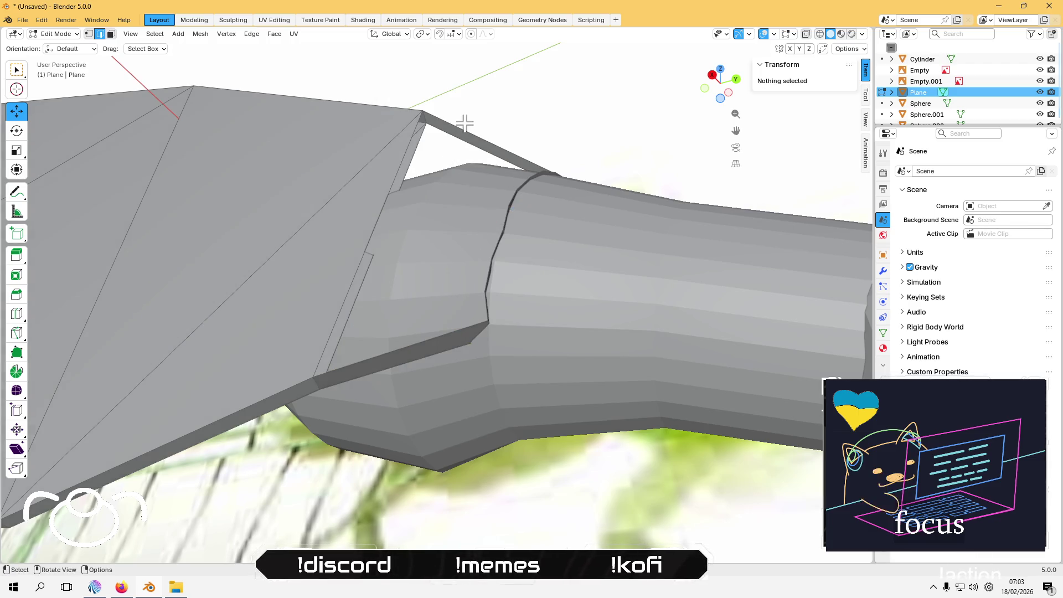
pyautogui.click(464, 123)
pyautogui.keyDown('alt'); pyautogui.click(403, 158); pyautogui.keyUp('alt')
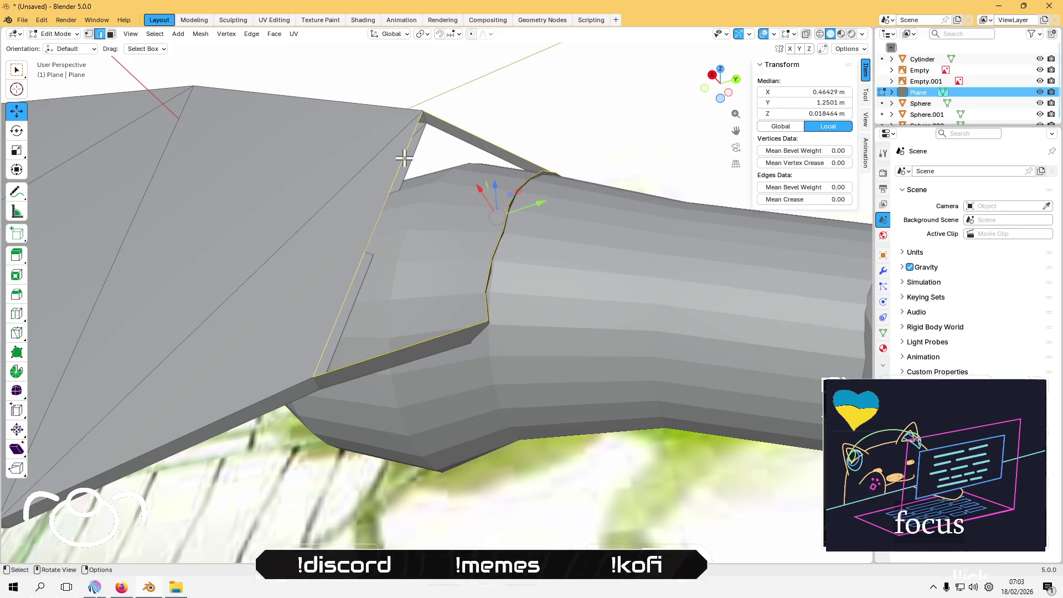
pyautogui.press('f')
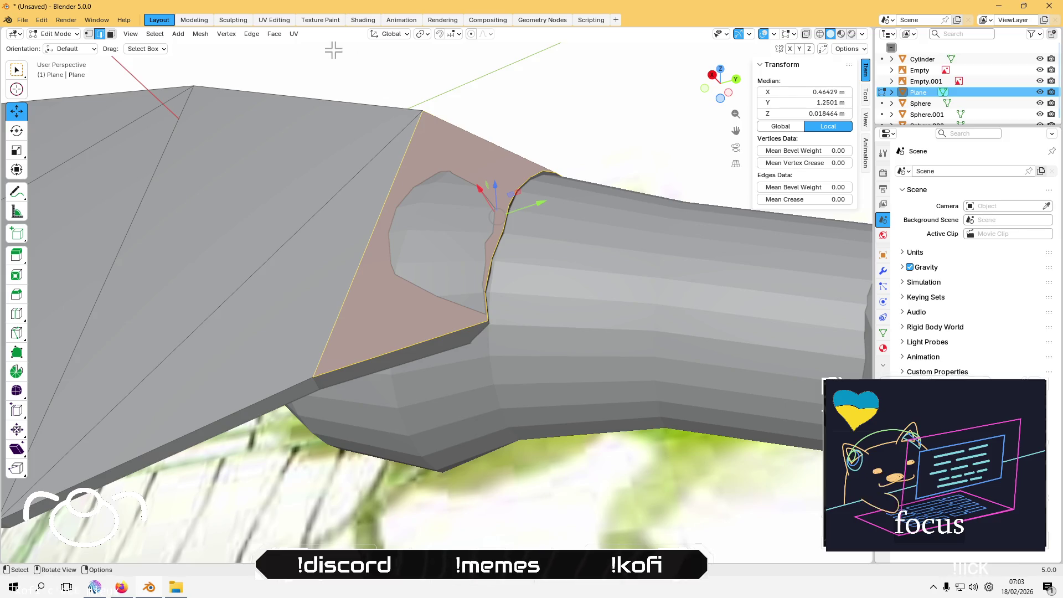
pyautogui.click(275, 34)
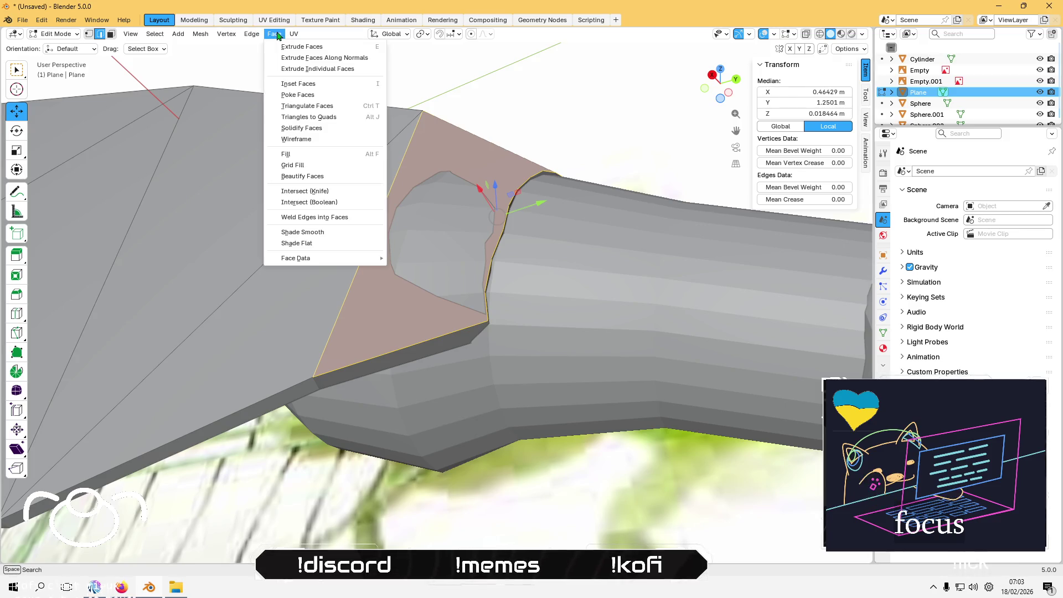
# Step: Triangulate the new collar face, settling on Longest Diagonal quads and Beauty n-gons
pyautogui.click(324, 106)
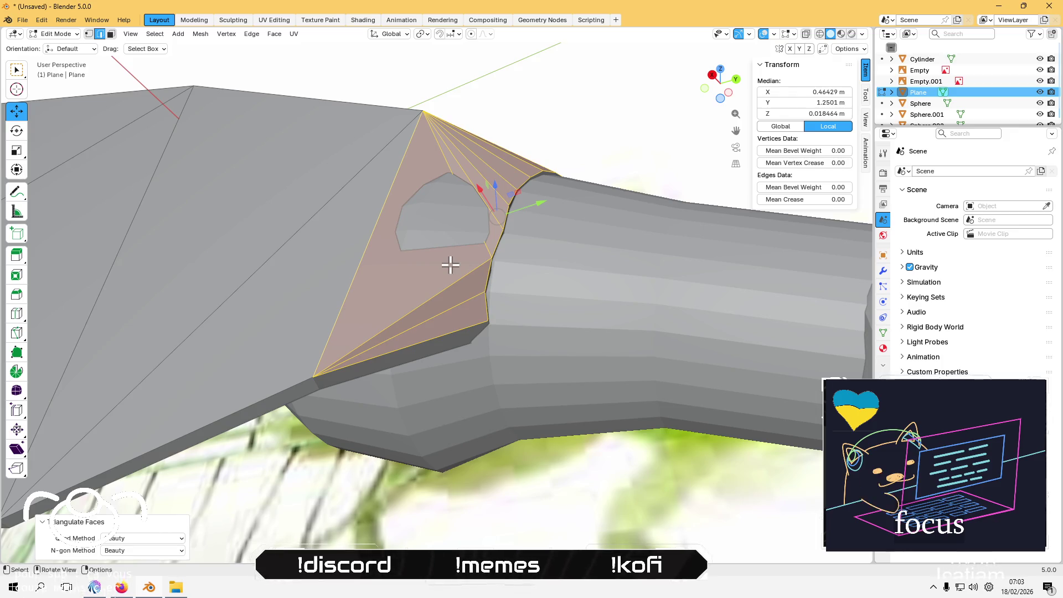
pyautogui.click(150, 540)
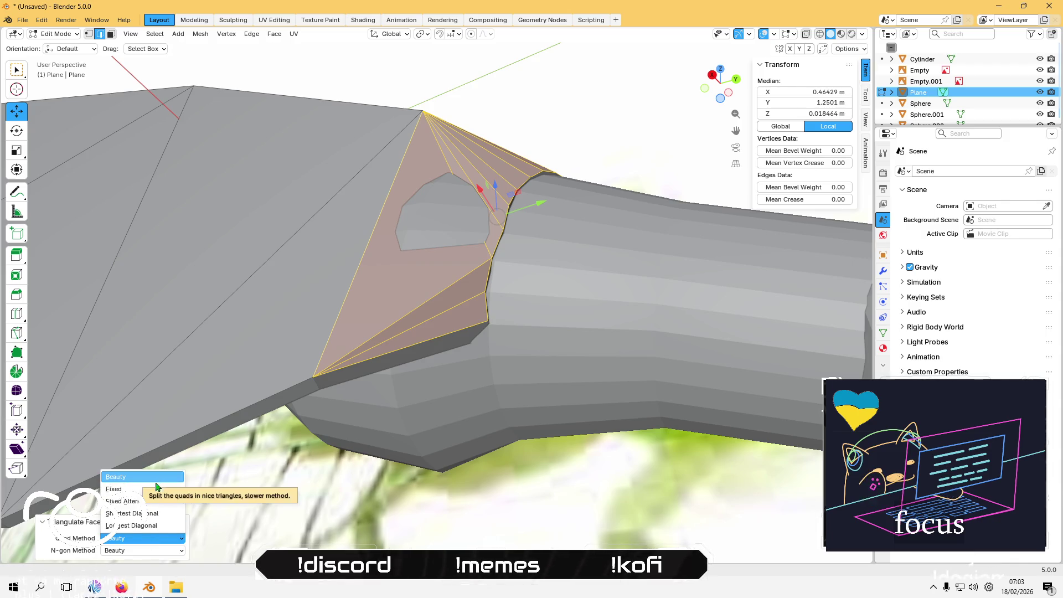
pyautogui.click(143, 513)
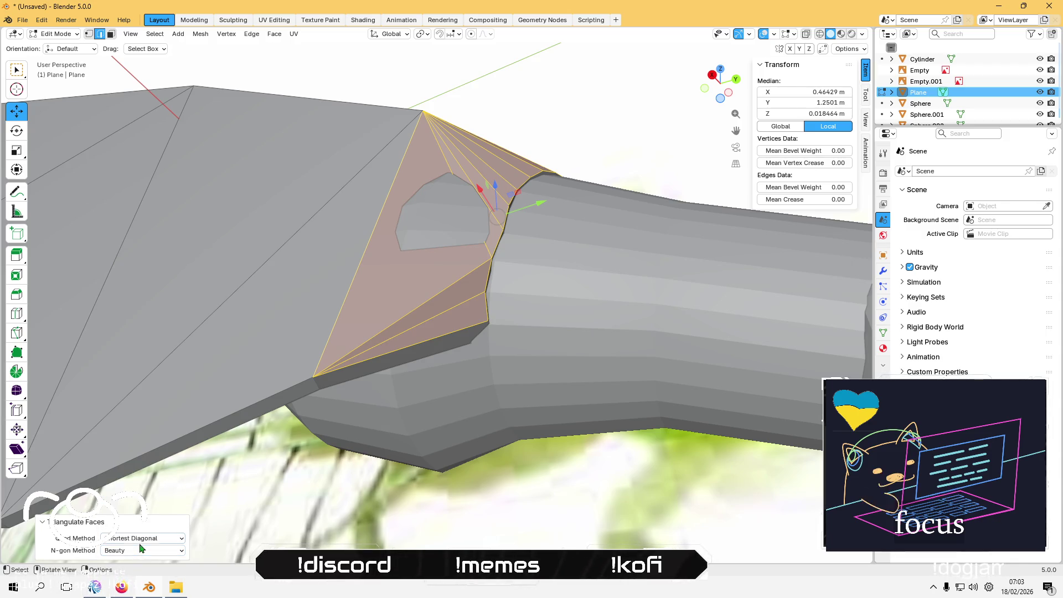
pyautogui.click(143, 538)
pyautogui.click(148, 531)
pyautogui.click(143, 540)
pyautogui.click(139, 551)
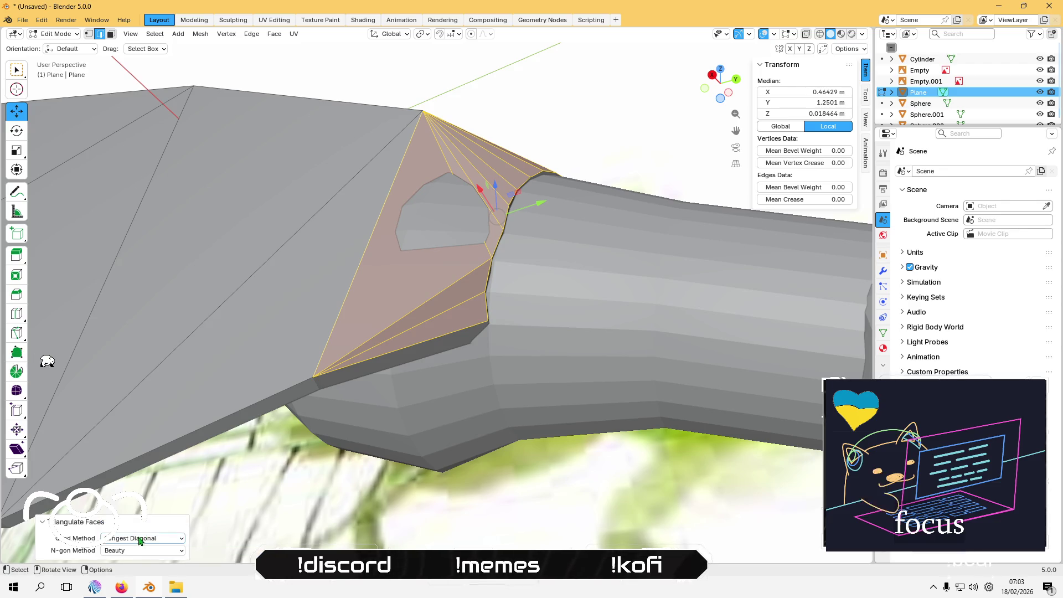
pyautogui.click(143, 539)
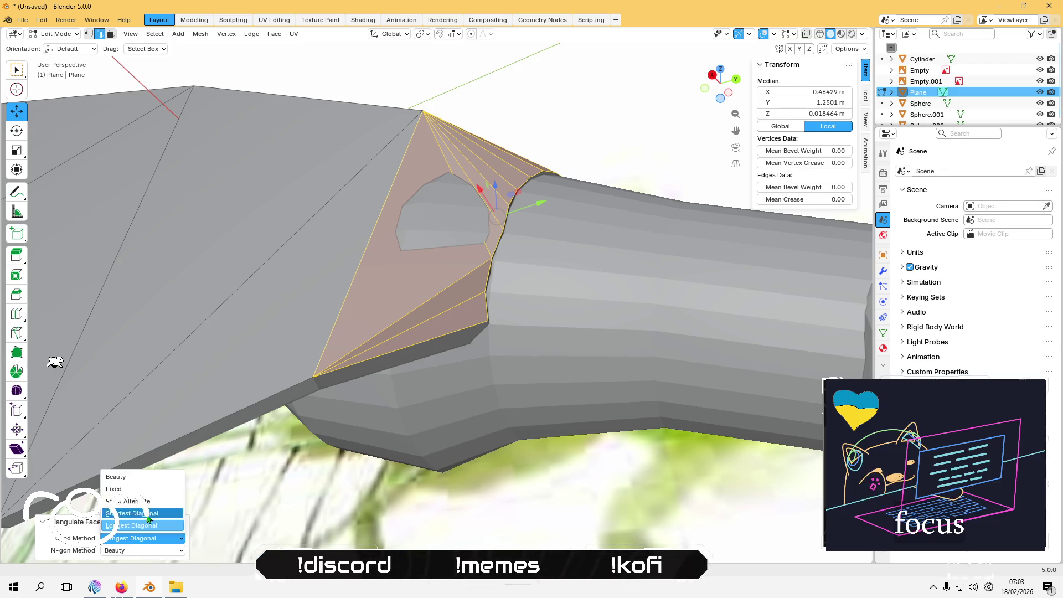
pyautogui.click(142, 489)
pyautogui.click(133, 540)
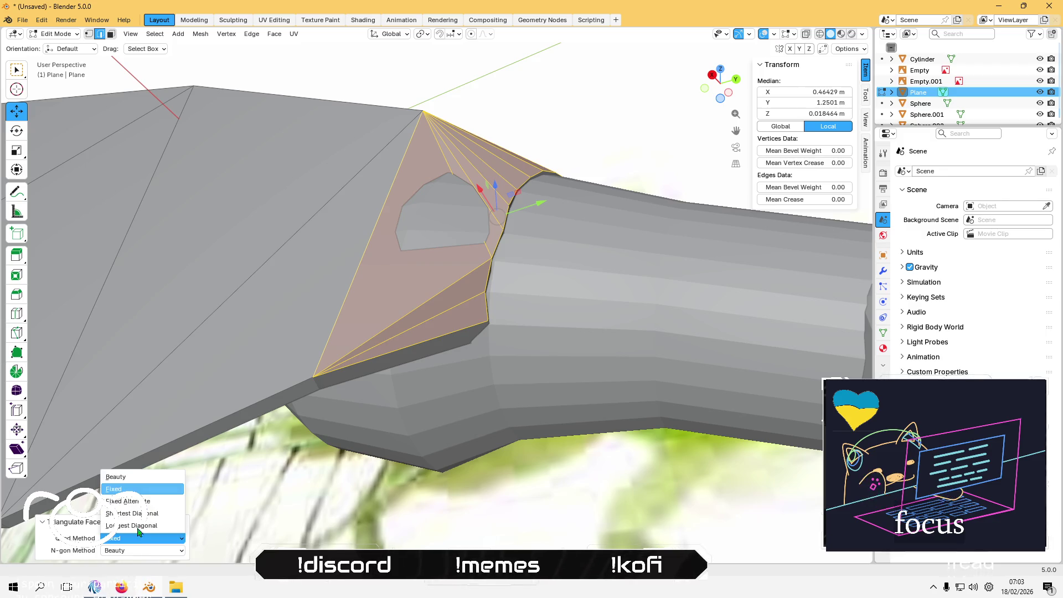
pyautogui.click(135, 526)
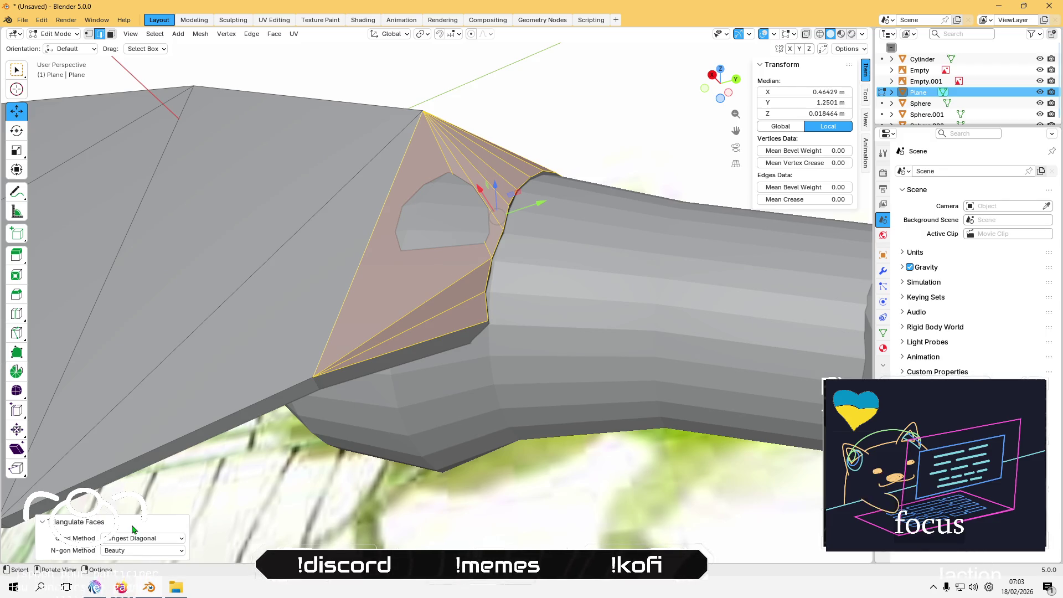
pyautogui.scroll(-3, 518, 381)
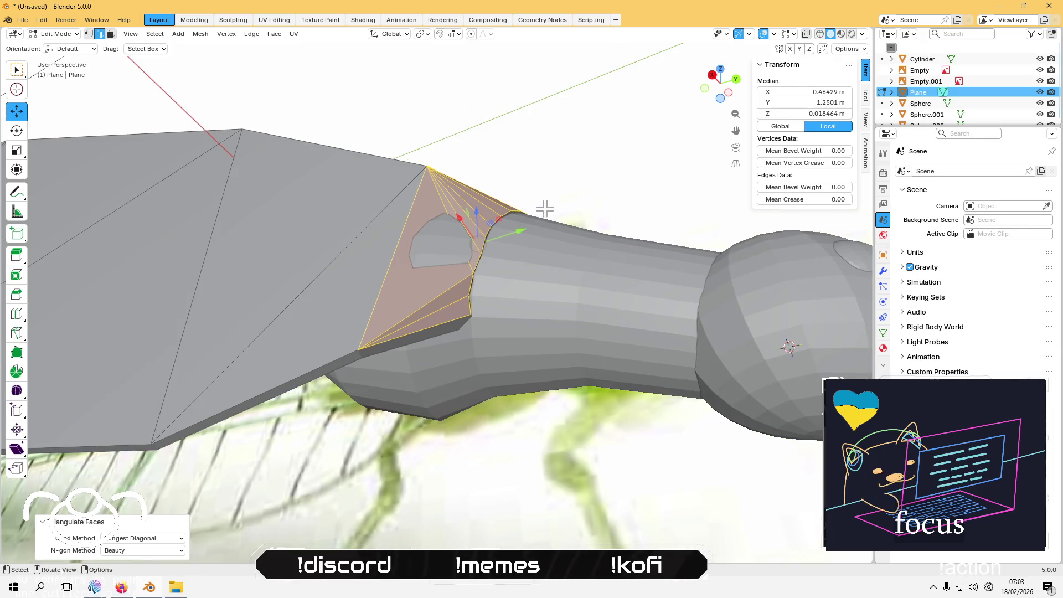
# Step: Select the collar's triangle fan and dissolve it back into one n-gon
pyautogui.click(577, 171)
pyautogui.scroll(2, 507, 264)
pyautogui.moveTo(507, 264)
pyautogui.mouseDown(button='middle')
pyautogui.moveTo(443, 247)
pyautogui.moveTo(475, 231)
pyautogui.moveTo(490, 272)
pyautogui.mouseUp(button='middle')
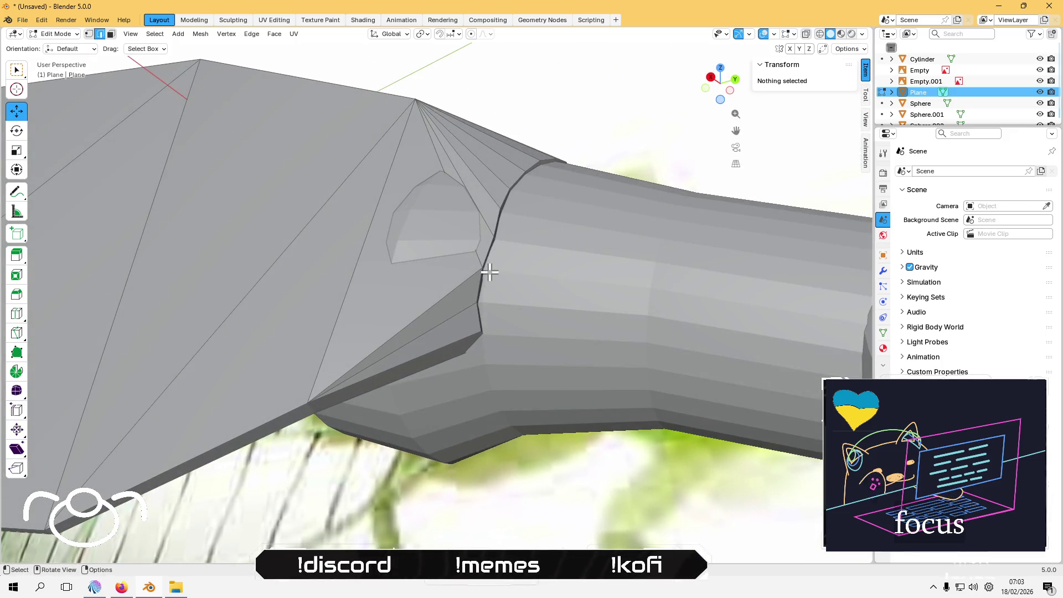
pyautogui.moveTo(494, 269)
pyautogui.mouseDown(button='middle')
pyautogui.moveTo(520, 309)
pyautogui.moveTo(503, 365)
pyautogui.moveTo(539, 238)
pyautogui.mouseUp(button='middle')
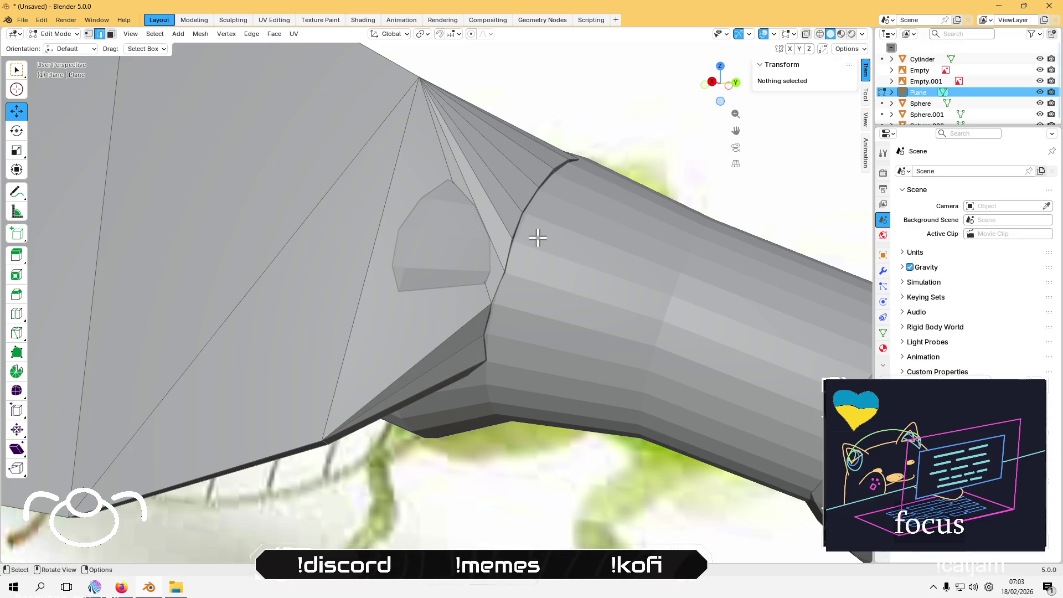
pyautogui.press('l')
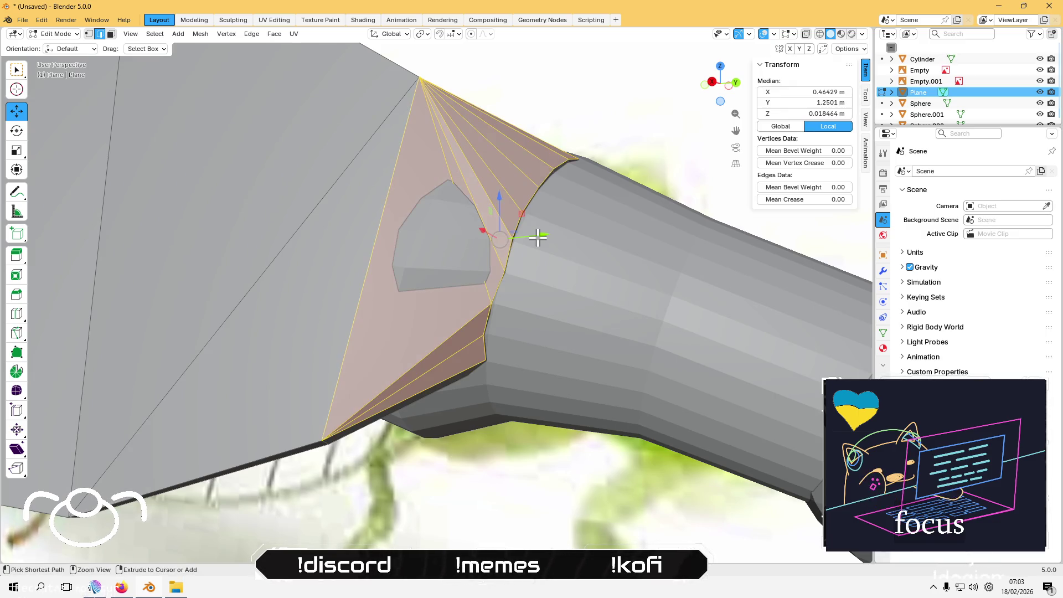
pyautogui.hotkey('ctrl', 'x')
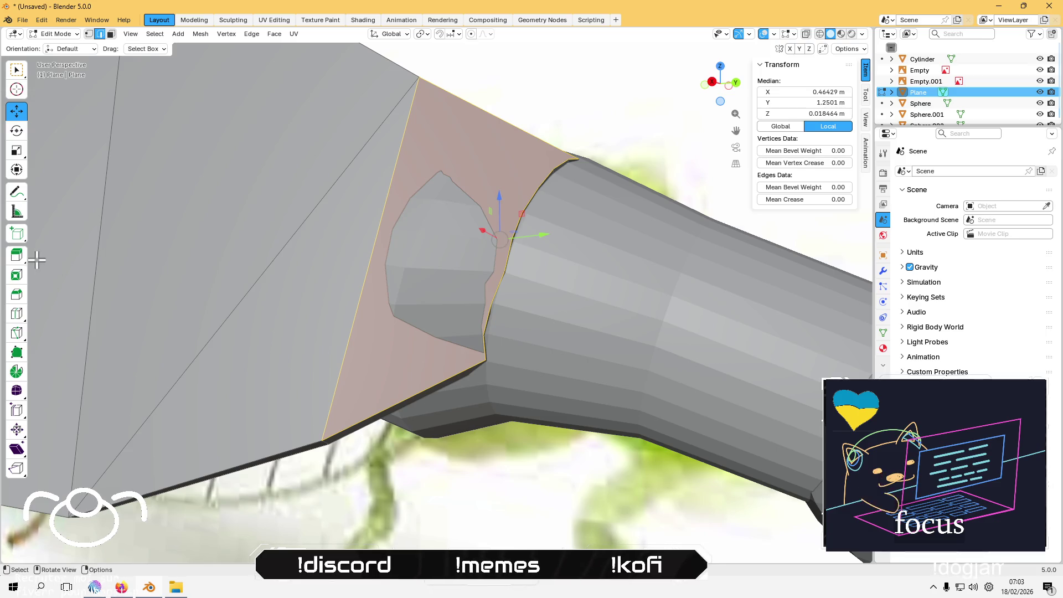
# Step: Select two vertical edges of the collar
pyautogui.moveTo(256, 316)
pyautogui.mouseDown(button='middle')
pyautogui.moveTo(175, 338)
pyautogui.moveTo(217, 293)
pyautogui.moveTo(173, 385)
pyautogui.moveTo(171, 301)
pyautogui.moveTo(159, 278)
pyautogui.moveTo(186, 209)
pyautogui.mouseUp(button='middle')
pyautogui.moveTo(254, 165)
pyautogui.mouseDown(button='middle')
pyautogui.moveTo(304, 124)
pyautogui.moveTo(441, 201)
pyautogui.moveTo(413, 188)
pyautogui.mouseUp(button='middle')
pyautogui.moveTo(526, 151)
pyautogui.mouseDown(button='middle')
pyautogui.moveTo(554, 143)
pyautogui.moveTo(542, 166)
pyautogui.mouseUp(button='middle')
pyautogui.click(537, 162)
pyautogui.keyDown('shift'); pyautogui.click(458, 135); pyautogui.keyUp('shift')
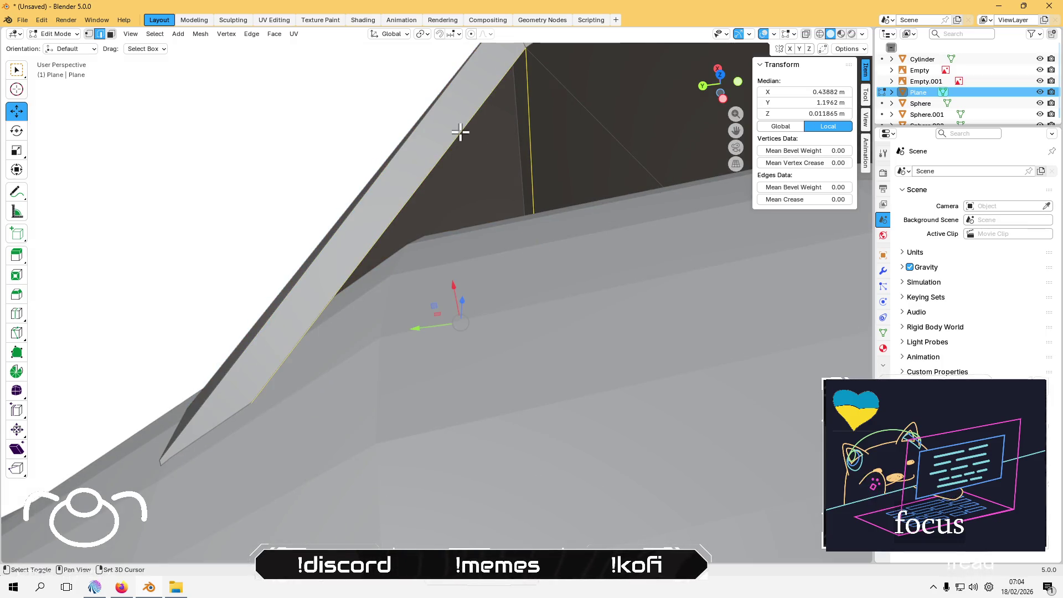
pyautogui.moveTo(416, 214)
pyautogui.mouseDown(button='middle')
pyautogui.moveTo(395, 183)
pyautogui.moveTo(408, 140)
pyautogui.moveTo(387, 152)
pyautogui.moveTo(397, 176)
pyautogui.moveTo(580, 206)
pyautogui.moveTo(510, 252)
pyautogui.moveTo(327, 239)
pyautogui.mouseUp(button='middle')
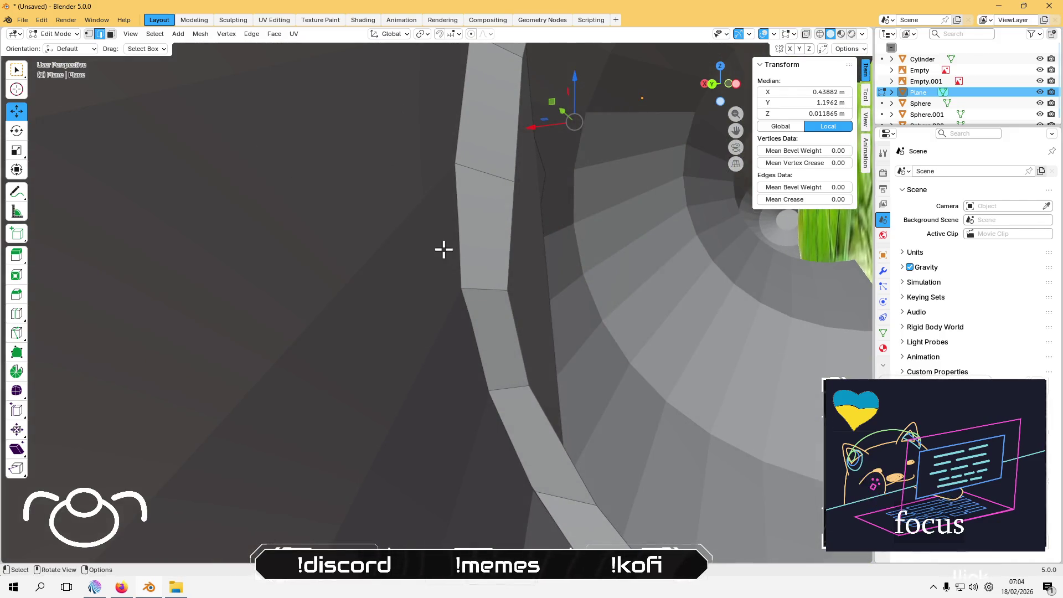
pyautogui.scroll(-3, 509, 253)
pyautogui.scroll(8, 423, 255)
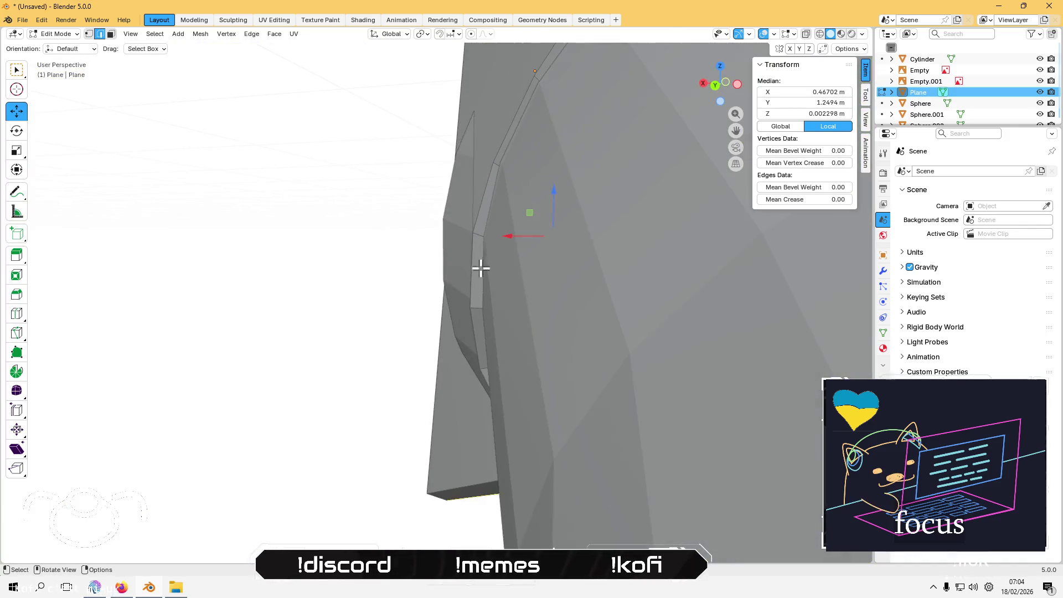
pyautogui.moveTo(481, 269)
pyautogui.mouseDown(button='middle')
pyautogui.moveTo(526, 292)
pyautogui.moveTo(442, 271)
pyautogui.moveTo(541, 301)
pyautogui.moveTo(621, 290)
pyautogui.moveTo(546, 356)
pyautogui.moveTo(521, 362)
pyautogui.mouseUp(button='middle')
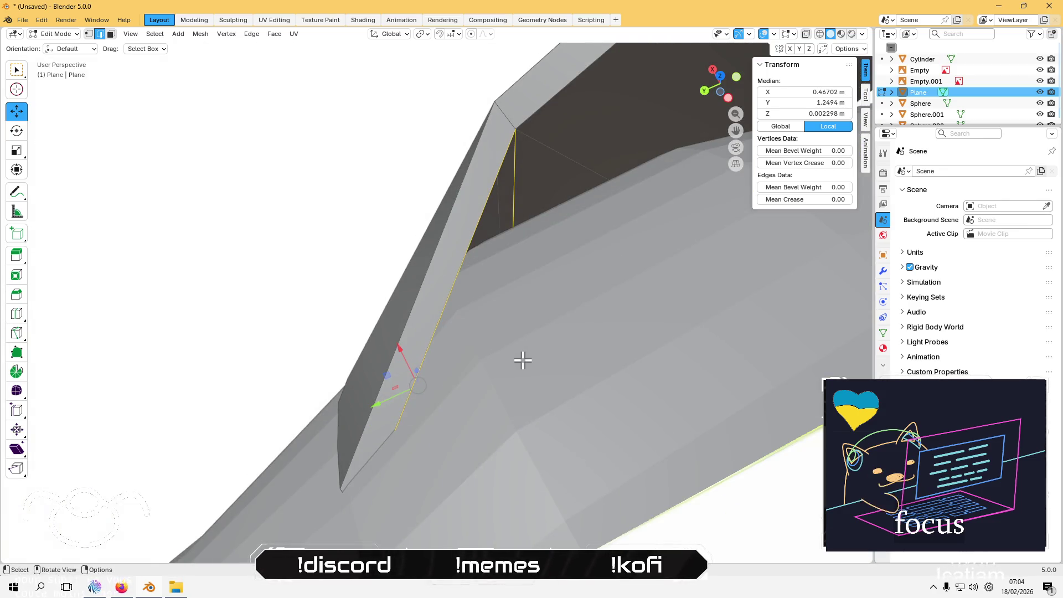
pyautogui.moveTo(327, 306)
pyautogui.mouseDown(button='middle')
pyautogui.moveTo(468, 251)
pyautogui.moveTo(429, 466)
pyautogui.mouseUp(button='middle')
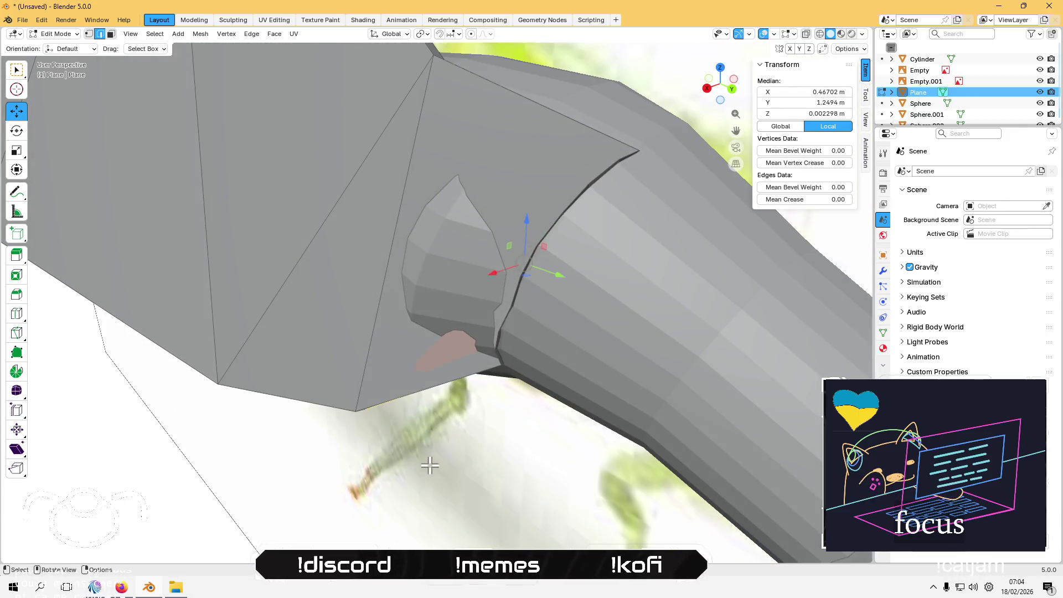
pyautogui.click(182, 506)
pyautogui.moveTo(320, 377); pyautogui.dragTo(368, 280, button='middle')
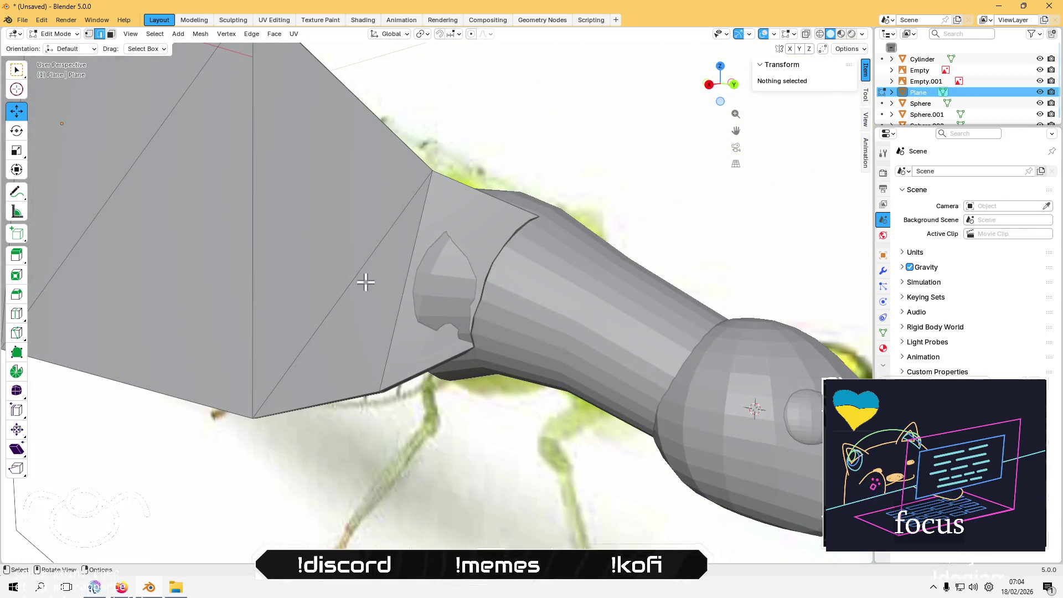
pyautogui.click(20, 319)
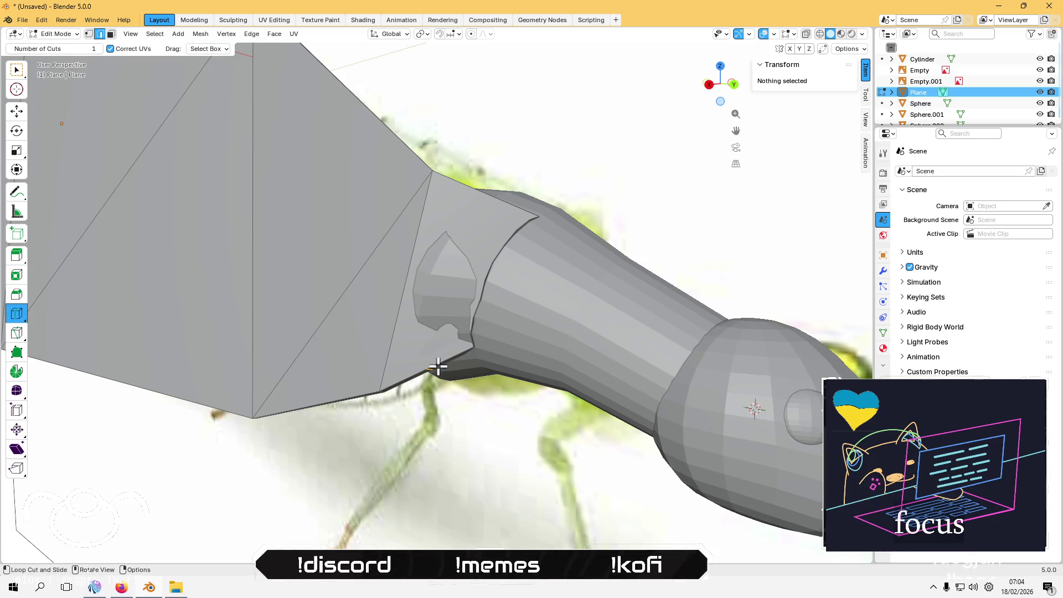
# Step: Subdivide one collar strip edge with a single cut, placing the new edge at X 0.61992 m
pyautogui.scroll(2, 471, 188)
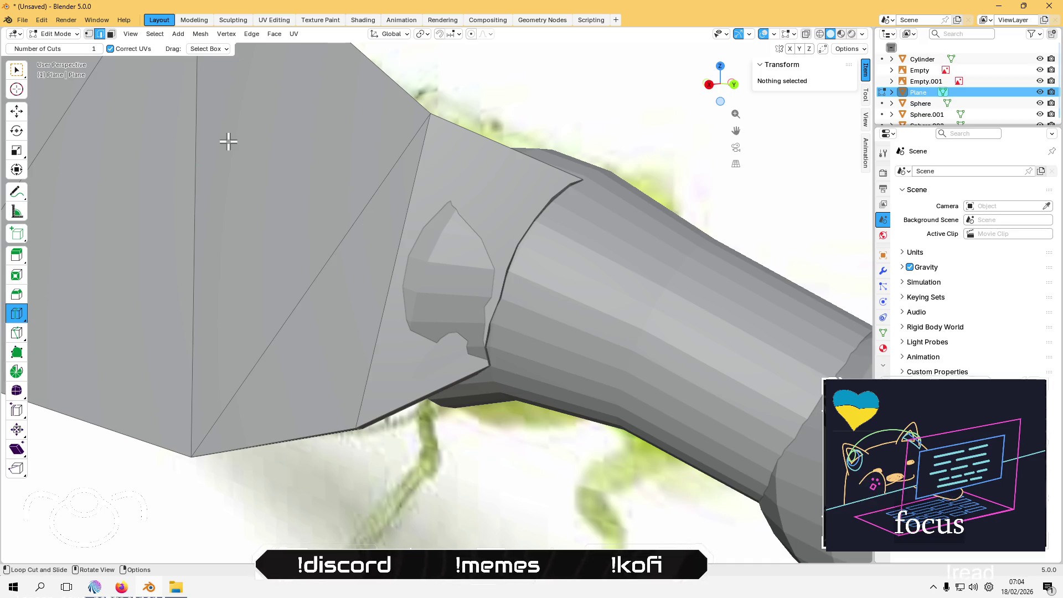
pyautogui.click(16, 68)
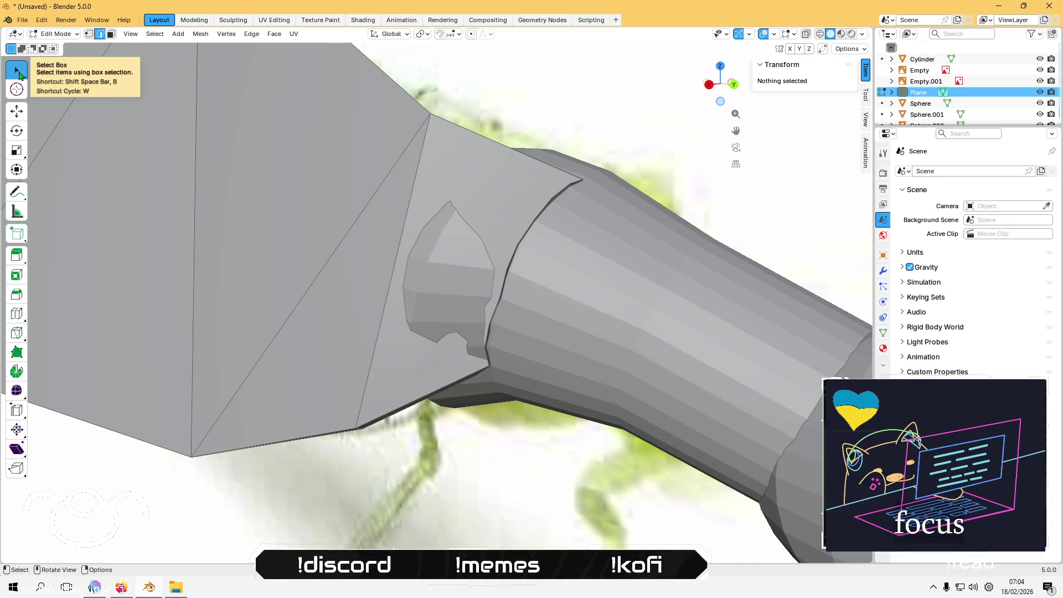
pyautogui.moveTo(485, 147)
pyautogui.mouseDown(button='middle')
pyautogui.moveTo(415, 230)
pyautogui.moveTo(529, 176)
pyautogui.mouseUp(button='middle')
pyautogui.keyDown('shift'); pyautogui.click(537, 166); pyautogui.keyUp('shift')
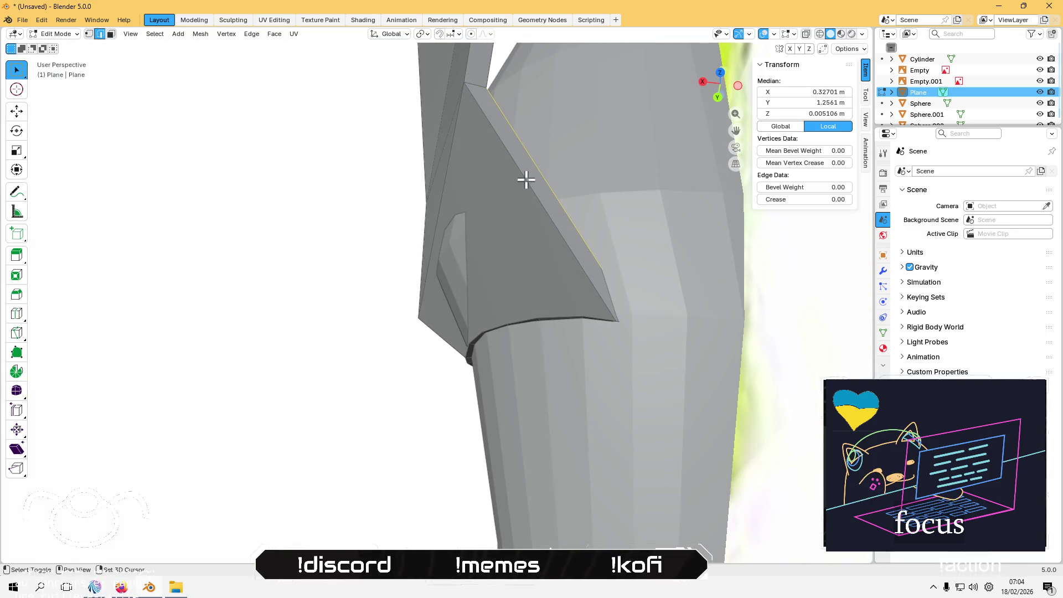
pyautogui.rightClick(527, 178)
pyautogui.click(527, 178)
pyautogui.moveTo(527, 178)
pyautogui.mouseDown(button='middle')
pyautogui.moveTo(430, 252)
pyautogui.moveTo(500, 252)
pyautogui.moveTo(517, 209)
pyautogui.moveTo(448, 251)
pyautogui.moveTo(425, 282)
pyautogui.moveTo(441, 269)
pyautogui.mouseUp(button='middle')
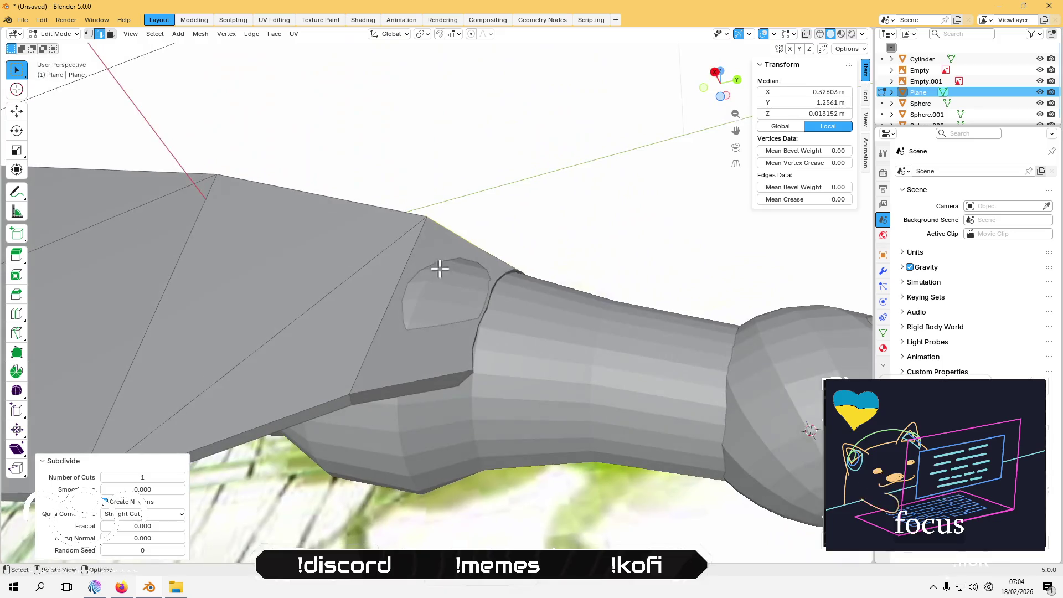
pyautogui.click(418, 380)
pyautogui.moveTo(431, 324)
pyautogui.mouseDown(button='middle')
pyautogui.moveTo(364, 380)
pyautogui.moveTo(373, 382)
pyautogui.moveTo(442, 306)
pyautogui.moveTo(349, 361)
pyautogui.moveTo(429, 344)
pyautogui.mouseUp(button='middle')
pyautogui.moveTo(455, 300); pyautogui.dragTo(464, 254, button='middle')
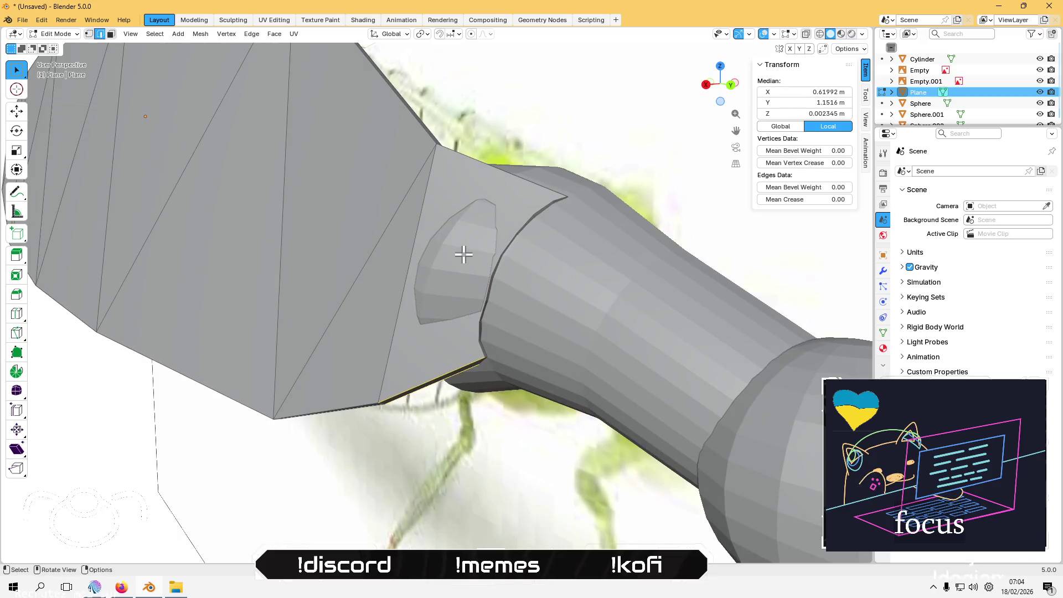
# Step: Undo back to a single edge and select an edge path around the extruded piece
pyautogui.scroll(-3, 463, 233)
pyautogui.scroll(3, 423, 288)
pyautogui.hotkey('ctrl', 'z')
pyautogui.moveTo(416, 335)
pyautogui.mouseDown(button='middle')
pyautogui.moveTo(444, 297)
pyautogui.moveTo(392, 332)
pyautogui.moveTo(365, 334)
pyautogui.moveTo(441, 299)
pyautogui.moveTo(418, 321)
pyautogui.mouseUp(button='middle')
pyautogui.hotkey('ctrl', 'z')
pyautogui.hotkey('ctrl', 'z')
pyautogui.hotkey('ctrl', 'z')
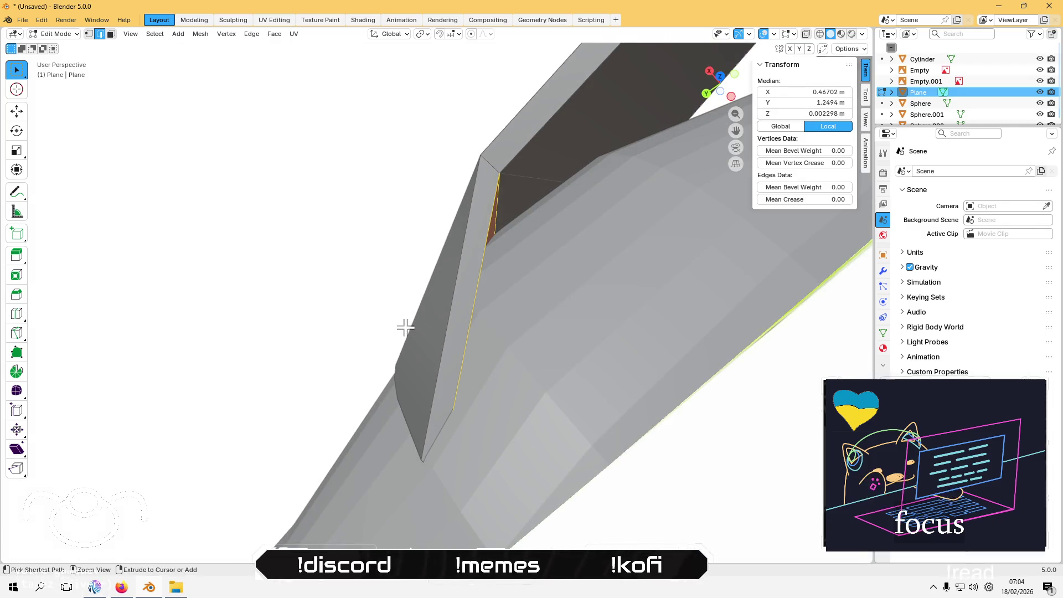
pyautogui.hotkey('ctrl', 'z')
pyautogui.keyDown('ctrl'); pyautogui.click(523, 247); pyautogui.keyUp('ctrl')
# Step: Subdivide the two parallel diagonal edges of the collar's side band
pyautogui.moveTo(496, 270)
pyautogui.mouseDown(button='middle')
pyautogui.moveTo(515, 185)
pyautogui.moveTo(439, 397)
pyautogui.moveTo(456, 282)
pyautogui.moveTo(452, 363)
pyautogui.mouseUp(button='middle')
pyautogui.click(457, 378)
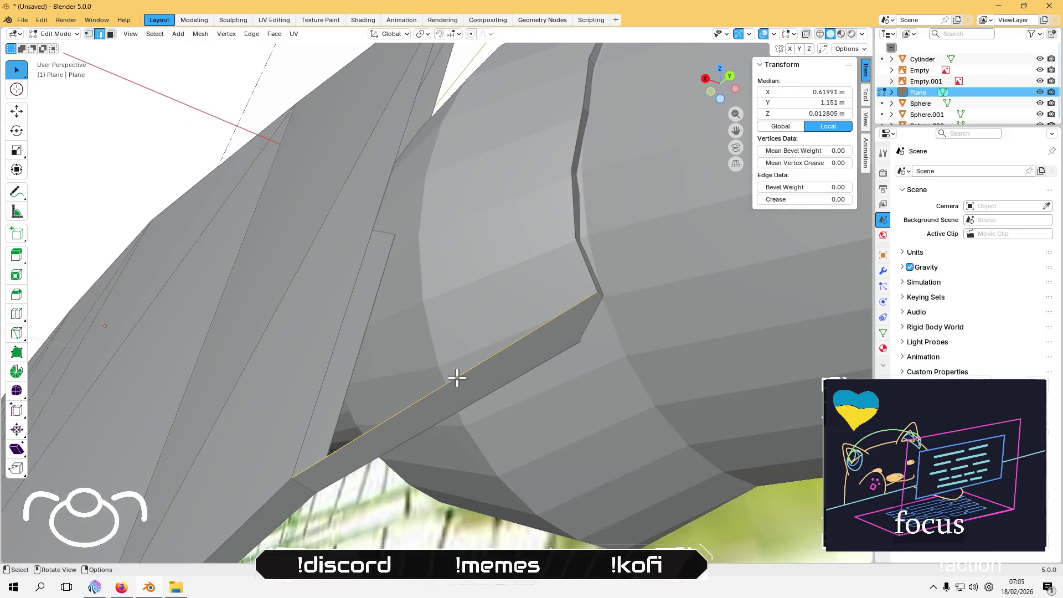
pyautogui.keyDown('shift'); pyautogui.click(451, 407); pyautogui.keyUp('shift')
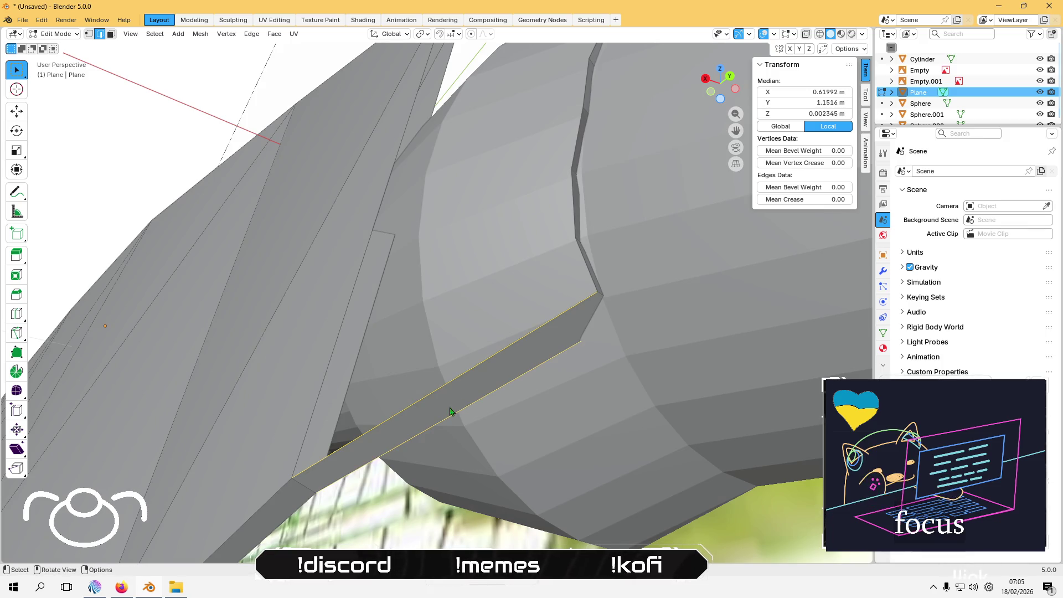
pyautogui.rightClick(450, 411)
pyautogui.click(420, 248)
pyautogui.moveTo(415, 240)
pyautogui.mouseDown(button='middle')
pyautogui.moveTo(438, 285)
pyautogui.moveTo(473, 308)
pyautogui.moveTo(408, 326)
pyautogui.mouseUp(button='middle')
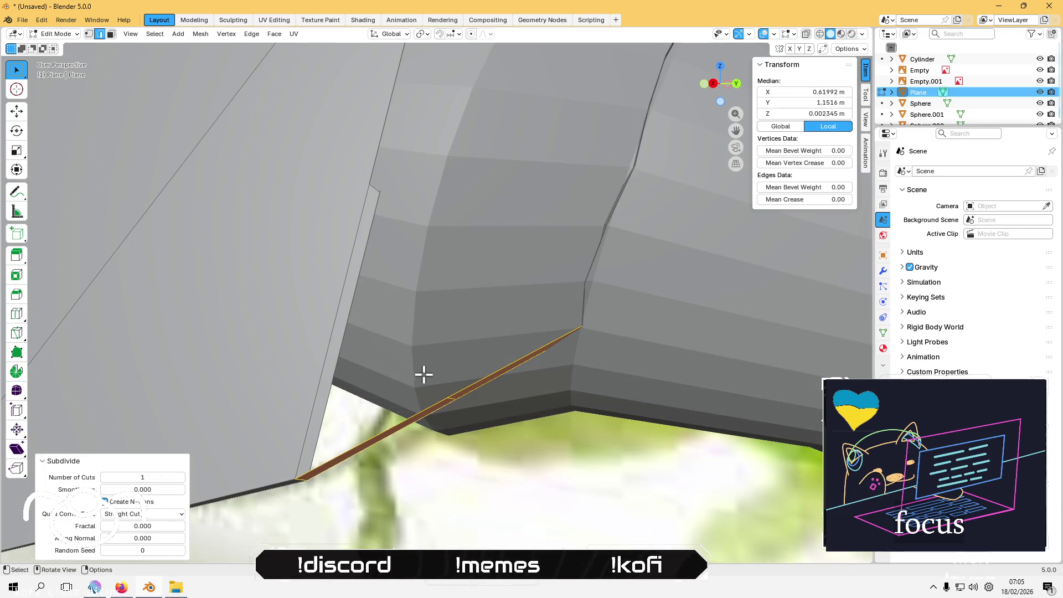
# Step: Select the line of top edges along the collar
pyautogui.moveTo(442, 177)
pyautogui.mouseDown(button='middle')
pyautogui.moveTo(367, 443)
pyautogui.moveTo(349, 349)
pyautogui.moveTo(520, 168)
pyautogui.mouseUp(button='middle')
pyautogui.click(535, 150)
pyautogui.keyDown('alt'); pyautogui.click(528, 157); pyautogui.keyUp('alt')
pyautogui.rightClick(528, 159)
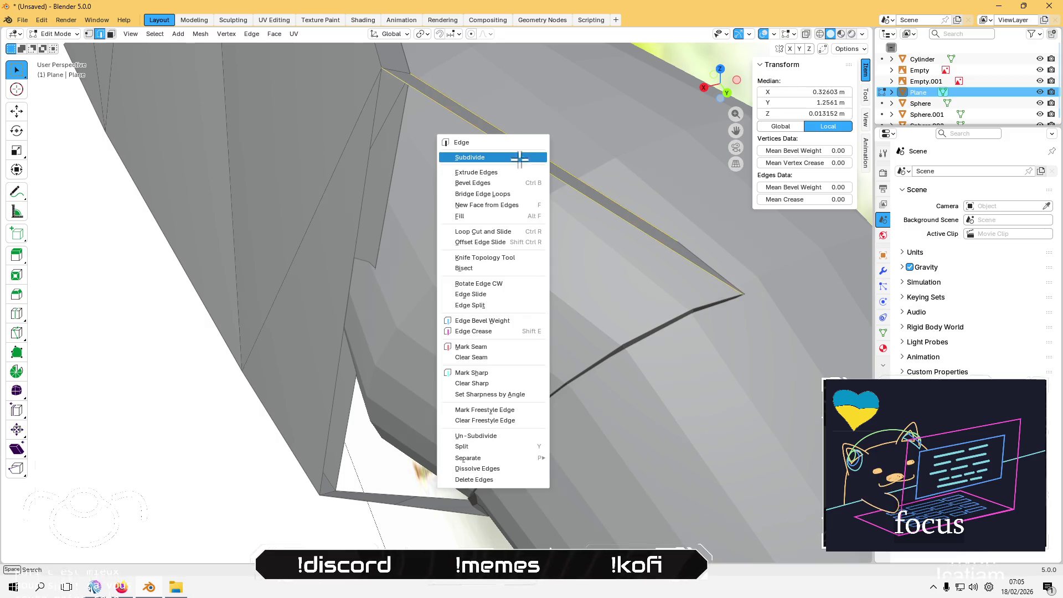
# Step: Subdivide the collar's top edges and fill the boundary loop with a new face
pyautogui.click(520, 159)
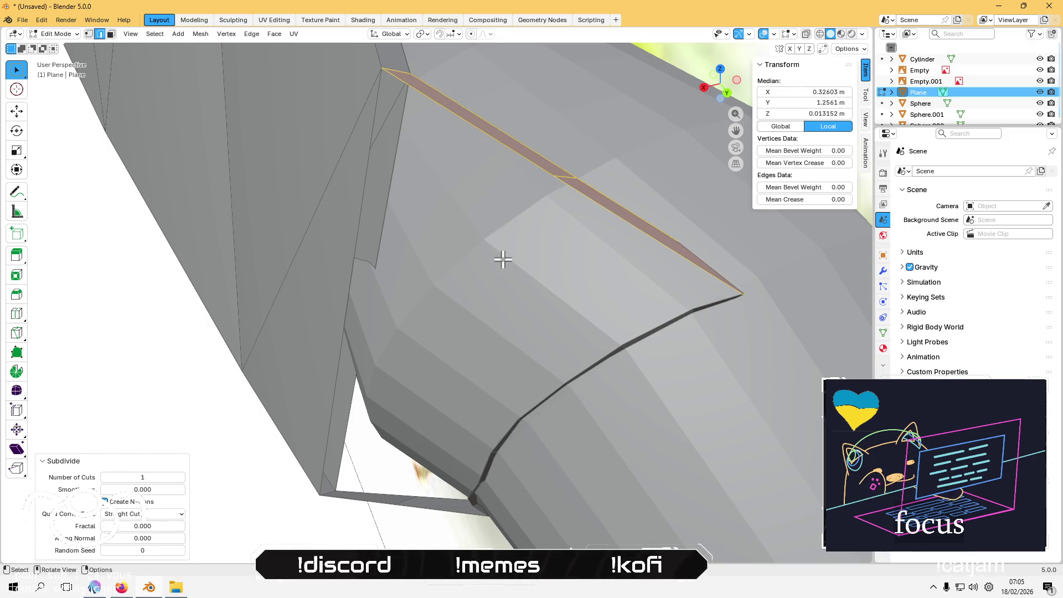
pyautogui.click(506, 148)
pyautogui.keyDown('alt'); pyautogui.click(566, 186); pyautogui.keyUp('alt')
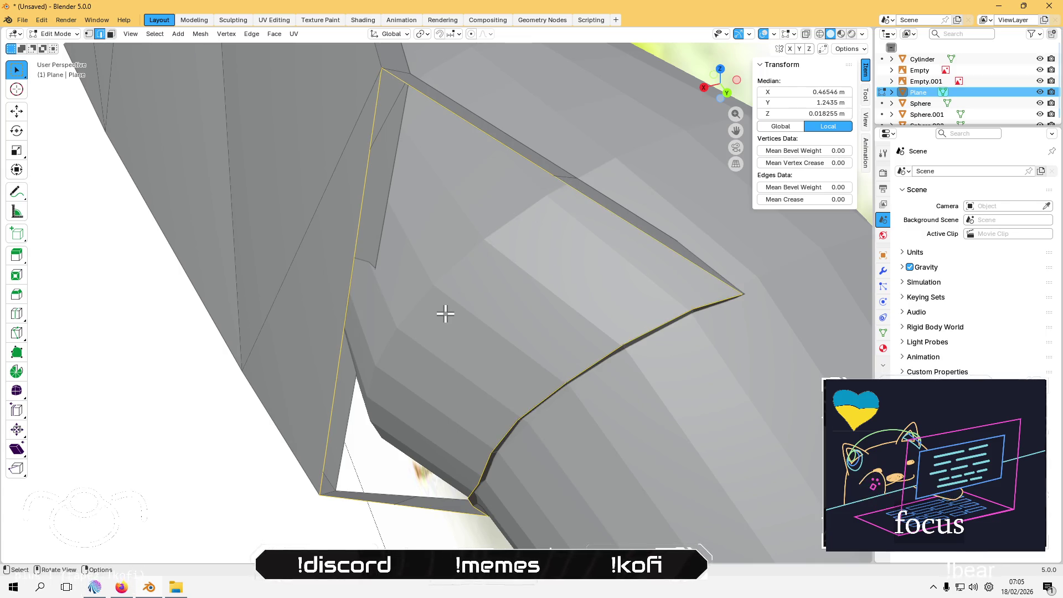
pyautogui.press('f')
pyautogui.moveTo(444, 311)
pyautogui.mouseDown(button='middle')
pyautogui.moveTo(475, 297)
pyautogui.moveTo(373, 304)
pyautogui.moveTo(382, 313)
pyautogui.moveTo(434, 267)
pyautogui.mouseUp(button='middle')
# Step: Inspect the collar edges up close, then select the large triangular collar face
pyautogui.click(494, 149)
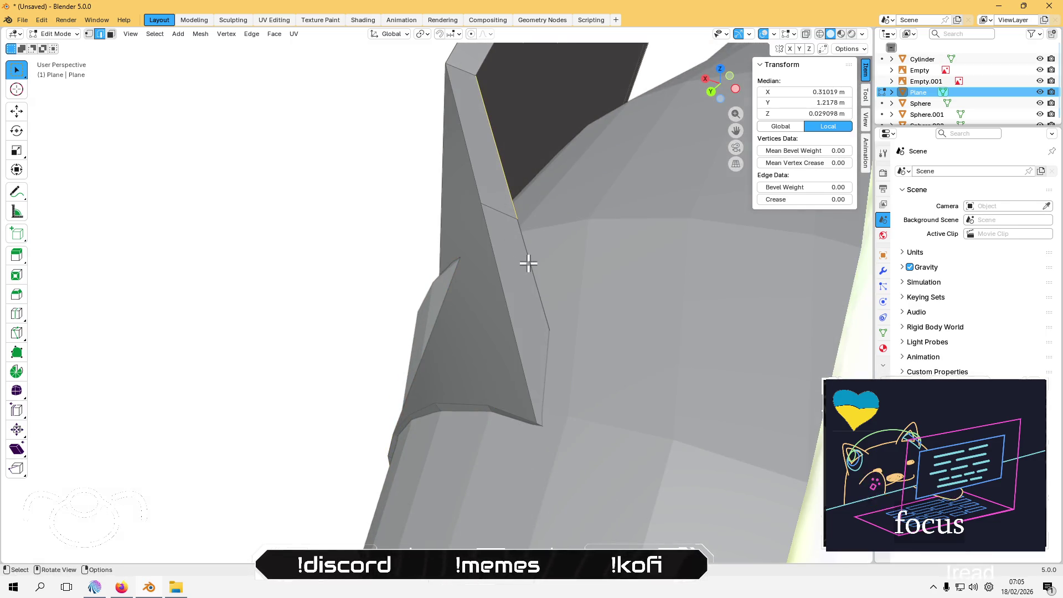
pyautogui.moveTo(531, 258)
pyautogui.mouseDown(button='middle')
pyautogui.moveTo(446, 206)
pyautogui.moveTo(465, 181)
pyautogui.moveTo(427, 280)
pyautogui.moveTo(408, 57)
pyautogui.moveTo(399, 316)
pyautogui.moveTo(406, 146)
pyautogui.mouseUp(button='middle')
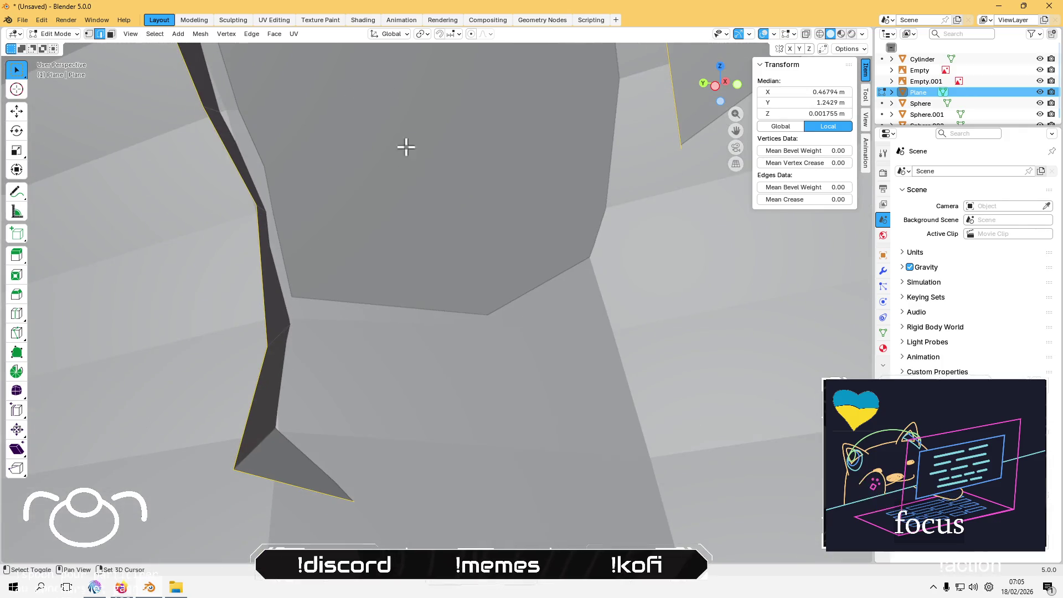
pyautogui.moveTo(427, 229)
pyautogui.mouseDown(button='middle')
pyautogui.moveTo(417, 209)
pyautogui.moveTo(432, 265)
pyautogui.moveTo(615, 245)
pyautogui.moveTo(515, 195)
pyautogui.moveTo(504, 238)
pyautogui.moveTo(478, 267)
pyautogui.mouseUp(button='middle')
pyautogui.scroll(-5, 417, 217)
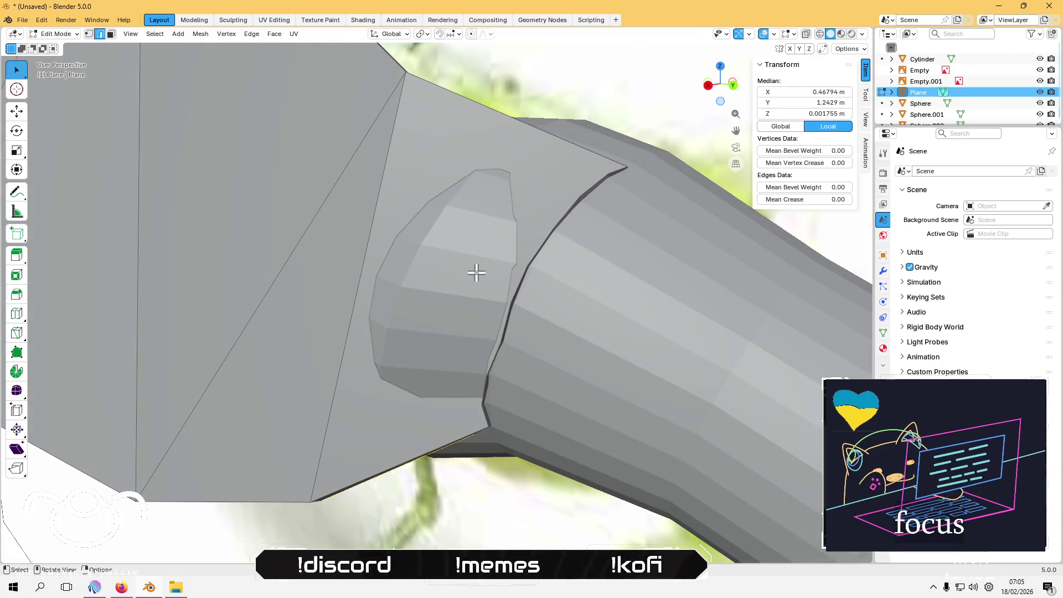
pyautogui.click(513, 151)
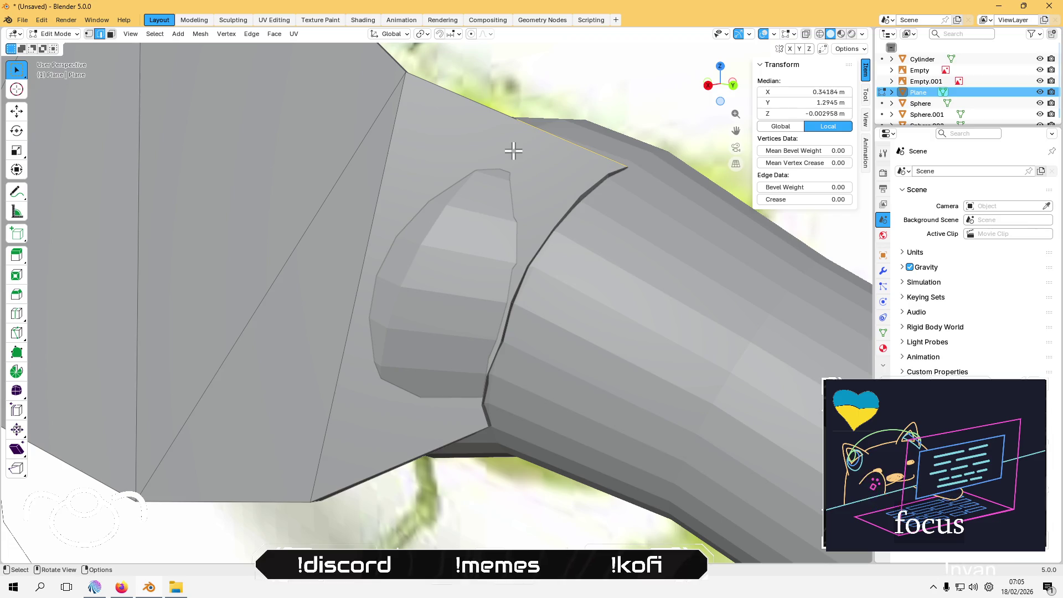
pyautogui.click(350, 232)
pyautogui.hotkey('alt', 'a')
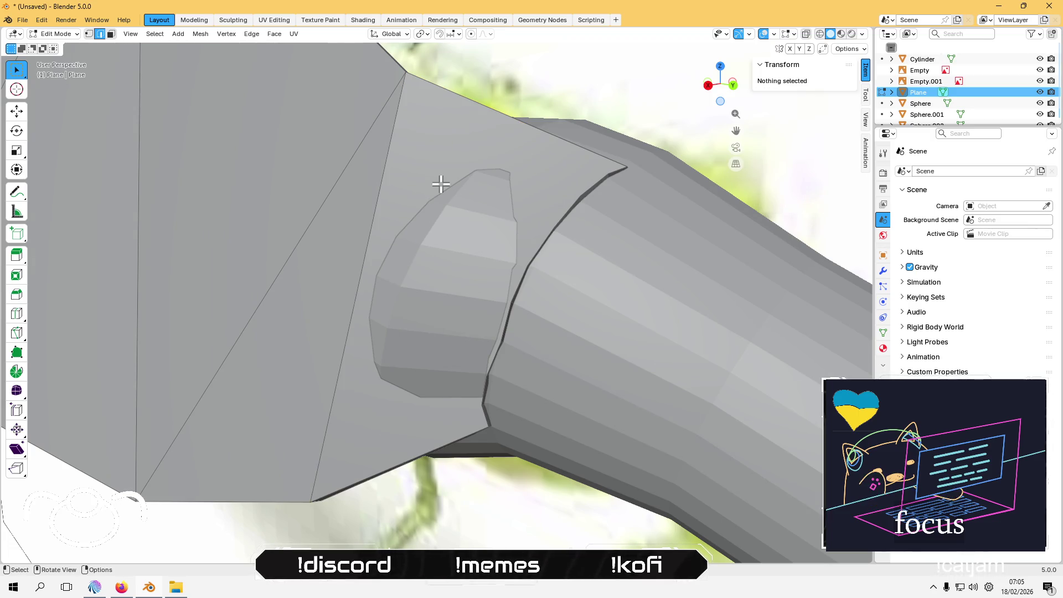
pyautogui.click(437, 159)
# Step: Triangulate the selected collar face from the Ctrl+F face menu
pyautogui.moveTo(441, 158)
pyautogui.mouseDown(button='middle')
pyautogui.moveTo(334, 213)
pyautogui.moveTo(372, 221)
pyautogui.moveTo(393, 198)
pyautogui.mouseUp(button='middle')
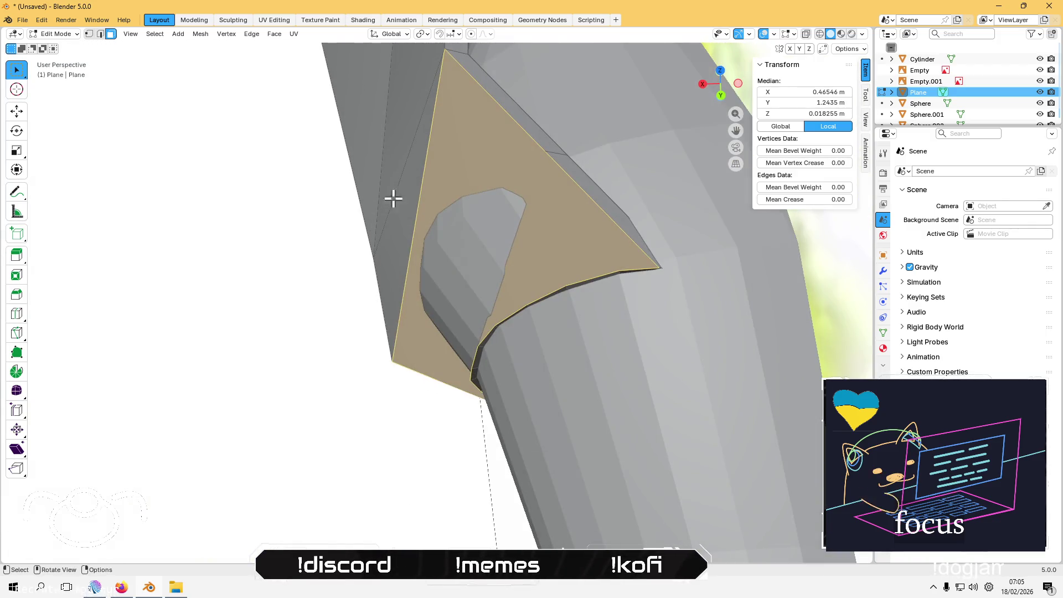
pyautogui.hotkey('ctrl', 'f')
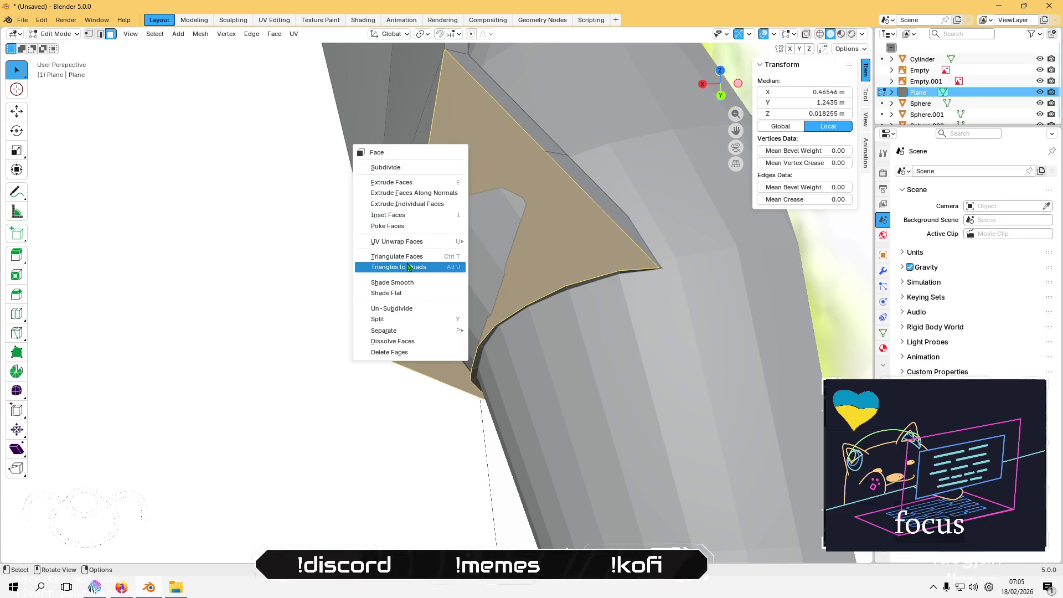
pyautogui.click(415, 258)
pyautogui.moveTo(466, 211); pyautogui.dragTo(528, 109, button='middle')
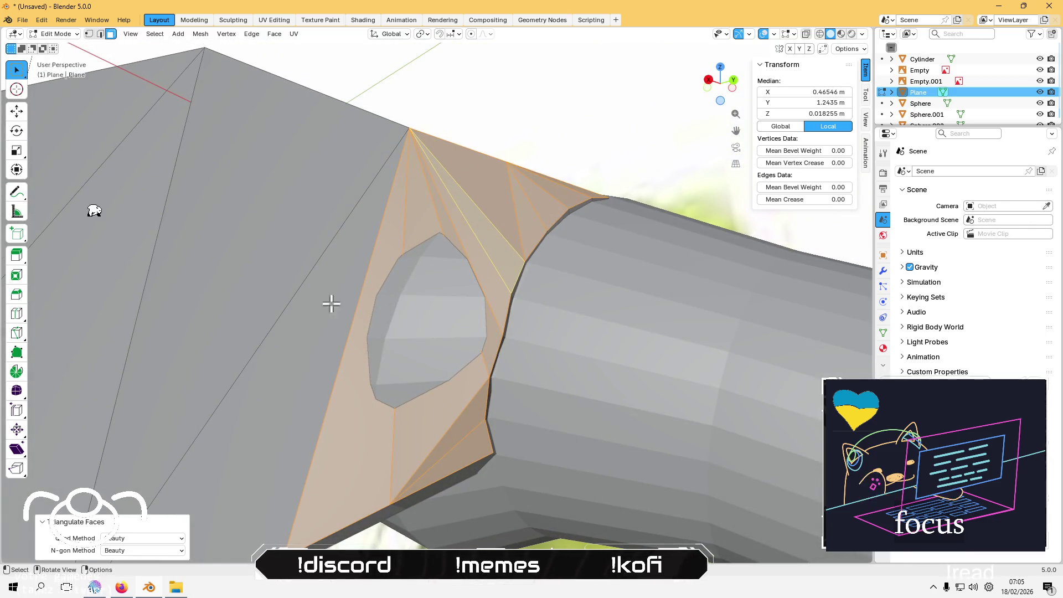
# Step: Try quad methods, settling on Fixed, and set the n-gon method to Clip
pyautogui.click(122, 539)
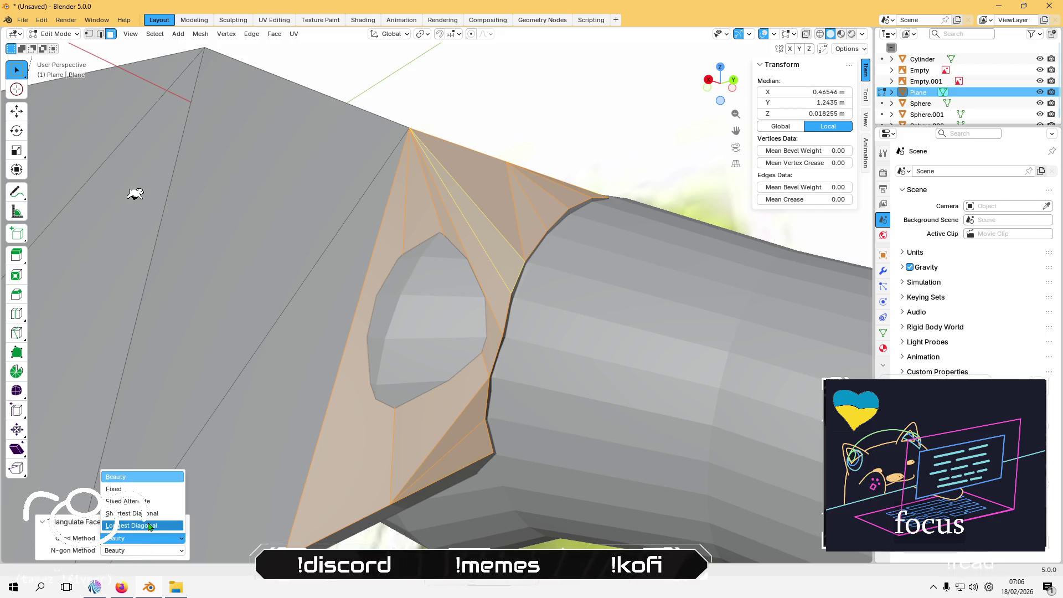
pyautogui.click(145, 529)
pyautogui.click(146, 537)
pyautogui.click(149, 518)
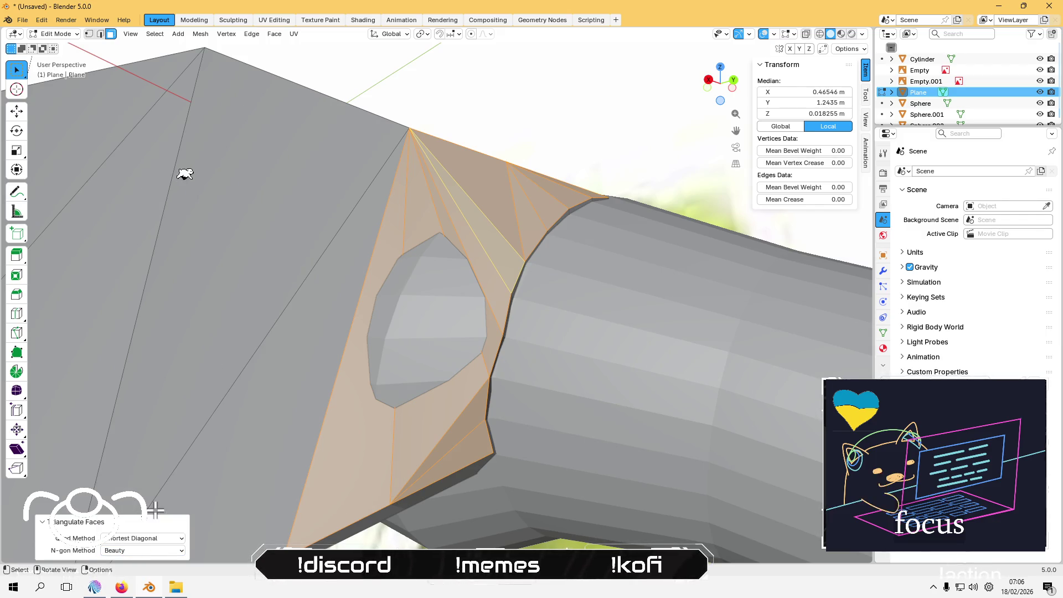
pyautogui.click(149, 542)
pyautogui.click(145, 501)
pyautogui.click(148, 540)
pyautogui.click(150, 491)
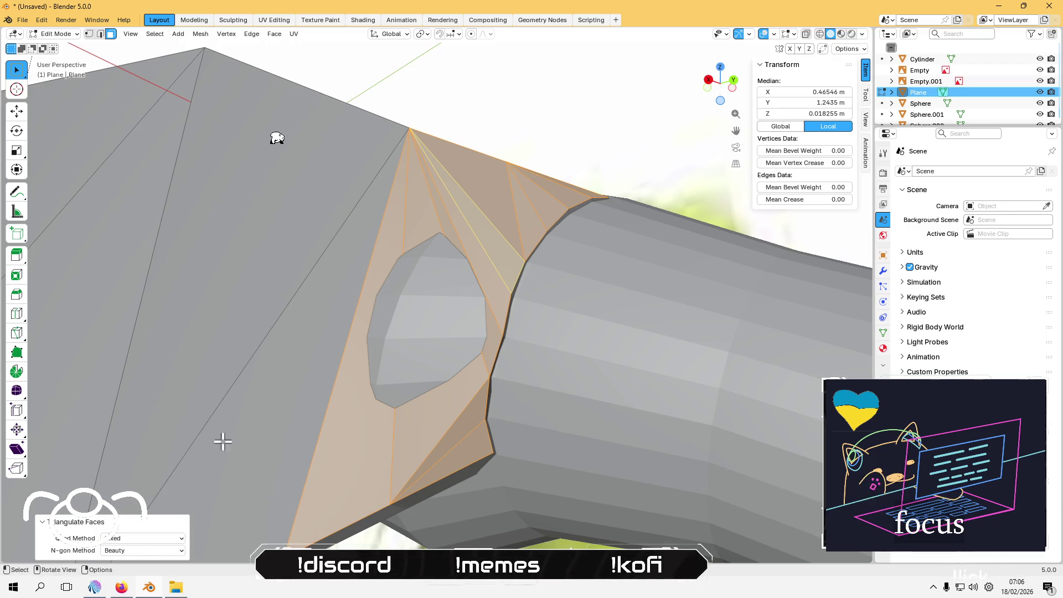
pyautogui.click(143, 550)
pyautogui.click(139, 542)
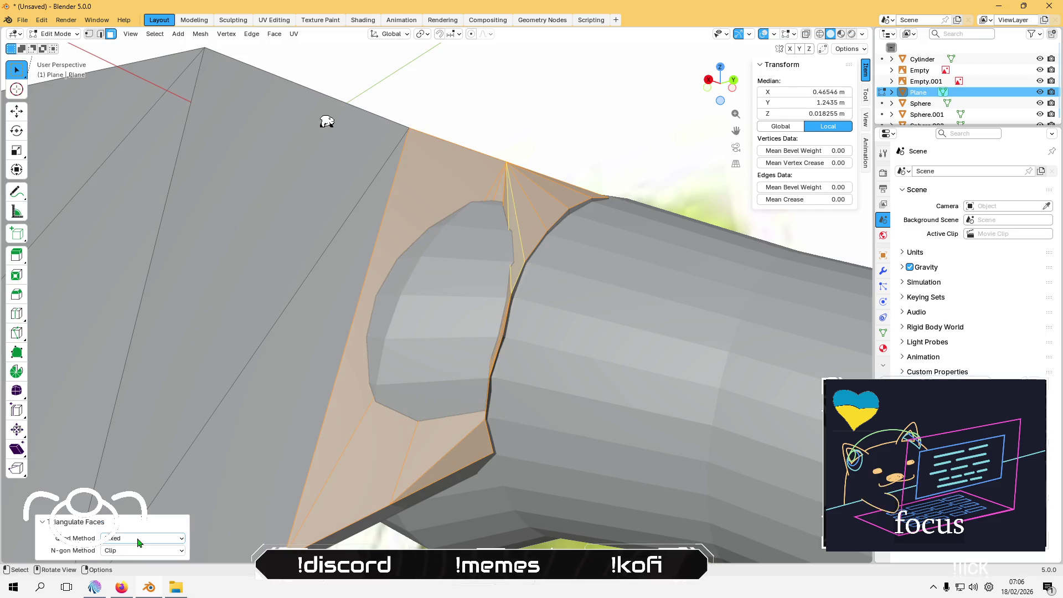
# Step: Switch to edge select and pick a collar edge beside the neck
pyautogui.moveTo(460, 270)
pyautogui.mouseDown(button='middle')
pyautogui.moveTo(503, 240)
pyautogui.moveTo(490, 284)
pyautogui.mouseUp(button='middle')
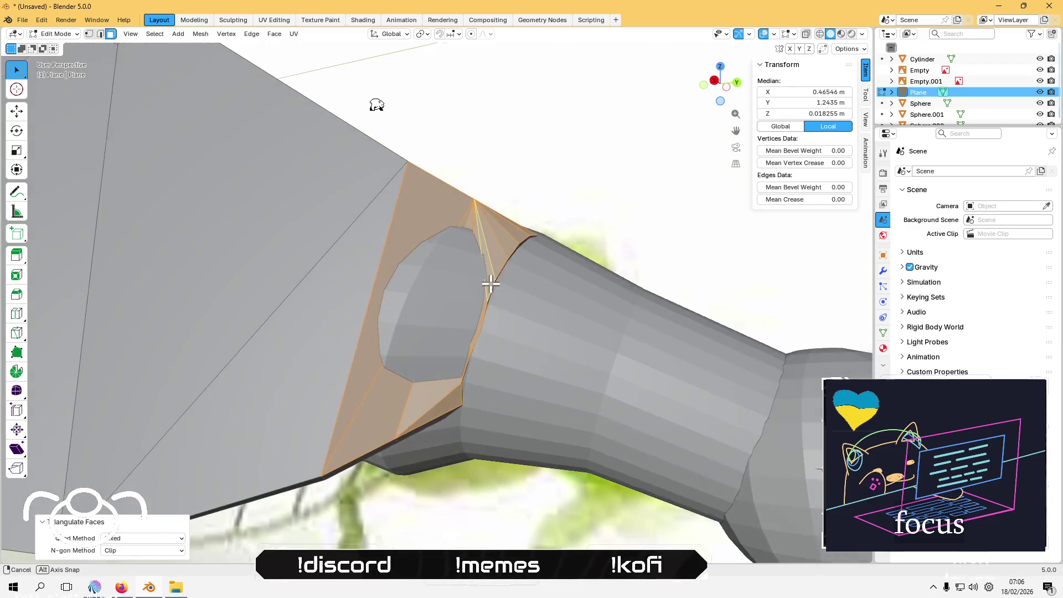
pyautogui.scroll(3, 490, 284)
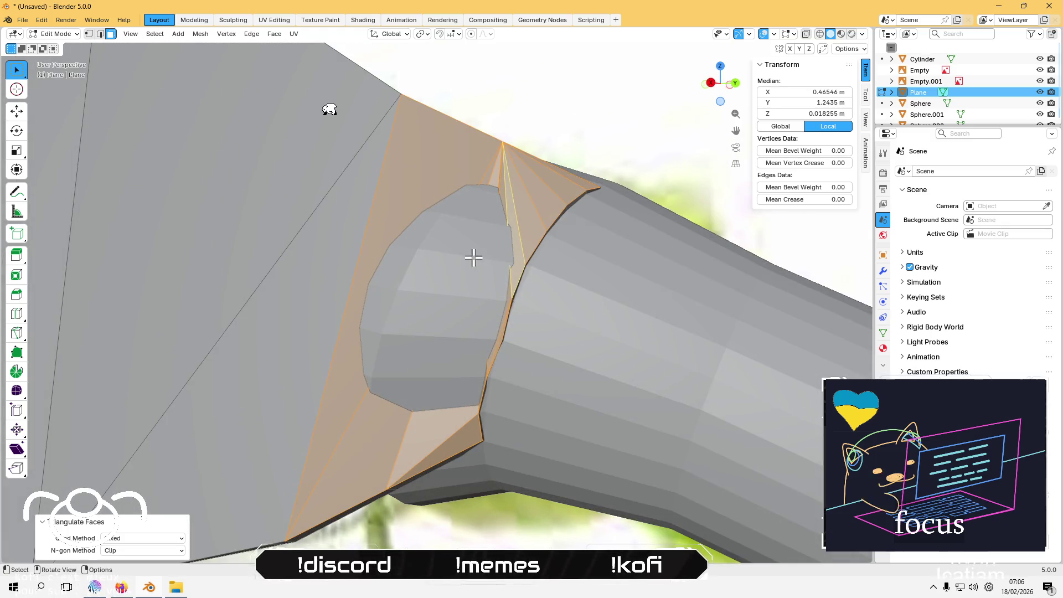
pyautogui.press('2')
pyautogui.click(410, 421)
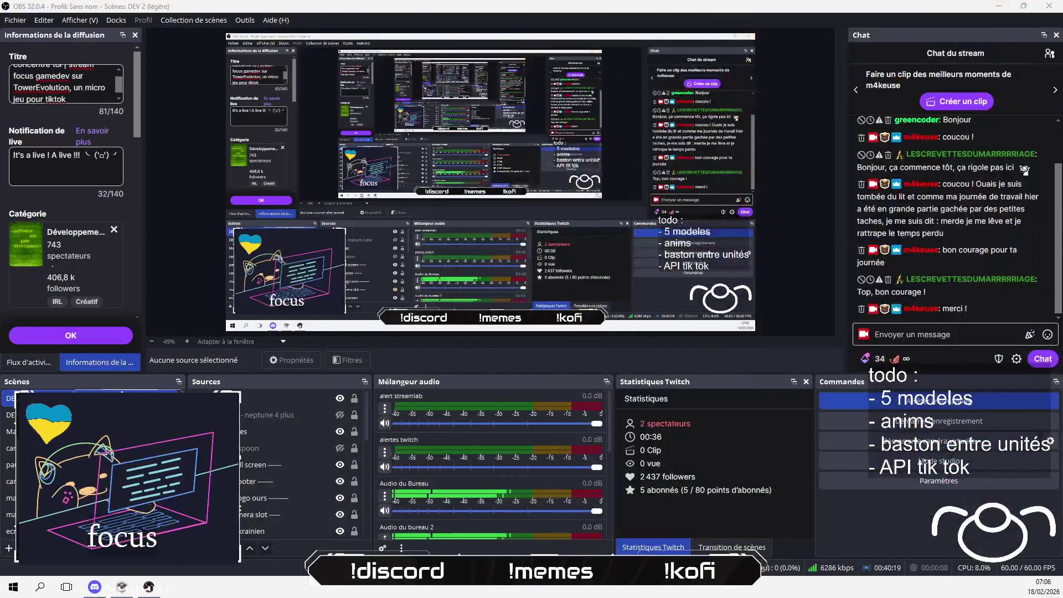
# Step: Move the selected collar edge in the horizontal plane toward the neck
pyautogui.hotkey('shift', 'space')
pyautogui.press('g')
pyautogui.moveTo(197, 199); pyautogui.dragTo(166, 274, button='middle')
pyautogui.moveTo(396, 291)
pyautogui.mouseDown(button='middle')
pyautogui.moveTo(408, 244)
pyautogui.moveTo(453, 322)
pyautogui.mouseUp(button='middle')
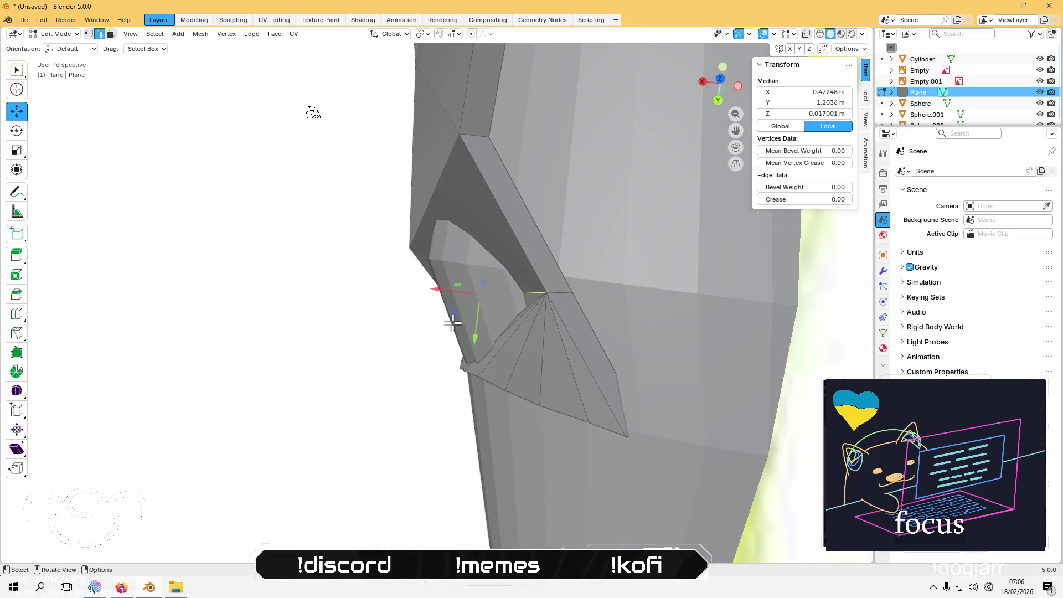
pyautogui.press('g')
pyautogui.hotkey('shift', 'z')
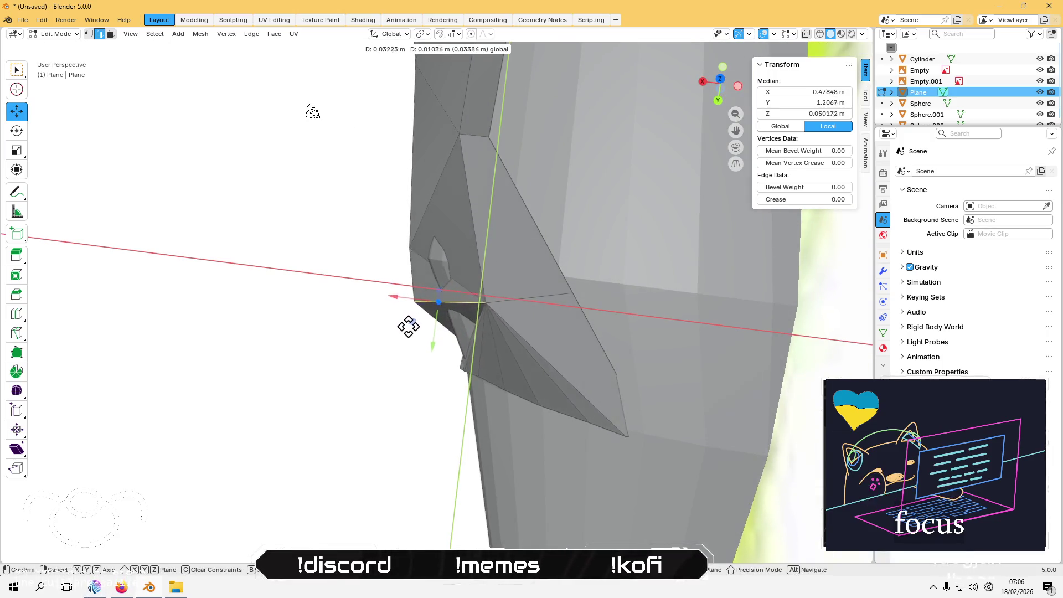
pyautogui.click(421, 319)
pyautogui.moveTo(421, 319)
pyautogui.mouseDown(button='middle')
pyautogui.moveTo(544, 247)
pyautogui.moveTo(483, 272)
pyautogui.mouseUp(button='middle')
pyautogui.moveTo(457, 342)
pyautogui.mouseDown(button='middle')
pyautogui.moveTo(466, 310)
pyautogui.moveTo(427, 299)
pyautogui.moveTo(380, 368)
pyautogui.moveTo(458, 268)
pyautogui.moveTo(437, 306)
pyautogui.moveTo(372, 312)
pyautogui.moveTo(325, 280)
pyautogui.moveTo(413, 221)
pyautogui.moveTo(427, 383)
pyautogui.moveTo(310, 311)
pyautogui.moveTo(304, 225)
pyautogui.moveTo(306, 259)
pyautogui.moveTo(537, 290)
pyautogui.moveTo(504, 355)
pyautogui.moveTo(321, 347)
pyautogui.moveTo(301, 336)
pyautogui.moveTo(238, 351)
pyautogui.moveTo(337, 335)
pyautogui.moveTo(387, 238)
pyautogui.moveTo(385, 261)
pyautogui.mouseUp(button='middle')
# Step: Subdivide the edge and slide the new vertex to X 0.47925 m, Z 0.05716 m
pyautogui.rightClick(454, 351)
pyautogui.click(424, 267)
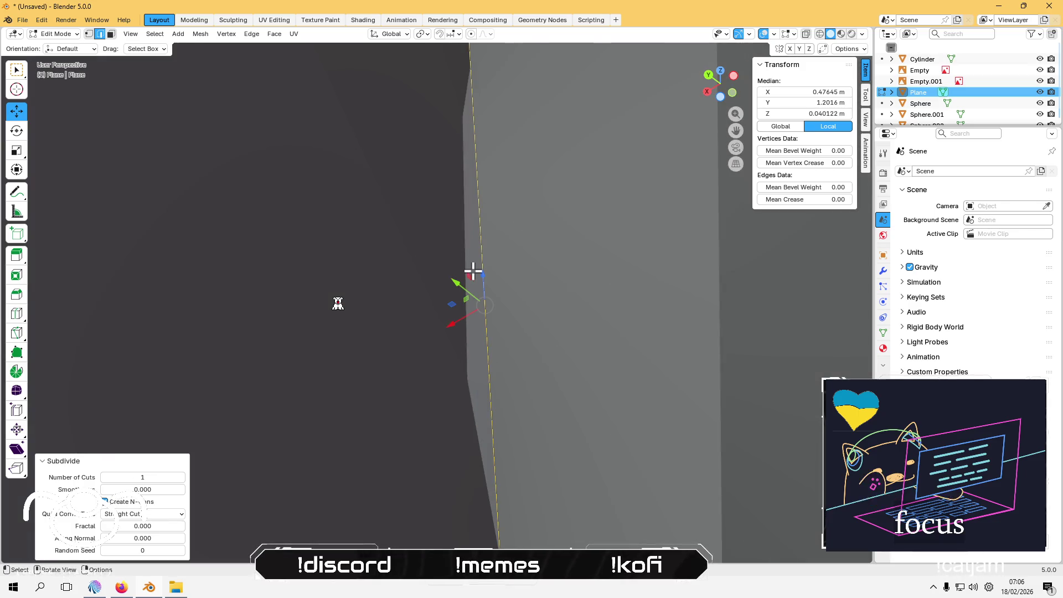
pyautogui.press('1')
pyautogui.click(481, 304)
pyautogui.moveTo(418, 356)
pyautogui.mouseDown(button='middle')
pyautogui.moveTo(441, 367)
pyautogui.moveTo(518, 358)
pyautogui.moveTo(526, 368)
pyautogui.moveTo(482, 399)
pyautogui.moveTo(424, 351)
pyautogui.mouseUp(button='middle')
pyautogui.scroll(-3, 526, 368)
pyautogui.moveTo(425, 334); pyautogui.dragTo(394, 327)
pyautogui.moveTo(394, 328)
pyautogui.mouseDown(button='middle')
pyautogui.moveTo(498, 352)
pyautogui.moveTo(468, 380)
pyautogui.moveTo(441, 277)
pyautogui.moveTo(472, 293)
pyautogui.moveTo(477, 329)
pyautogui.mouseUp(button='middle')
pyautogui.click(391, 393)
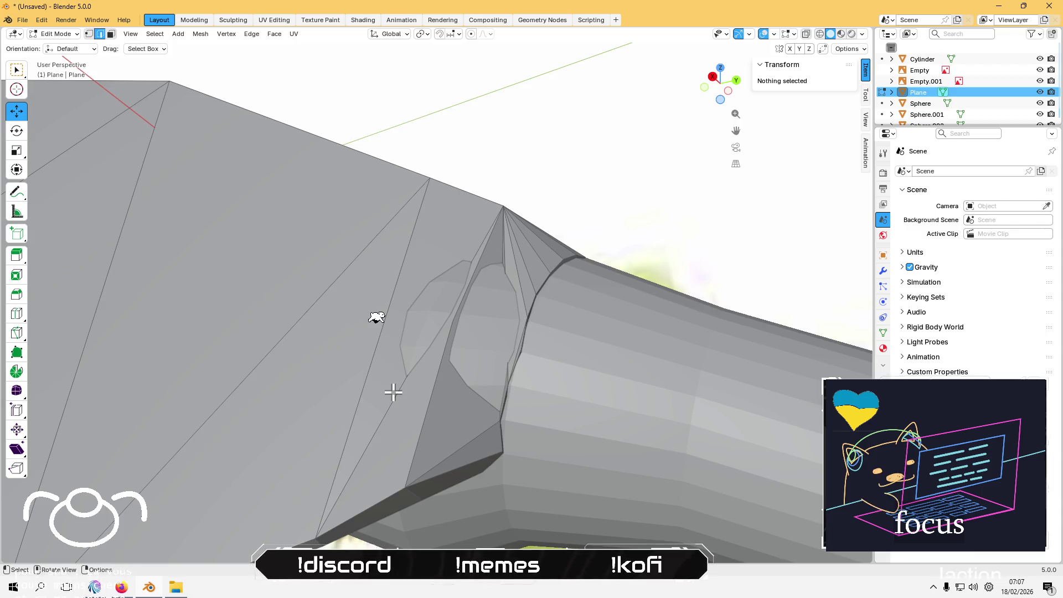
# Step: Subdivide a collar edge near the neck
pyautogui.click(392, 390)
pyautogui.rightClick(391, 388)
pyautogui.click(362, 262)
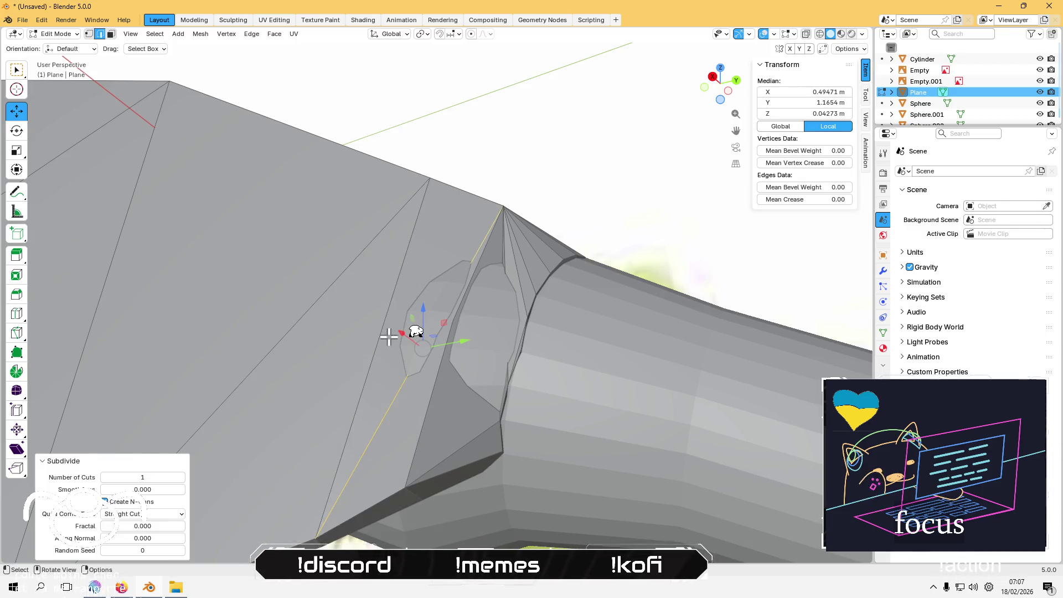
pyautogui.scroll(4, 416, 331)
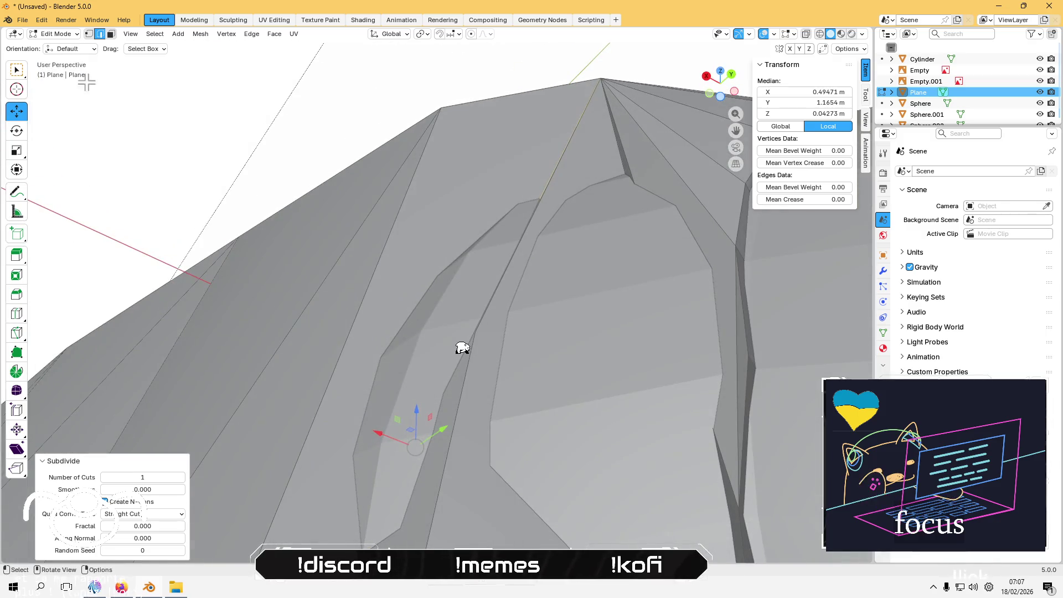
# Step: In vertex mode, move a collar vertex by the neck along X toward the tube
pyautogui.click(89, 33)
pyautogui.moveTo(290, 190)
pyautogui.mouseDown(button='middle')
pyautogui.moveTo(360, 292)
pyautogui.moveTo(369, 229)
pyautogui.mouseUp(button='middle')
pyautogui.keyDown('shift'); pyautogui.click(579, 188); pyautogui.keyUp('shift')
pyautogui.moveTo(491, 302)
pyautogui.keyDown('shift'); pyautogui.mouseDown(button='middle')
pyautogui.moveTo(449, 221)
pyautogui.moveTo(360, 266)
pyautogui.mouseUp(button='middle'); pyautogui.keyUp('shift')
pyautogui.keyDown('shift'); pyautogui.moveTo(227, 372); pyautogui.dragTo(218, 439, button='middle'); pyautogui.keyUp('shift')
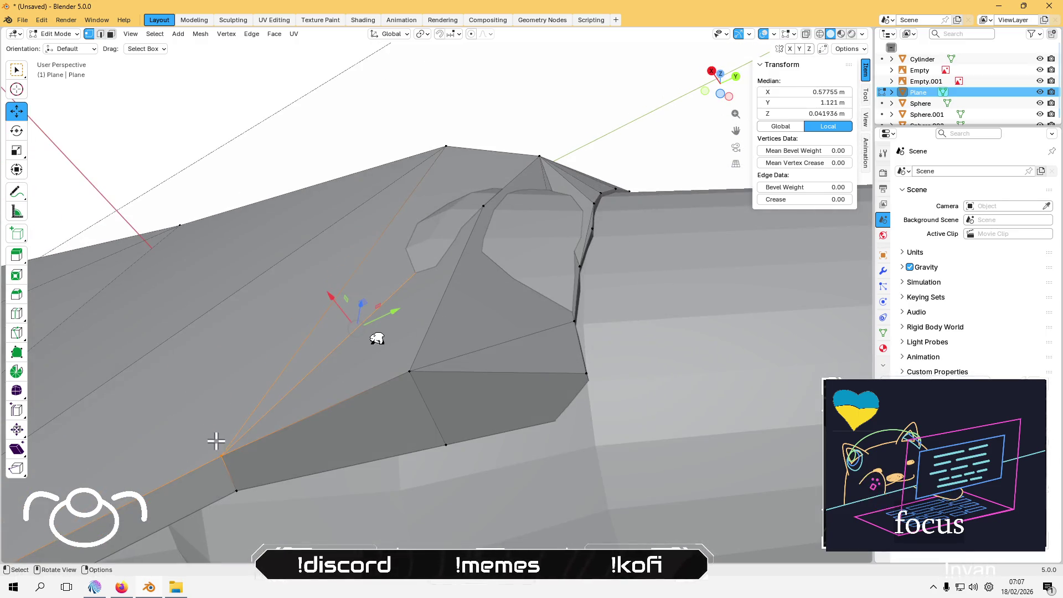
pyautogui.click(468, 231)
pyautogui.press('KP_Decimal')
pyautogui.moveTo(400, 305); pyautogui.dragTo(378, 302)
pyautogui.scroll(-5, 477, 325)
pyautogui.moveTo(477, 325)
pyautogui.mouseDown(button='middle')
pyautogui.moveTo(492, 327)
pyautogui.moveTo(494, 343)
pyautogui.moveTo(360, 387)
pyautogui.moveTo(409, 403)
pyautogui.moveTo(380, 336)
pyautogui.moveTo(398, 327)
pyautogui.moveTo(372, 304)
pyautogui.moveTo(472, 298)
pyautogui.mouseUp(button='middle')
pyautogui.scroll(5, 356, 316)
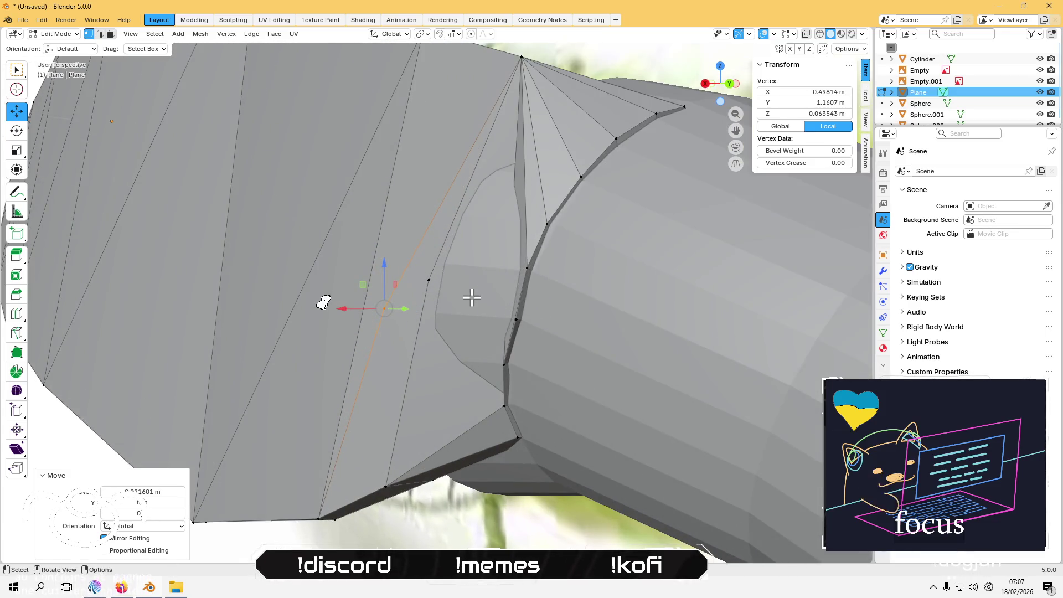
# Step: Select two collar rim vertices and nudge that edge slightly along X
pyautogui.click(527, 268)
pyautogui.keyDown('shift'); pyautogui.click(516, 317); pyautogui.keyUp('shift')
pyautogui.moveTo(512, 315)
pyautogui.mouseDown(button='middle')
pyautogui.moveTo(444, 328)
pyautogui.moveTo(447, 268)
pyautogui.mouseUp(button='middle')
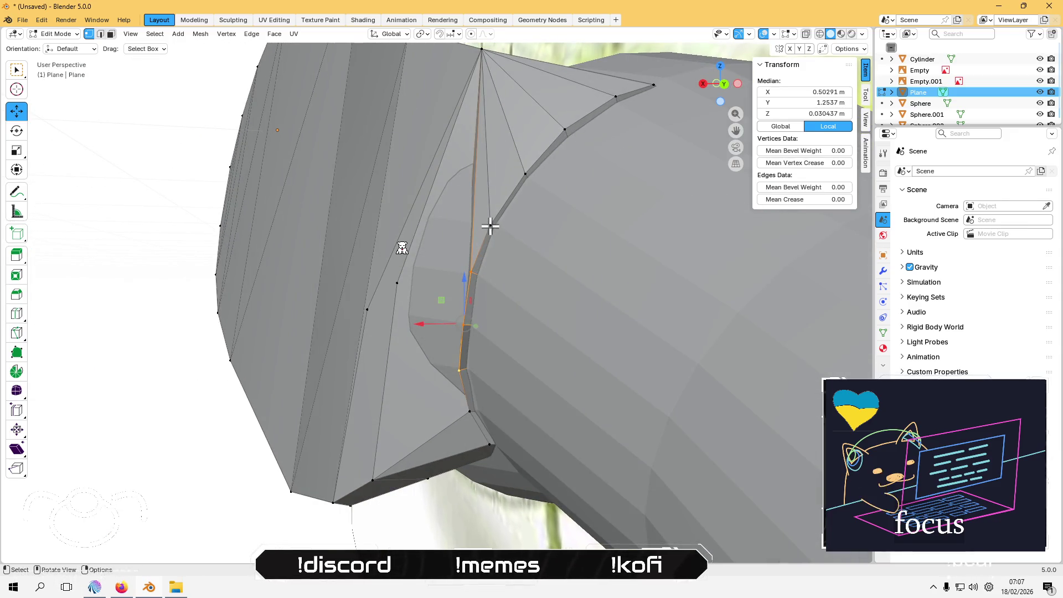
pyautogui.moveTo(423, 323); pyautogui.dragTo(413, 323)
pyautogui.click(413, 317)
pyautogui.moveTo(413, 316)
pyautogui.mouseDown(button='middle')
pyautogui.moveTo(480, 264)
pyautogui.moveTo(470, 327)
pyautogui.mouseUp(button='middle')
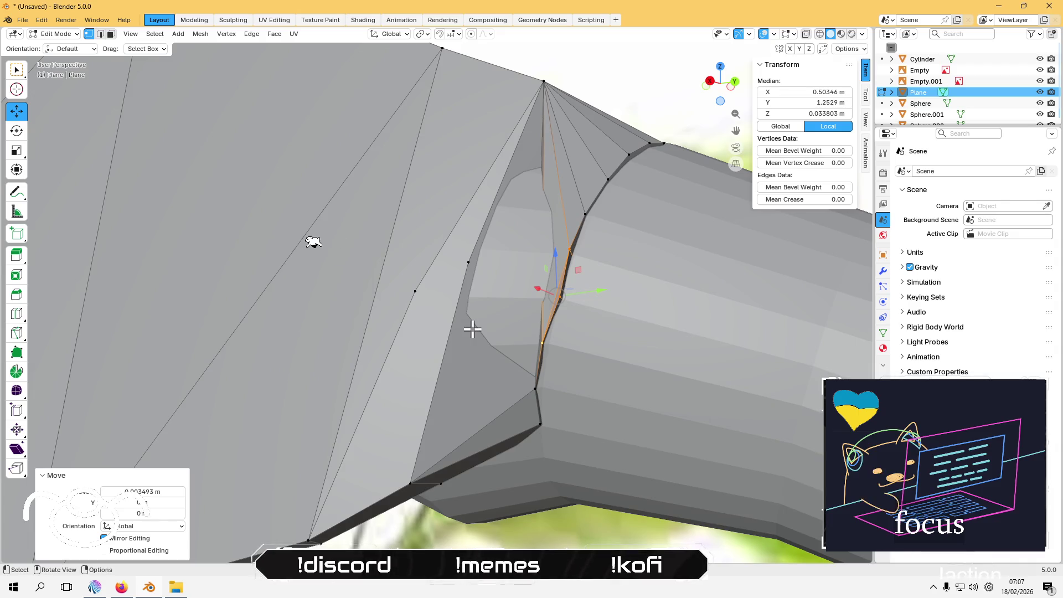
pyautogui.click(520, 268)
pyautogui.moveTo(520, 268); pyautogui.dragTo(537, 174, button='middle')
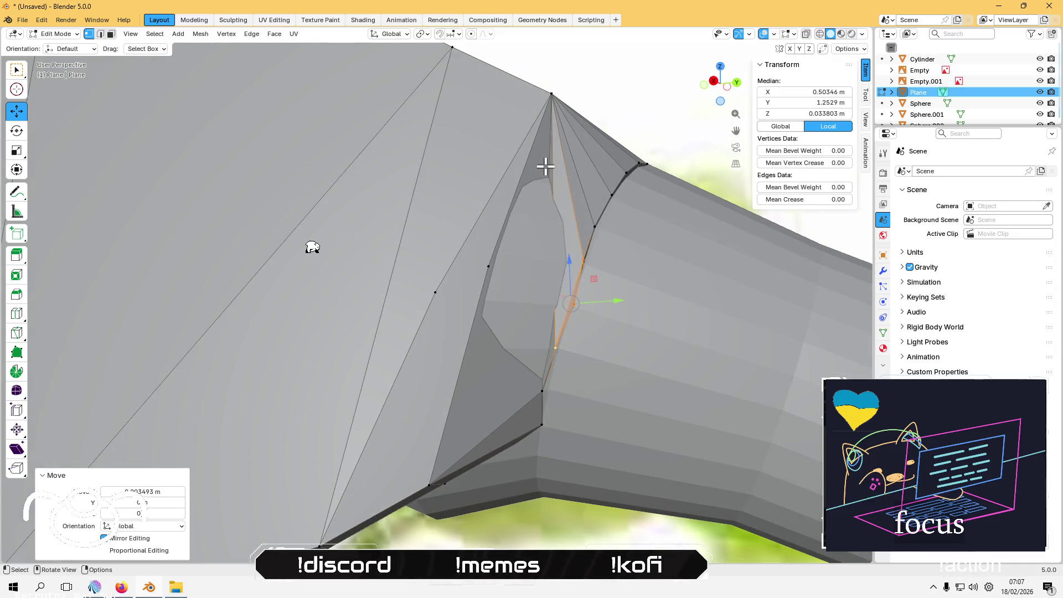
# Step: Subdivide the vertical collar edge beside the neck
pyautogui.press('2')
pyautogui.click(548, 166)
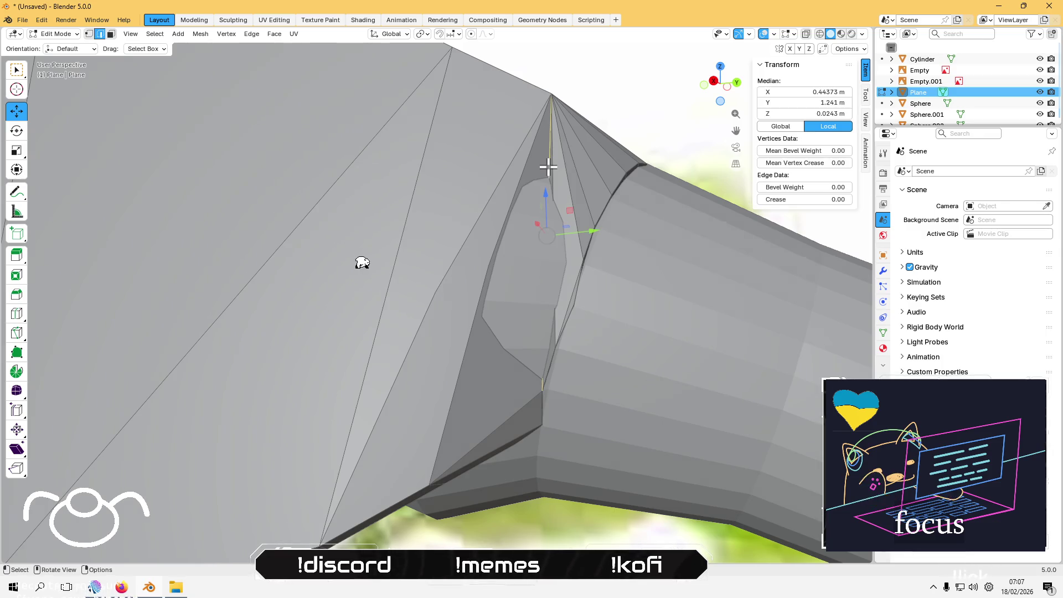
pyautogui.rightClick(548, 248)
pyautogui.click(547, 248)
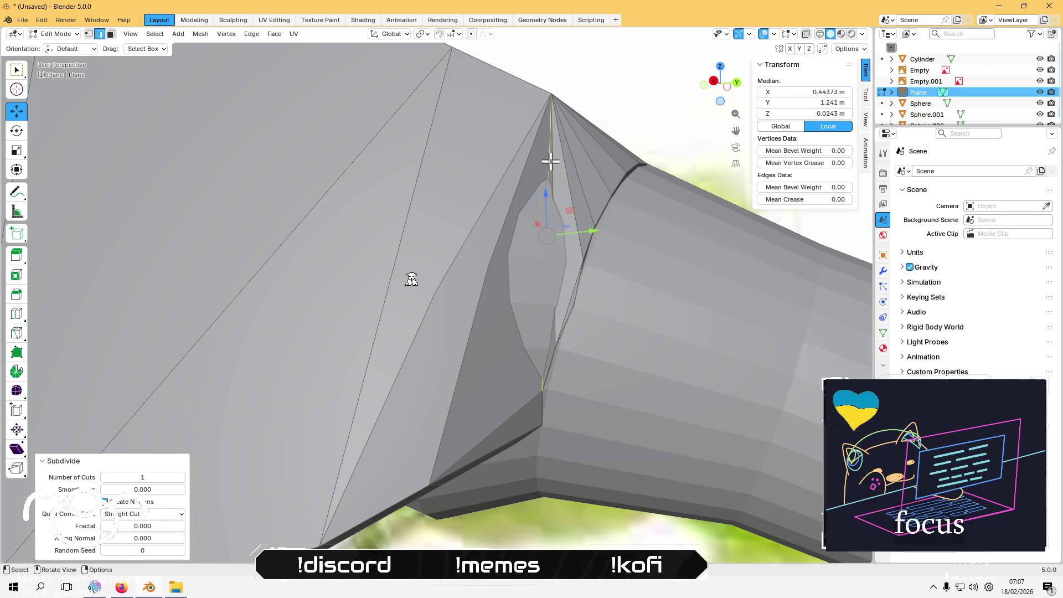
# Step: Move the top vertex of the split edge along X toward the neck
pyautogui.press('1')
pyautogui.click(554, 89)
pyautogui.moveTo(541, 387)
pyautogui.mouseDown(button='middle')
pyautogui.moveTo(461, 331)
pyautogui.moveTo(503, 256)
pyautogui.mouseUp(button='middle')
pyautogui.press('g')
pyautogui.press('x')
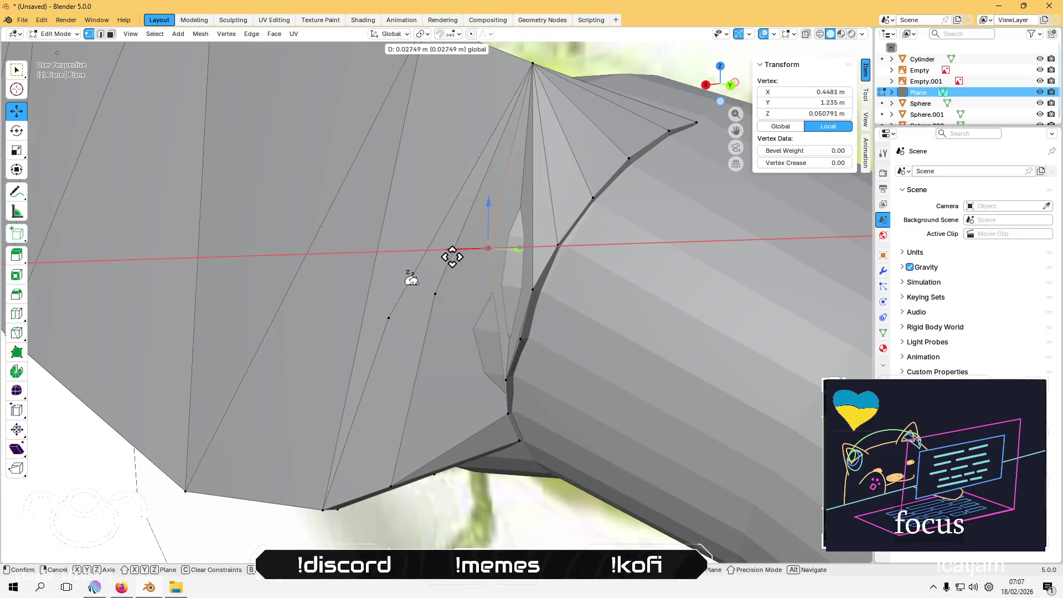
pyautogui.click(456, 260)
# Step: Lower that vertex along Z, then shift it slightly along X to close the gap
pyautogui.moveTo(456, 259)
pyautogui.mouseDown(button='middle')
pyautogui.moveTo(434, 268)
pyautogui.moveTo(425, 257)
pyautogui.mouseUp(button='middle')
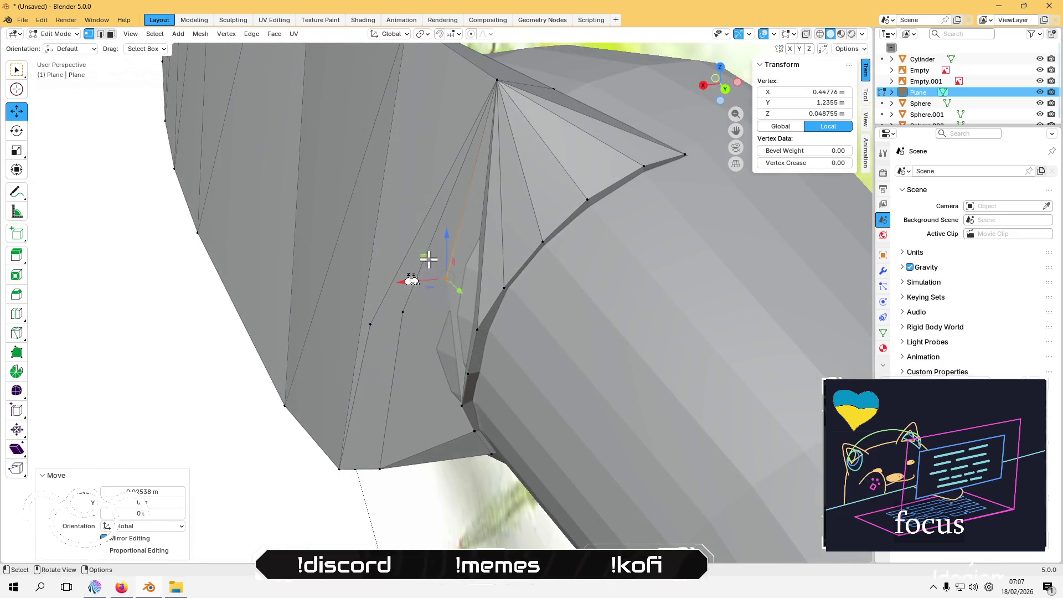
pyautogui.press('g')
pyautogui.press('z')
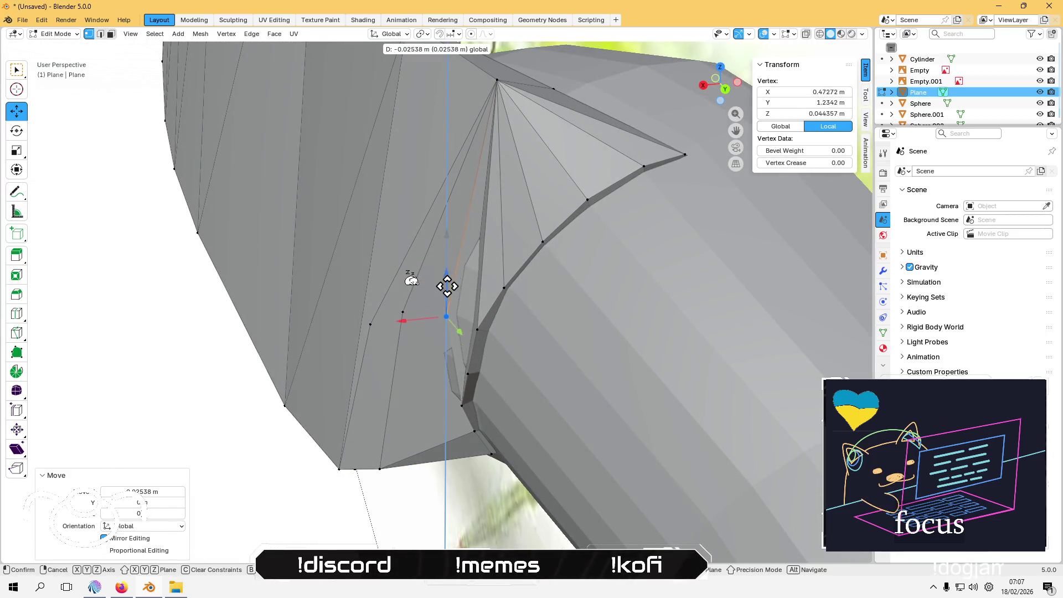
pyautogui.click(448, 287)
pyautogui.press('g')
pyautogui.press('x')
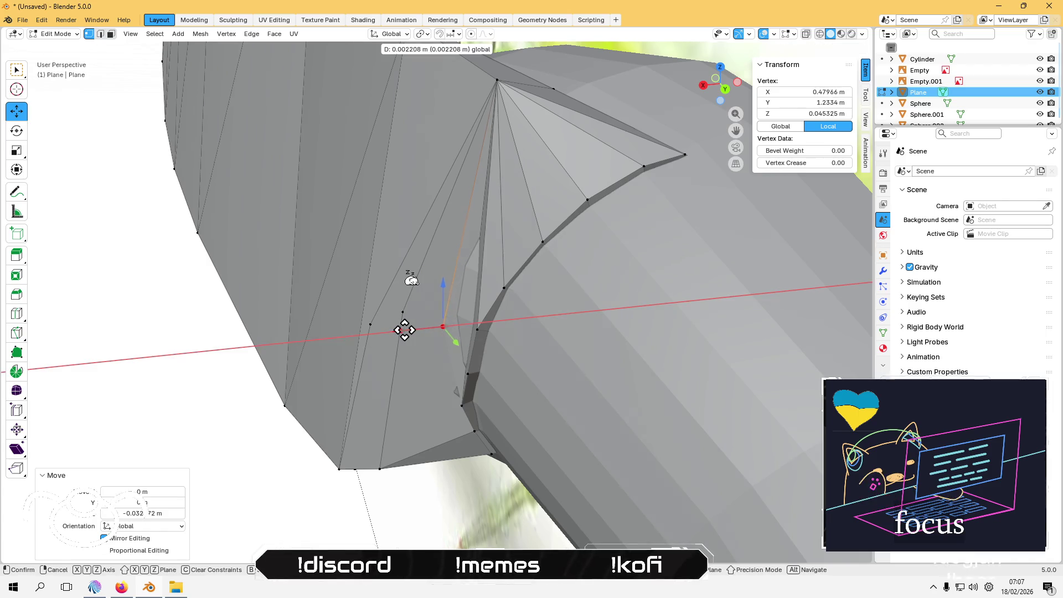
pyautogui.click(402, 330)
pyautogui.moveTo(420, 327)
pyautogui.mouseDown(button='middle')
pyautogui.moveTo(508, 302)
pyautogui.moveTo(535, 279)
pyautogui.mouseUp(button='middle')
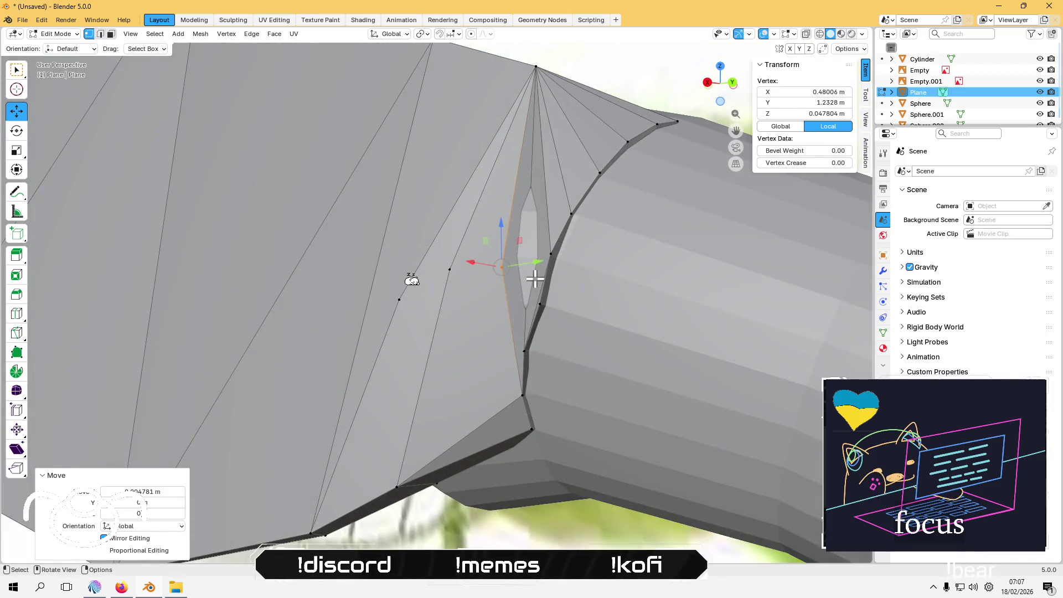
# Step: Subdivide the edge beside the neck gap, median at X 0.43093 m, Z 0.035215 m
pyautogui.press('2')
pyautogui.click(526, 180)
pyautogui.rightClick(525, 180)
pyautogui.click(524, 177)
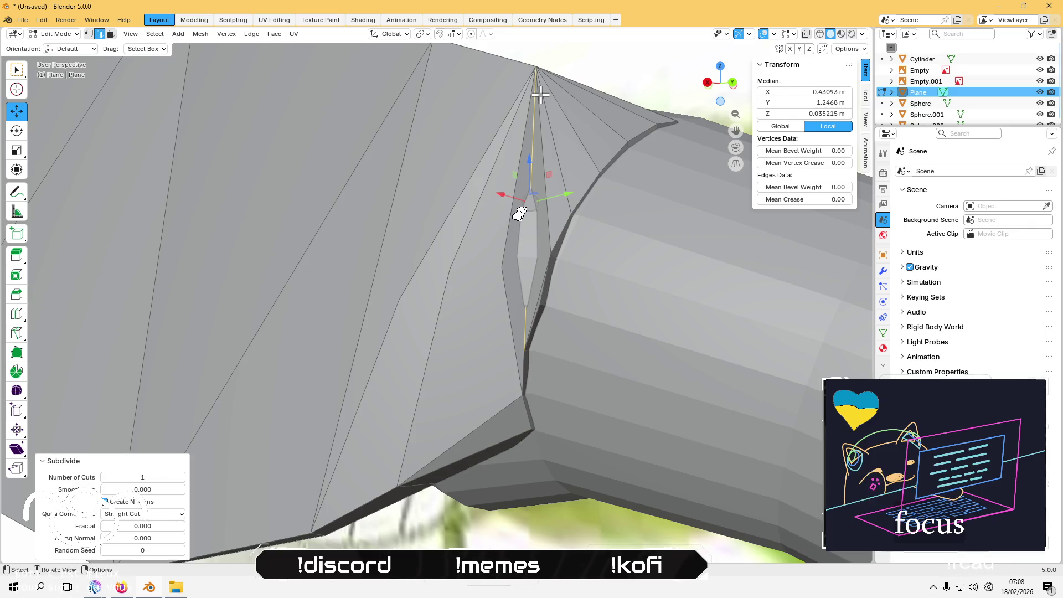
# Step: Move the split-edge vertices along X toward the neck tube
pyautogui.press('1')
pyautogui.click(536, 67)
pyautogui.keyDown('shift'); pyautogui.click(529, 350); pyautogui.keyUp('shift')
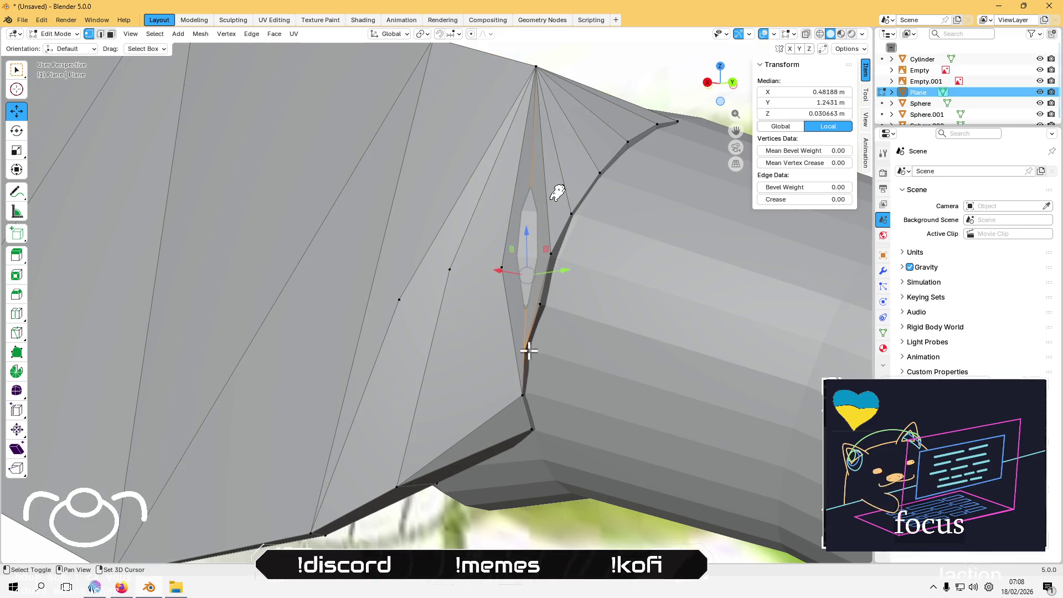
pyautogui.click(529, 350)
pyautogui.moveTo(529, 350); pyautogui.dragTo(475, 320, button='middle')
pyautogui.moveTo(438, 233); pyautogui.dragTo(419, 235)
pyautogui.click(422, 309)
pyautogui.moveTo(400, 311); pyautogui.dragTo(368, 313)
pyautogui.moveTo(368, 314)
pyautogui.mouseDown(button='middle')
pyautogui.moveTo(426, 330)
pyautogui.moveTo(593, 182)
pyautogui.moveTo(572, 200)
pyautogui.moveTo(584, 213)
pyautogui.moveTo(550, 208)
pyautogui.moveTo(508, 150)
pyautogui.moveTo(526, 230)
pyautogui.moveTo(499, 257)
pyautogui.moveTo(545, 229)
pyautogui.moveTo(525, 108)
pyautogui.moveTo(493, 139)
pyautogui.moveTo(428, 322)
pyautogui.moveTo(392, 321)
pyautogui.moveTo(506, 311)
pyautogui.moveTo(472, 257)
pyautogui.moveTo(398, 268)
pyautogui.moveTo(484, 283)
pyautogui.moveTo(570, 161)
pyautogui.moveTo(546, 261)
pyautogui.mouseUp(button='middle')
pyautogui.click(585, 188)
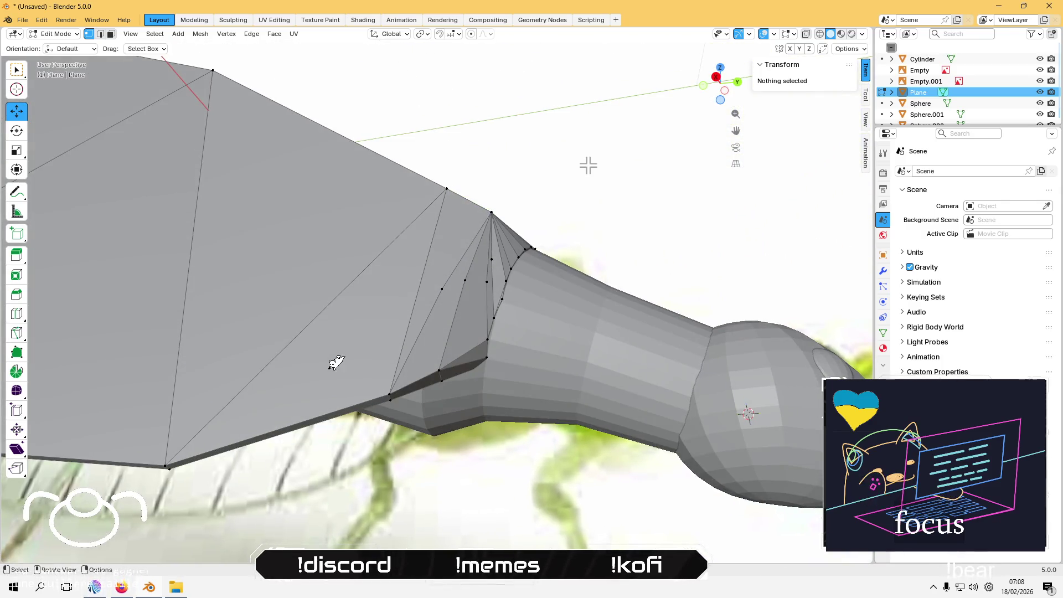
# Step: Delete the narrow triangular face at the collar-neck join, leaving a hole
pyautogui.press('Tab')
pyautogui.press('Tab')
pyautogui.moveTo(525, 197)
pyautogui.mouseDown(button='middle')
pyautogui.moveTo(515, 230)
pyautogui.moveTo(465, 247)
pyautogui.mouseUp(button='middle')
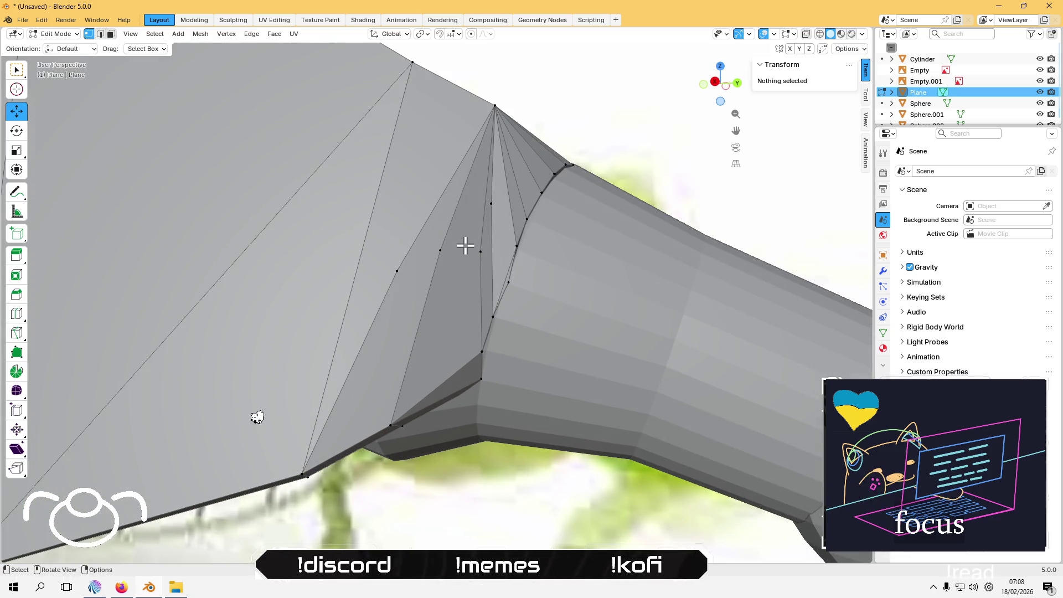
pyautogui.click(422, 251)
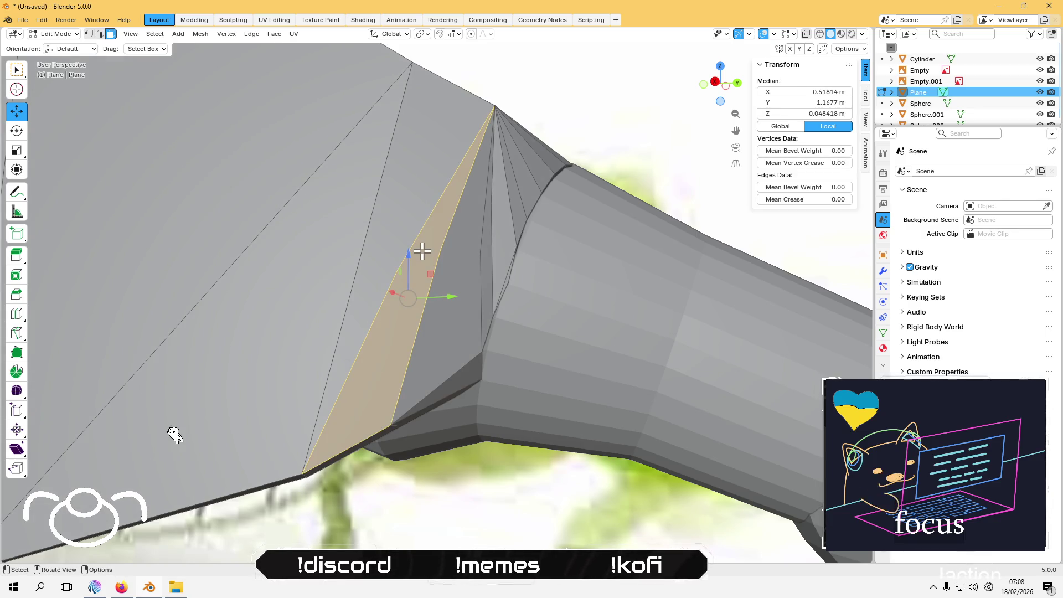
pyautogui.press('x')
pyautogui.click(422, 251)
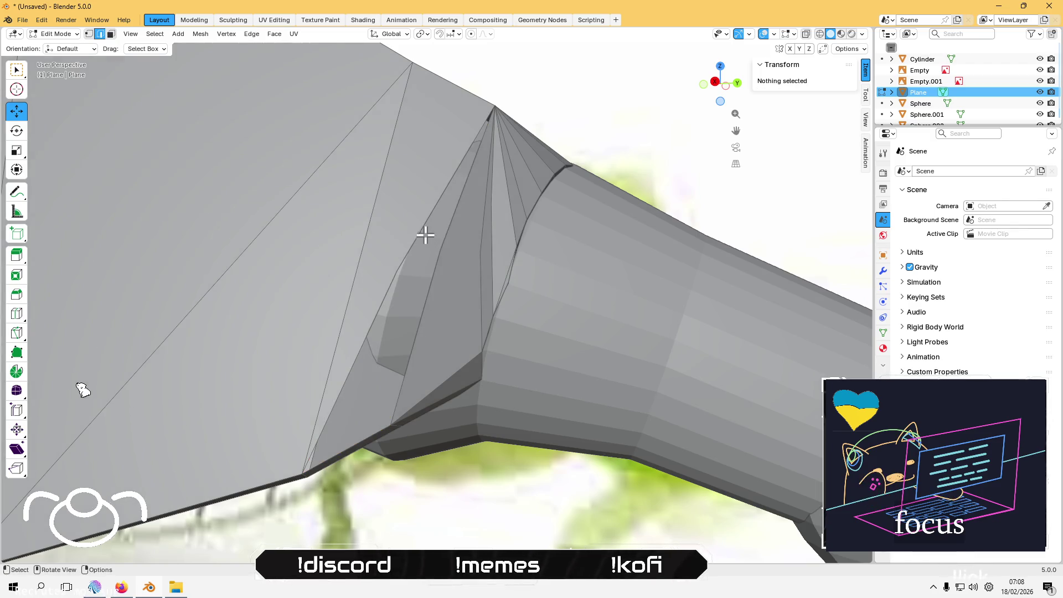
# Step: Fill the hole with new faces from the surrounding edge loops
pyautogui.keyDown('alt'); pyautogui.click(427, 232); pyautogui.keyUp('alt')
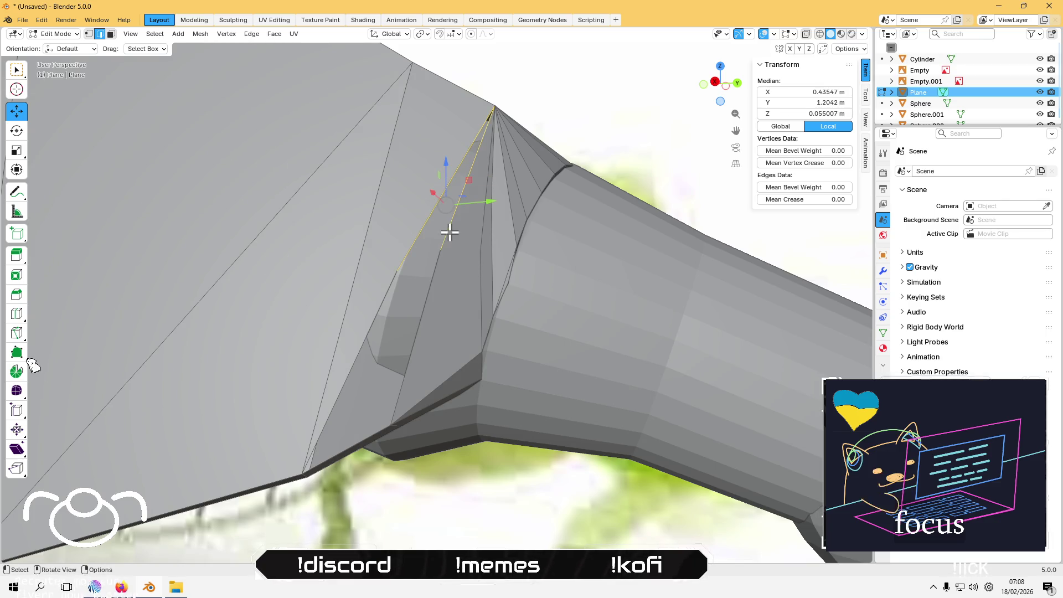
pyautogui.press('f')
pyautogui.click(423, 256)
pyautogui.keyDown('alt'); pyautogui.click(425, 307); pyautogui.keyUp('alt')
pyautogui.press('f')
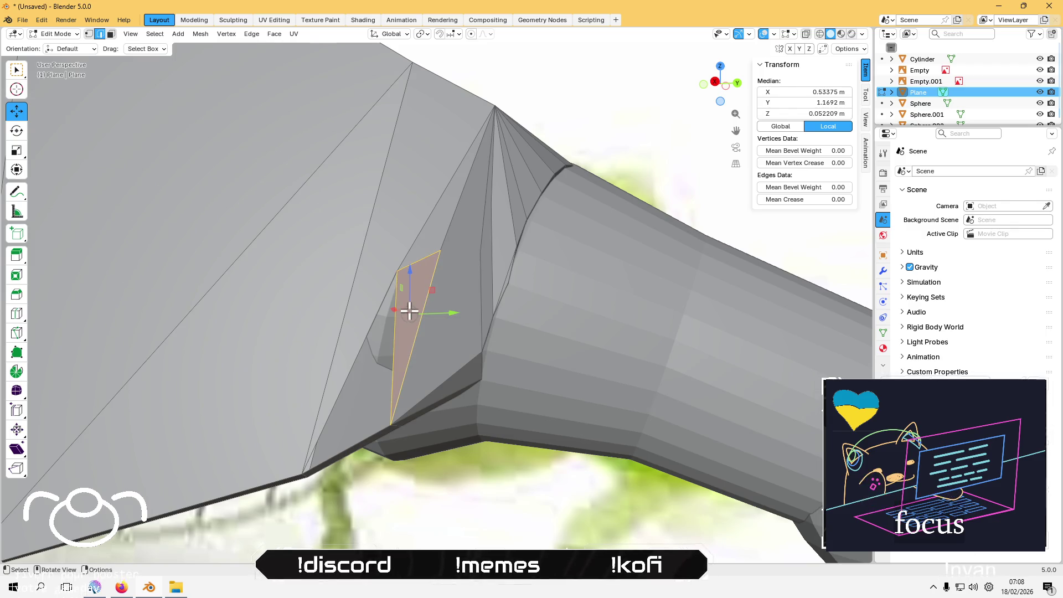
# Step: Select the collar triangle's edges, then the tall face beside the neck in face mode
pyautogui.keyDown('alt'); pyautogui.click(396, 321); pyautogui.keyUp('alt')
pyautogui.keyDown('alt'); pyautogui.keyDown('shift'); pyautogui.click(361, 323); pyautogui.keyUp('shift'); pyautogui.keyUp('alt')
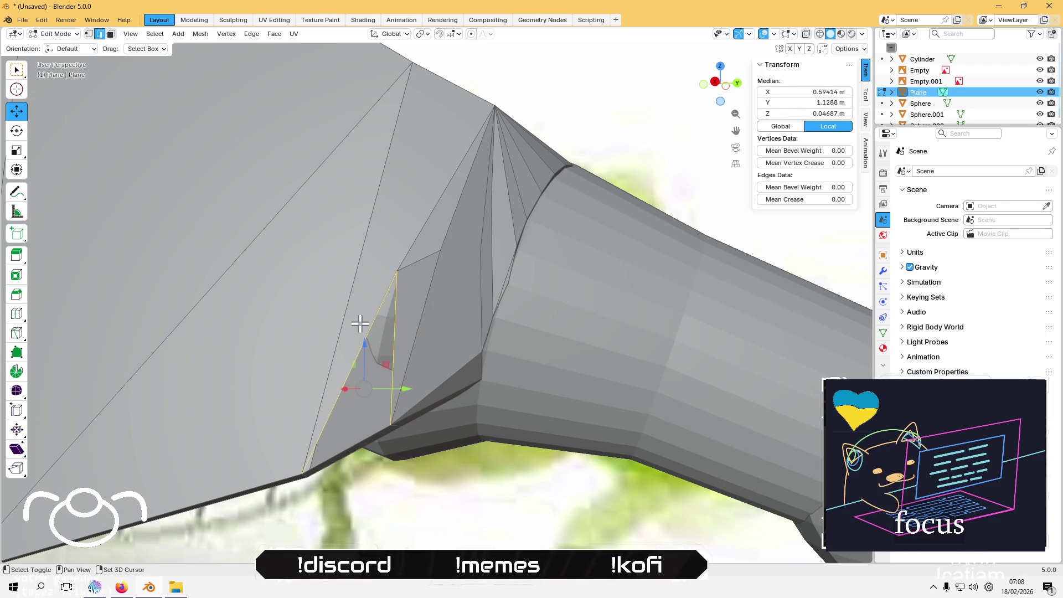
pyautogui.moveTo(333, 457)
pyautogui.mouseDown(button='middle')
pyautogui.moveTo(352, 358)
pyautogui.moveTo(332, 347)
pyautogui.moveTo(357, 320)
pyautogui.moveTo(353, 285)
pyautogui.moveTo(391, 306)
pyautogui.moveTo(289, 357)
pyautogui.mouseUp(button='middle')
pyautogui.keyDown('shift'); pyautogui.click(344, 254); pyautogui.keyUp('shift')
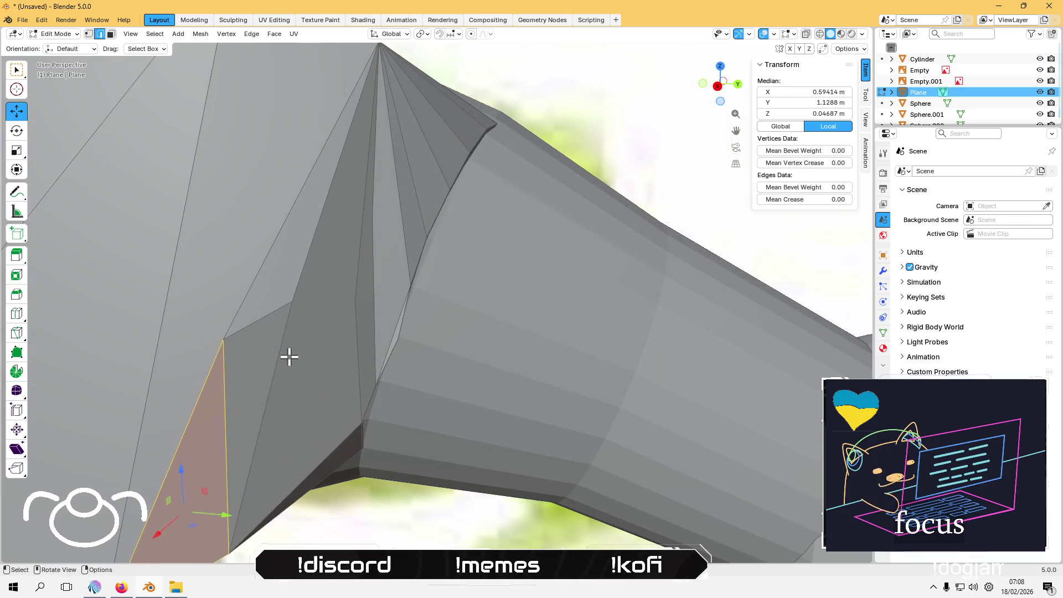
pyautogui.press('3')
pyautogui.click(322, 313)
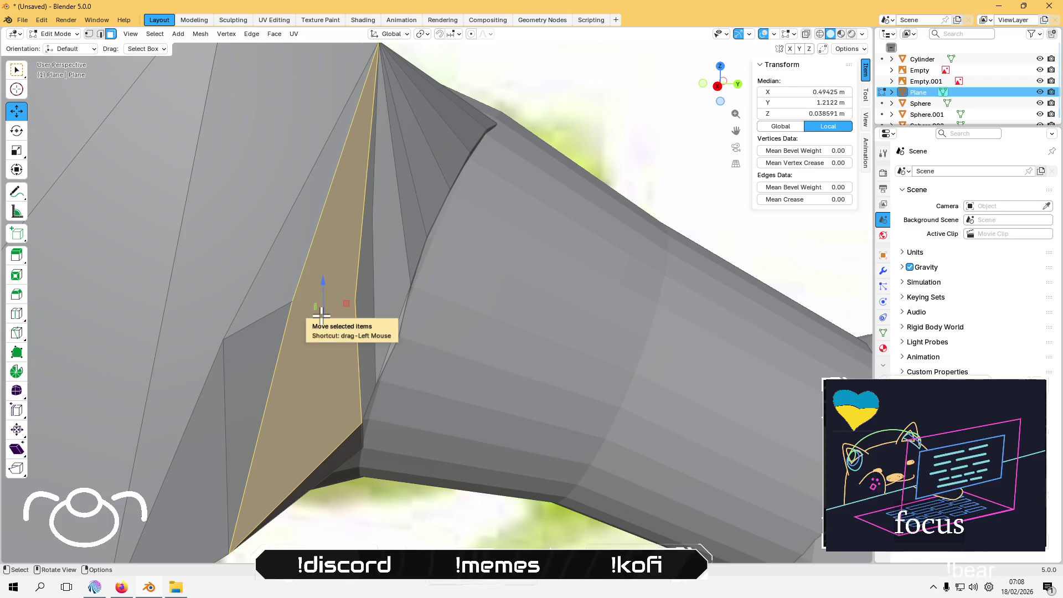
pyautogui.rightClick(322, 314)
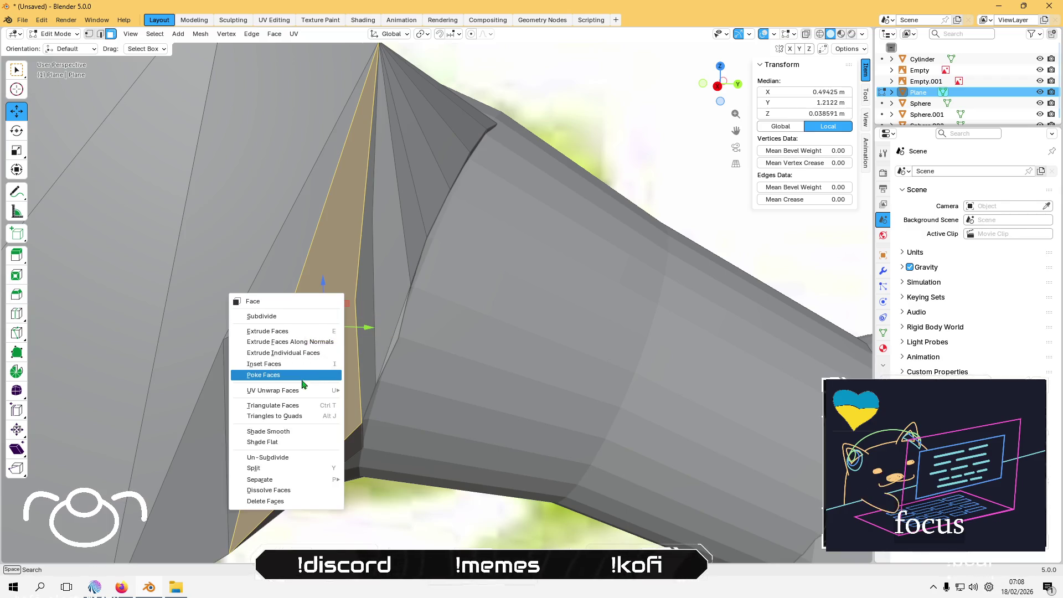
# Step: Triangulate the tall collar face and the thin vertical face beside the neck
pyautogui.click(297, 407)
pyautogui.moveTo(304, 388); pyautogui.dragTo(365, 482, button='middle')
pyautogui.click(365, 482)
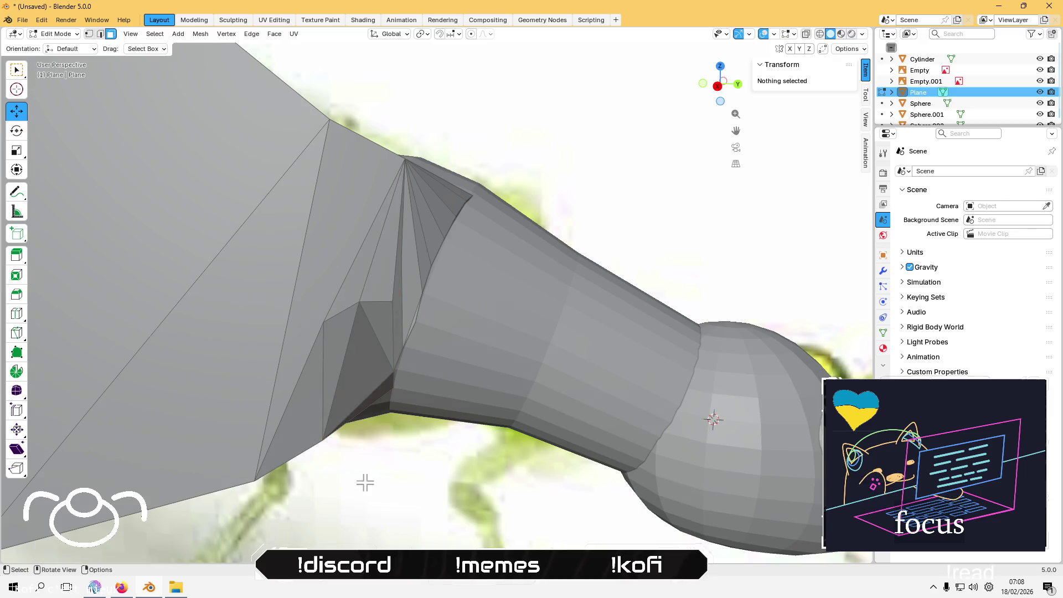
pyautogui.scroll(2, 409, 277)
pyautogui.click(375, 309)
pyautogui.rightClick(379, 310)
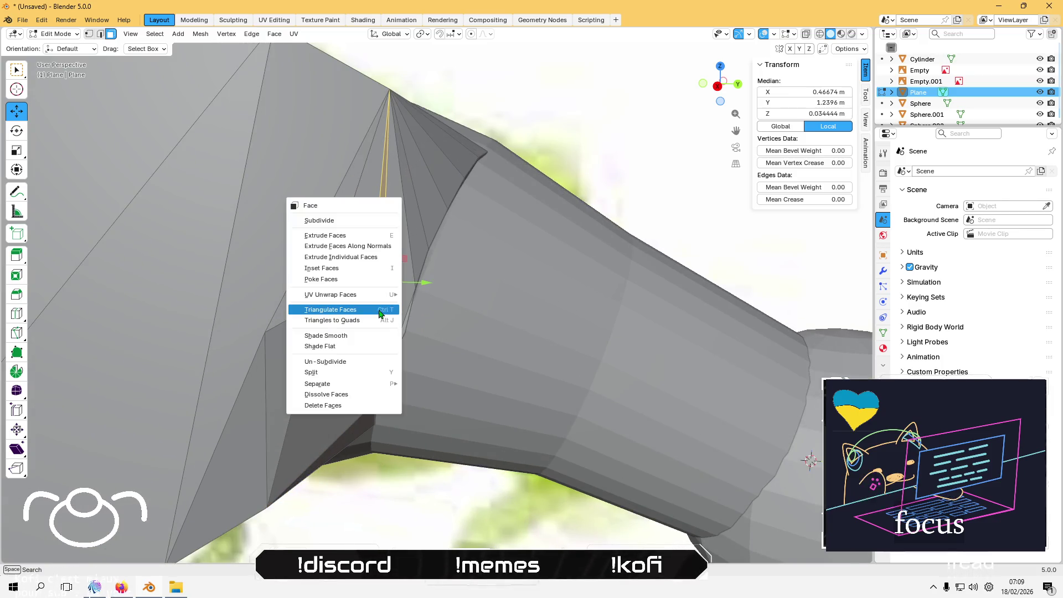
pyautogui.click(379, 311)
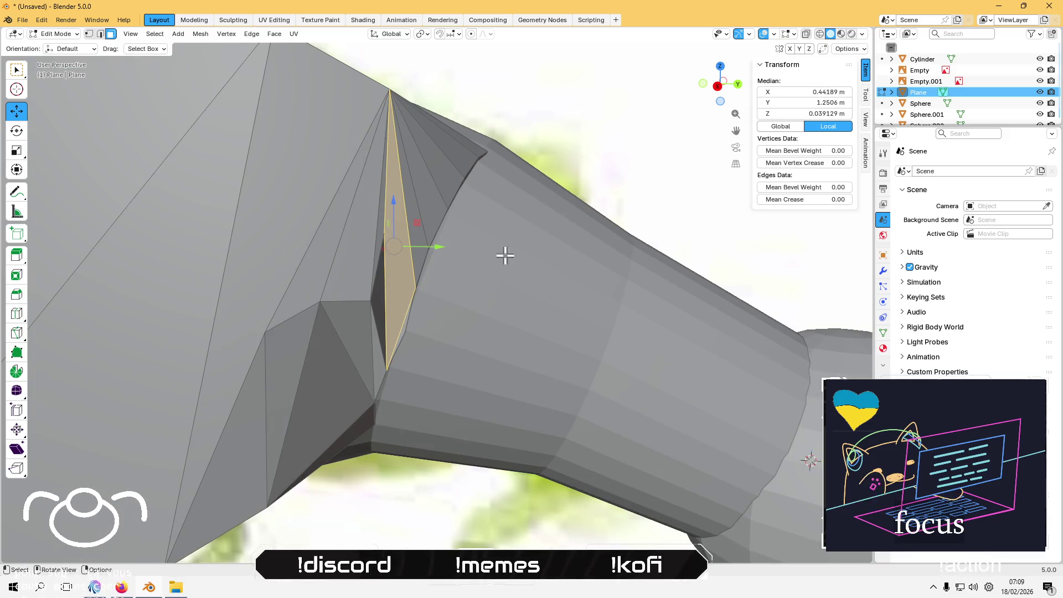
pyautogui.hotkey('alt', 'a')
# Step: Move a vertex of the sliver face along X toward the neck tube
pyautogui.moveTo(506, 189)
pyautogui.mouseDown(button='middle')
pyautogui.moveTo(382, 264)
pyautogui.moveTo(351, 268)
pyautogui.moveTo(337, 253)
pyautogui.moveTo(390, 273)
pyautogui.mouseUp(button='middle')
pyautogui.scroll(1, 389, 273)
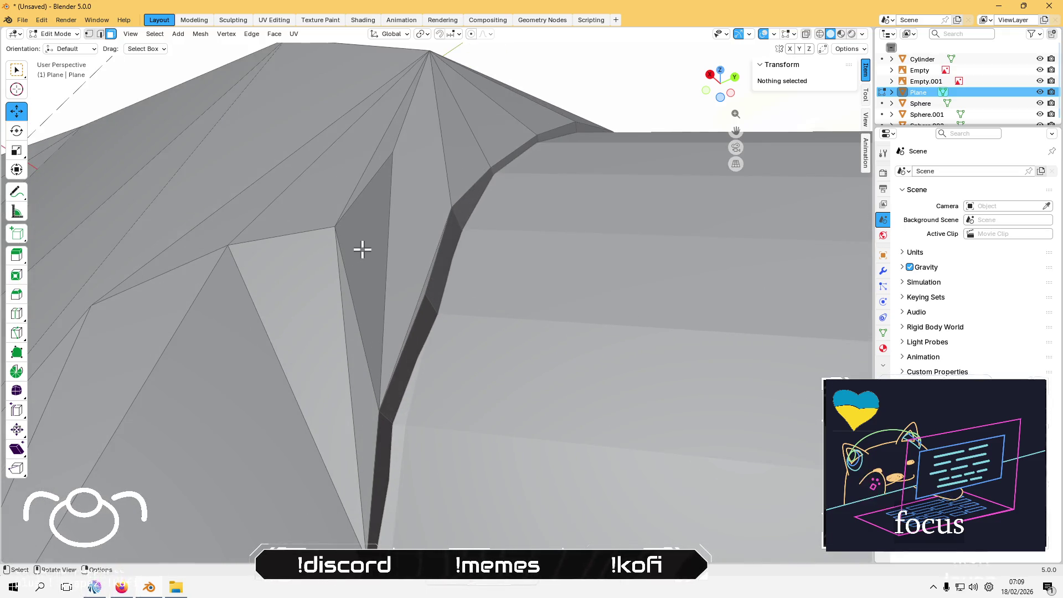
pyautogui.click(384, 242)
pyautogui.moveTo(377, 239)
pyautogui.mouseDown(button='middle')
pyautogui.moveTo(282, 304)
pyautogui.moveTo(265, 372)
pyautogui.moveTo(354, 357)
pyautogui.moveTo(331, 351)
pyautogui.mouseUp(button='middle')
pyautogui.press('1')
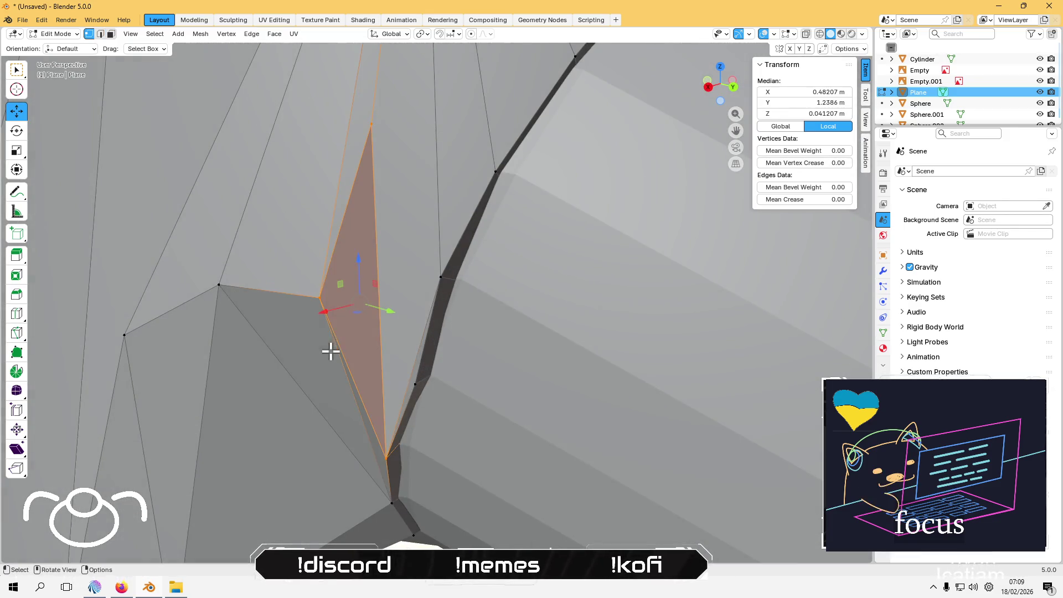
pyautogui.click(318, 299)
pyautogui.moveTo(316, 291)
pyautogui.mouseDown(button='middle')
pyautogui.moveTo(289, 332)
pyautogui.moveTo(292, 347)
pyautogui.moveTo(332, 273)
pyautogui.moveTo(384, 285)
pyautogui.mouseUp(button='middle')
pyautogui.press('g')
pyautogui.press('x')
pyautogui.click(290, 330)
# Step: Shift the sliver vertex along Y and raise it along Z toward the neck
pyautogui.press('g')
pyautogui.press('y')
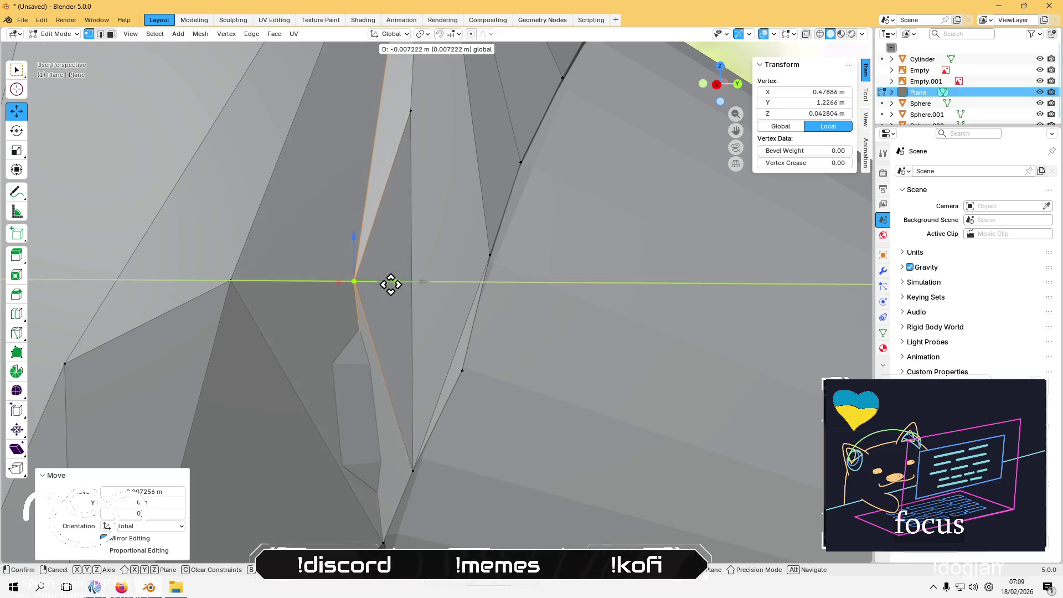
pyautogui.click(406, 284)
pyautogui.moveTo(386, 356)
pyautogui.mouseDown(button='middle')
pyautogui.moveTo(487, 440)
pyautogui.moveTo(432, 381)
pyautogui.moveTo(364, 408)
pyautogui.moveTo(340, 392)
pyautogui.moveTo(363, 339)
pyautogui.moveTo(366, 331)
pyautogui.moveTo(351, 364)
pyautogui.moveTo(357, 325)
pyautogui.mouseUp(button='middle')
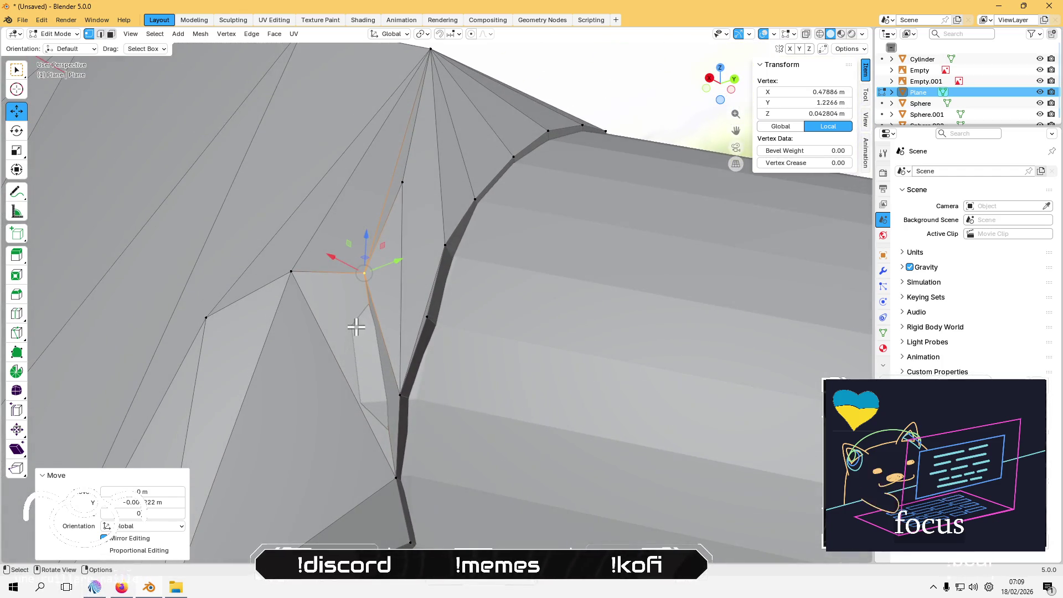
pyautogui.moveTo(388, 247)
pyautogui.mouseDown(button='middle')
pyautogui.moveTo(408, 316)
pyautogui.moveTo(381, 243)
pyautogui.mouseUp(button='middle')
pyautogui.moveTo(396, 244)
pyautogui.mouseDown()
pyautogui.moveTo(394, 218)
pyautogui.moveTo(422, 185)
pyautogui.moveTo(427, 214)
pyautogui.moveTo(395, 306)
pyautogui.mouseUp()
pyautogui.click(418, 216)
pyautogui.moveTo(395, 307)
pyautogui.mouseDown(button='middle')
pyautogui.moveTo(384, 380)
pyautogui.moveTo(385, 337)
pyautogui.mouseUp(button='middle')
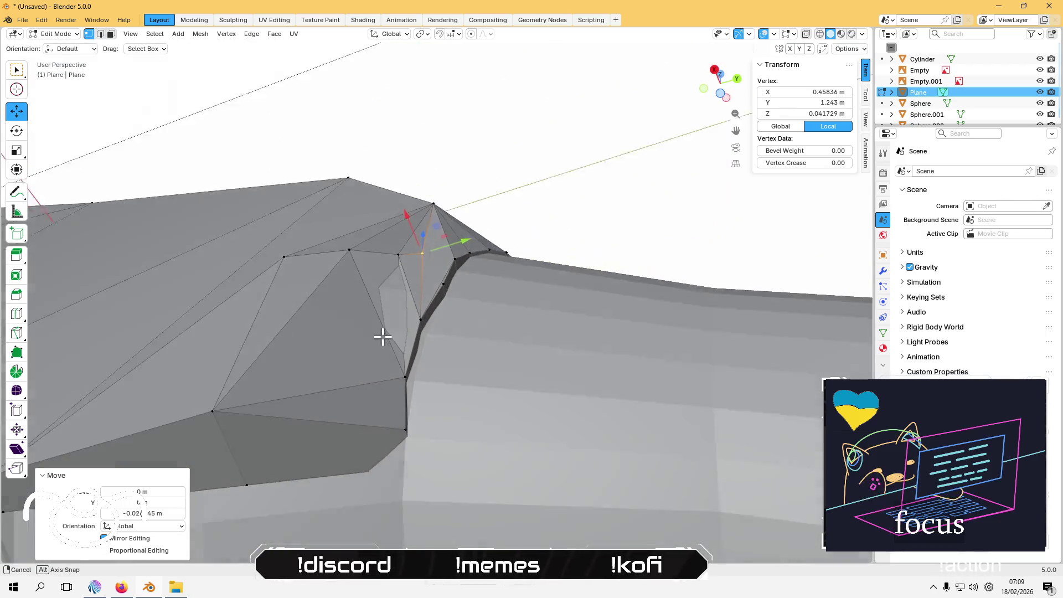
# Step: Inspect the crease sliver's vertex, face and edge in each selection mode
pyautogui.click(595, 170)
pyautogui.scroll(1, 428, 288)
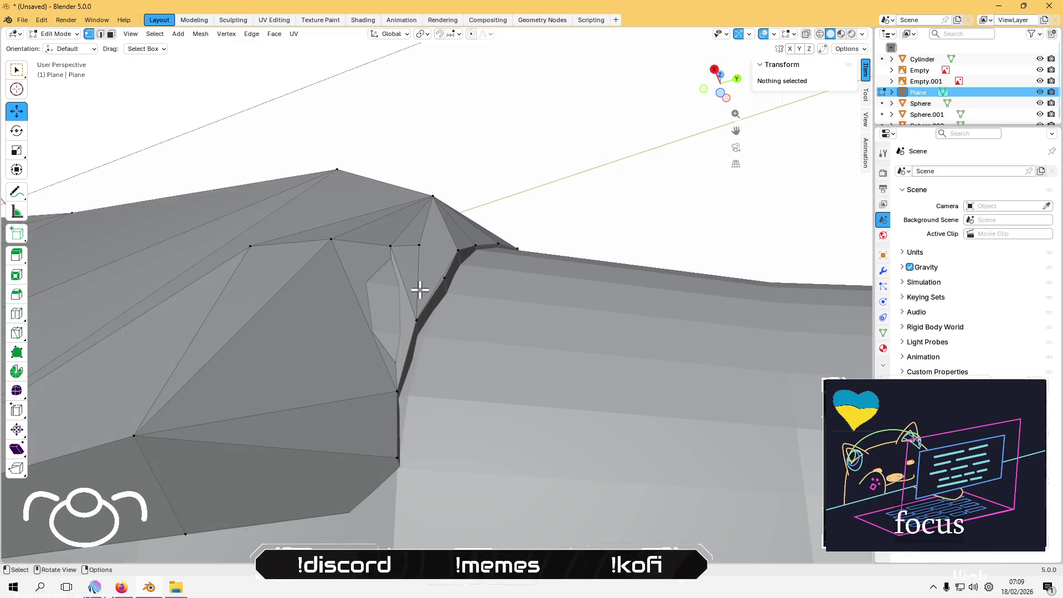
pyautogui.click(396, 371)
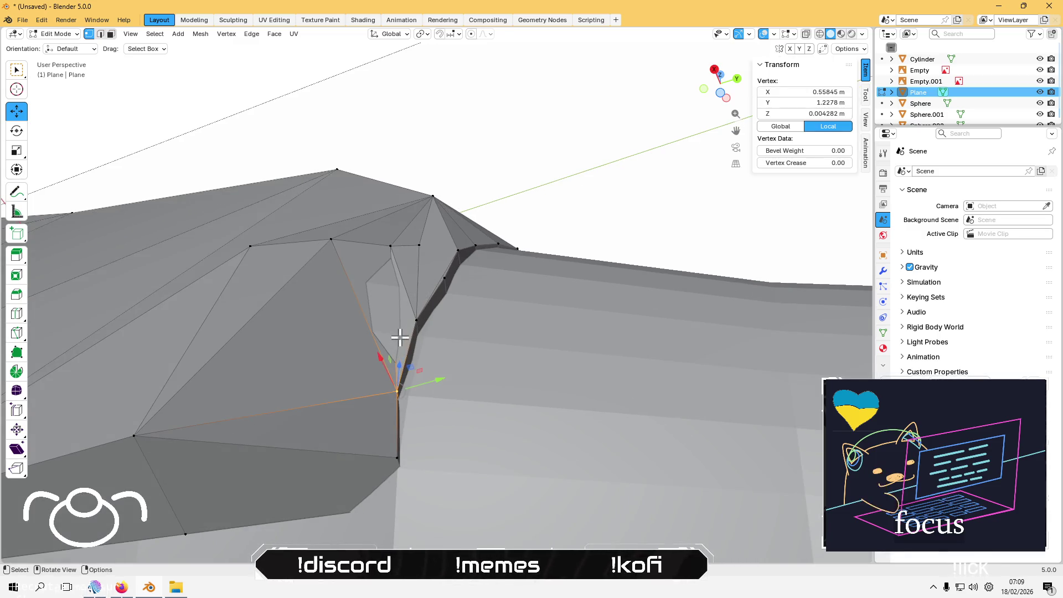
pyautogui.press('3')
pyautogui.click(397, 360)
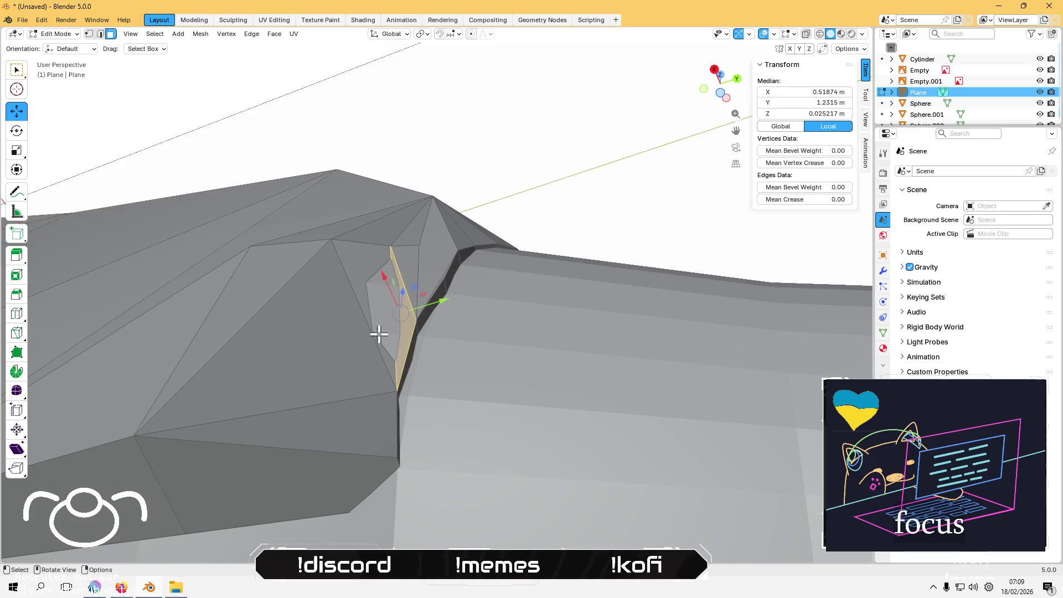
pyautogui.press('2')
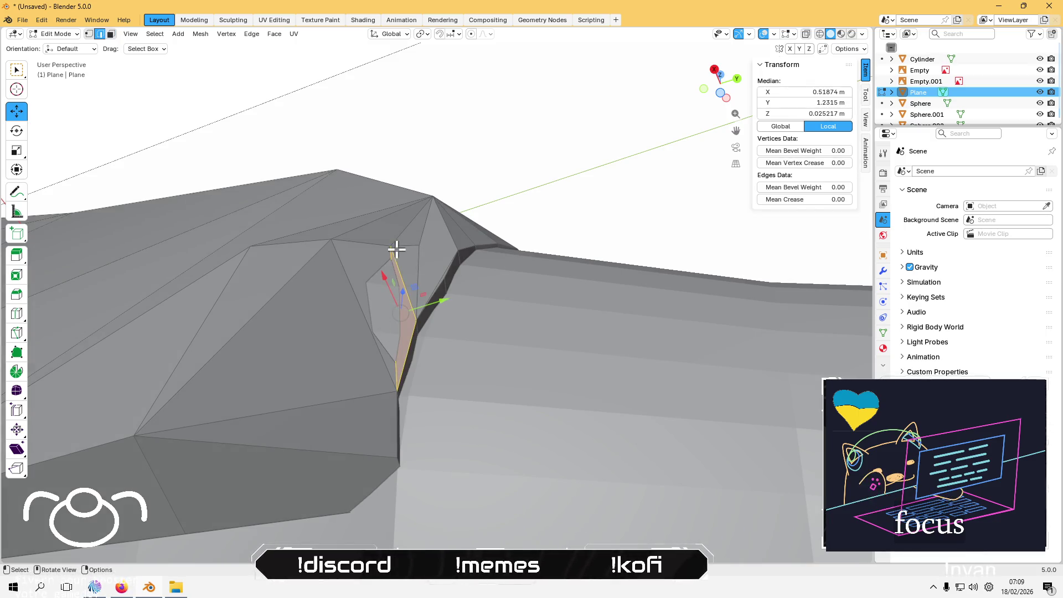
pyautogui.click(395, 283)
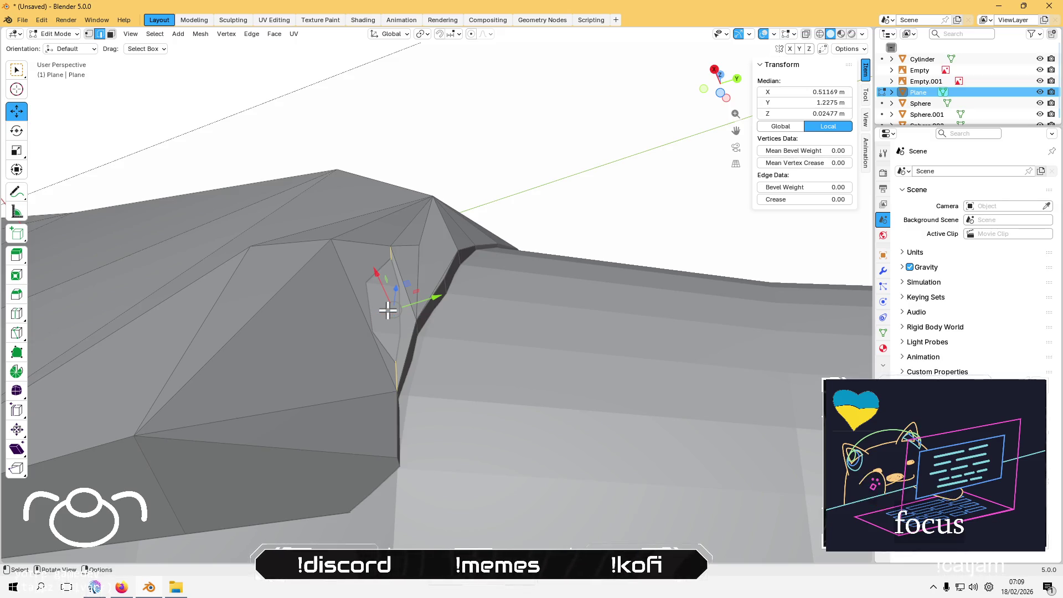
# Step: Select the sliver's long edge along the crease for edge operations
pyautogui.press('1')
pyautogui.click(397, 377)
pyautogui.hotkey('alt', 'a')
pyautogui.moveTo(373, 323)
pyautogui.mouseDown(button='middle')
pyautogui.moveTo(363, 349)
pyautogui.moveTo(330, 368)
pyautogui.moveTo(333, 341)
pyautogui.mouseUp(button='middle')
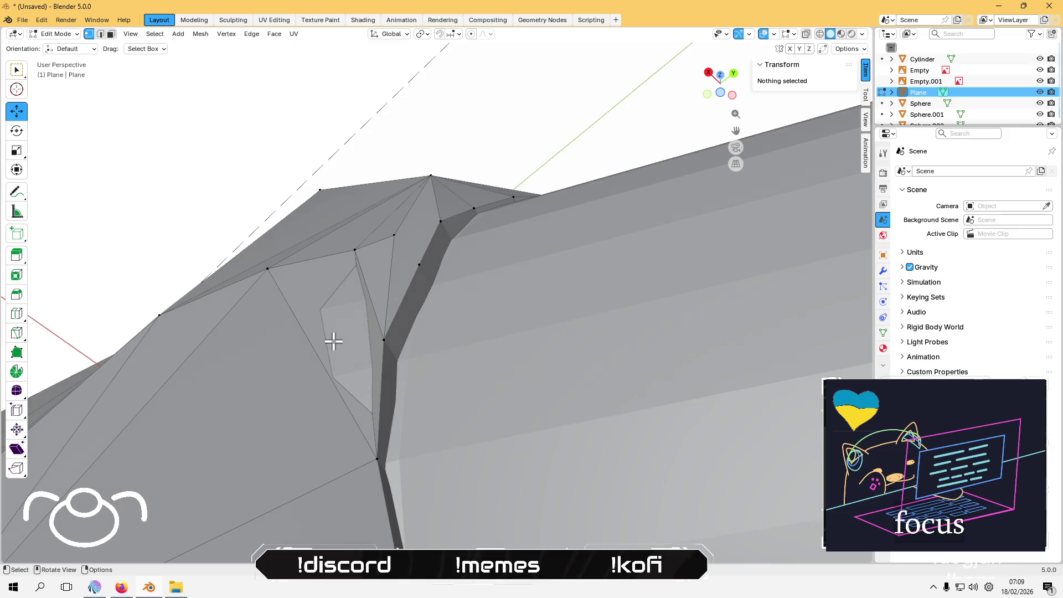
pyautogui.click(375, 428)
pyautogui.rightClick(361, 315)
# Step: Subdivide the crease edge and move the new midpoint vertex along X
pyautogui.click(350, 264)
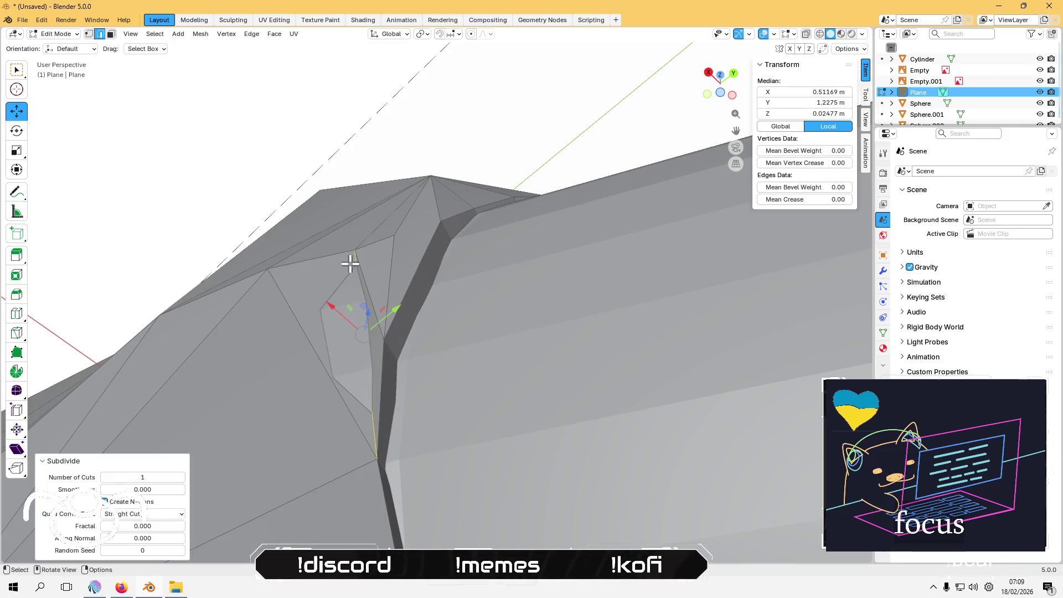
pyautogui.press('1')
pyautogui.keyDown('shift'); pyautogui.click(355, 251); pyautogui.keyUp('shift')
pyautogui.keyDown('shift'); pyautogui.click(377, 458); pyautogui.keyUp('shift')
pyautogui.moveTo(311, 306)
pyautogui.mouseDown(button='middle')
pyautogui.moveTo(295, 353)
pyautogui.moveTo(335, 361)
pyautogui.mouseUp(button='middle')
pyautogui.press('g')
pyautogui.press('x')
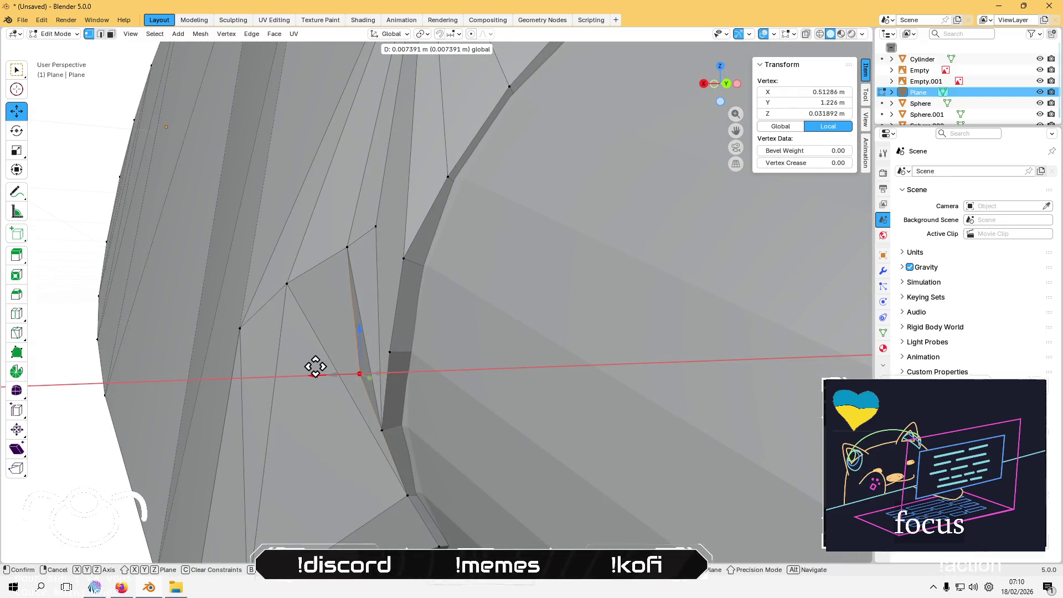
pyautogui.click(317, 366)
# Step: Nudge the midpoint vertex again along X and within the horizontal plane
pyautogui.moveTo(317, 367)
pyautogui.mouseDown(button='middle')
pyautogui.moveTo(371, 361)
pyautogui.moveTo(439, 328)
pyautogui.moveTo(318, 247)
pyautogui.moveTo(302, 252)
pyautogui.moveTo(268, 311)
pyautogui.moveTo(329, 352)
pyautogui.moveTo(393, 368)
pyautogui.moveTo(442, 427)
pyautogui.moveTo(397, 408)
pyautogui.moveTo(424, 364)
pyautogui.moveTo(371, 364)
pyautogui.mouseUp(button='middle')
pyautogui.press('g')
pyautogui.press('x')
pyautogui.click(343, 349)
pyautogui.press('g')
pyautogui.hotkey('shift', 'z')
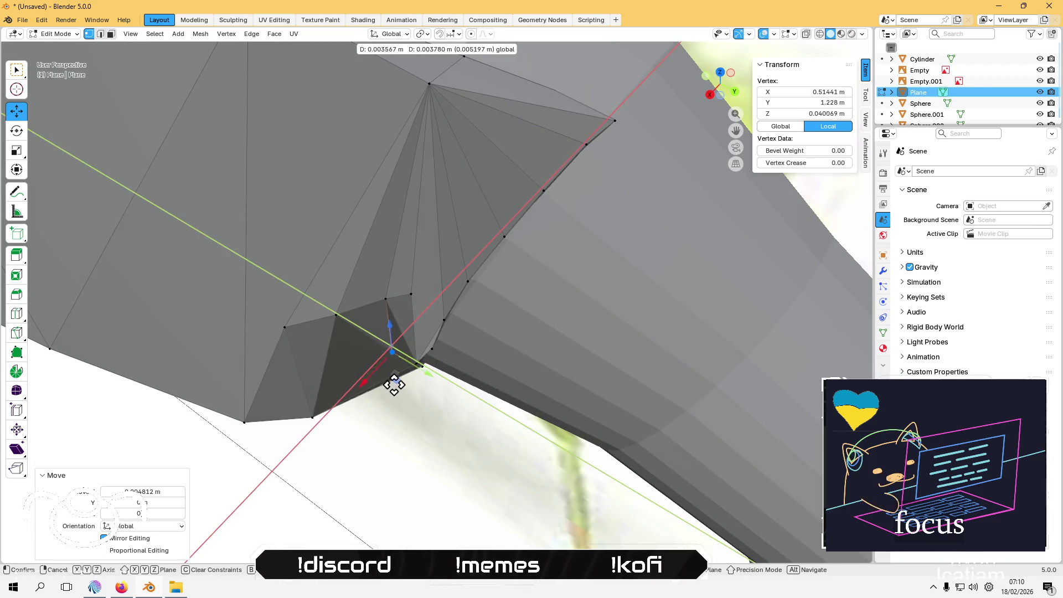
pyautogui.click(393, 380)
pyautogui.click(378, 435)
# Step: Move a collar vertex to X 0.46541 m, Z 0.048567 m, then select the crease triangle
pyautogui.moveTo(378, 436)
pyautogui.mouseDown(button='middle')
pyautogui.moveTo(294, 364)
pyautogui.moveTo(285, 268)
pyautogui.moveTo(423, 266)
pyautogui.mouseUp(button='middle')
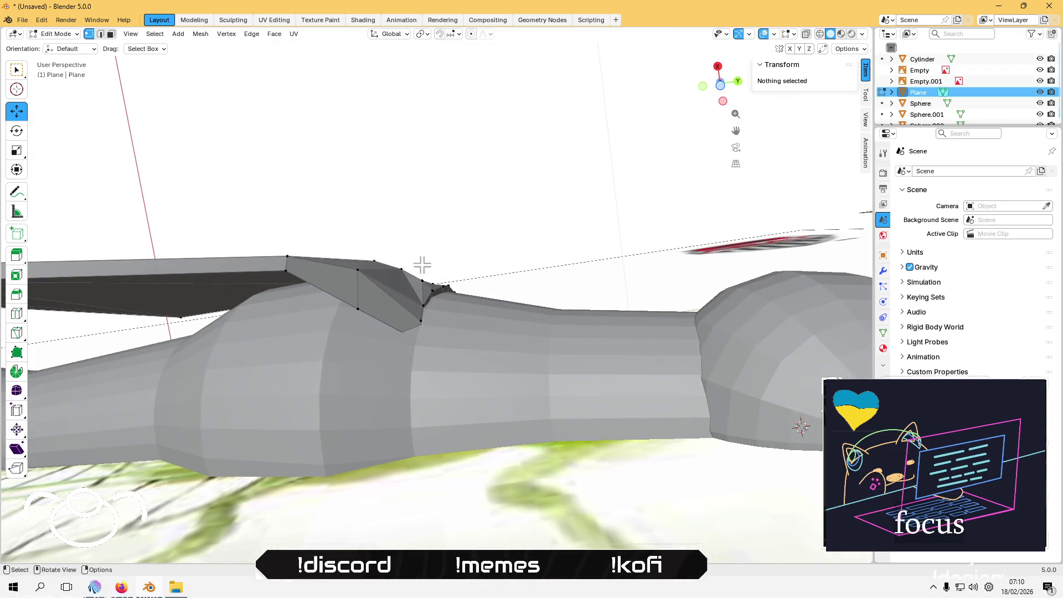
pyautogui.click(422, 273)
pyautogui.scroll(3, 415, 238)
pyautogui.moveTo(415, 228)
pyautogui.keyDown('shift'); pyautogui.mouseDown(button='middle')
pyautogui.moveTo(406, 355)
pyautogui.moveTo(347, 453)
pyautogui.moveTo(326, 321)
pyautogui.moveTo(290, 361)
pyautogui.moveTo(301, 357)
pyautogui.moveTo(195, 443)
pyautogui.moveTo(392, 335)
pyautogui.mouseUp(button='middle'); pyautogui.keyUp('shift')
pyautogui.click(351, 458)
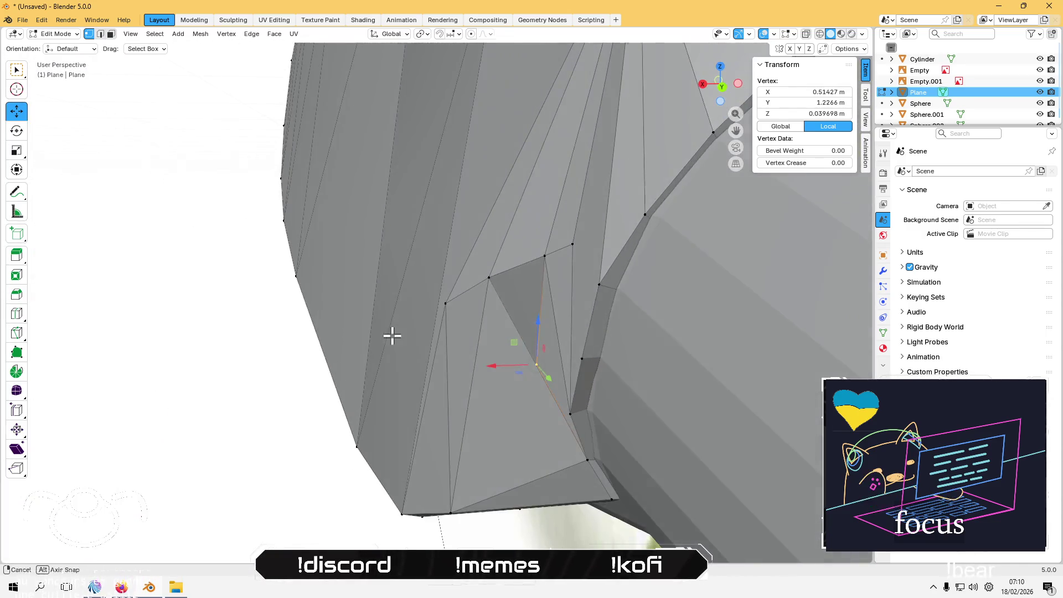
pyautogui.moveTo(489, 266)
pyautogui.mouseDown(button='middle')
pyautogui.moveTo(442, 328)
pyautogui.moveTo(515, 237)
pyautogui.moveTo(363, 299)
pyautogui.moveTo(431, 295)
pyautogui.moveTo(483, 347)
pyautogui.mouseUp(button='middle')
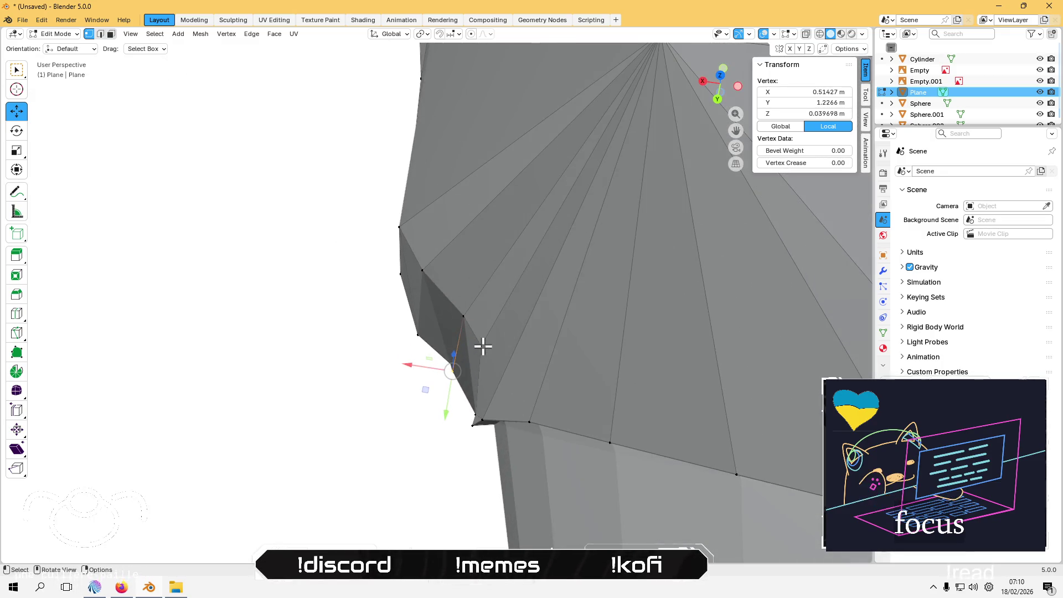
pyautogui.moveTo(452, 365)
pyautogui.mouseDown()
pyautogui.moveTo(444, 368)
pyautogui.moveTo(429, 327)
pyautogui.mouseUp()
pyautogui.moveTo(361, 373)
pyautogui.mouseDown(button='middle')
pyautogui.moveTo(410, 356)
pyautogui.moveTo(423, 283)
pyautogui.moveTo(443, 366)
pyautogui.moveTo(444, 308)
pyautogui.moveTo(471, 418)
pyautogui.moveTo(485, 435)
pyautogui.moveTo(505, 375)
pyautogui.moveTo(501, 422)
pyautogui.moveTo(480, 354)
pyautogui.moveTo(458, 385)
pyautogui.moveTo(491, 356)
pyautogui.moveTo(461, 379)
pyautogui.mouseUp(button='middle')
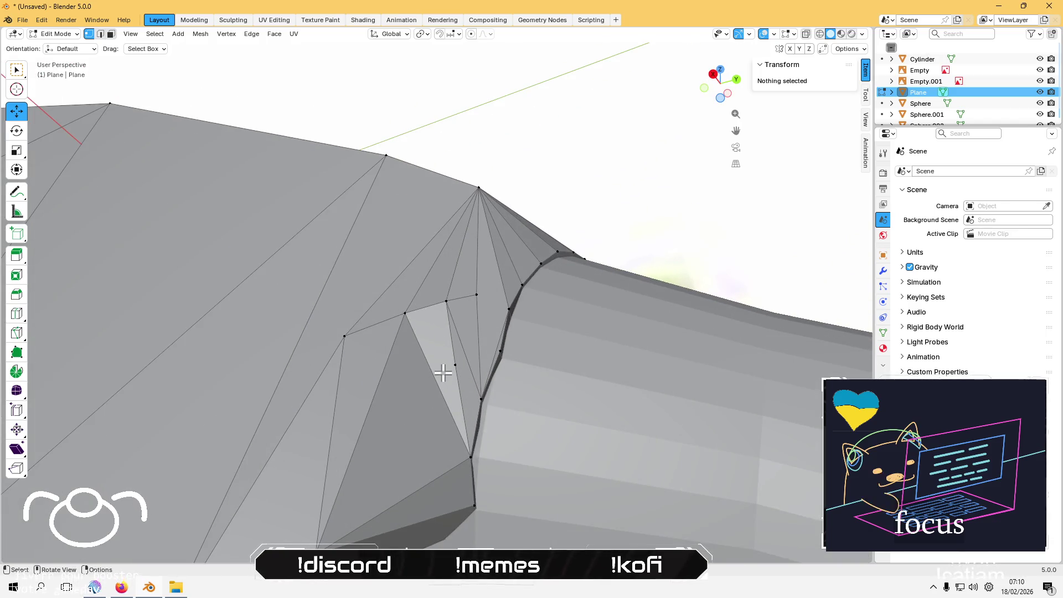
pyautogui.press('3')
pyautogui.click(443, 373)
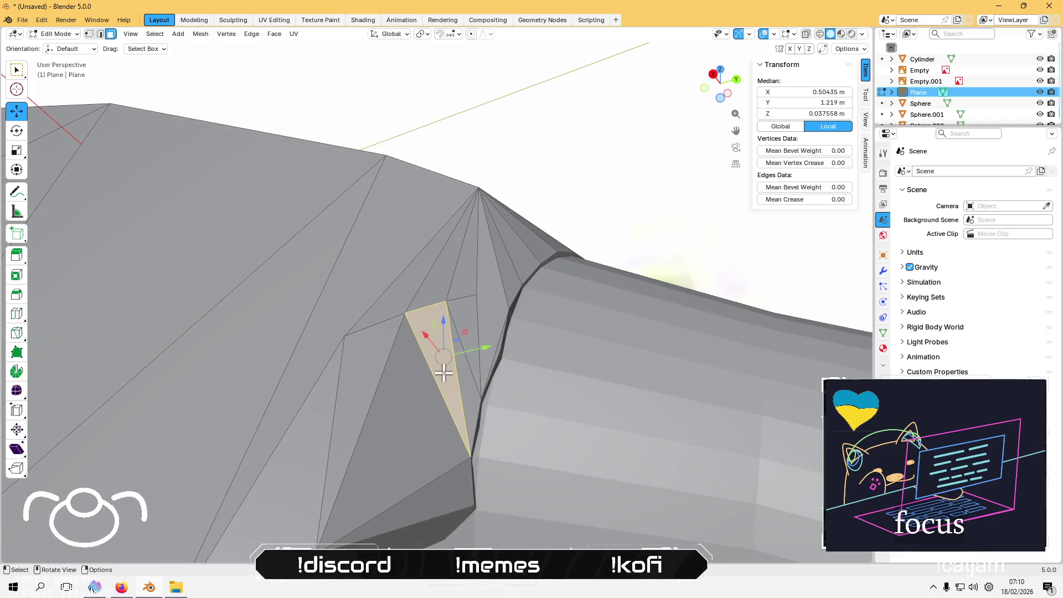
# Step: Delete the stray triangle face at the neck joint and inspect the gap it leaves
pyautogui.press('x')
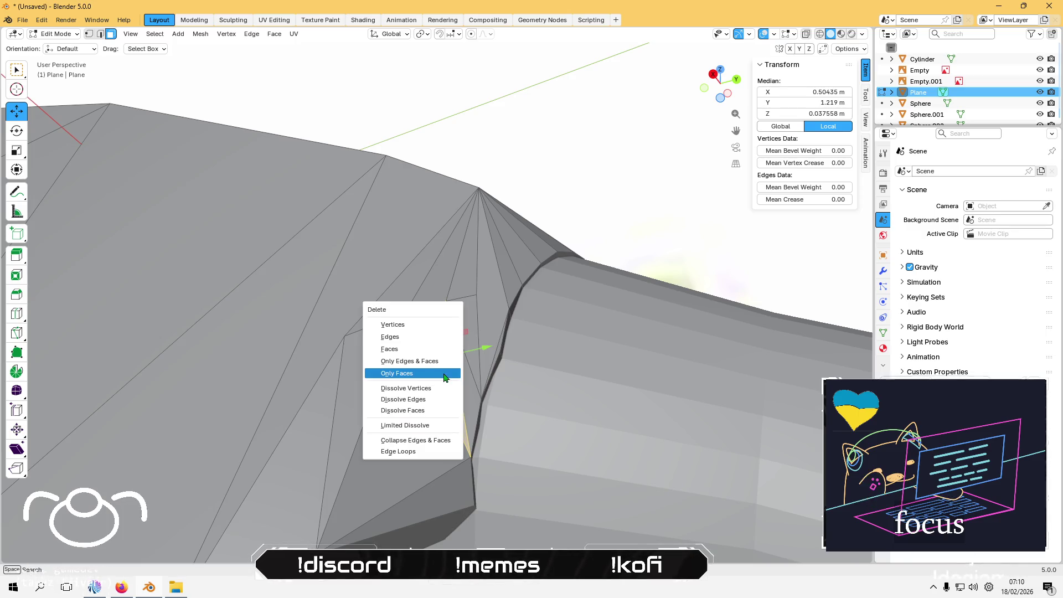
pyautogui.click(429, 374)
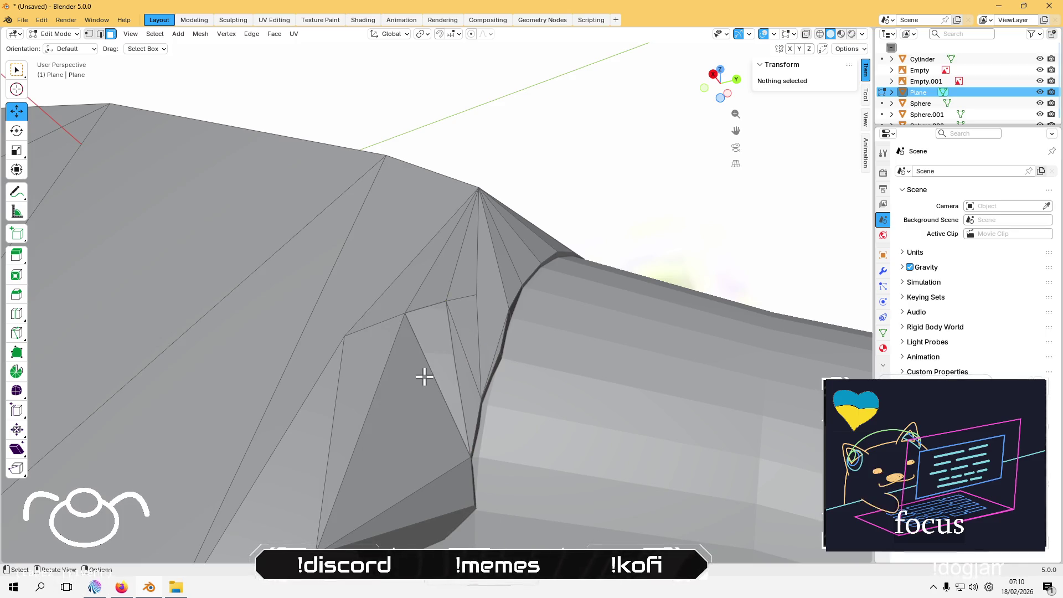
pyautogui.click(435, 380)
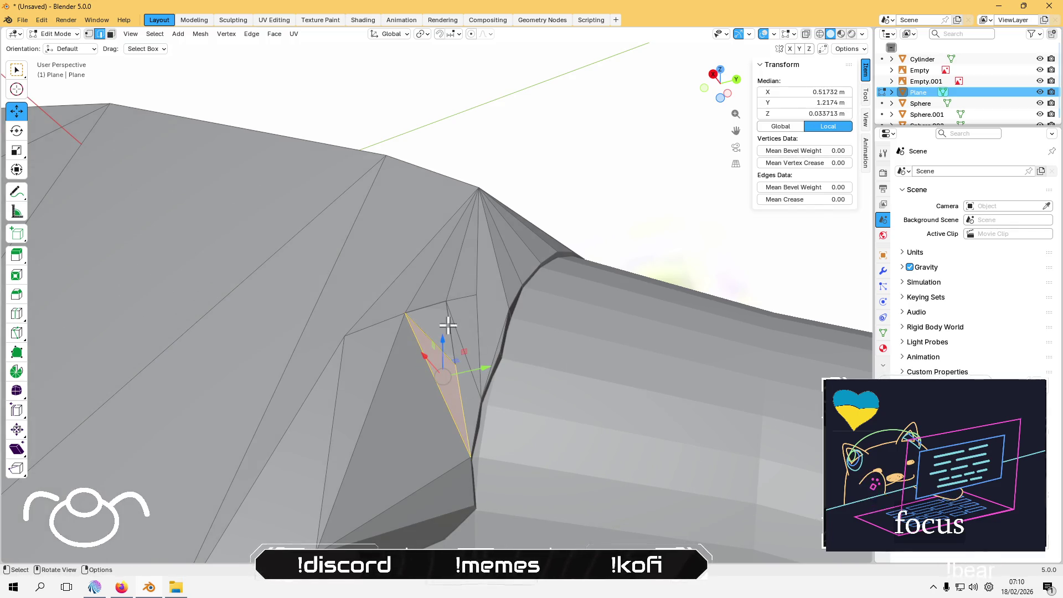
pyautogui.click(431, 306)
pyautogui.moveTo(431, 306)
pyautogui.mouseDown(button='middle')
pyautogui.moveTo(432, 391)
pyautogui.moveTo(418, 427)
pyautogui.moveTo(425, 392)
pyautogui.mouseUp(button='middle')
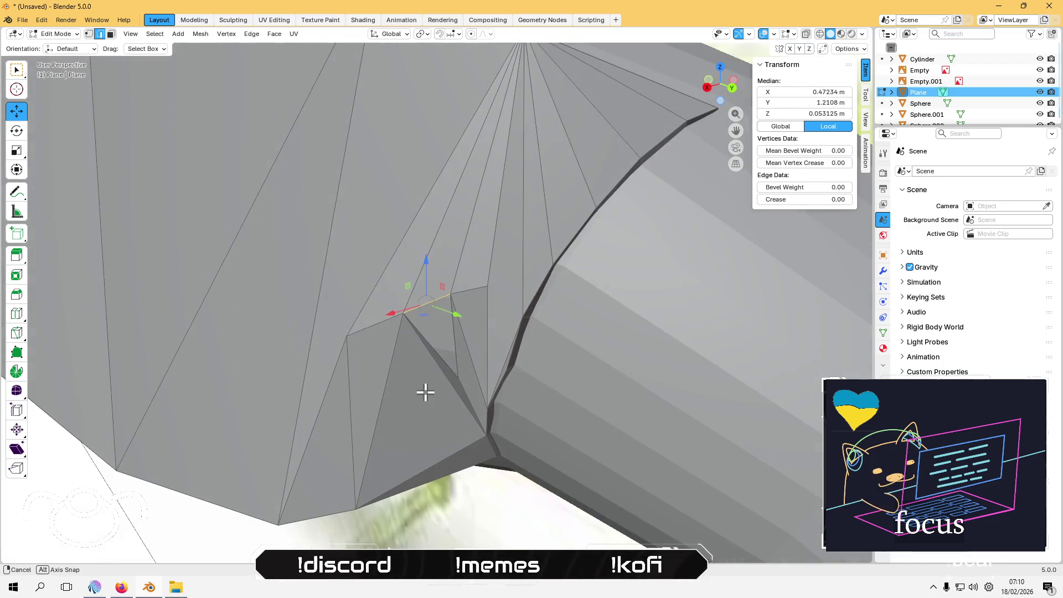
pyautogui.scroll(-5, 277, 523)
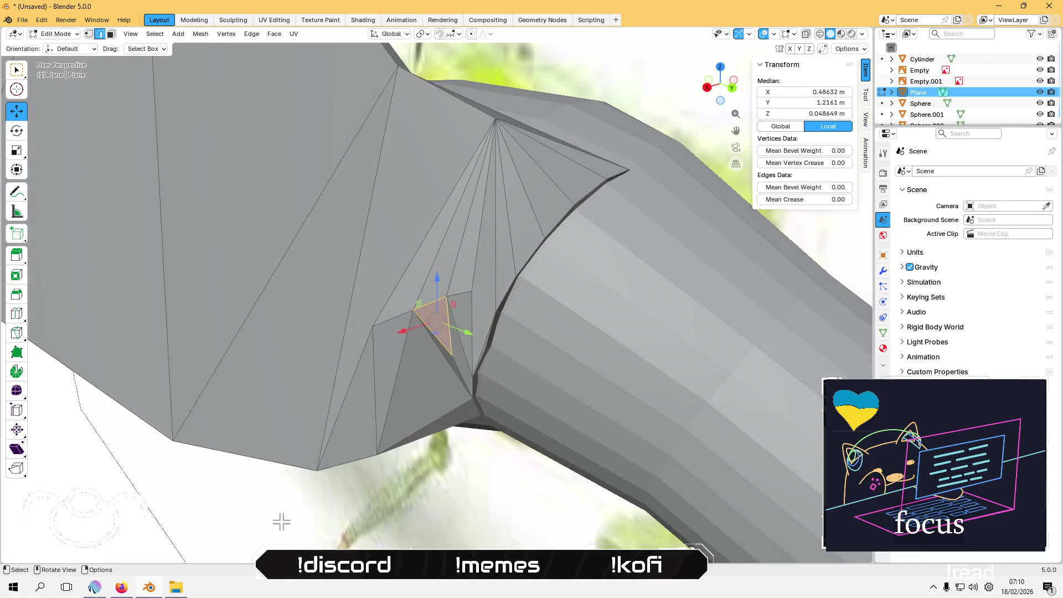
pyautogui.click(183, 526)
pyautogui.moveTo(183, 526)
pyautogui.mouseDown(button='middle')
pyautogui.moveTo(350, 443)
pyautogui.moveTo(375, 355)
pyautogui.moveTo(386, 399)
pyautogui.moveTo(456, 309)
pyautogui.moveTo(323, 244)
pyautogui.moveTo(391, 241)
pyautogui.moveTo(392, 228)
pyautogui.moveTo(463, 339)
pyautogui.moveTo(501, 367)
pyautogui.moveTo(412, 442)
pyautogui.moveTo(414, 456)
pyautogui.mouseUp(button='middle')
pyautogui.scroll(4, 456, 310)
# Step: Slide the collar's inner-corner vertex toward the neck tube
pyautogui.press('1')
pyautogui.click(459, 393)
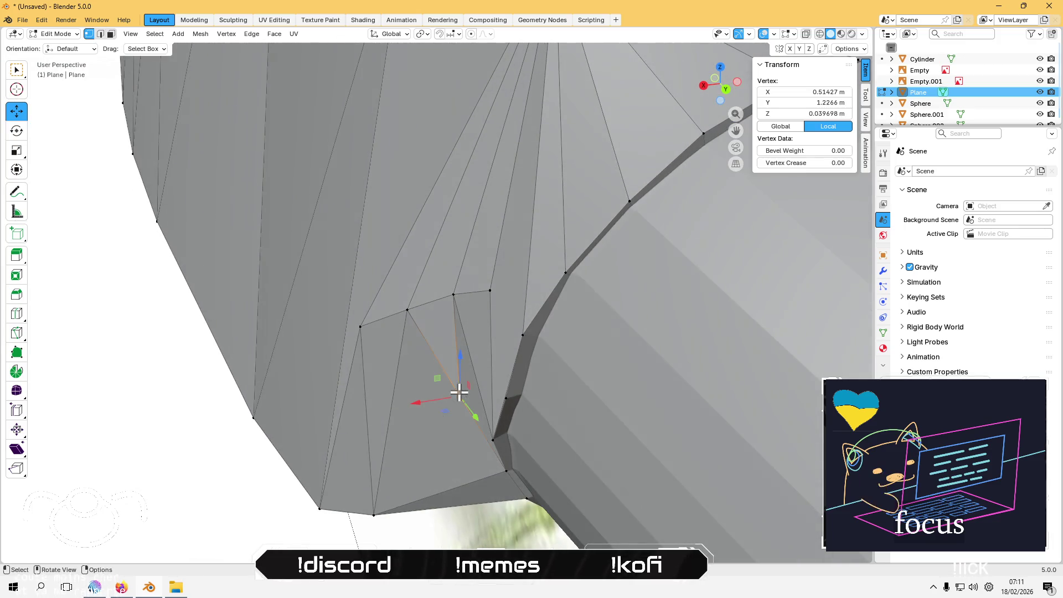
pyautogui.moveTo(444, 410); pyautogui.dragTo(447, 402)
pyautogui.click(124, 401)
pyautogui.moveTo(123, 401)
pyautogui.mouseDown(button='middle')
pyautogui.moveTo(159, 253)
pyautogui.moveTo(177, 256)
pyautogui.moveTo(187, 240)
pyautogui.moveTo(451, 284)
pyautogui.moveTo(447, 355)
pyautogui.moveTo(351, 340)
pyautogui.moveTo(566, 360)
pyautogui.mouseUp(button='middle')
# Step: Push neighbouring collar vertices along X against the tube and gather more crease vertices
pyautogui.click(489, 353)
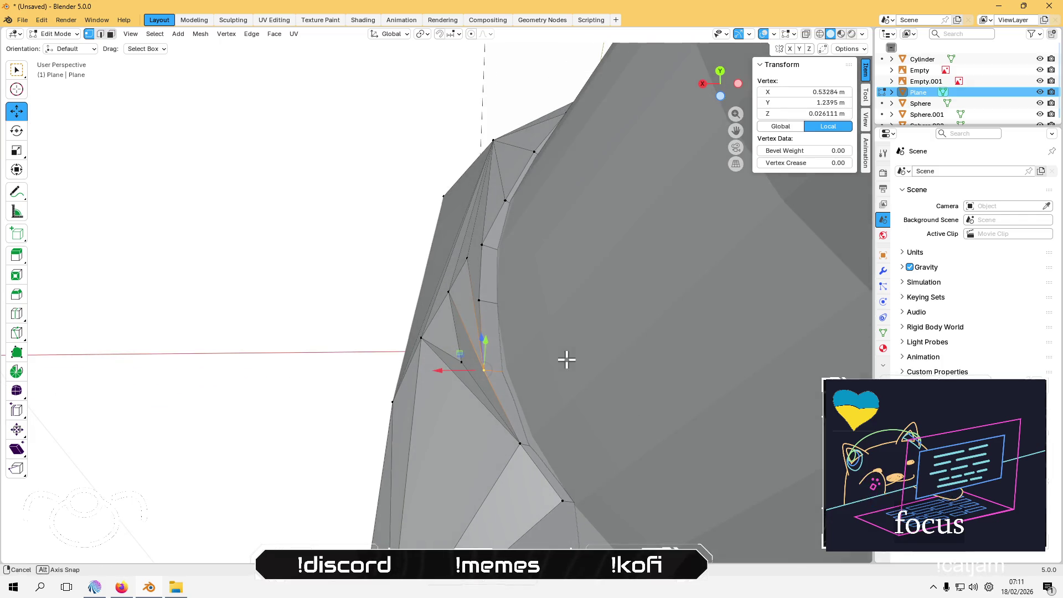
pyautogui.moveTo(445, 373)
pyautogui.mouseDown()
pyautogui.moveTo(464, 370)
pyautogui.moveTo(420, 363)
pyautogui.moveTo(429, 358)
pyautogui.moveTo(421, 341)
pyautogui.mouseUp()
pyautogui.click(454, 362)
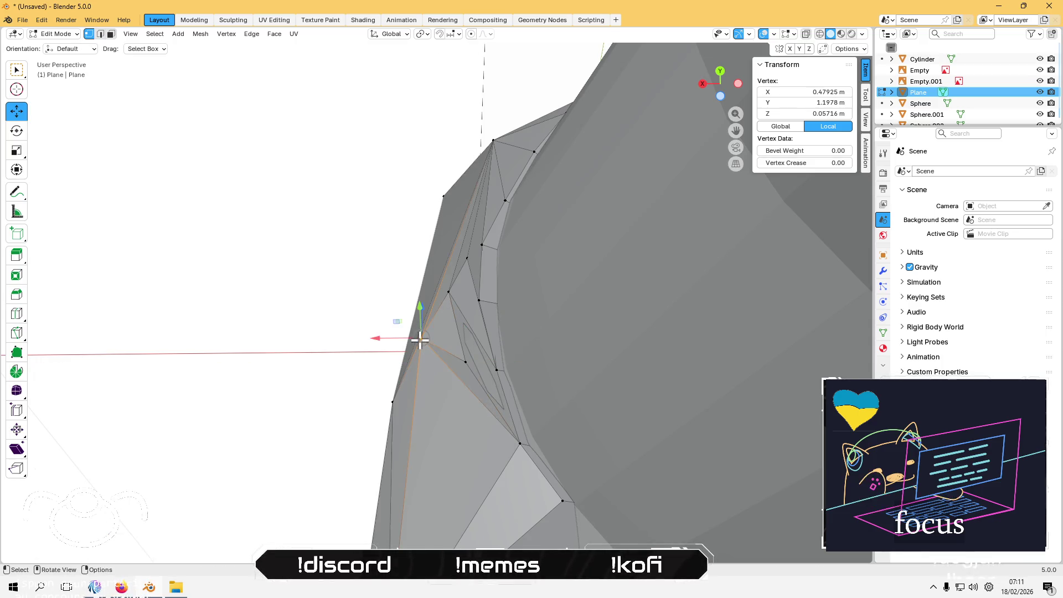
pyautogui.keyDown('shift'); pyautogui.click(394, 392); pyautogui.keyUp('shift')
pyautogui.moveTo(393, 391)
pyautogui.mouseDown(button='middle')
pyautogui.moveTo(391, 375)
pyautogui.moveTo(382, 380)
pyautogui.mouseUp(button='middle')
pyautogui.keyDown('shift'); pyautogui.click(390, 378); pyautogui.keyUp('shift')
pyautogui.moveTo(388, 353); pyautogui.dragTo(380, 351)
pyautogui.moveTo(380, 351)
pyautogui.mouseDown(button='middle')
pyautogui.moveTo(391, 397)
pyautogui.moveTo(389, 375)
pyautogui.mouseUp(button='middle')
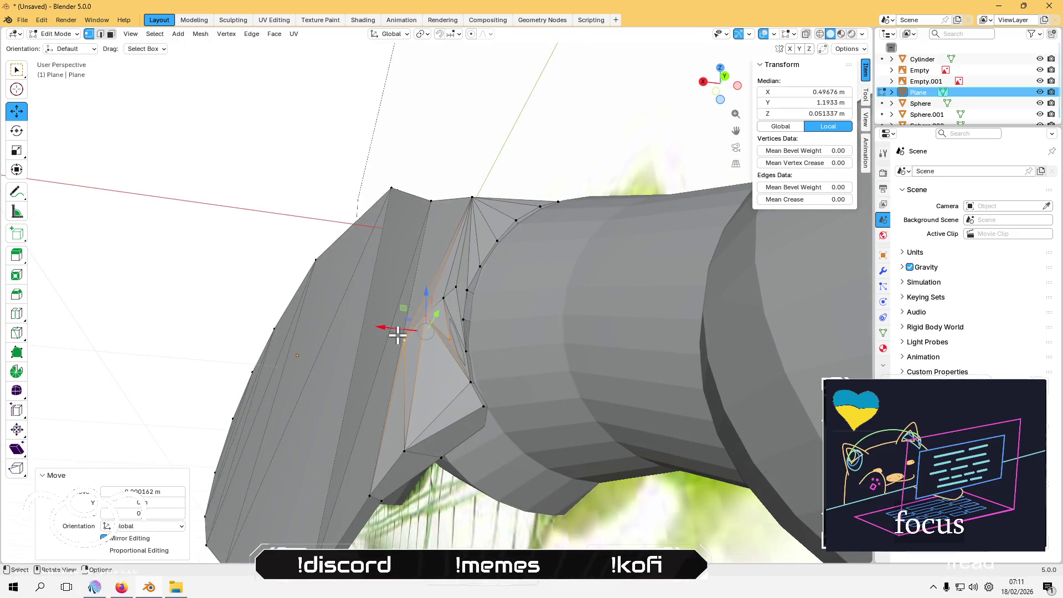
pyautogui.keyDown('shift'); pyautogui.click(445, 299); pyautogui.keyUp('shift')
# Step: Move the selected crease vertices, then two single collar vertices, along X against the tube
pyautogui.press('g')
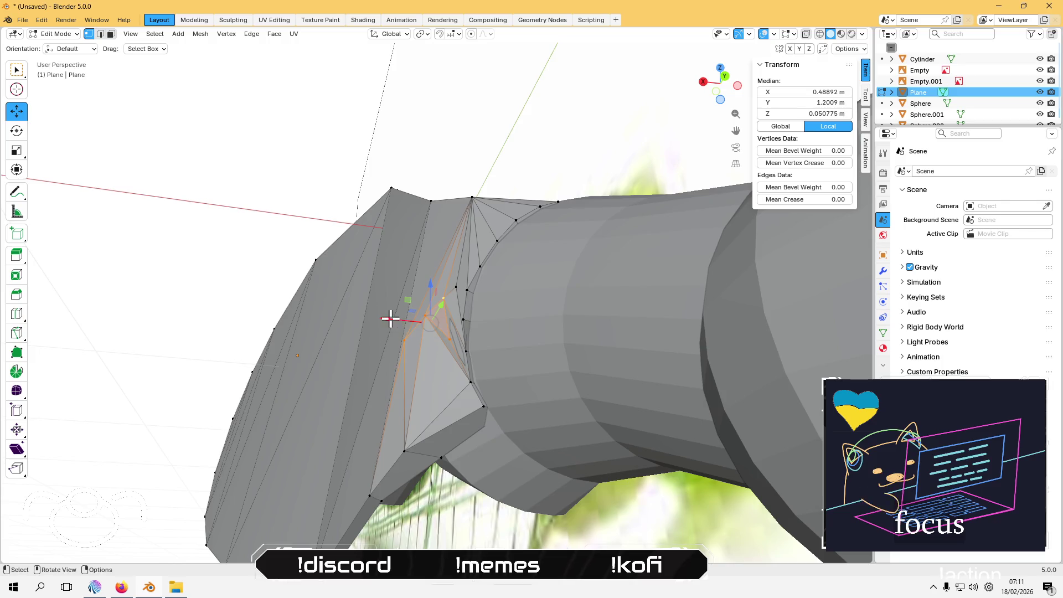
pyautogui.press('x')
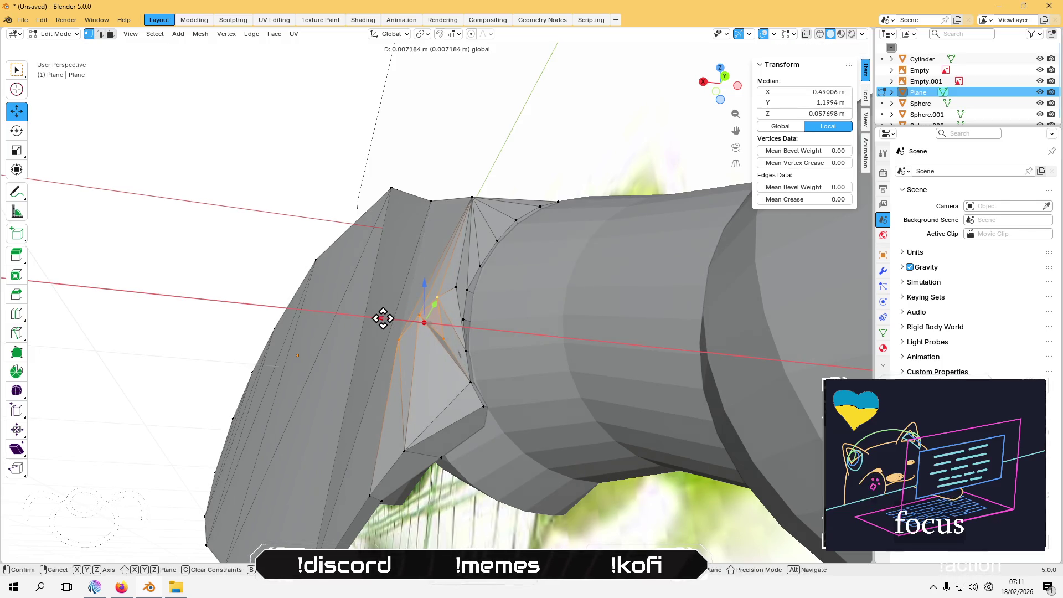
pyautogui.click(382, 319)
pyautogui.moveTo(382, 319)
pyautogui.mouseDown(button='middle')
pyautogui.moveTo(404, 330)
pyautogui.moveTo(330, 370)
pyautogui.moveTo(351, 351)
pyautogui.moveTo(451, 339)
pyautogui.mouseUp(button='middle')
pyautogui.click(330, 370)
pyautogui.click(466, 347)
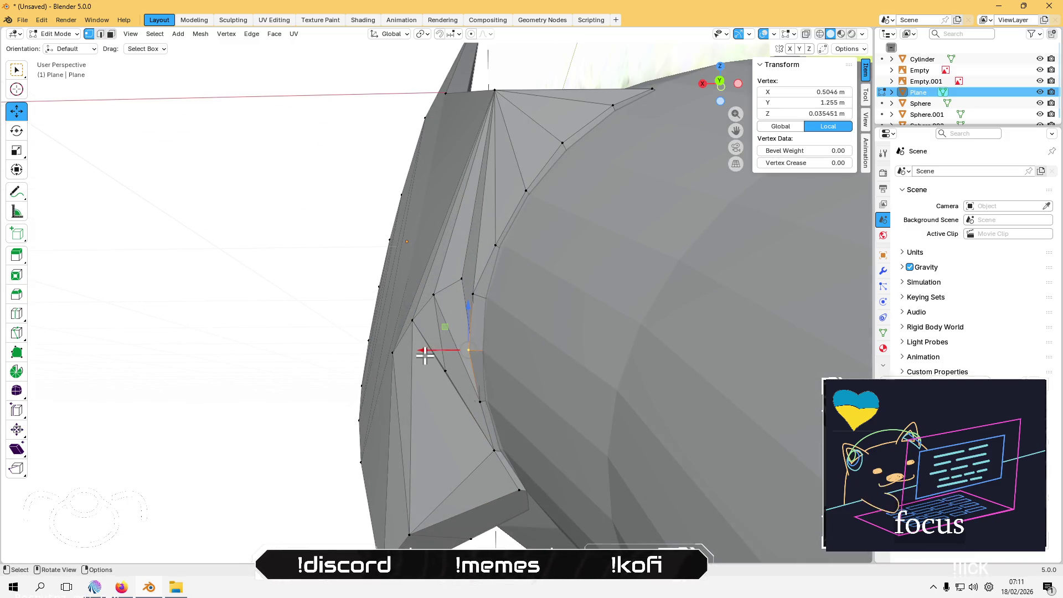
pyautogui.press('g')
pyautogui.press('x')
pyautogui.click(435, 351)
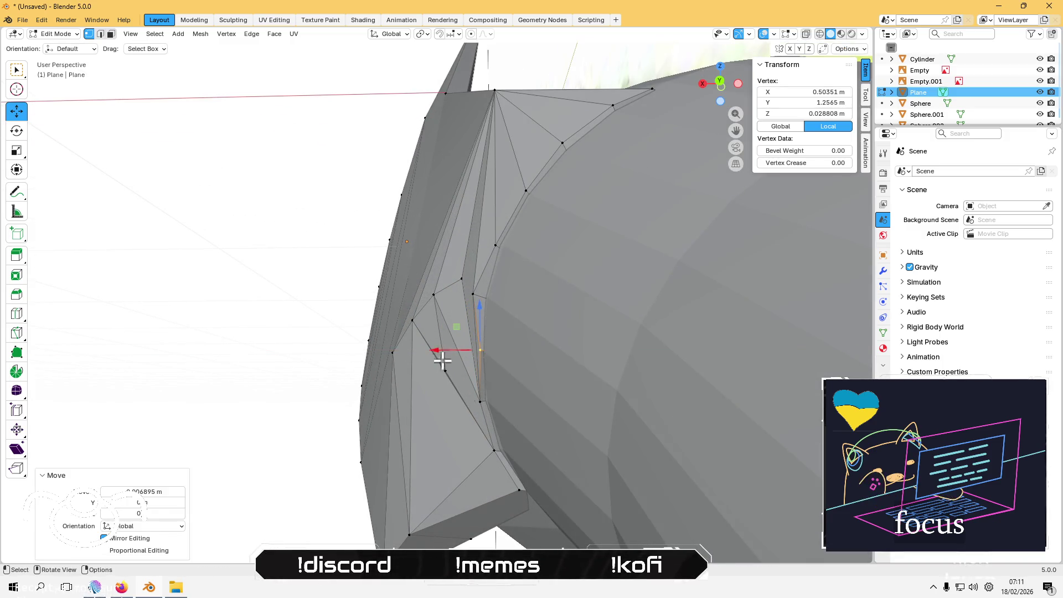
pyautogui.click(481, 402)
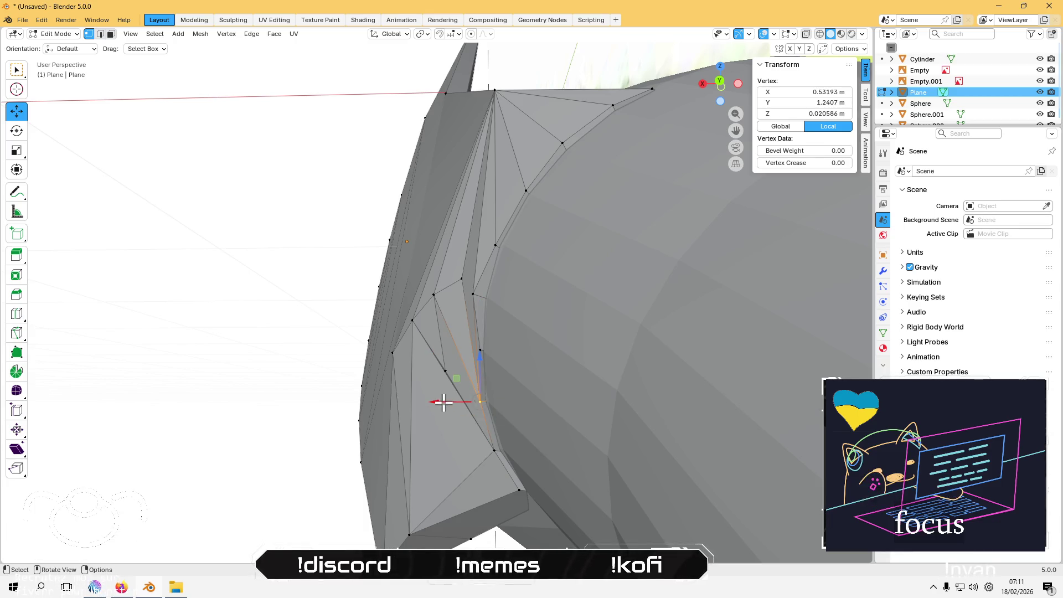
pyautogui.moveTo(444, 403); pyautogui.dragTo(448, 403)
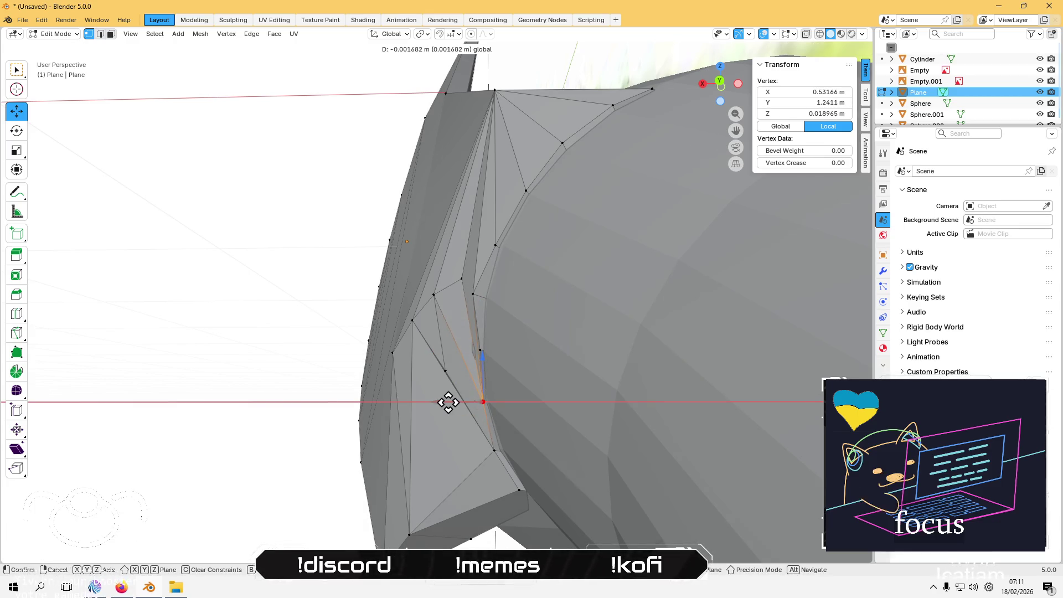
pyautogui.click(448, 403)
# Step: Lower the next collar vertex along Z and slide it along X toward the tube
pyautogui.click(451, 284)
pyautogui.moveTo(449, 282)
pyautogui.mouseDown(button='middle')
pyautogui.moveTo(500, 294)
pyautogui.moveTo(467, 249)
pyautogui.mouseUp(button='middle')
pyautogui.moveTo(475, 250); pyautogui.dragTo(475, 268)
pyautogui.moveTo(474, 269)
pyautogui.mouseDown(button='middle')
pyautogui.moveTo(406, 344)
pyautogui.moveTo(427, 317)
pyautogui.mouseUp(button='middle')
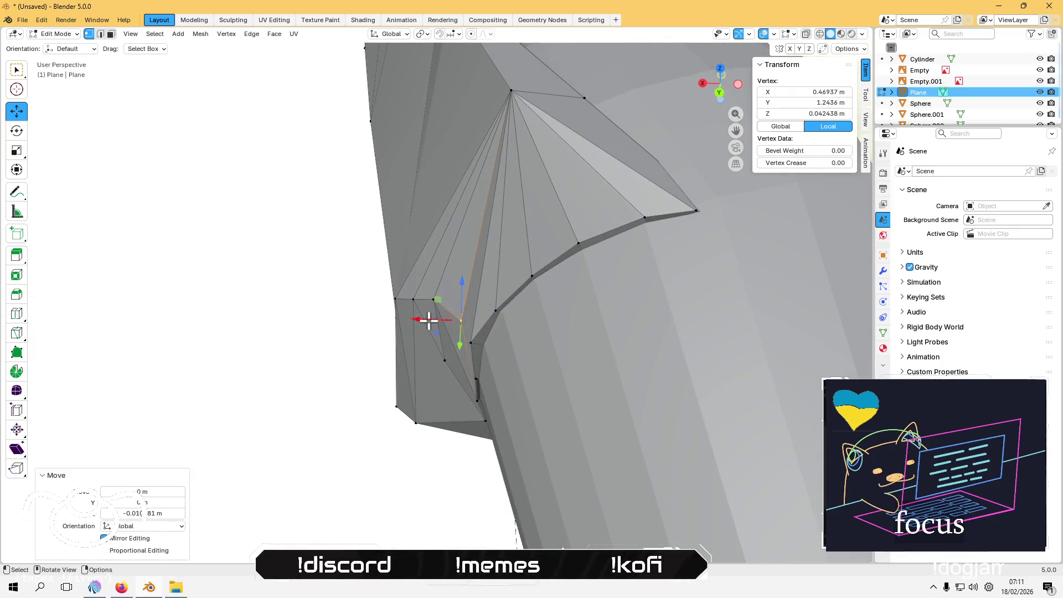
pyautogui.moveTo(427, 318); pyautogui.dragTo(423, 320)
pyautogui.click(419, 319)
pyautogui.moveTo(419, 320)
pyautogui.mouseDown(button='middle')
pyautogui.moveTo(356, 356)
pyautogui.moveTo(504, 304)
pyautogui.moveTo(451, 344)
pyautogui.moveTo(432, 339)
pyautogui.mouseUp(button='middle')
pyautogui.click(504, 304)
pyautogui.moveTo(473, 309)
pyautogui.mouseDown()
pyautogui.moveTo(492, 311)
pyautogui.moveTo(494, 325)
pyautogui.mouseUp()
pyautogui.moveTo(494, 326); pyautogui.dragTo(478, 303, button='middle')
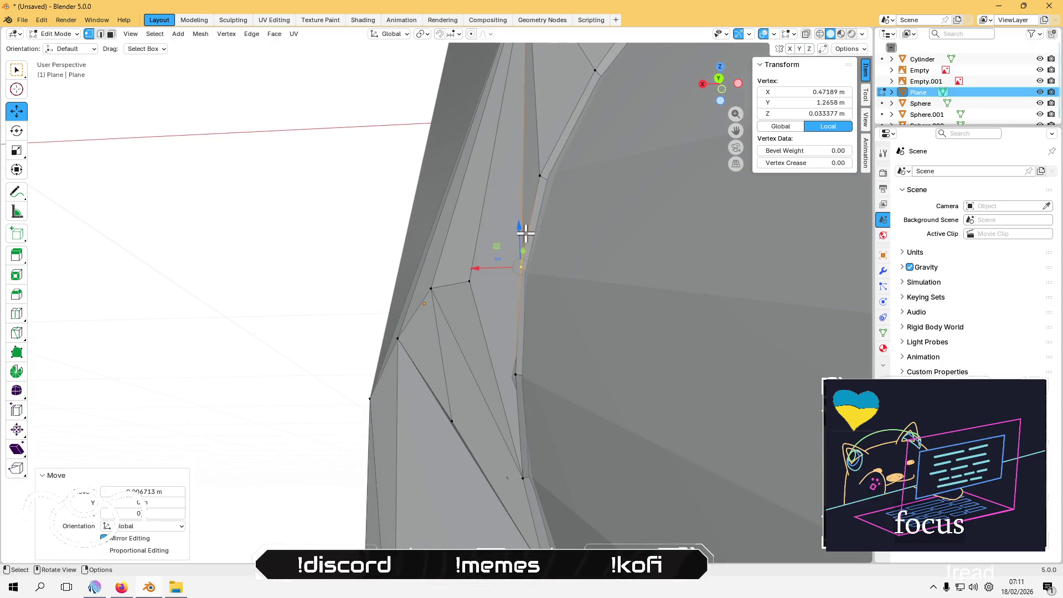
pyautogui.moveTo(526, 234); pyautogui.dragTo(504, 319, button='middle')
pyautogui.moveTo(522, 258); pyautogui.dragTo(524, 267)
pyautogui.moveTo(524, 267)
pyautogui.mouseDown(button='middle')
pyautogui.moveTo(517, 306)
pyautogui.moveTo(543, 282)
pyautogui.moveTo(601, 380)
pyautogui.moveTo(513, 409)
pyautogui.moveTo(494, 310)
pyautogui.moveTo(430, 306)
pyautogui.mouseUp(button='middle')
# Step: Pull another collar vertex to the tube edge and shift the surrounding face's vertices along X
pyautogui.click(545, 391)
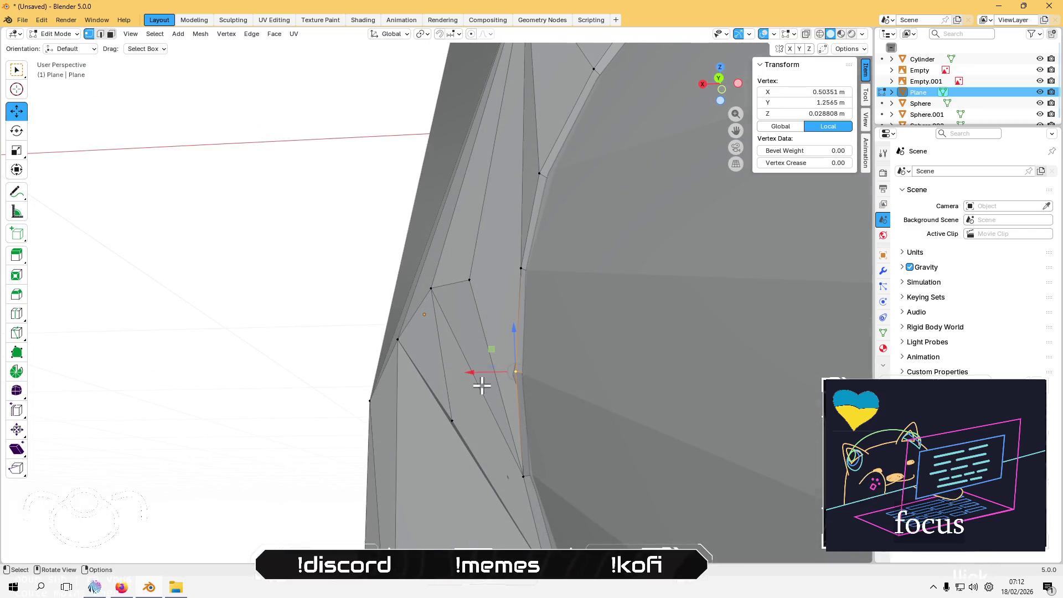
pyautogui.moveTo(493, 372); pyautogui.dragTo(508, 386, button='middle')
pyautogui.moveTo(532, 401); pyautogui.dragTo(475, 294)
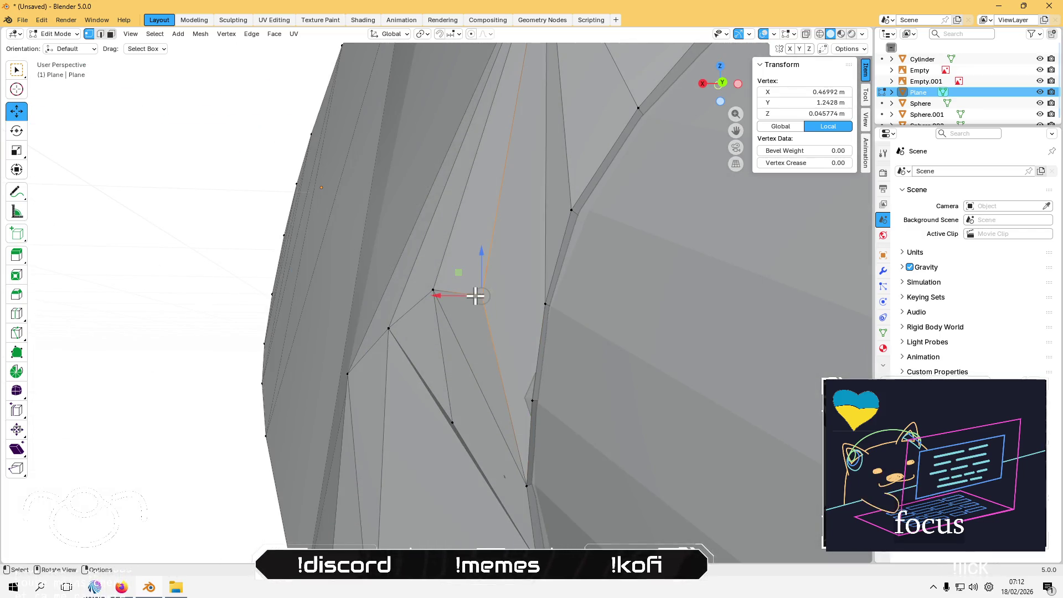
pyautogui.keyDown('shift'); pyautogui.click(434, 290); pyautogui.keyUp('shift')
pyautogui.keyDown('shift'); pyautogui.click(390, 329); pyautogui.keyUp('shift')
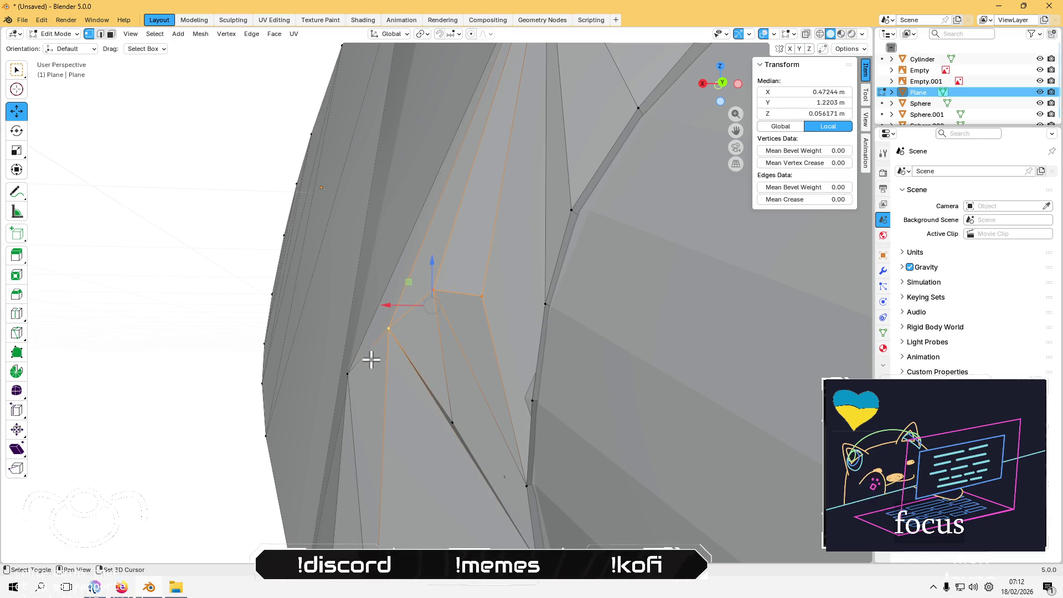
pyautogui.keyDown('shift'); pyautogui.click(452, 419); pyautogui.keyUp('shift')
pyautogui.moveTo(394, 332); pyautogui.dragTo(369, 347)
pyautogui.keyDown('shift'); pyautogui.click(349, 375); pyautogui.keyUp('shift')
pyautogui.moveTo(369, 346)
pyautogui.mouseDown(button='middle')
pyautogui.moveTo(368, 325)
pyautogui.moveTo(392, 388)
pyautogui.mouseUp(button='middle')
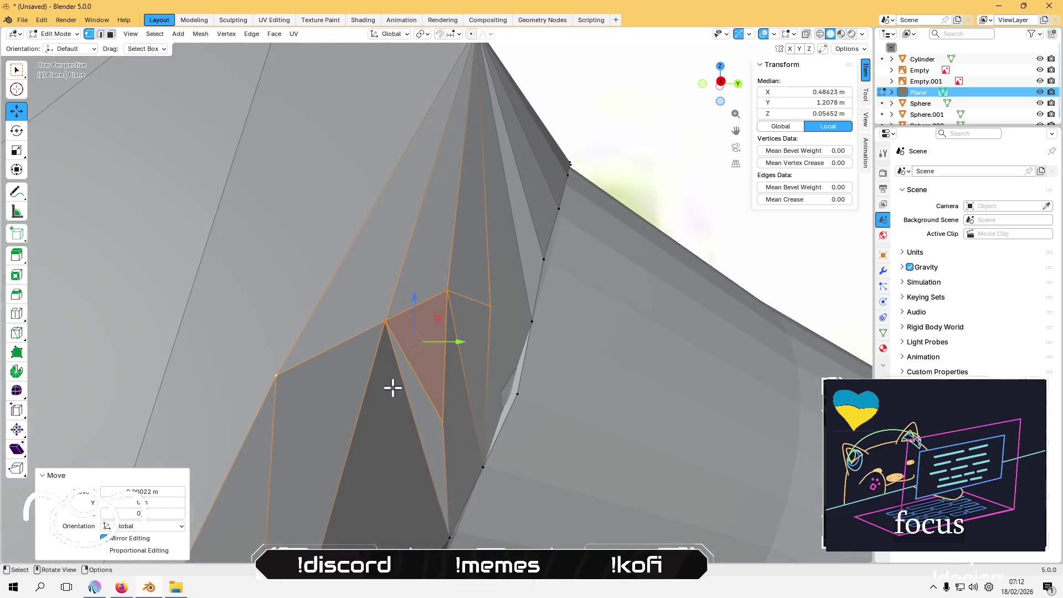
# Step: Tighten the thin seam face by nudging its middle vertex along X
pyautogui.press('3')
pyautogui.moveTo(648, 168)
pyautogui.mouseDown(button='middle')
pyautogui.moveTo(550, 313)
pyautogui.moveTo(404, 251)
pyautogui.mouseUp(button='middle')
pyautogui.click(555, 313)
pyautogui.moveTo(555, 313)
pyautogui.mouseDown(button='middle')
pyautogui.moveTo(559, 336)
pyautogui.moveTo(545, 317)
pyautogui.mouseUp(button='middle')
pyautogui.press('1')
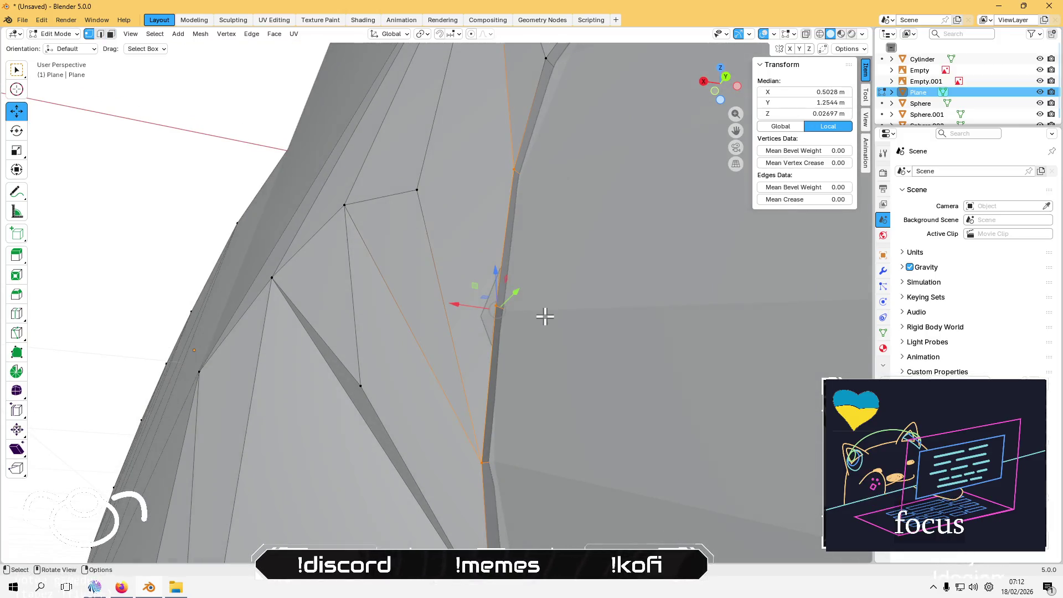
pyautogui.keyDown('shift'); pyautogui.click(515, 165); pyautogui.keyUp('shift')
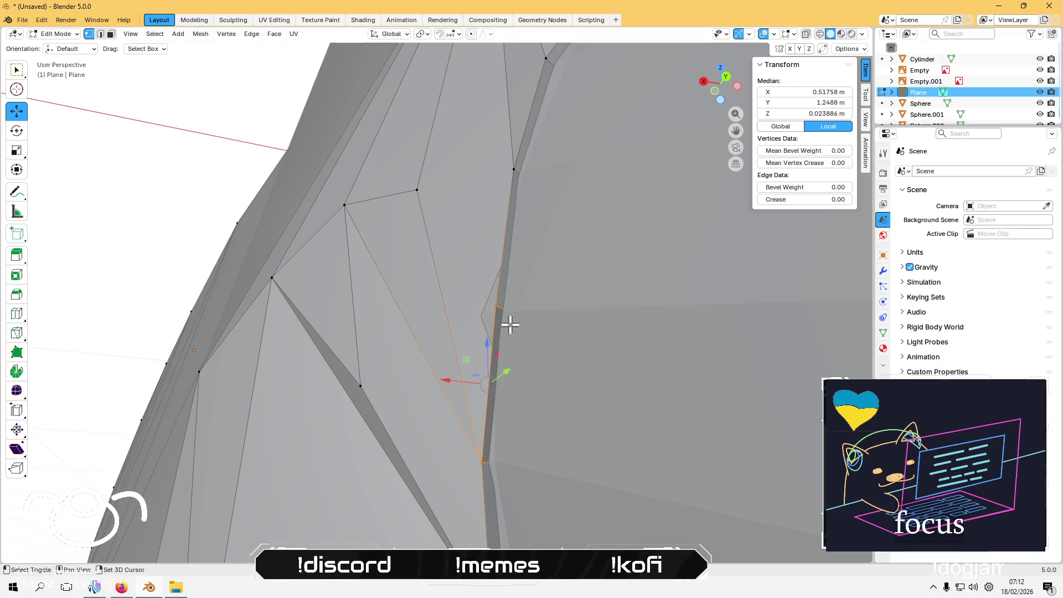
pyautogui.keyDown('shift'); pyautogui.click(479, 463); pyautogui.keyUp('shift')
pyautogui.moveTo(462, 302); pyautogui.dragTo(451, 301)
pyautogui.moveTo(450, 301)
pyautogui.mouseDown(button='middle')
pyautogui.moveTo(523, 328)
pyautogui.moveTo(583, 327)
pyautogui.moveTo(603, 290)
pyautogui.moveTo(570, 240)
pyautogui.moveTo(582, 325)
pyautogui.mouseUp(button='middle')
# Step: Select the sliver face beside the tube and narrow the selection to its seam vertices
pyautogui.hotkey('alt', 'a')
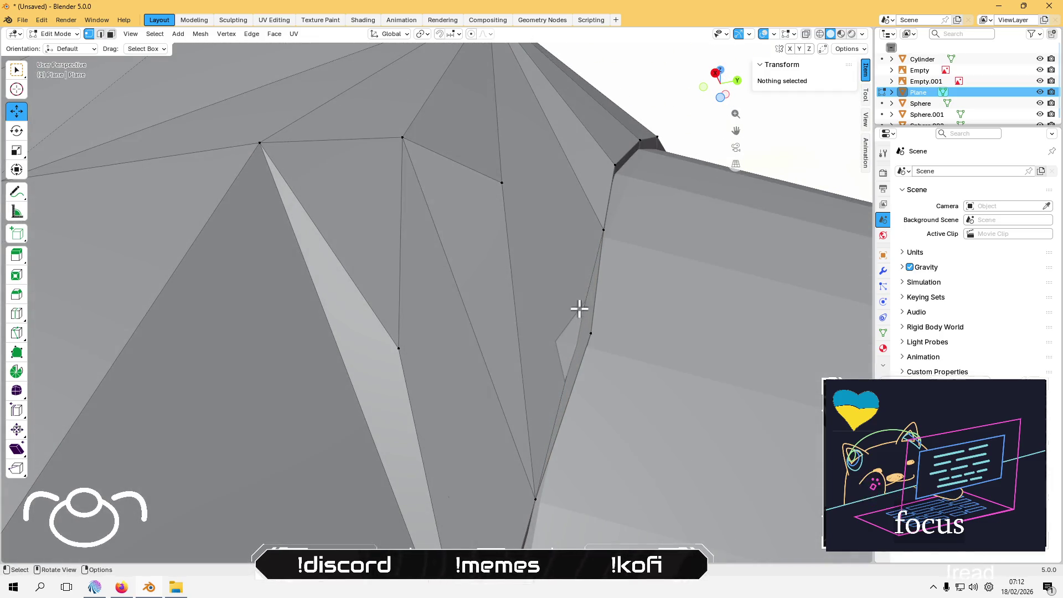
pyautogui.press('3')
pyautogui.click(561, 246)
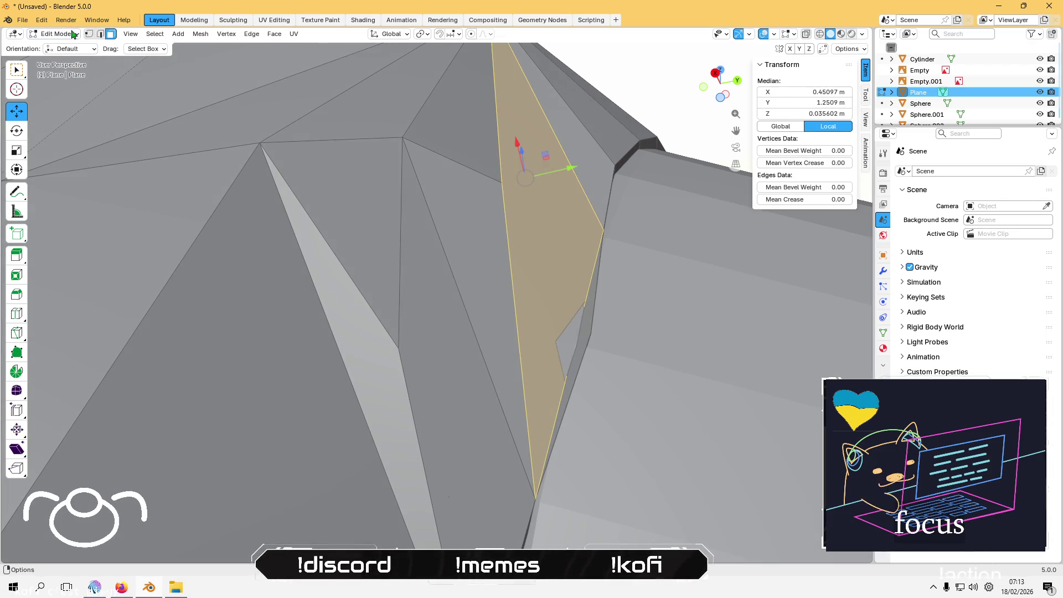
pyautogui.click(89, 34)
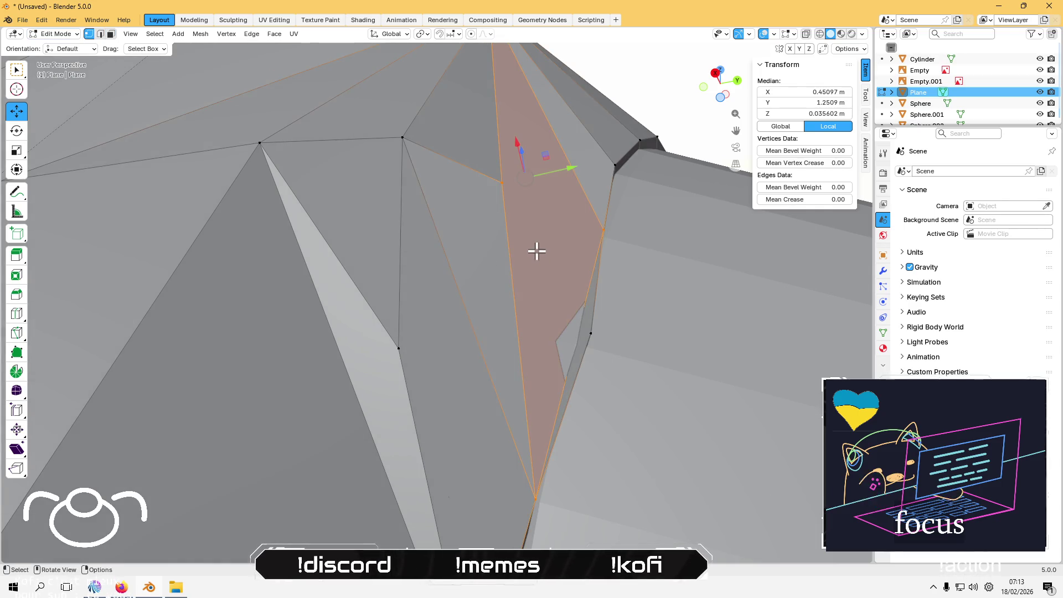
pyautogui.keyDown('shift'); pyautogui.click(536, 497); pyautogui.keyUp('shift')
pyautogui.keyDown('shift'); pyautogui.click(600, 229); pyautogui.keyUp('shift')
pyautogui.moveTo(504, 178)
pyautogui.mouseDown(button='middle')
pyautogui.moveTo(499, 249)
pyautogui.moveTo(511, 199)
pyautogui.mouseUp(button='middle')
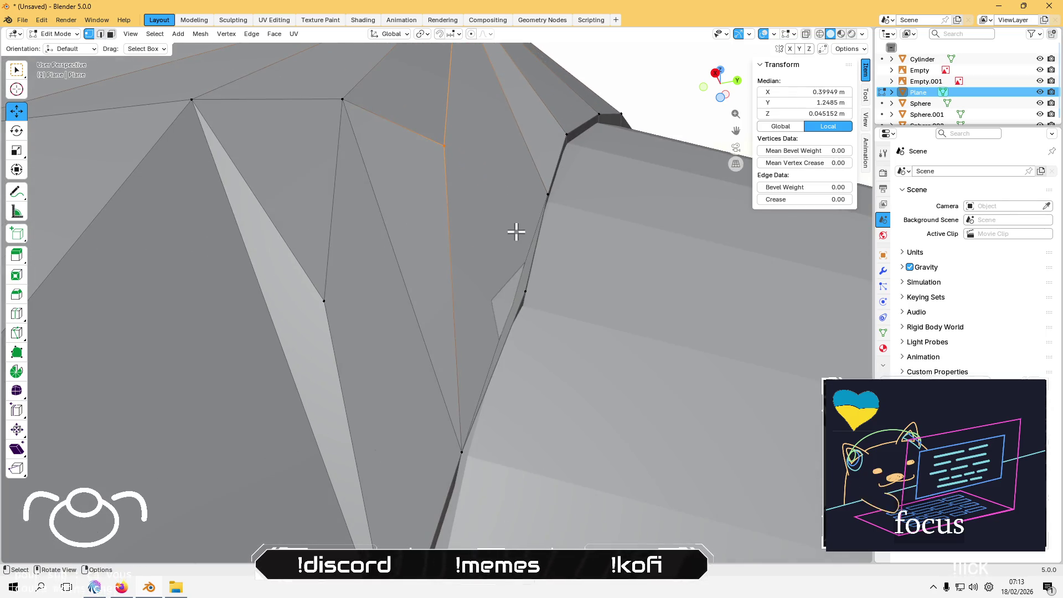
# Step: Subdivide the two seam edges next to the neck tube with one cut
pyautogui.press('2')
pyautogui.click(532, 246)
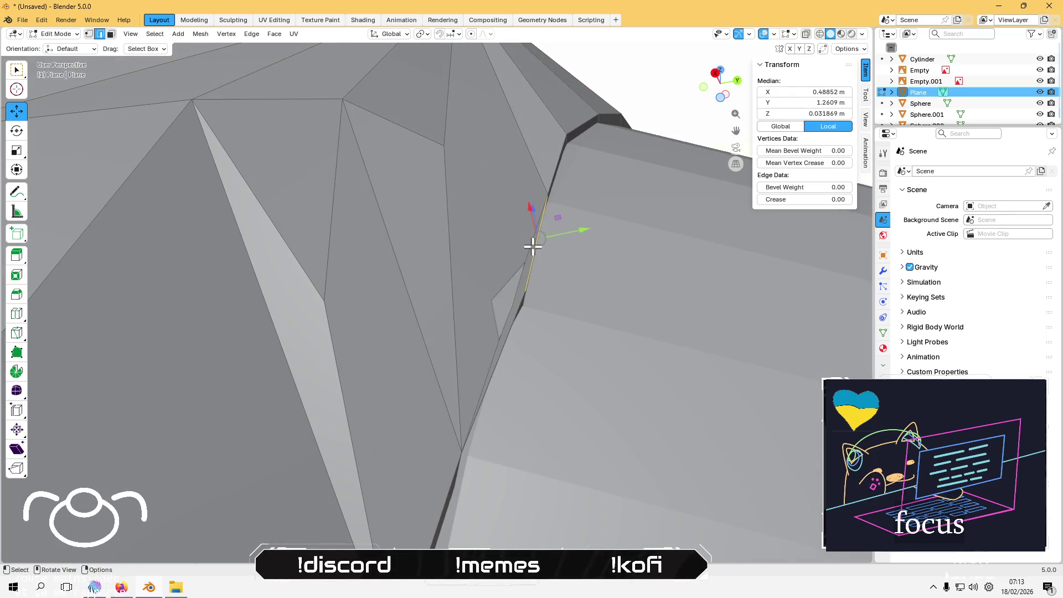
pyautogui.keyDown('shift'); pyautogui.click(523, 247); pyautogui.keyUp('shift')
pyautogui.rightClick(523, 247)
pyautogui.click(522, 248)
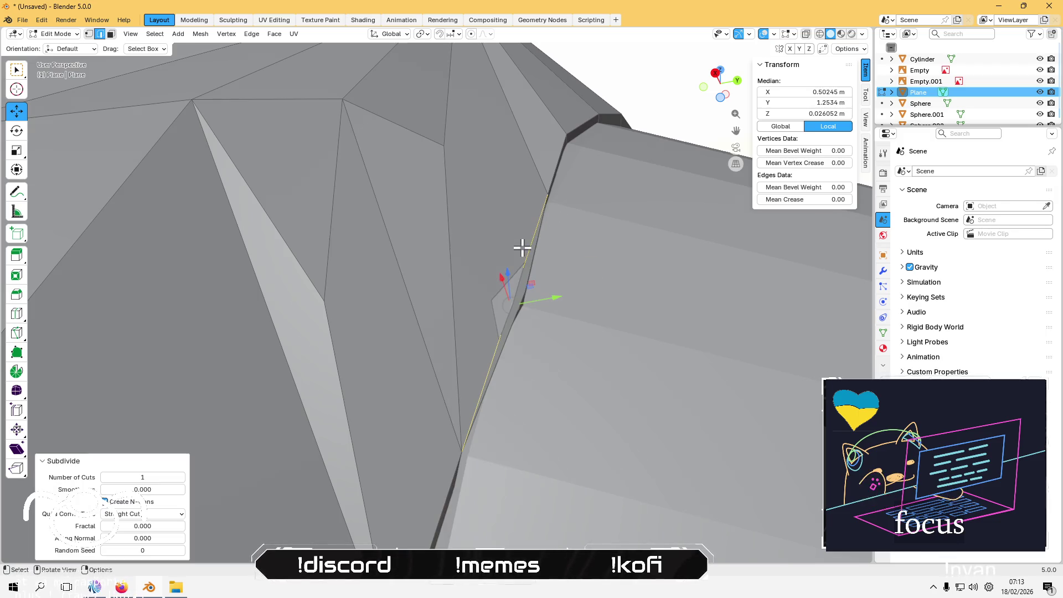
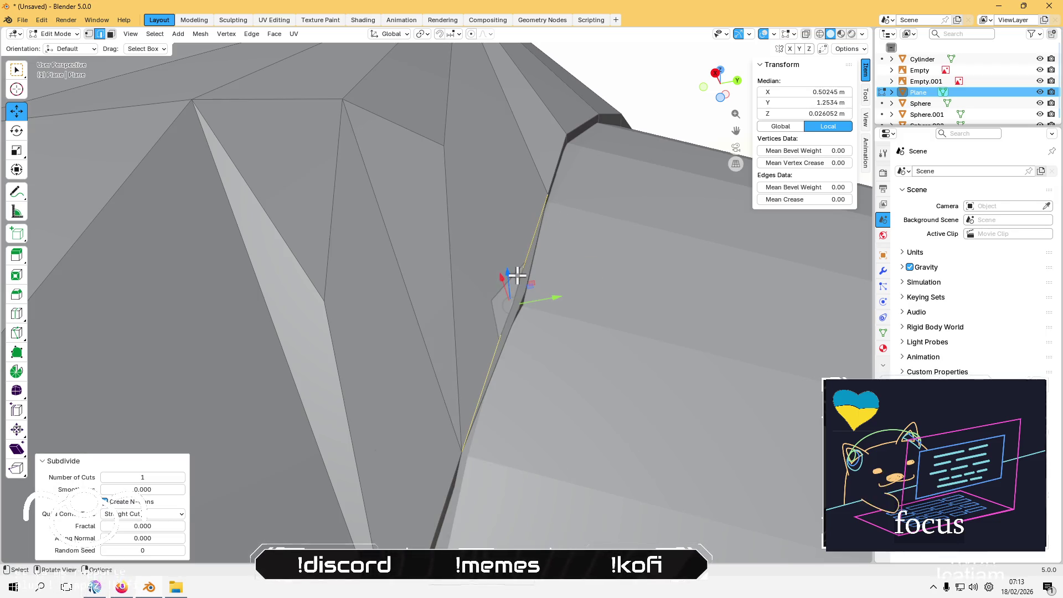
# Step: In vertex select, slide a wing-edge vertex along X, then move it vertically along Z
pyautogui.press('1')
pyautogui.keyDown('shift'); pyautogui.click(545, 194); pyautogui.keyUp('shift')
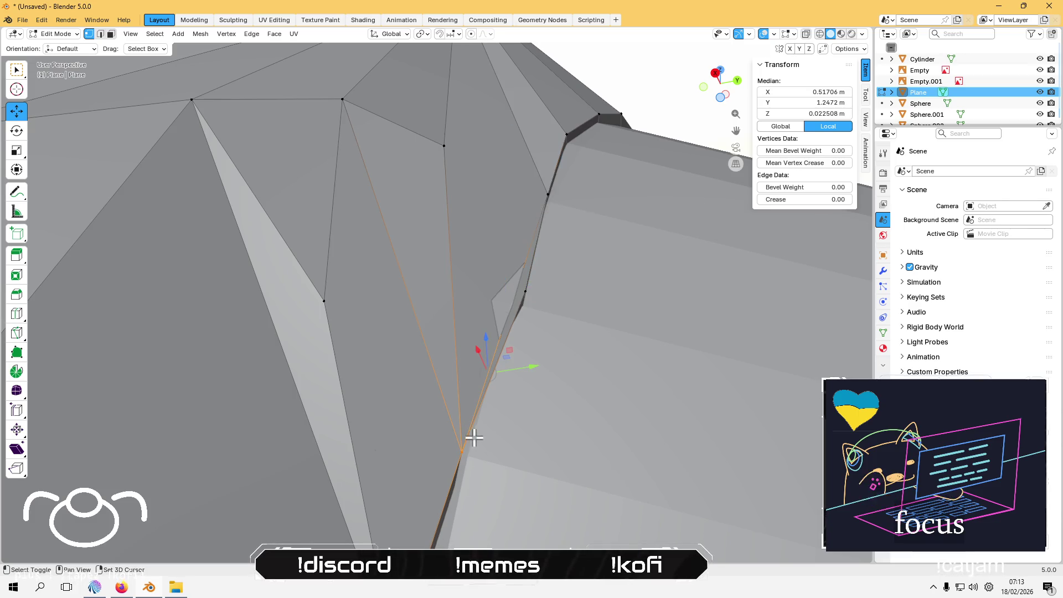
pyautogui.click(459, 453)
pyautogui.moveTo(477, 387); pyautogui.dragTo(428, 288, button='middle')
pyautogui.moveTo(429, 297); pyautogui.dragTo(411, 285)
pyautogui.moveTo(410, 285)
pyautogui.mouseDown(button='middle')
pyautogui.moveTo(427, 344)
pyautogui.moveTo(444, 360)
pyautogui.moveTo(392, 340)
pyautogui.moveTo(414, 320)
pyautogui.mouseUp(button='middle')
pyautogui.moveTo(363, 309); pyautogui.dragTo(391, 301)
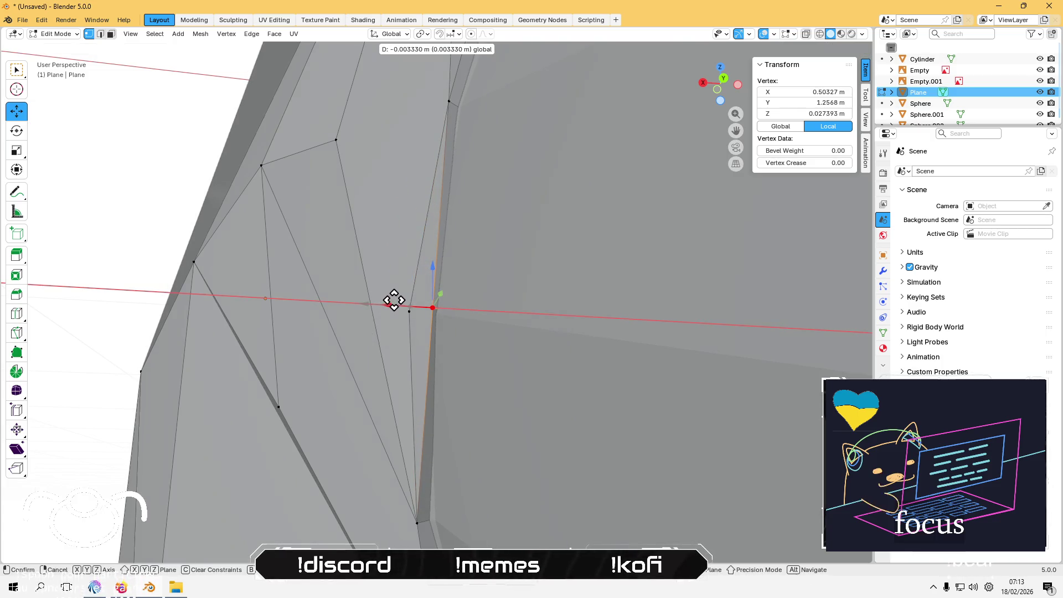
pyautogui.click(394, 299)
pyautogui.press('g')
pyautogui.press('z')
pyautogui.click(437, 275)
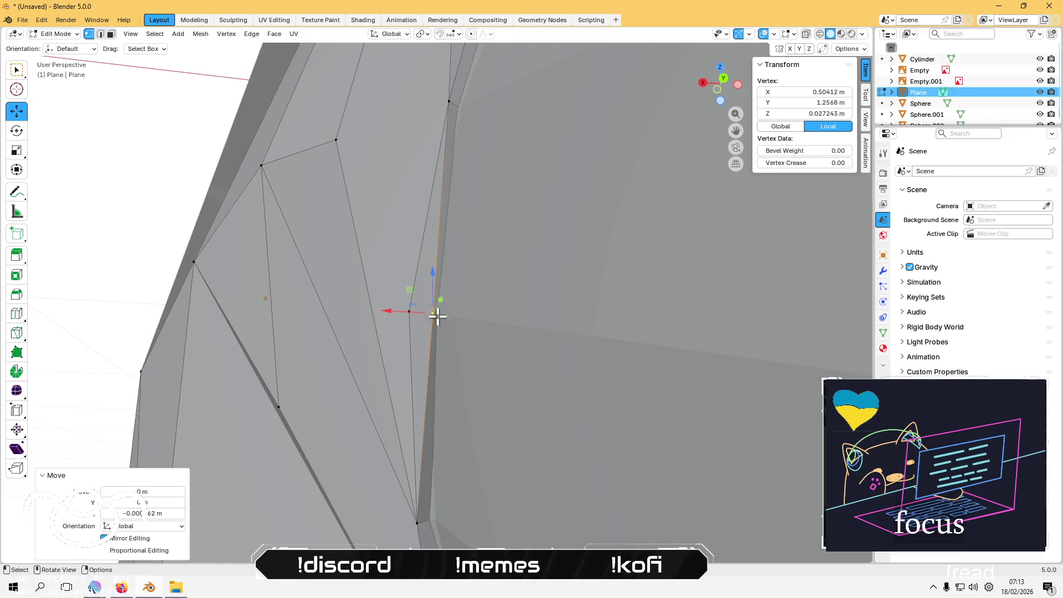
# Step: Slide one seam vertex in the horizontal plane and move a wing-corner vertex along X
pyautogui.click(417, 530)
pyautogui.moveTo(375, 520)
pyautogui.mouseDown(button='middle')
pyautogui.moveTo(372, 384)
pyautogui.moveTo(325, 316)
pyautogui.moveTo(332, 341)
pyautogui.mouseUp(button='middle')
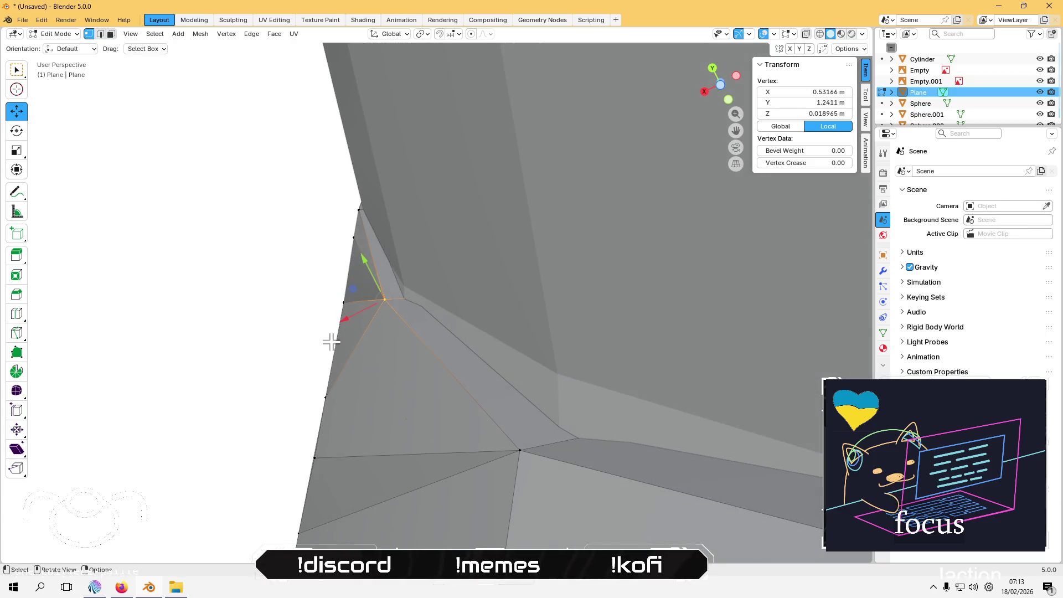
pyautogui.moveTo(352, 288); pyautogui.dragTo(370, 290)
pyautogui.click(513, 450)
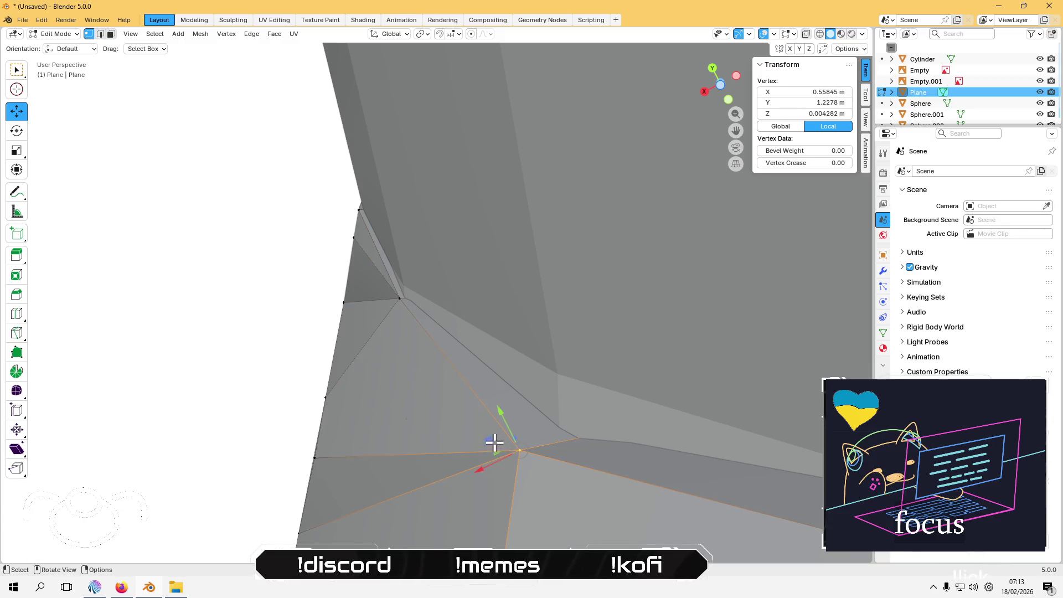
pyautogui.moveTo(491, 417)
pyautogui.mouseDown(button='middle')
pyautogui.moveTo(482, 487)
pyautogui.moveTo(479, 315)
pyautogui.mouseUp(button='middle')
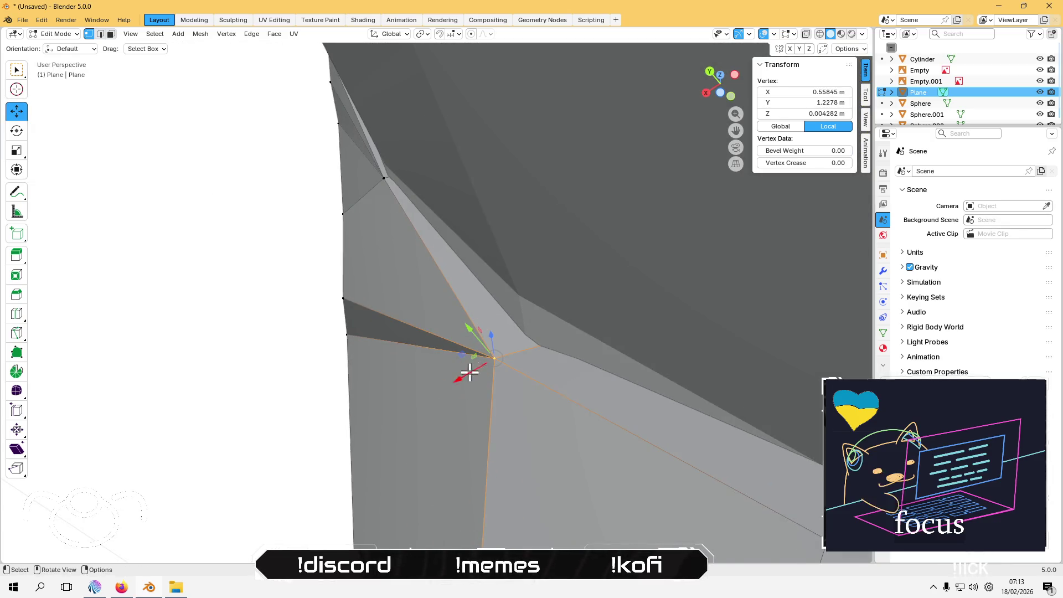
pyautogui.moveTo(470, 370); pyautogui.dragTo(487, 414, button='middle')
pyautogui.moveTo(491, 493)
pyautogui.mouseDown()
pyautogui.moveTo(523, 477)
pyautogui.moveTo(477, 487)
pyautogui.moveTo(538, 465)
pyautogui.moveTo(523, 465)
pyautogui.mouseUp()
pyautogui.moveTo(522, 465); pyautogui.dragTo(518, 449, button='middle')
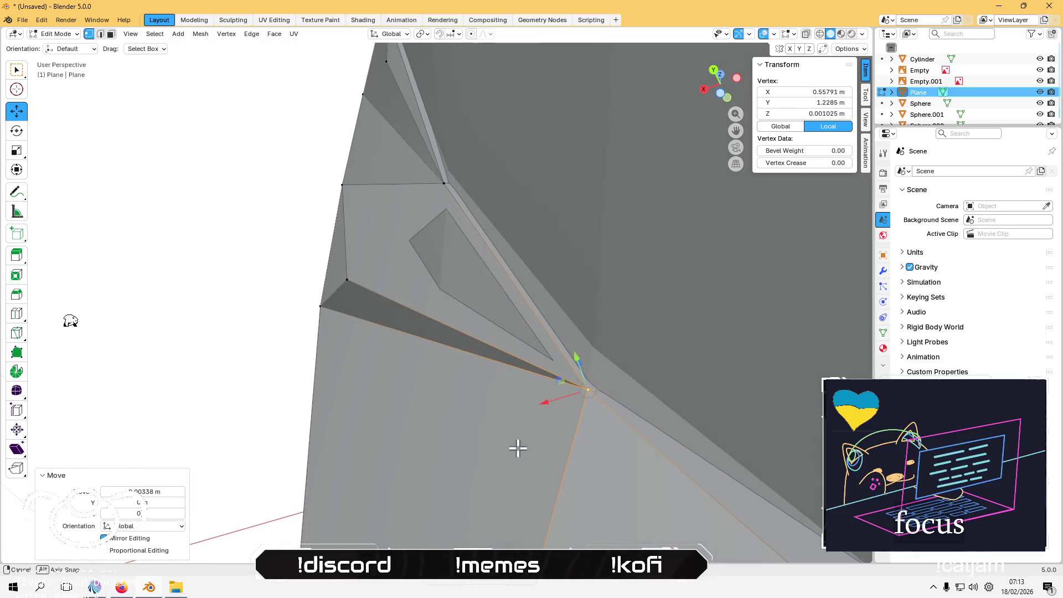
pyautogui.moveTo(569, 392)
pyautogui.mouseDown(button='middle')
pyautogui.moveTo(667, 482)
pyautogui.moveTo(543, 380)
pyautogui.moveTo(577, 426)
pyautogui.moveTo(444, 430)
pyautogui.mouseUp(button='middle')
# Step: Select another seam vertex, then the vertex at the wing's inner corner
pyautogui.click(301, 211)
pyautogui.moveTo(420, 309)
pyautogui.mouseDown(button='middle')
pyautogui.moveTo(484, 288)
pyautogui.moveTo(485, 271)
pyautogui.moveTo(409, 254)
pyautogui.mouseUp(button='middle')
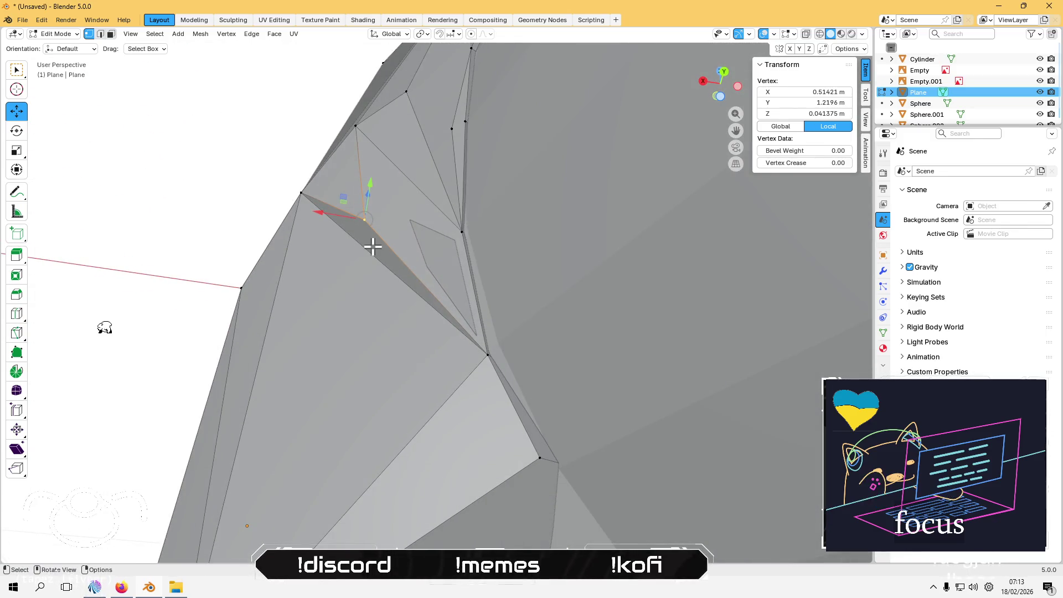
pyautogui.moveTo(363, 216)
pyautogui.mouseDown(button='middle')
pyautogui.moveTo(337, 315)
pyautogui.moveTo(338, 301)
pyautogui.mouseUp(button='middle')
pyautogui.scroll(3, 337, 301)
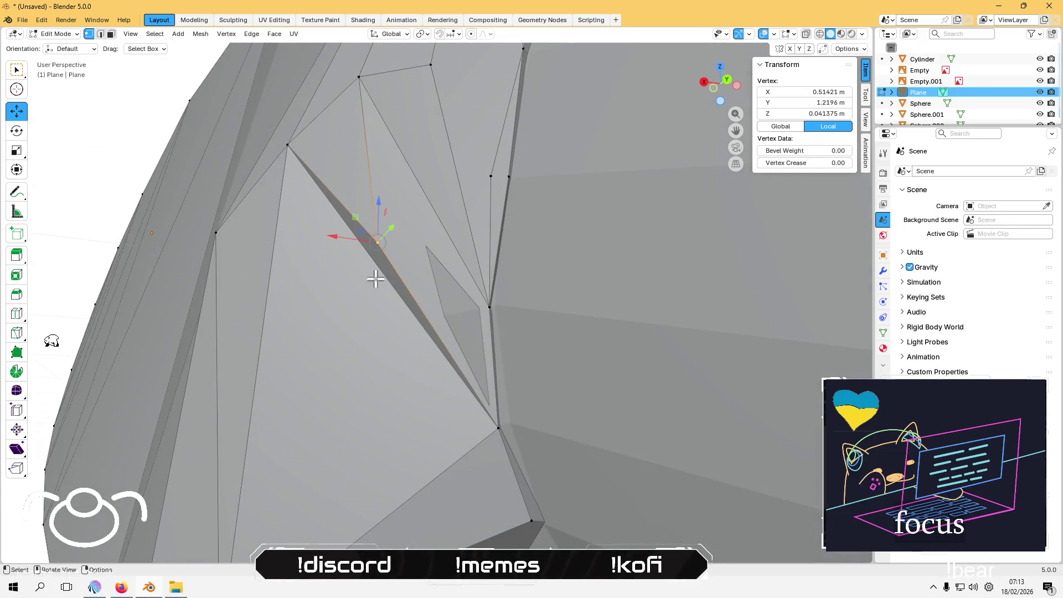
pyautogui.moveTo(451, 407); pyautogui.dragTo(376, 295, button='middle')
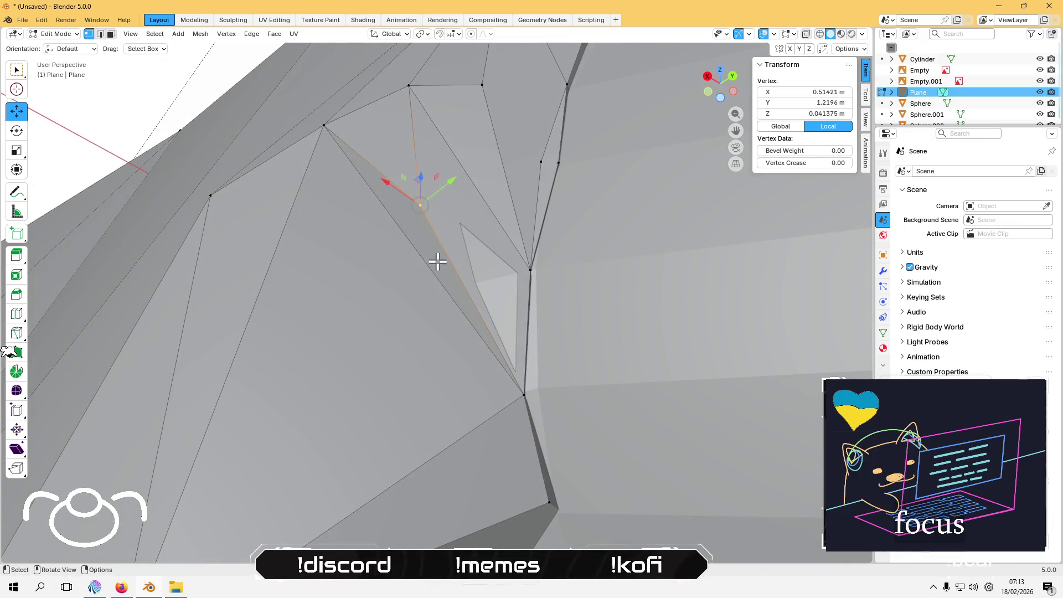
pyautogui.click(529, 269)
pyautogui.moveTo(474, 266); pyautogui.dragTo(393, 231, button='middle')
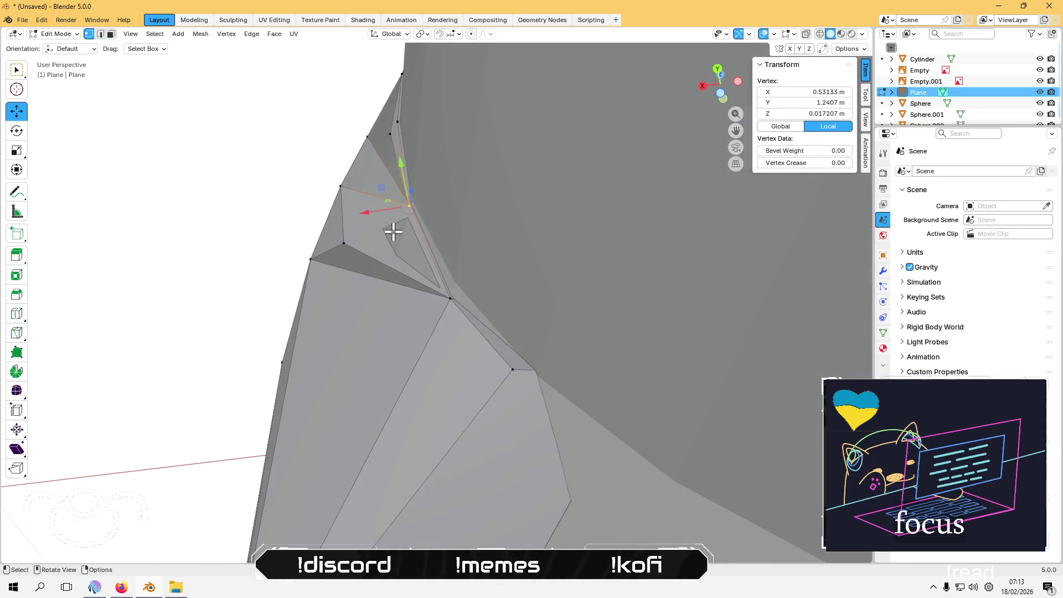
# Step: Slide a seam vertex within the horizontal plane, then deselect it
pyautogui.click(346, 240)
pyautogui.moveTo(299, 248)
pyautogui.mouseDown()
pyautogui.moveTo(290, 247)
pyautogui.moveTo(309, 242)
pyautogui.mouseUp()
pyautogui.moveTo(309, 242)
pyautogui.mouseDown(button='middle')
pyautogui.moveTo(425, 356)
pyautogui.moveTo(423, 375)
pyautogui.moveTo(503, 403)
pyautogui.mouseUp(button='middle')
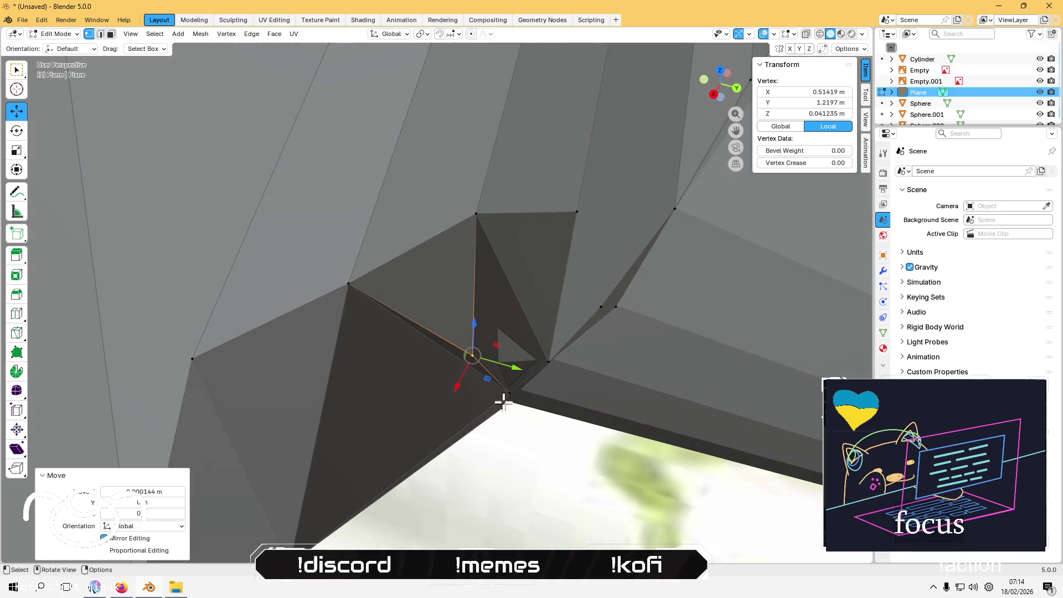
pyautogui.moveTo(485, 377); pyautogui.dragTo(516, 356)
pyautogui.click(530, 480)
pyautogui.moveTo(530, 480)
pyautogui.mouseDown(button='middle')
pyautogui.moveTo(518, 388)
pyautogui.moveTo(487, 332)
pyautogui.moveTo(482, 364)
pyautogui.mouseUp(button='middle')
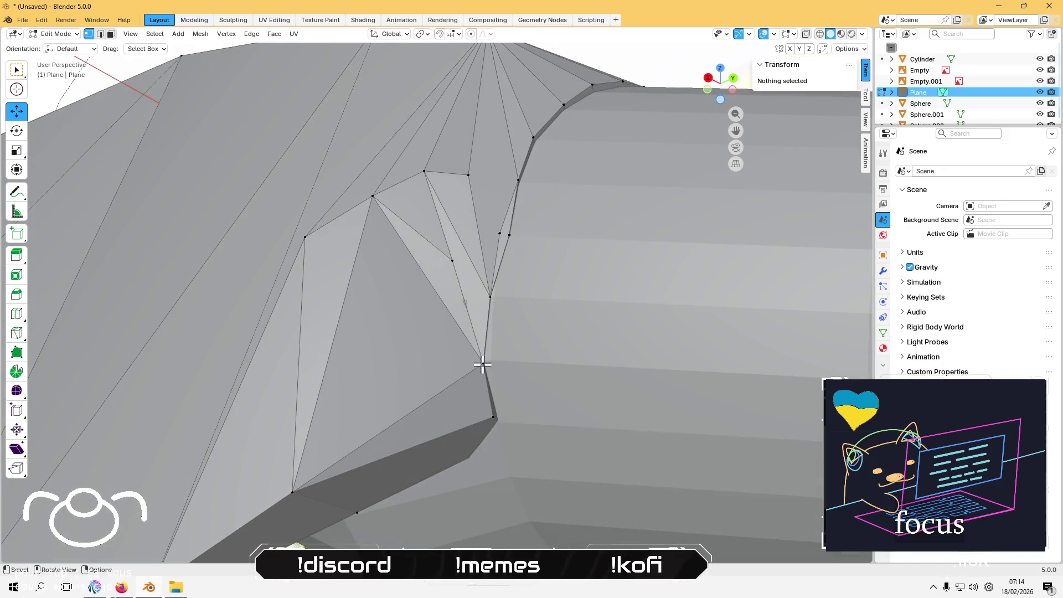
# Step: Move another seam vertex along the Y axis with G then Y, then deselect
pyautogui.click(453, 259)
pyautogui.moveTo(453, 260); pyautogui.dragTo(414, 327, button='middle')
pyautogui.moveTo(415, 290); pyautogui.dragTo(434, 352, button='middle')
pyautogui.press('g')
pyautogui.press('y')
pyautogui.click(442, 351)
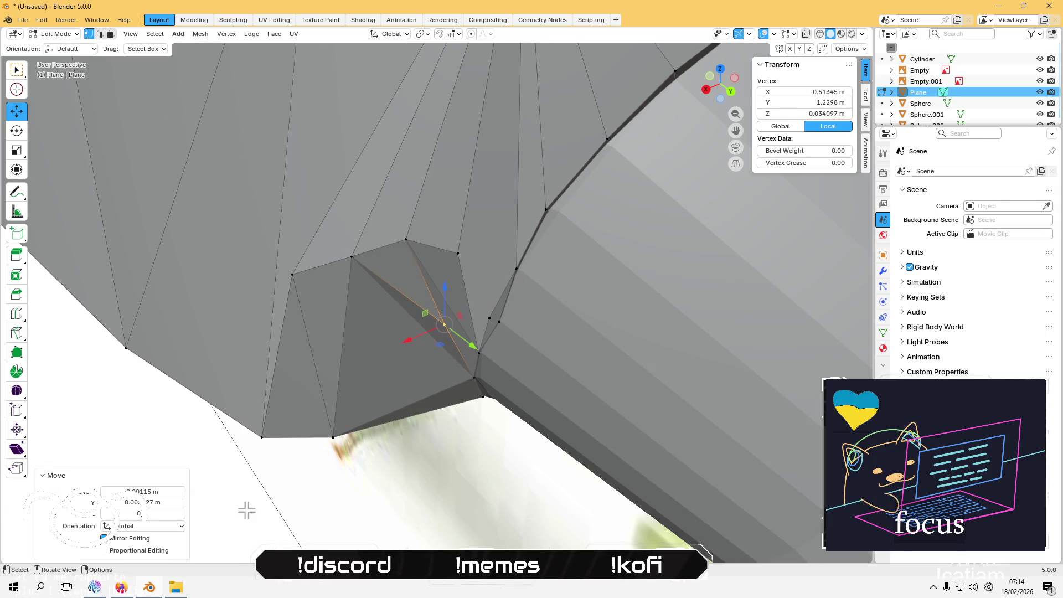
pyautogui.click(247, 505)
pyautogui.moveTo(247, 505)
pyautogui.mouseDown(button='middle')
pyautogui.moveTo(362, 322)
pyautogui.moveTo(418, 323)
pyautogui.moveTo(396, 309)
pyautogui.moveTo(458, 289)
pyautogui.moveTo(443, 261)
pyautogui.moveTo(432, 273)
pyautogui.moveTo(446, 277)
pyautogui.moveTo(481, 230)
pyautogui.mouseUp(button='middle')
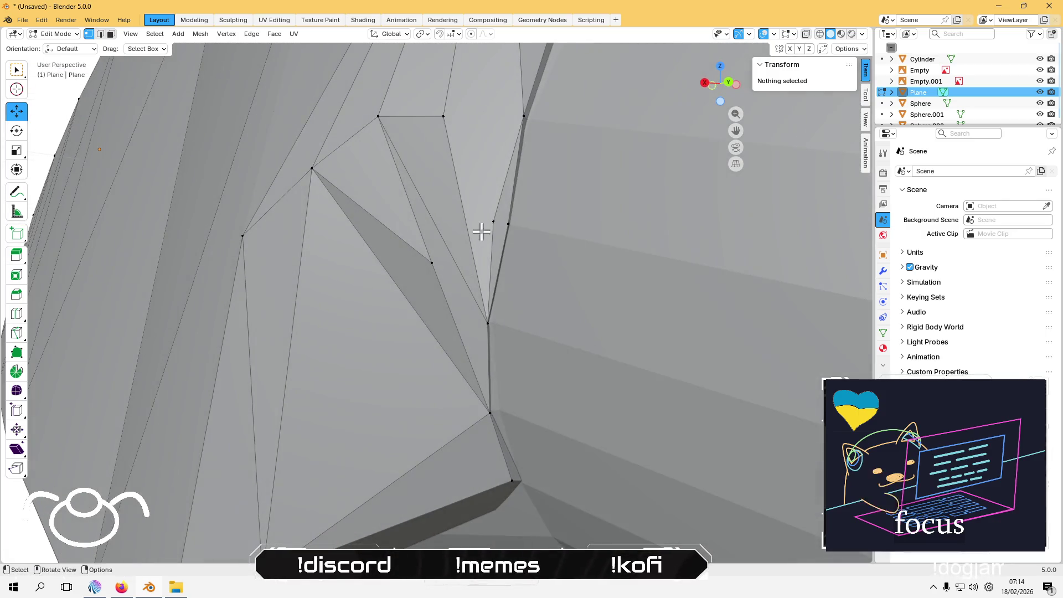
# Step: Raise a seam vertex to Z 0.037894 m, adjusting it horizontally along the way
pyautogui.click(485, 216)
pyautogui.moveTo(491, 183)
pyautogui.keyDown('shift'); pyautogui.mouseDown(button='middle')
pyautogui.moveTo(424, 241)
pyautogui.moveTo(462, 222)
pyautogui.mouseUp(button='middle'); pyautogui.keyUp('shift')
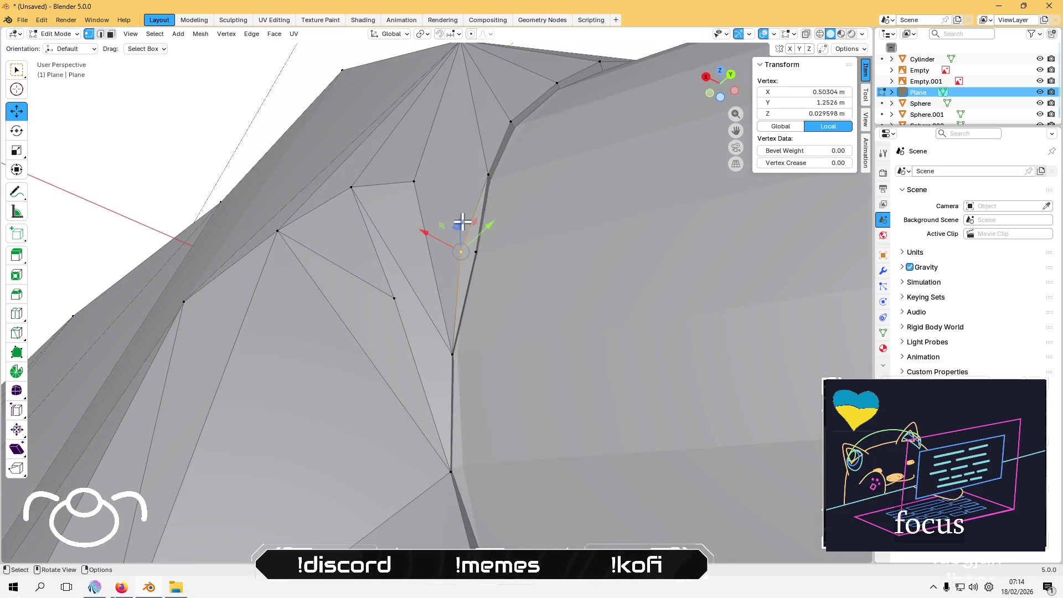
pyautogui.moveTo(442, 267)
pyautogui.mouseDown(button='middle')
pyautogui.moveTo(491, 296)
pyautogui.moveTo(494, 320)
pyautogui.mouseUp(button='middle')
pyautogui.moveTo(491, 292); pyautogui.dragTo(494, 222)
pyautogui.moveTo(494, 222); pyautogui.dragTo(421, 361, button='middle')
pyautogui.moveTo(421, 345); pyautogui.dragTo(421, 355)
pyautogui.moveTo(421, 355)
pyautogui.mouseDown(button='middle')
pyautogui.moveTo(423, 325)
pyautogui.moveTo(480, 290)
pyautogui.moveTo(451, 304)
pyautogui.moveTo(512, 322)
pyautogui.moveTo(493, 279)
pyautogui.mouseUp(button='middle')
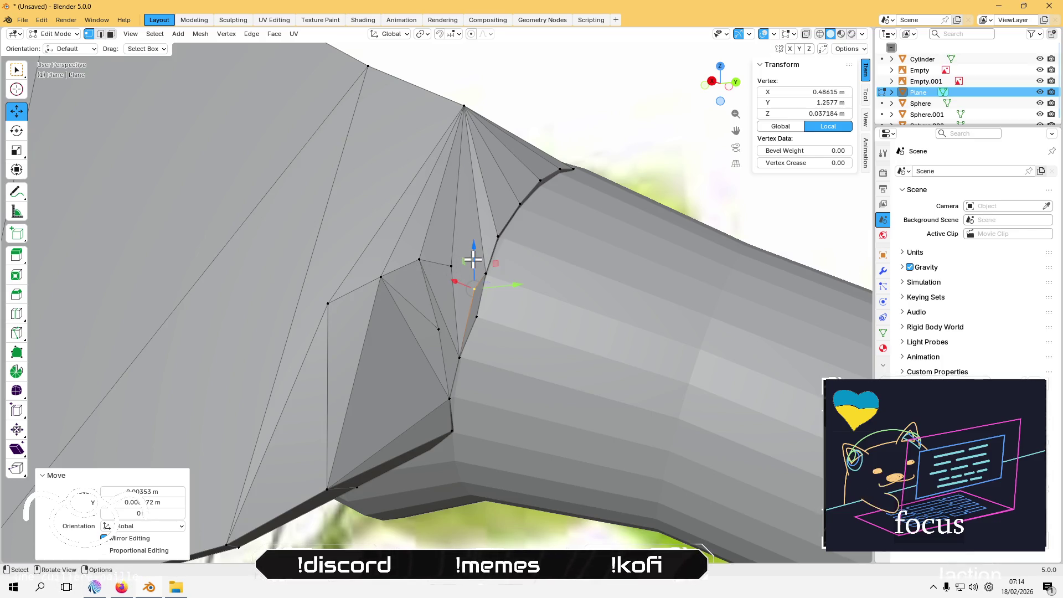
pyautogui.moveTo(472, 254); pyautogui.dragTo(472, 242)
pyautogui.click(472, 245)
pyautogui.moveTo(472, 246); pyautogui.dragTo(413, 302, button='middle')
pyautogui.moveTo(407, 344); pyautogui.dragTo(439, 289, button='middle')
# Step: Clear the selection and select the narrow sliver face at the wing base in face mode
pyautogui.click(604, 53)
pyautogui.moveTo(580, 142)
pyautogui.mouseDown(button='middle')
pyautogui.moveTo(589, 105)
pyautogui.moveTo(591, 126)
pyautogui.moveTo(517, 244)
pyautogui.mouseUp(button='middle')
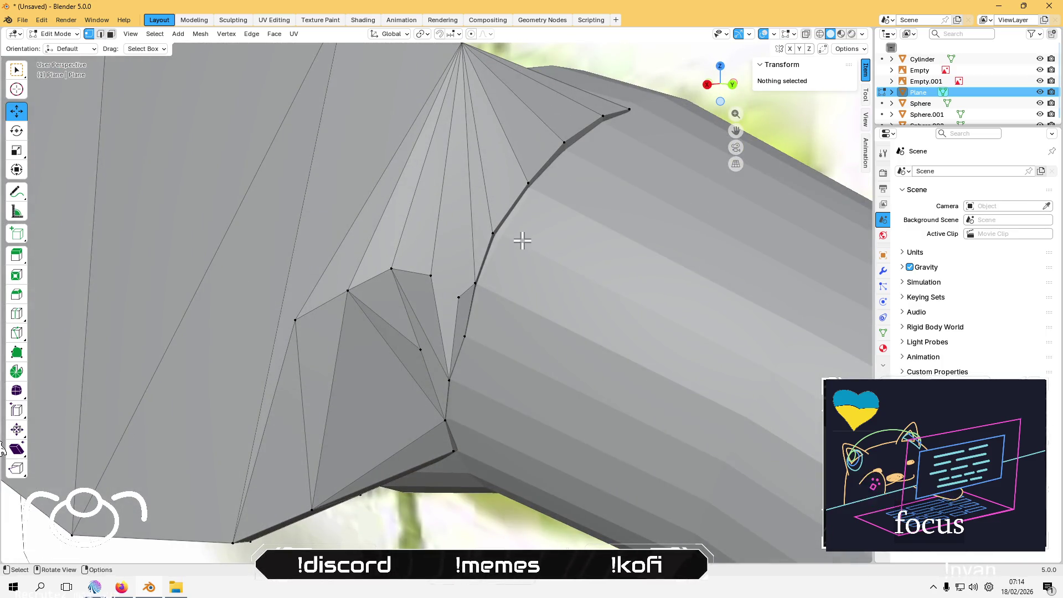
pyautogui.press('3')
pyautogui.click(456, 264)
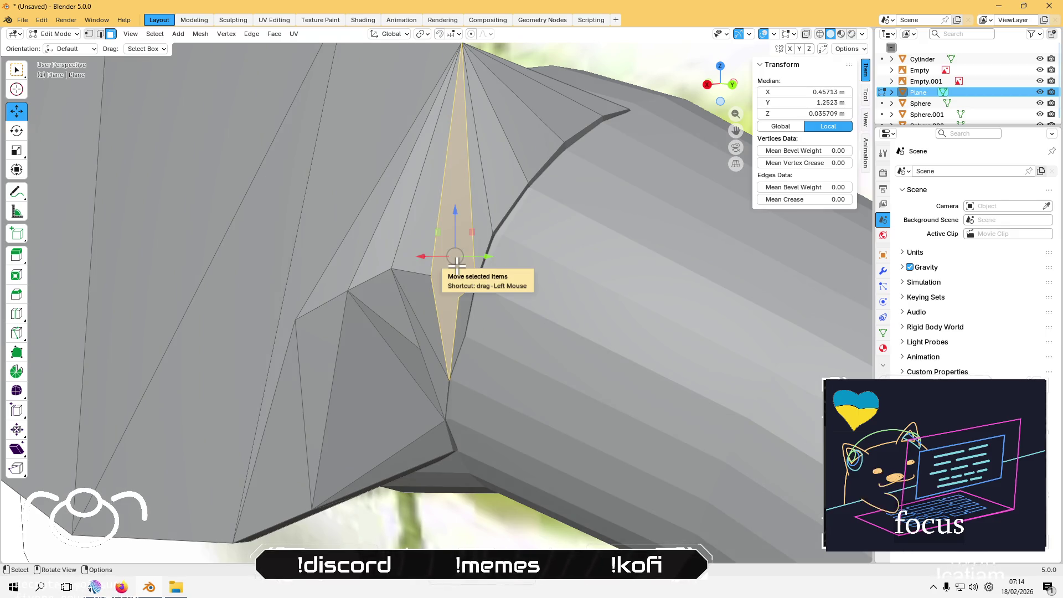
# Step: Triangulate the sliver face with the Beauty method, undoing and redoing it once
pyautogui.rightClick(456, 265)
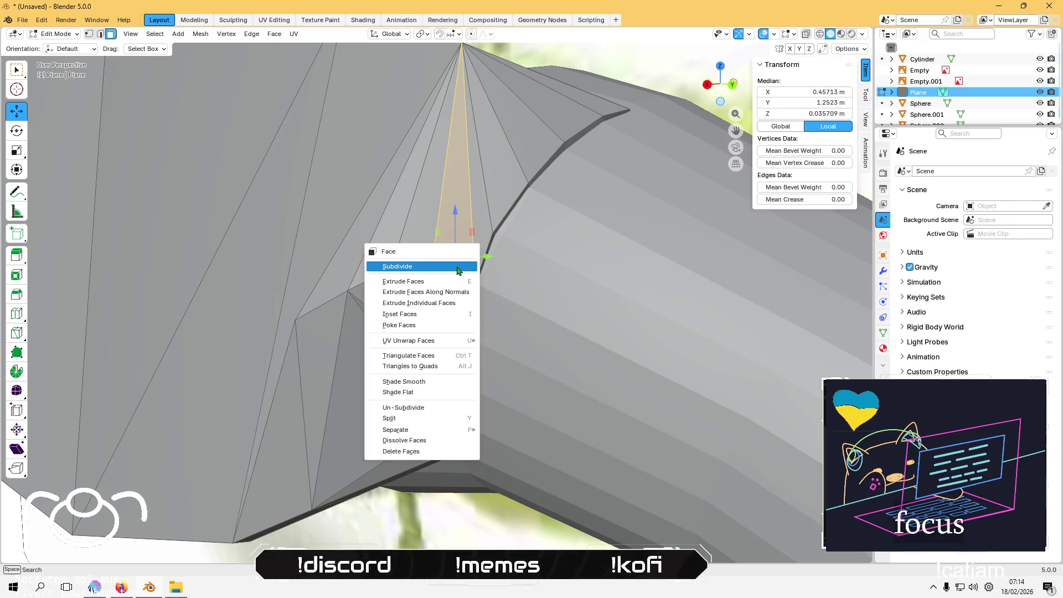
pyautogui.click(441, 352)
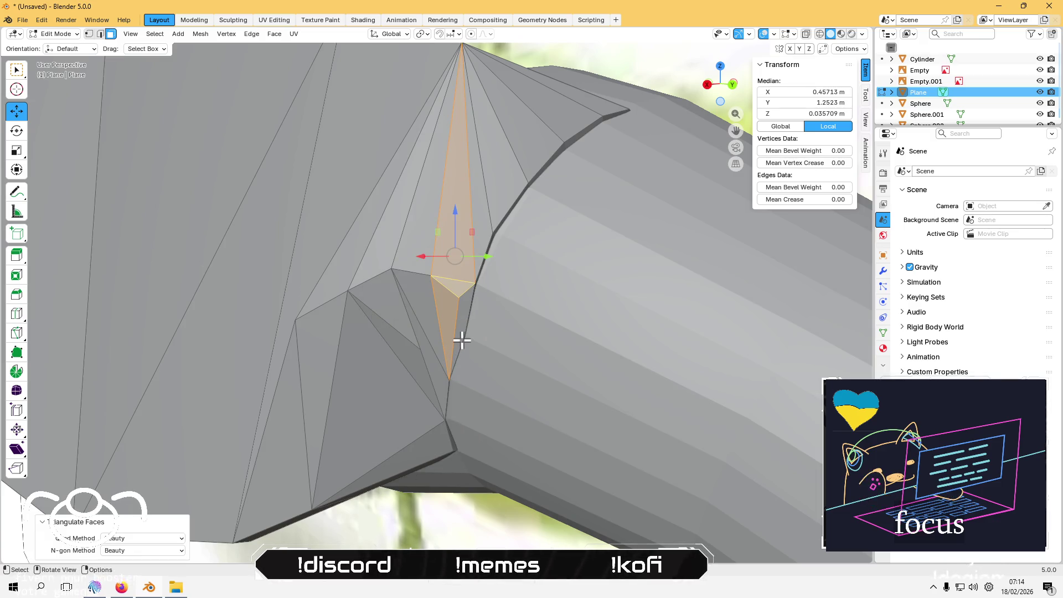
pyautogui.hotkey('ctrl', 'z')
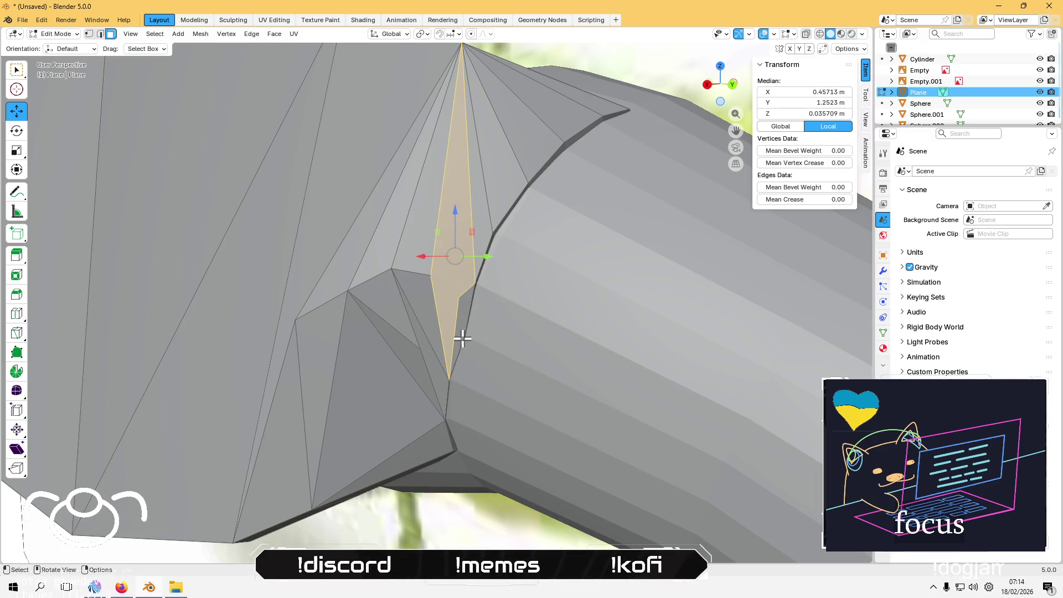
pyautogui.rightClick(449, 277)
pyautogui.click(449, 278)
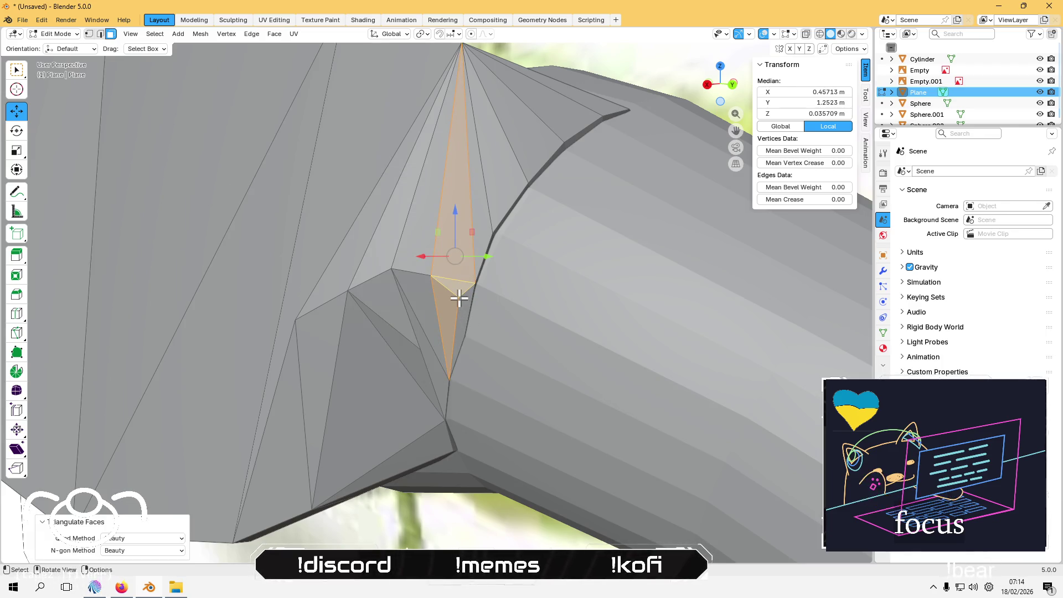
# Step: Return to vertex select and pick a vertex of the new triangles
pyautogui.press('1')
pyautogui.click(466, 324)
pyautogui.moveTo(467, 330)
pyautogui.mouseDown(button='middle')
pyautogui.moveTo(441, 384)
pyautogui.moveTo(386, 410)
pyautogui.moveTo(373, 287)
pyautogui.moveTo(404, 301)
pyautogui.moveTo(406, 255)
pyautogui.moveTo(434, 304)
pyautogui.mouseUp(button='middle')
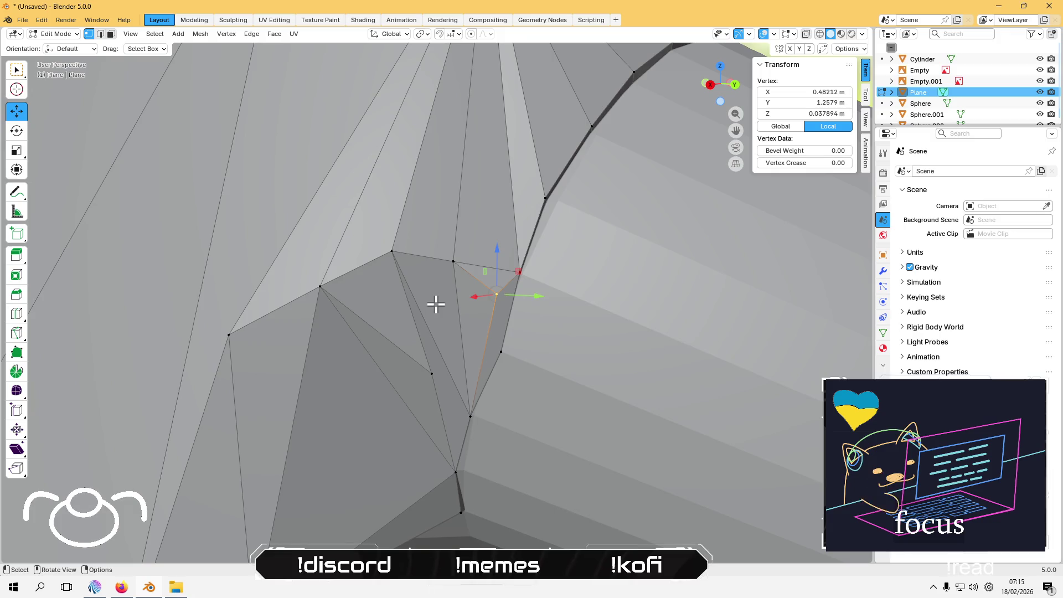
# Step: In edge select, lift the seam edge slightly along Z
pyautogui.click(479, 265)
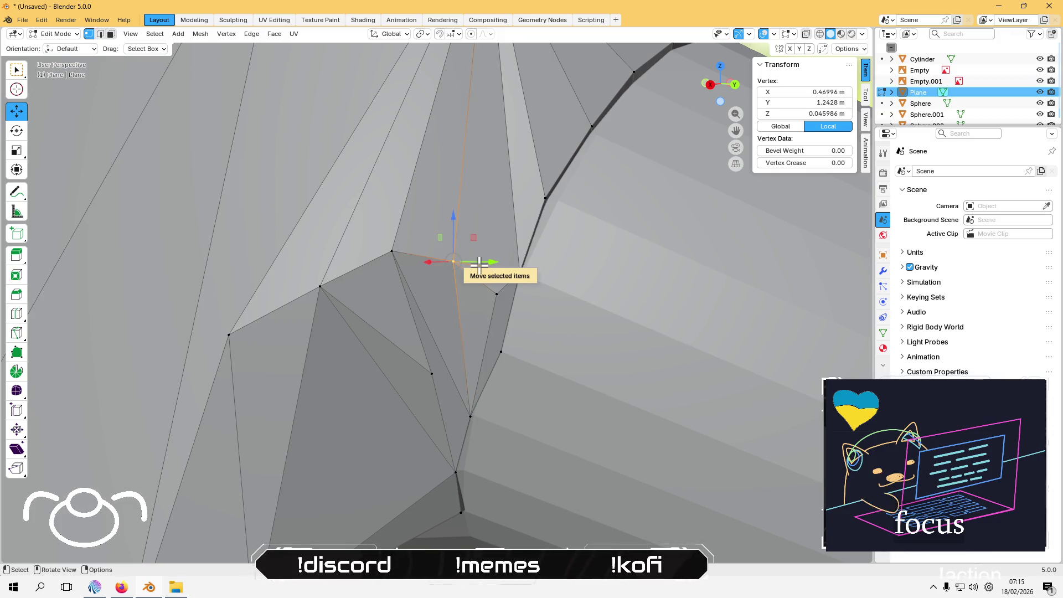
pyautogui.press('2')
pyautogui.click(482, 267)
pyautogui.moveTo(484, 229)
pyautogui.mouseDown()
pyautogui.moveTo(489, 205)
pyautogui.moveTo(490, 220)
pyautogui.mouseUp()
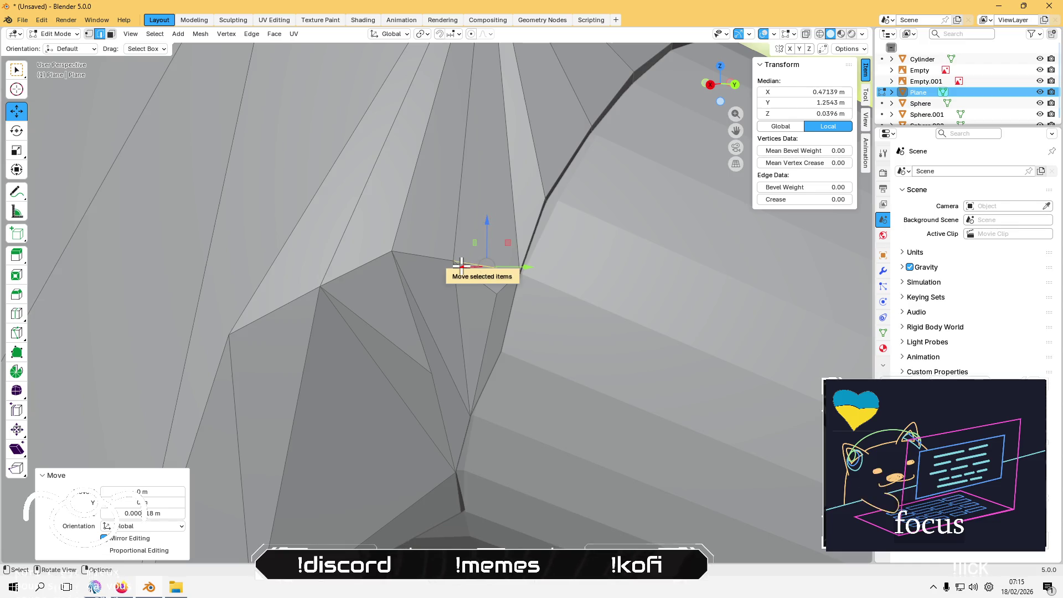
pyautogui.press('`')
pyautogui.click(460, 266)
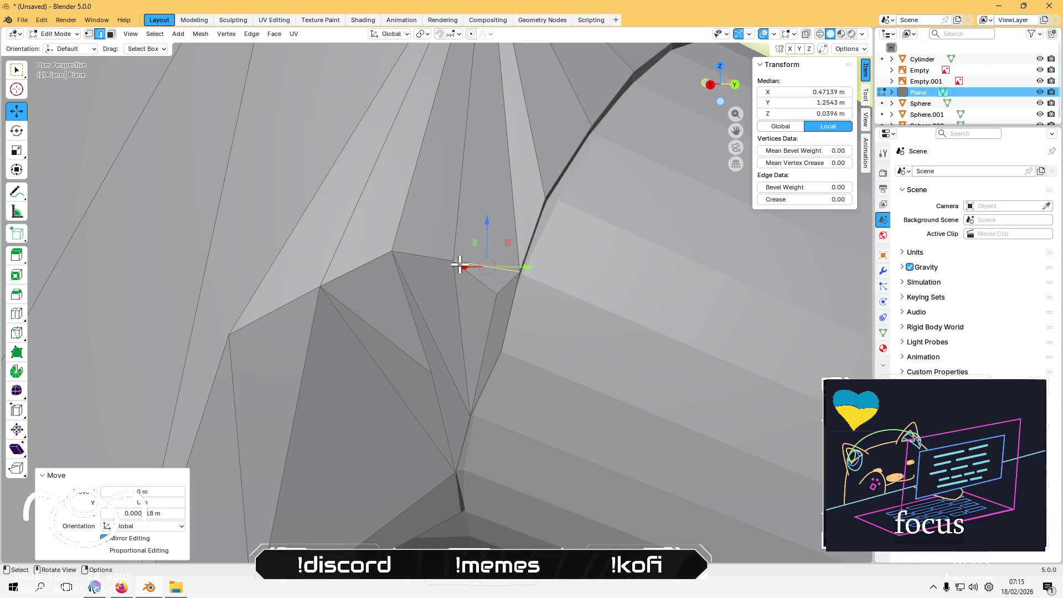
# Step: Move a wing-base vertex along Z, then within the XY plane using Shift+Z, and deselect
pyautogui.press('1')
pyautogui.click(457, 262)
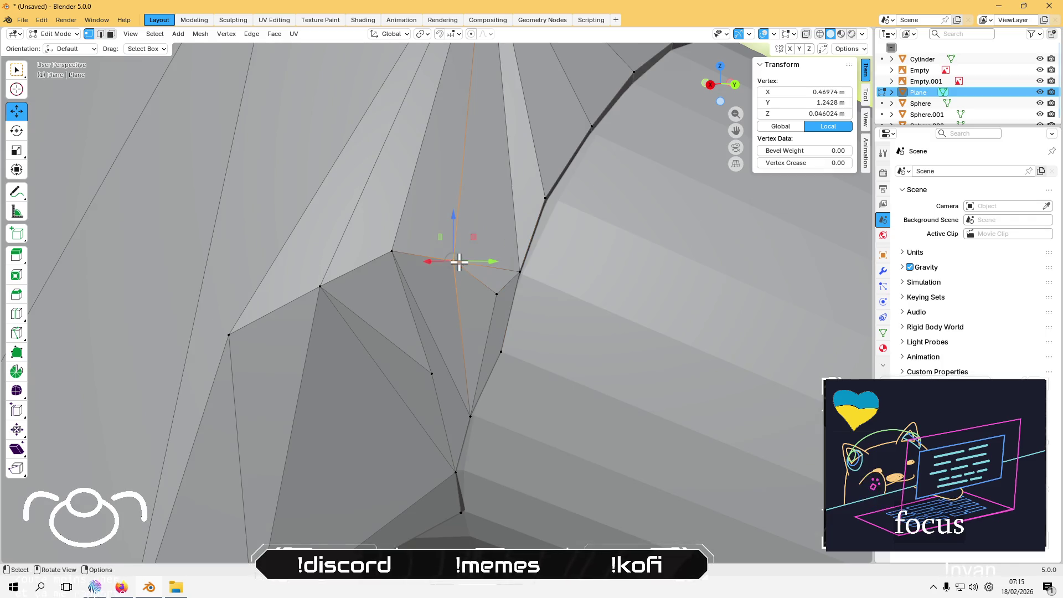
pyautogui.moveTo(455, 224); pyautogui.dragTo(456, 201)
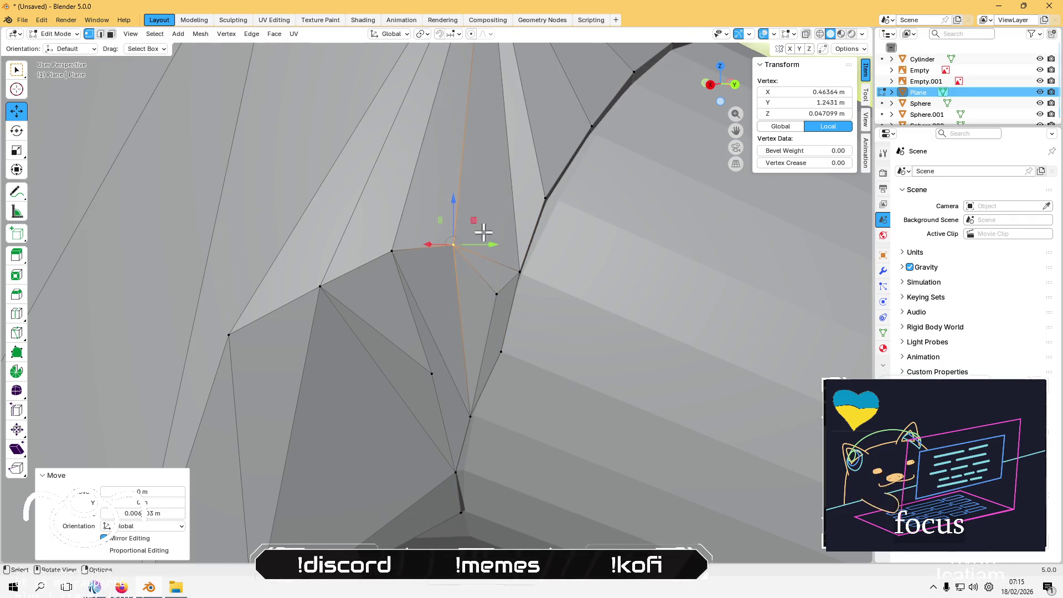
pyautogui.press('g')
pyautogui.press('z')
pyautogui.click(498, 299)
pyautogui.moveTo(505, 314)
pyautogui.mouseDown(button='middle')
pyautogui.moveTo(543, 393)
pyautogui.moveTo(527, 387)
pyautogui.mouseUp(button='middle')
pyautogui.press('g')
pyautogui.hotkey('shift', 'z')
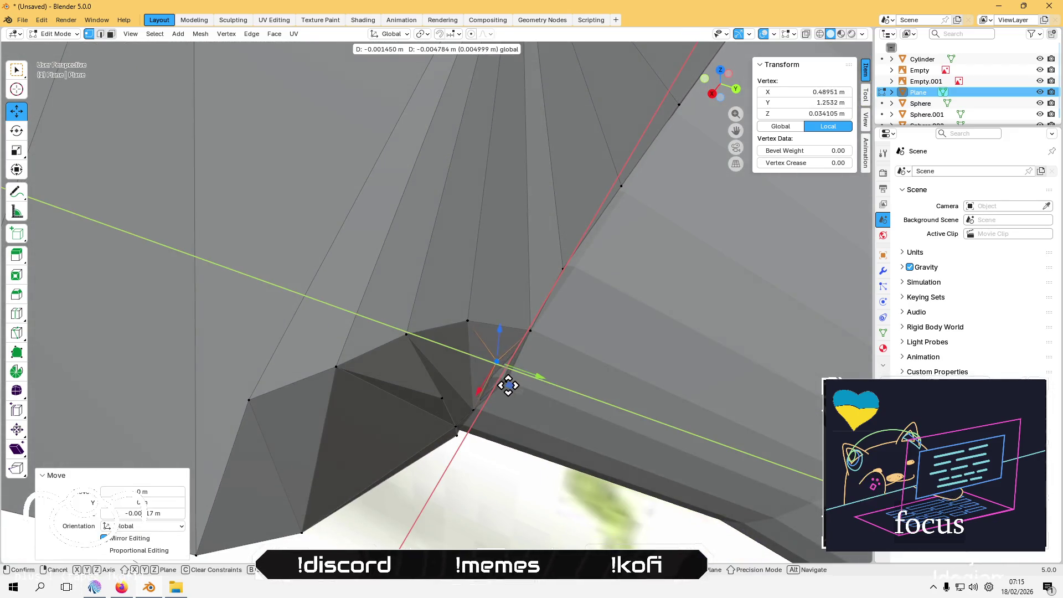
pyautogui.click(505, 392)
pyautogui.moveTo(505, 392)
pyautogui.mouseDown(button='middle')
pyautogui.moveTo(479, 475)
pyautogui.moveTo(467, 356)
pyautogui.moveTo(509, 146)
pyautogui.moveTo(527, 221)
pyautogui.moveTo(506, 190)
pyautogui.moveTo(484, 344)
pyautogui.moveTo(515, 294)
pyautogui.moveTo(449, 333)
pyautogui.moveTo(453, 295)
pyautogui.moveTo(576, 286)
pyautogui.moveTo(401, 330)
pyautogui.moveTo(419, 200)
pyautogui.mouseUp(button='middle')
pyautogui.click(509, 146)
# Step: Tuck a wing-root vertex toward the body within the XY plane, then deselect
pyautogui.click(398, 327)
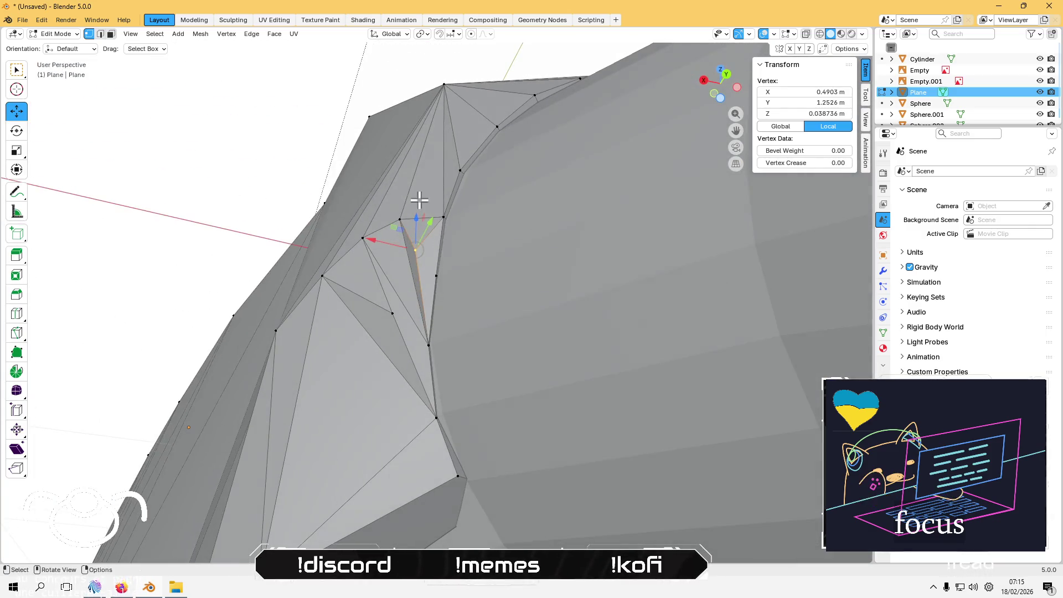
pyautogui.moveTo(413, 270); pyautogui.dragTo(387, 358, button='middle')
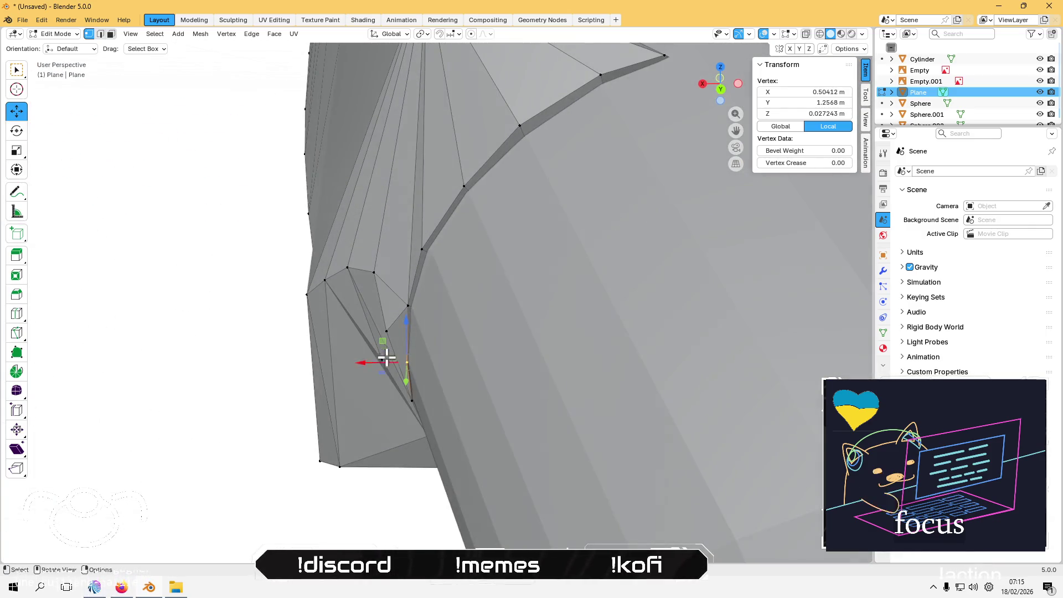
pyautogui.moveTo(397, 311)
pyautogui.mouseDown(button='middle')
pyautogui.moveTo(422, 239)
pyautogui.moveTo(408, 325)
pyautogui.moveTo(417, 308)
pyautogui.mouseUp(button='middle')
pyautogui.moveTo(432, 222); pyautogui.dragTo(410, 298, button='middle')
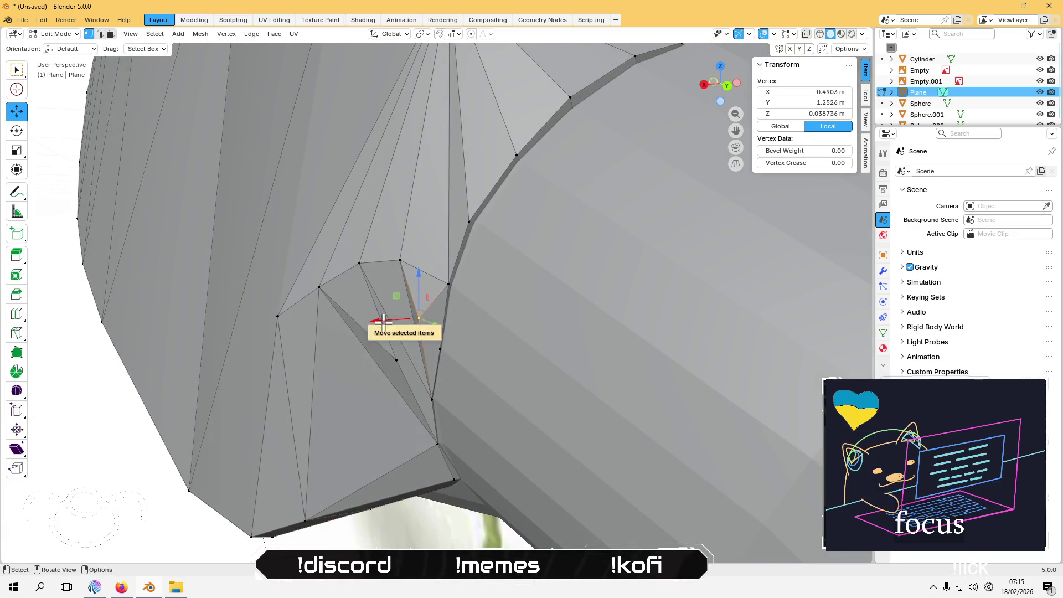
pyautogui.moveTo(408, 262); pyautogui.dragTo(432, 302, button='middle')
pyautogui.moveTo(396, 320); pyautogui.dragTo(391, 329)
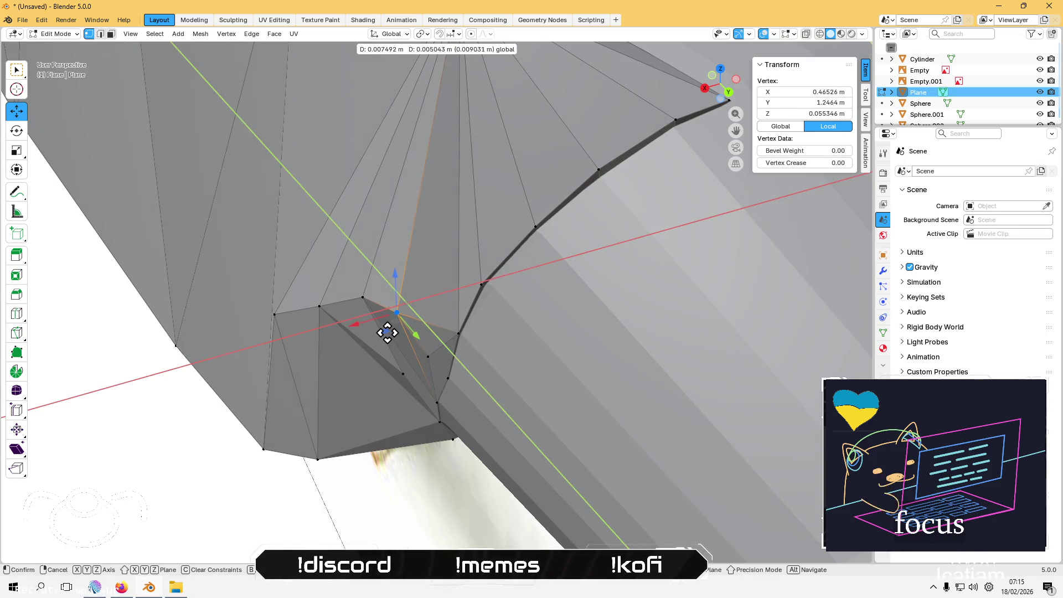
pyautogui.moveTo(389, 332); pyautogui.dragTo(349, 326)
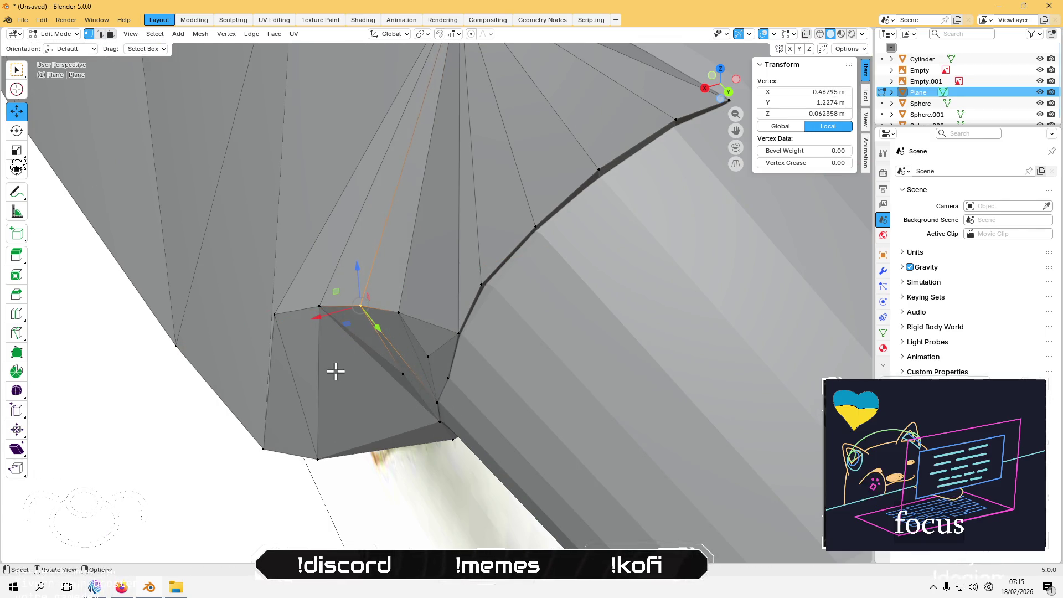
pyautogui.click(171, 515)
pyautogui.moveTo(171, 516)
pyautogui.mouseDown(button='middle')
pyautogui.moveTo(185, 349)
pyautogui.moveTo(261, 306)
pyautogui.moveTo(313, 316)
pyautogui.moveTo(218, 371)
pyautogui.moveTo(305, 343)
pyautogui.mouseUp(button='middle')
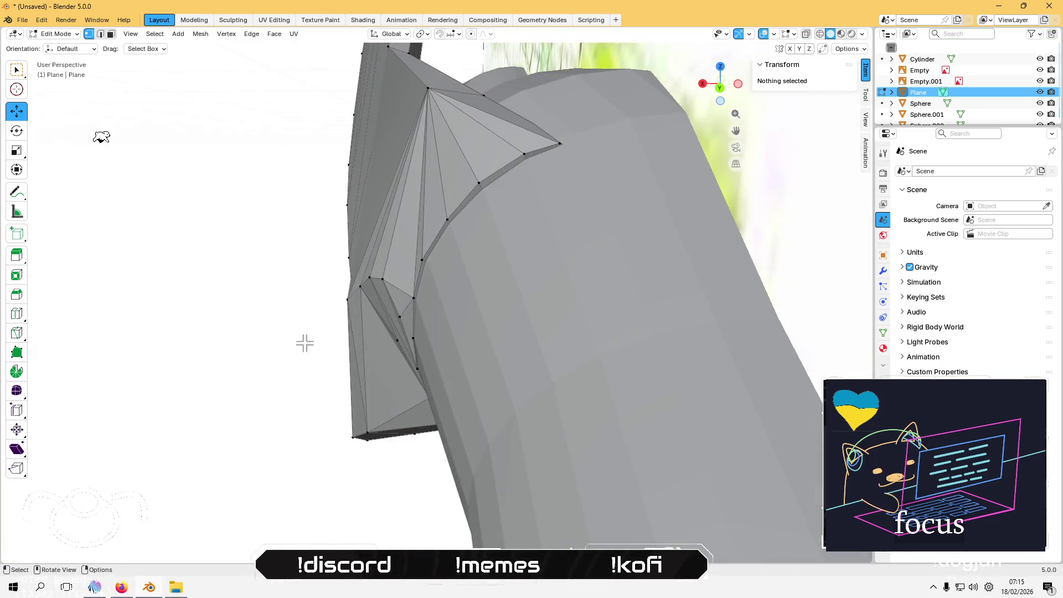
# Step: Move two crease vertices within the XY plane, then clear the selection with Alt+A
pyautogui.click(392, 313)
pyautogui.scroll(3, 299, 351)
pyautogui.moveTo(341, 349); pyautogui.dragTo(355, 346)
pyautogui.click(185, 387)
pyautogui.moveTo(185, 387)
pyautogui.mouseDown(button='middle')
pyautogui.moveTo(213, 275)
pyautogui.moveTo(246, 286)
pyautogui.moveTo(230, 322)
pyautogui.mouseUp(button='middle')
pyautogui.scroll(3, 468, 283)
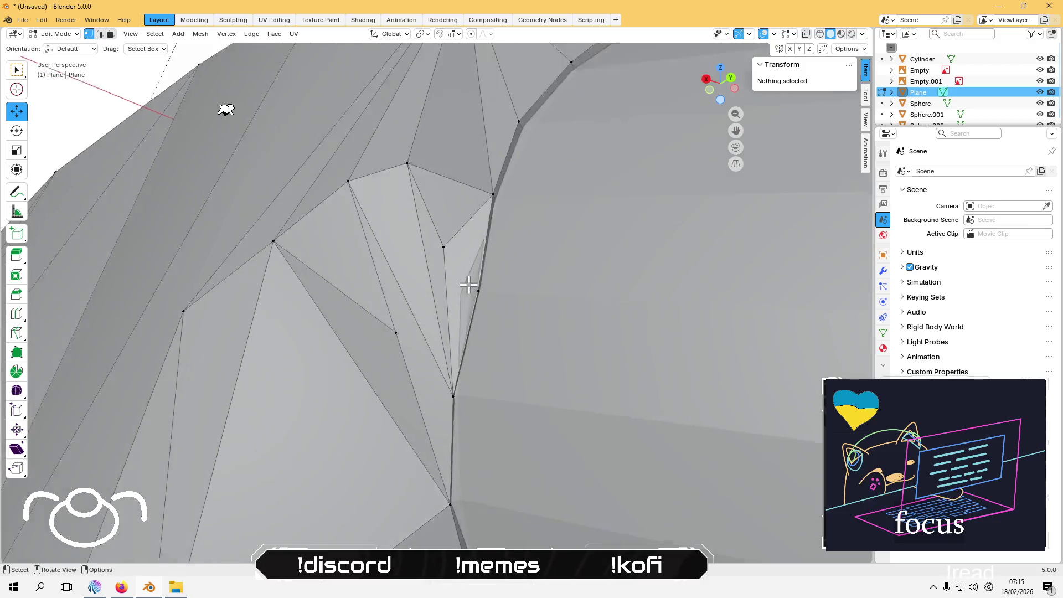
pyautogui.click(505, 287)
pyautogui.moveTo(494, 290)
pyautogui.mouseDown(button='middle')
pyautogui.moveTo(410, 340)
pyautogui.moveTo(379, 327)
pyautogui.moveTo(402, 387)
pyautogui.mouseUp(button='middle')
pyautogui.moveTo(424, 447)
pyautogui.mouseDown()
pyautogui.moveTo(429, 427)
pyautogui.moveTo(408, 418)
pyautogui.moveTo(415, 427)
pyautogui.mouseUp()
pyautogui.moveTo(415, 427)
pyautogui.mouseDown(button='middle')
pyautogui.moveTo(247, 468)
pyautogui.moveTo(335, 331)
pyautogui.moveTo(230, 453)
pyautogui.moveTo(273, 468)
pyautogui.moveTo(388, 332)
pyautogui.mouseUp(button='middle')
pyautogui.hotkey('alt', 'a')
# Step: Nudge three base-edge vertices slightly, including the upper corner, then zoom out over the reference
pyautogui.click(454, 281)
pyautogui.moveTo(427, 232)
pyautogui.mouseDown(button='middle')
pyautogui.moveTo(425, 218)
pyautogui.moveTo(398, 278)
pyautogui.moveTo(387, 273)
pyautogui.moveTo(530, 235)
pyautogui.moveTo(469, 258)
pyautogui.moveTo(449, 225)
pyautogui.mouseUp(button='middle')
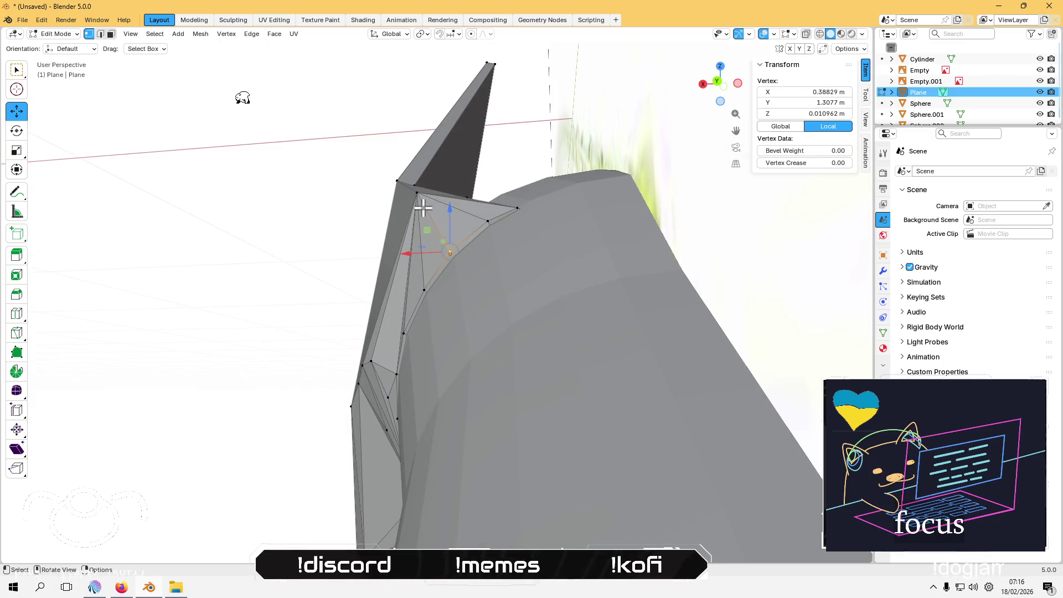
pyautogui.moveTo(427, 230); pyautogui.dragTo(430, 232)
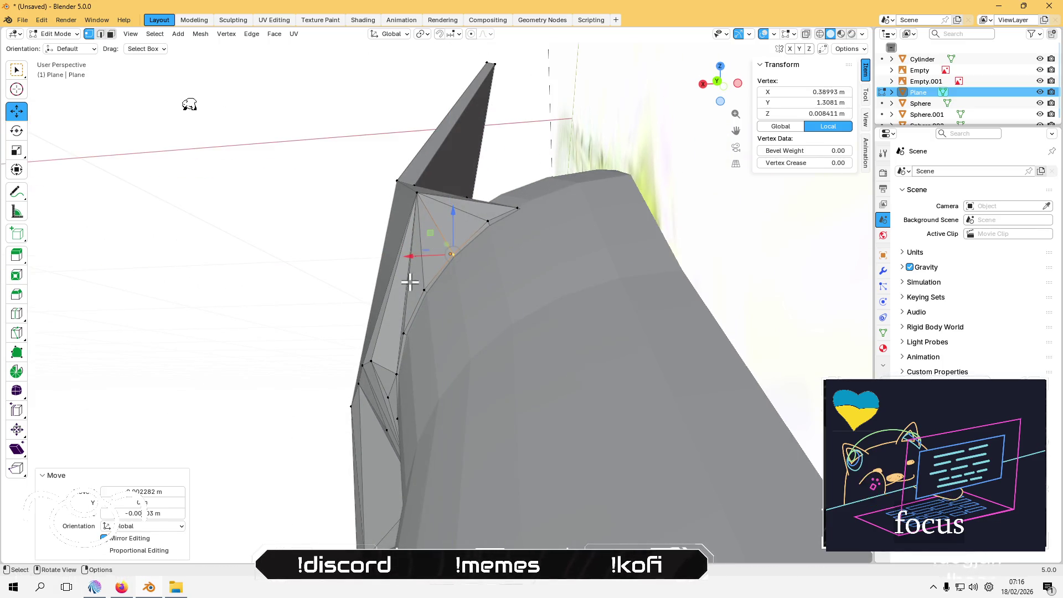
pyautogui.click(419, 285)
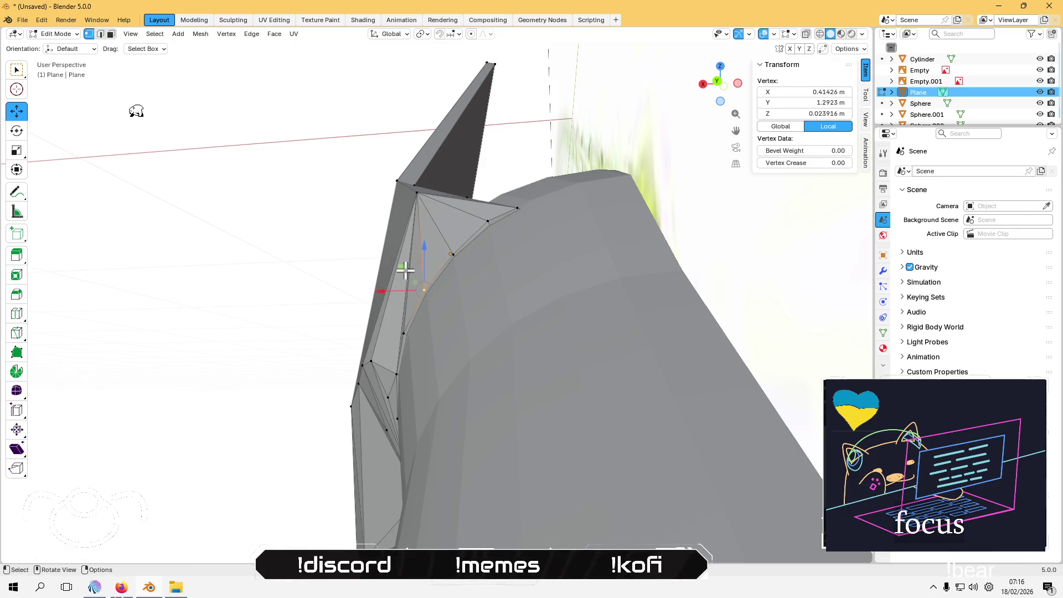
pyautogui.moveTo(408, 273); pyautogui.dragTo(410, 275)
pyautogui.click(484, 217)
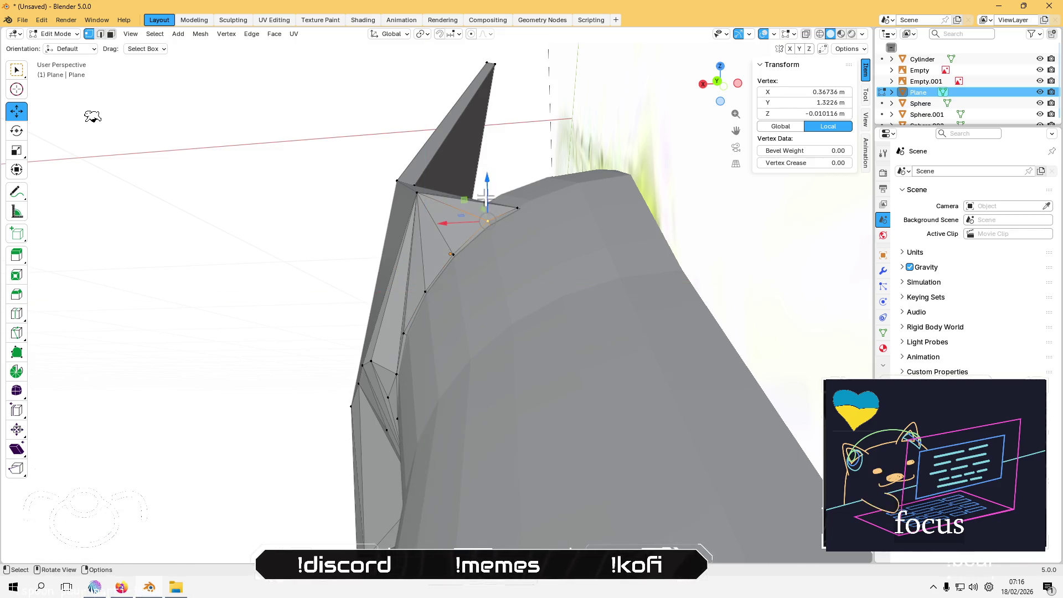
pyautogui.moveTo(470, 205); pyautogui.dragTo(472, 209)
pyautogui.click(346, 264)
pyautogui.moveTo(346, 264)
pyautogui.mouseDown(button='middle')
pyautogui.moveTo(254, 285)
pyautogui.moveTo(273, 308)
pyautogui.moveTo(351, 239)
pyautogui.moveTo(349, 188)
pyautogui.moveTo(353, 230)
pyautogui.mouseUp(button='middle')
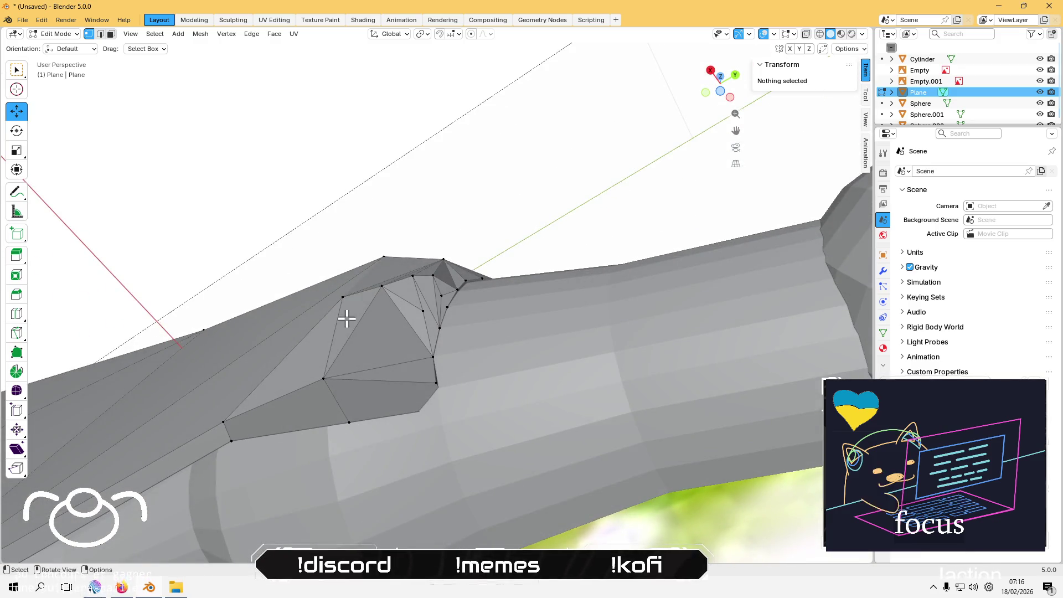
pyautogui.scroll(-5, 347, 318)
pyautogui.moveTo(344, 315)
pyautogui.mouseDown(button='middle')
pyautogui.moveTo(360, 316)
pyautogui.moveTo(367, 428)
pyautogui.moveTo(367, 377)
pyautogui.mouseUp(button='middle')
# Step: Toggle between Object and Edit Mode on the wing while inspecting its root
pyautogui.press('Tab')
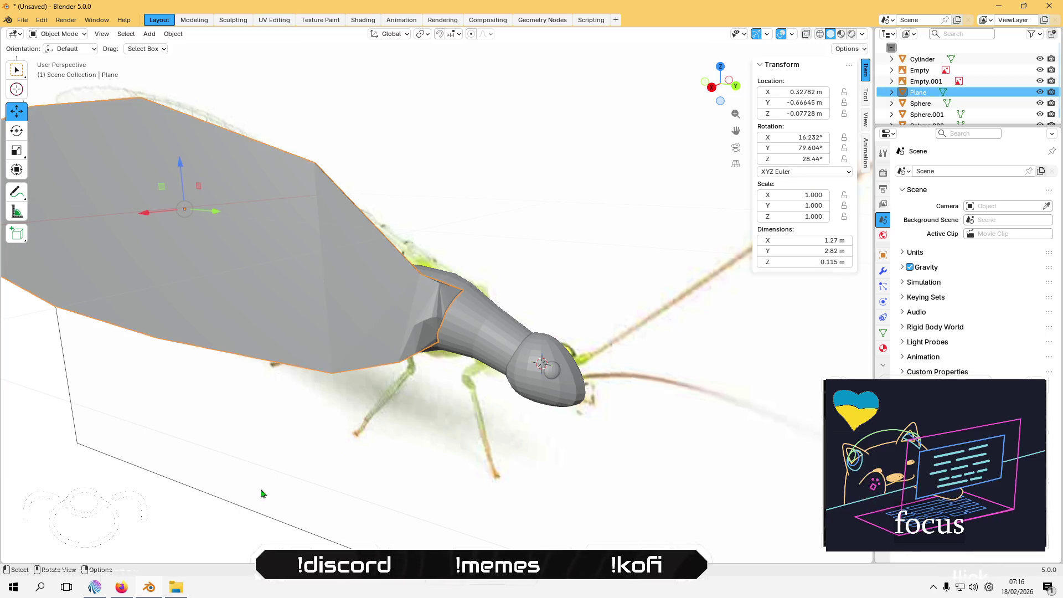
pyautogui.scroll(2, 390, 362)
pyautogui.press('Tab')
pyautogui.scroll(3, 434, 339)
pyautogui.moveTo(434, 311)
pyautogui.mouseDown(button='middle')
pyautogui.moveTo(408, 188)
pyautogui.moveTo(387, 255)
pyautogui.moveTo(335, 334)
pyautogui.moveTo(473, 289)
pyautogui.moveTo(443, 297)
pyautogui.moveTo(429, 274)
pyautogui.mouseUp(button='middle')
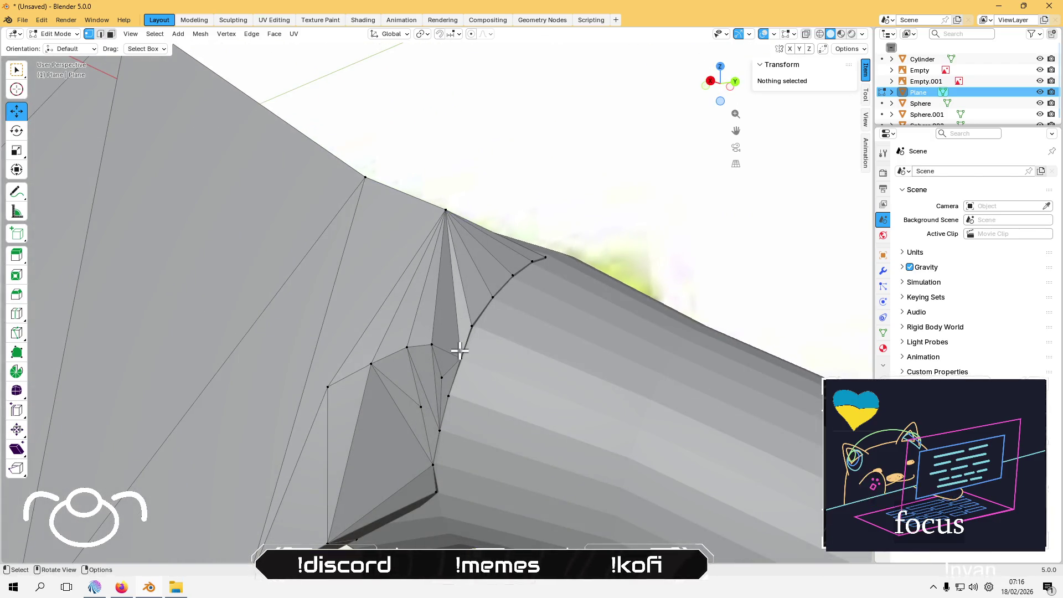
pyautogui.scroll(-2, 448, 370)
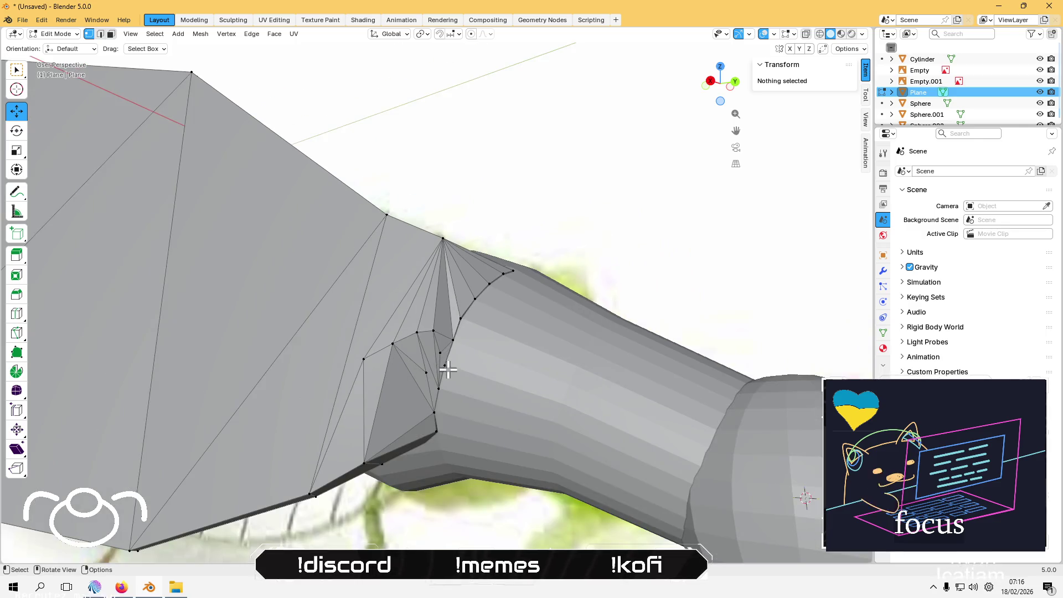
pyautogui.scroll(-3, 448, 367)
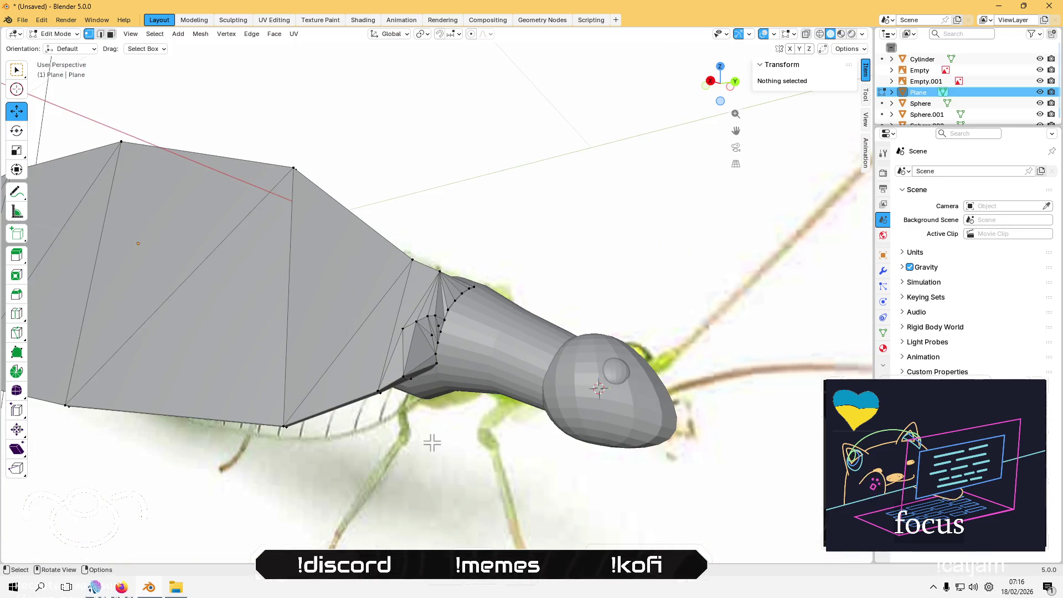
pyautogui.press('Tab')
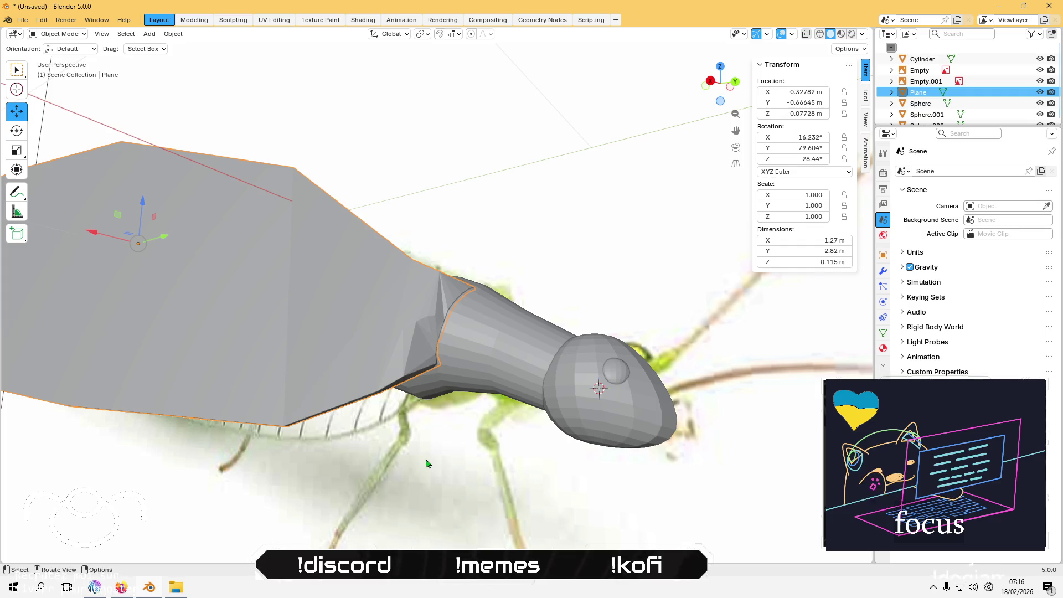
pyautogui.press('Tab')
pyautogui.press('Tab')
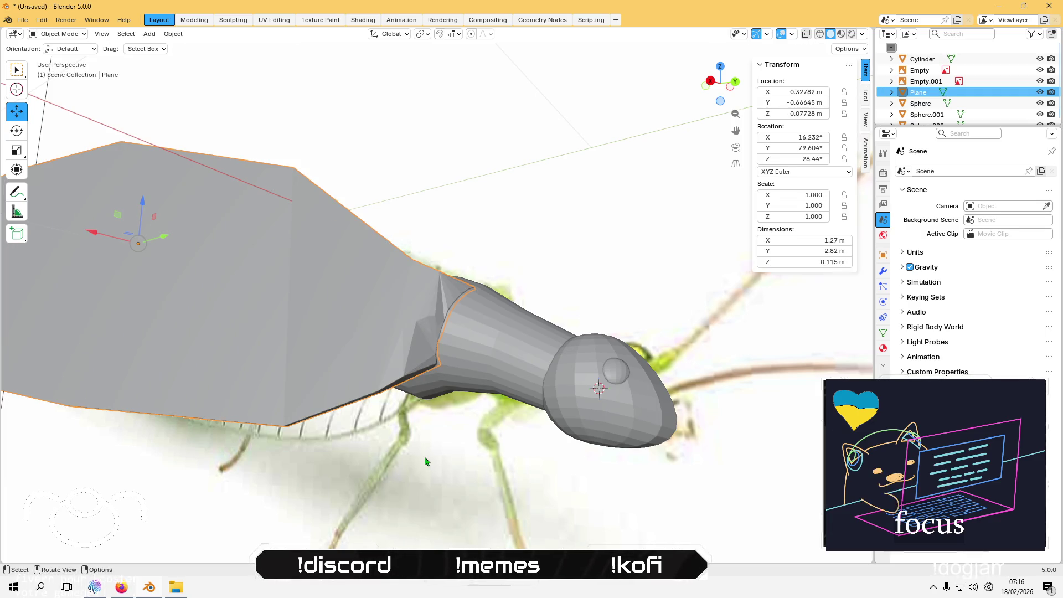
pyautogui.press('Tab')
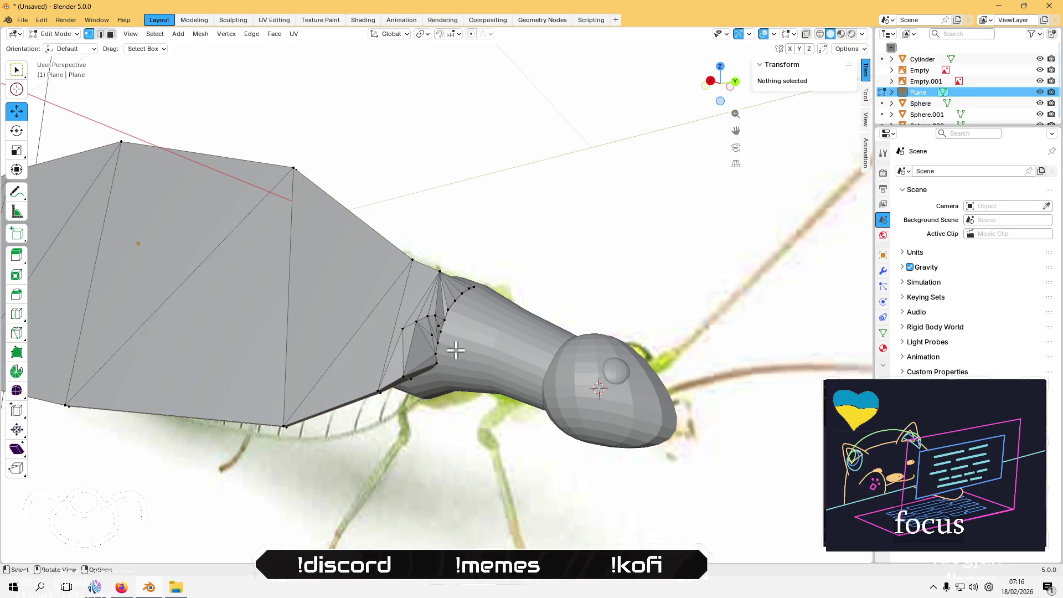
# Step: In face select, circle-select the faces around the wing's root
pyautogui.press('3')
pyautogui.scroll(2, 467, 293)
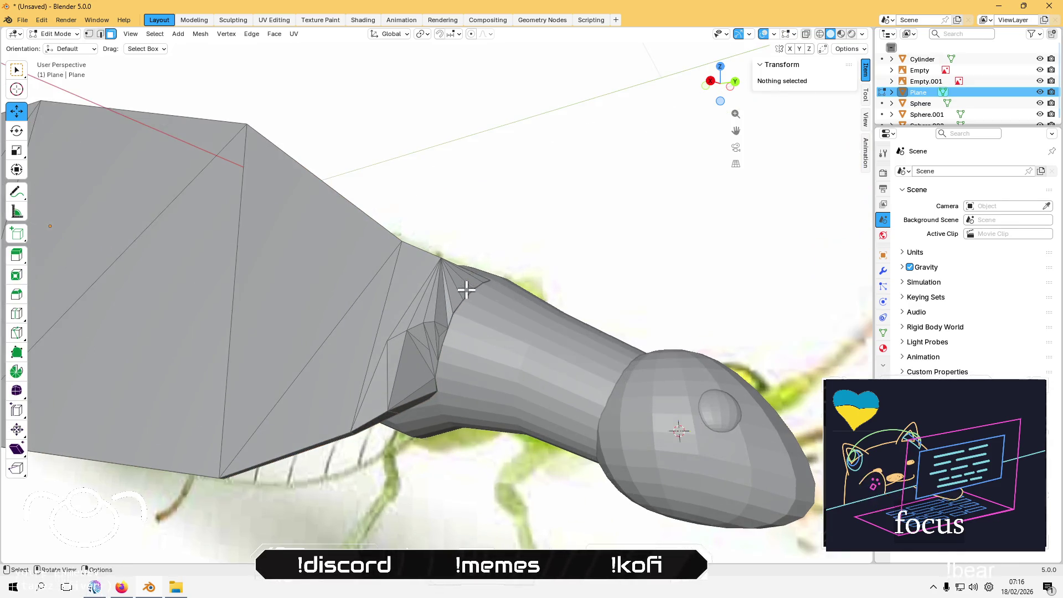
pyautogui.moveTo(13, 72); pyautogui.dragTo(55, 114)
pyautogui.scroll(2, 444, 302)
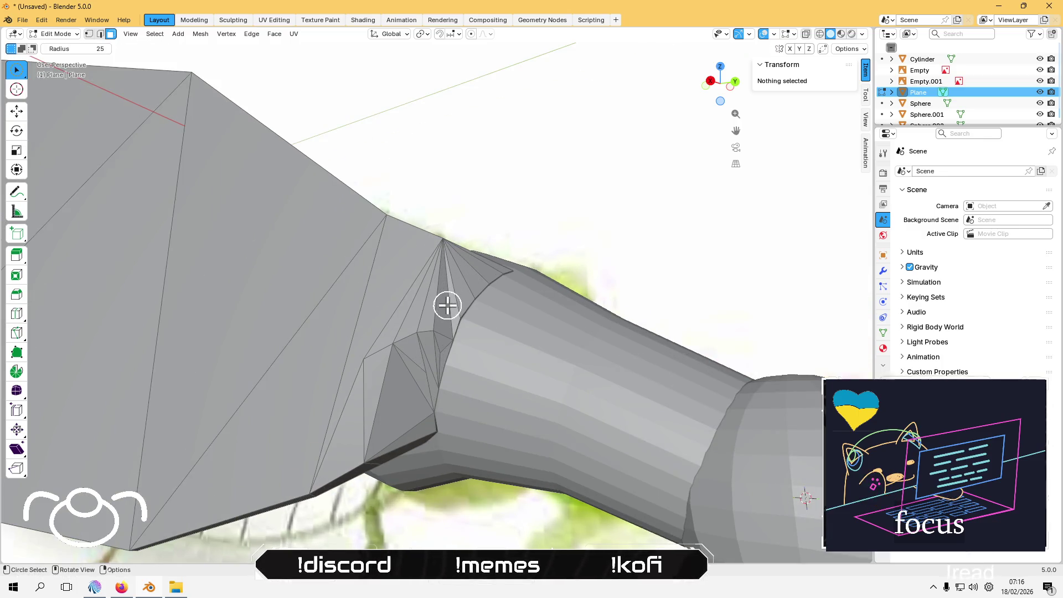
pyautogui.moveTo(441, 308)
pyautogui.mouseDown()
pyautogui.moveTo(425, 349)
pyautogui.moveTo(403, 351)
pyautogui.moveTo(406, 420)
pyautogui.moveTo(408, 378)
pyautogui.mouseUp()
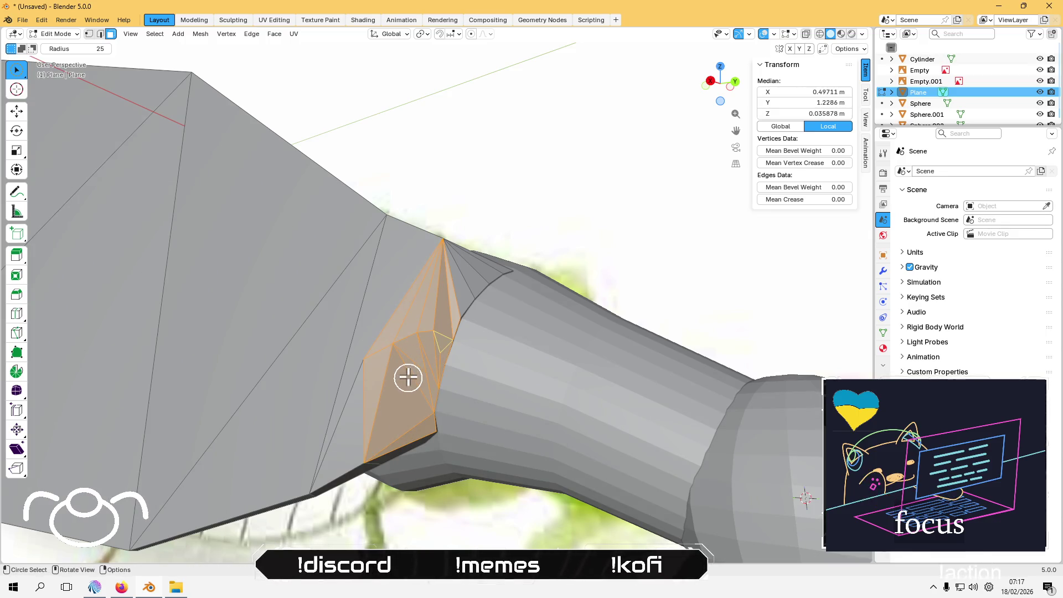
# Step: Apply Smooth Vertices with increased smoothing, deselect, and return to Object Mode with the wing selected
pyautogui.click(252, 34)
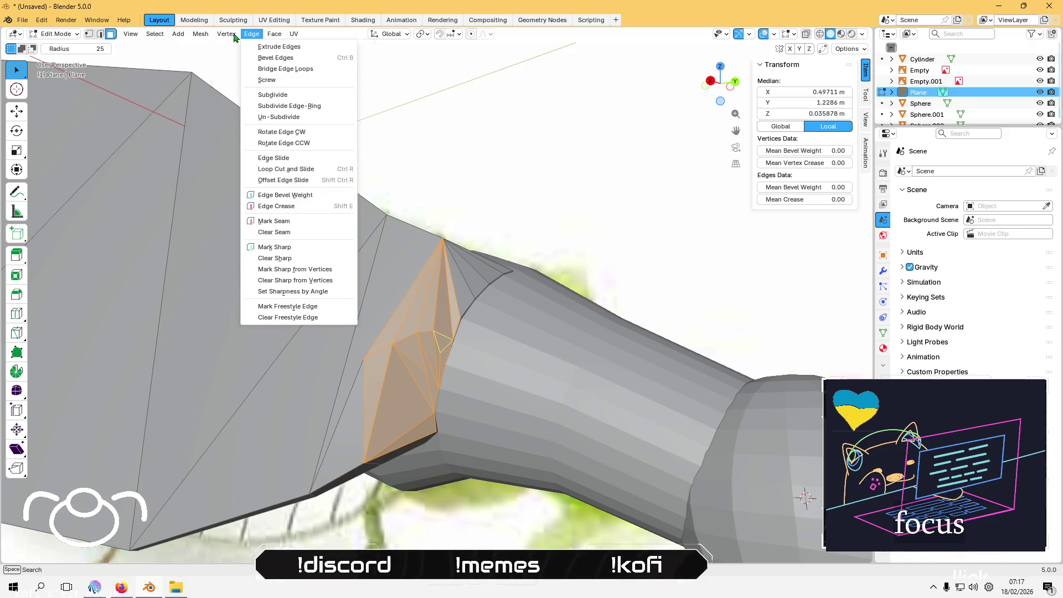
pyautogui.moveTo(228, 39)
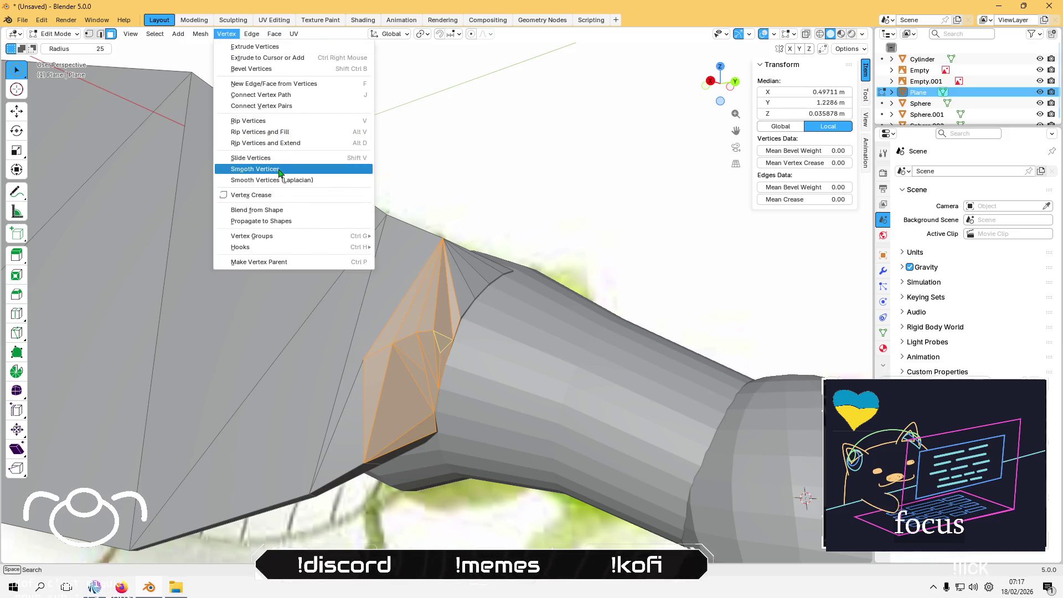
pyautogui.click(260, 169)
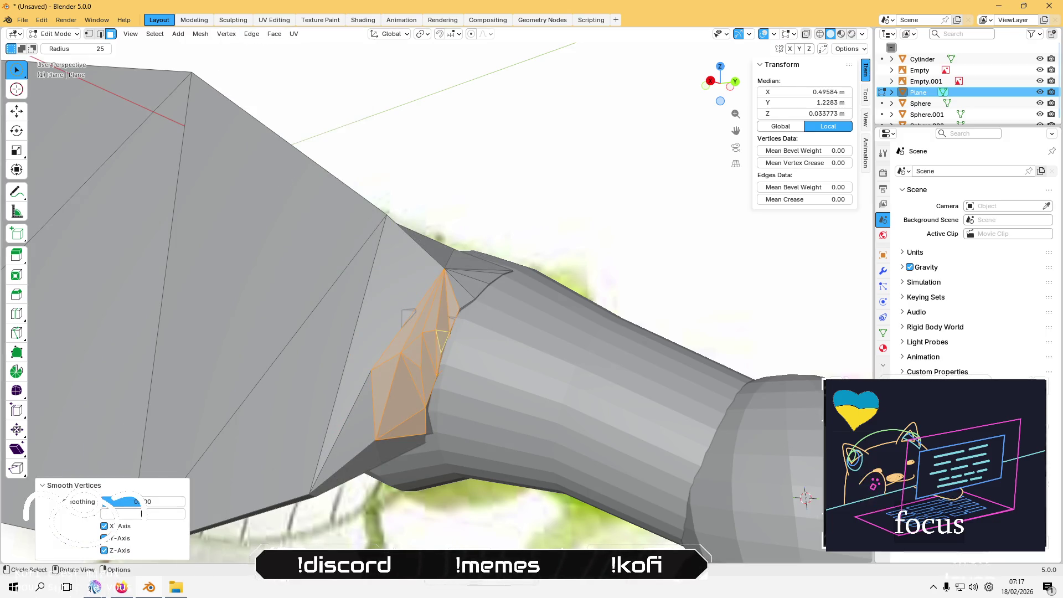
pyautogui.moveTo(136, 502)
pyautogui.mouseDown()
pyautogui.moveTo(145, 501)
pyautogui.moveTo(101, 501)
pyautogui.mouseUp()
pyautogui.hotkey('alt', 'a')
pyautogui.moveTo(344, 468)
pyautogui.mouseDown(button='middle')
pyautogui.moveTo(311, 372)
pyautogui.moveTo(330, 455)
pyautogui.moveTo(385, 448)
pyautogui.moveTo(291, 482)
pyautogui.moveTo(257, 470)
pyautogui.moveTo(304, 466)
pyautogui.moveTo(409, 410)
pyautogui.moveTo(376, 354)
pyautogui.moveTo(368, 273)
pyautogui.moveTo(316, 326)
pyautogui.moveTo(308, 408)
pyautogui.moveTo(283, 444)
pyautogui.moveTo(402, 351)
pyautogui.mouseUp(button='middle')
pyautogui.press('Tab')
pyautogui.click(372, 375)
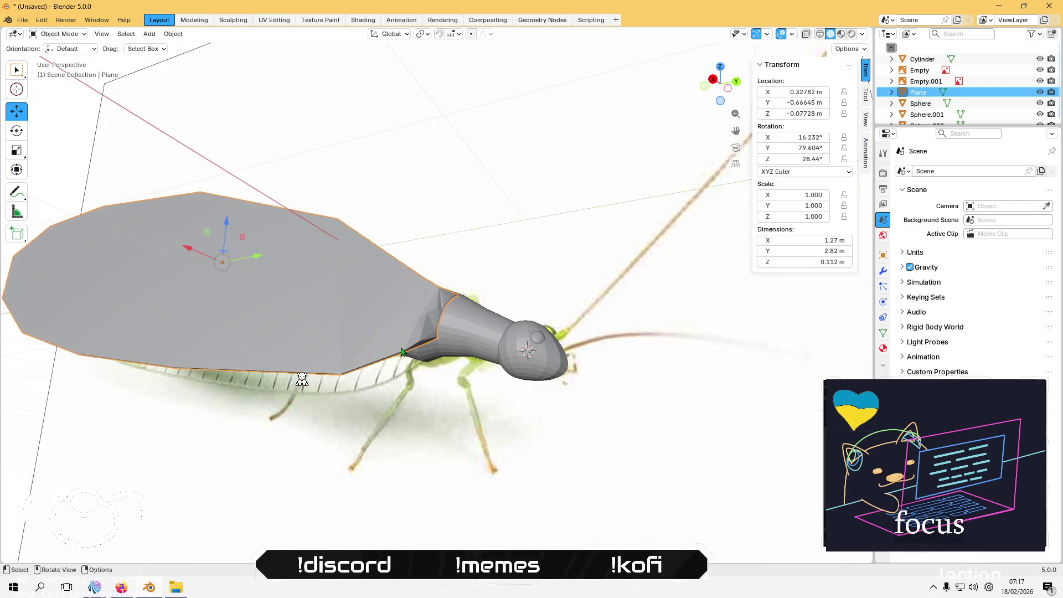
# Step: Enter Edit Mode on the wing and activate the Bevel tool
pyautogui.moveTo(357, 315)
pyautogui.mouseDown(button='middle')
pyautogui.moveTo(487, 356)
pyautogui.moveTo(408, 345)
pyautogui.mouseUp(button='middle')
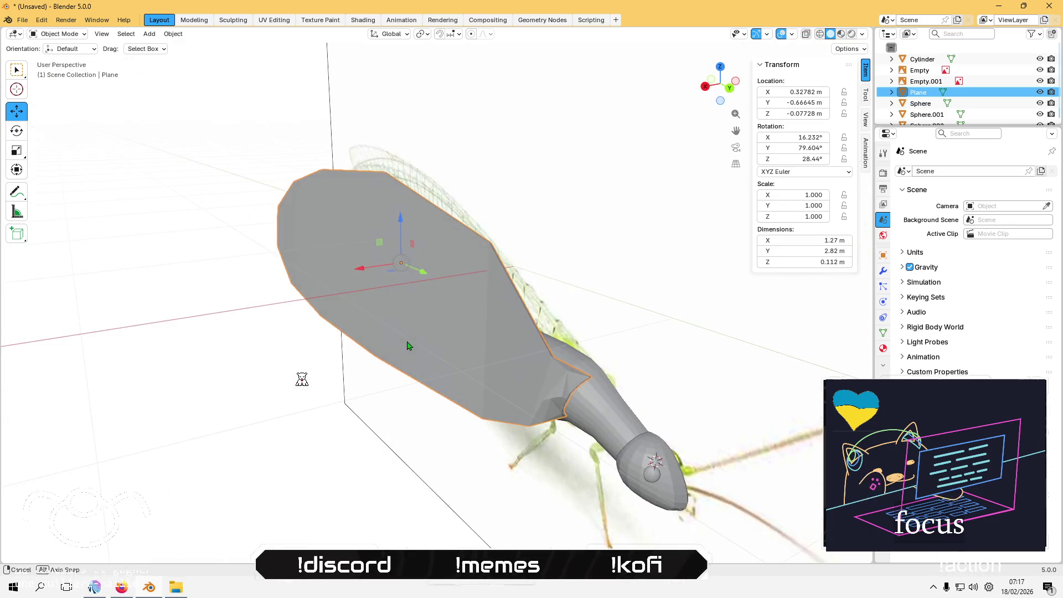
pyautogui.moveTo(443, 296)
pyautogui.mouseDown(button='middle')
pyautogui.moveTo(499, 221)
pyautogui.moveTo(391, 315)
pyautogui.mouseUp(button='middle')
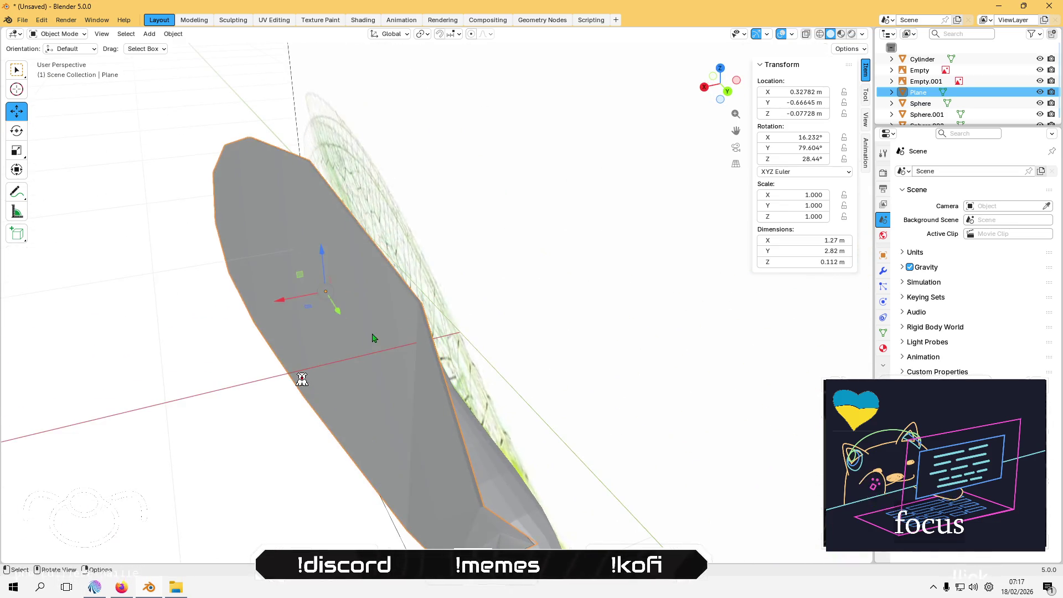
pyautogui.press('Tab')
pyautogui.scroll(2, 390, 315)
pyautogui.press('c')
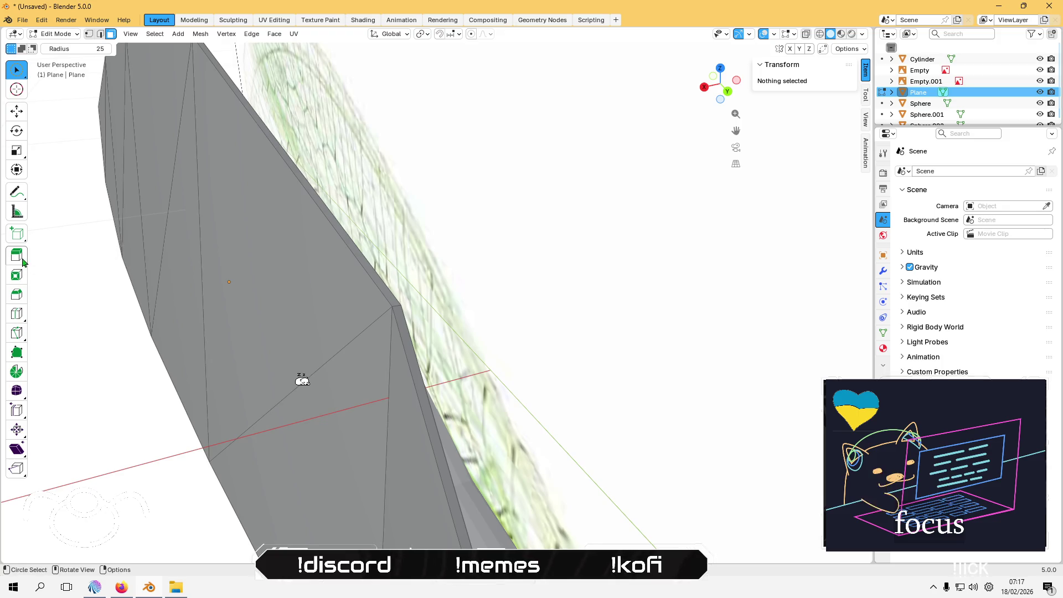
pyautogui.click(16, 295)
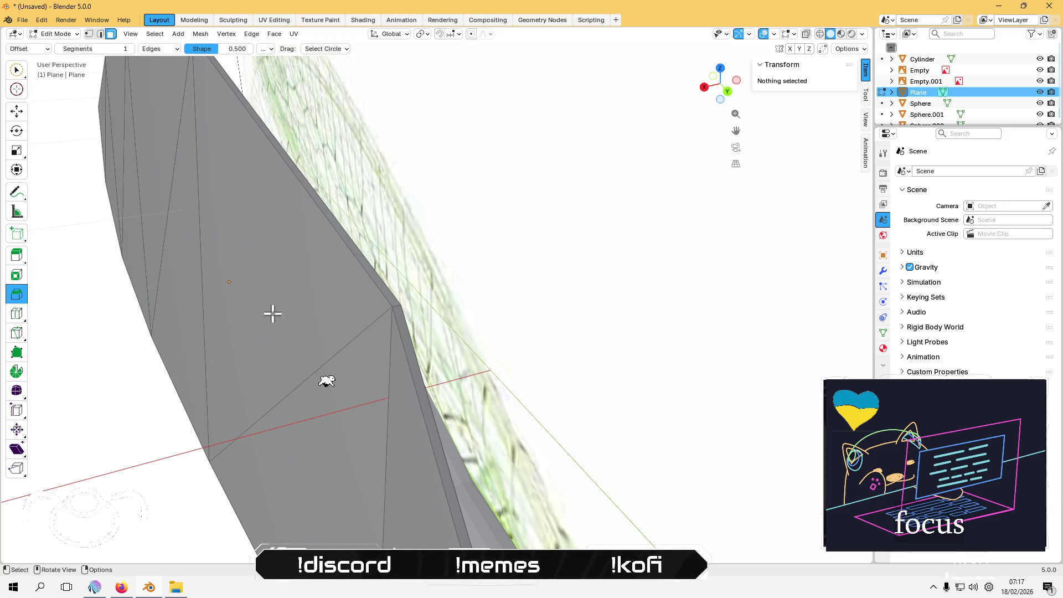
# Step: In edge select, bevel a wing-outline edge in Right Orthographic view
pyautogui.click(382, 310)
pyautogui.moveTo(382, 310); pyautogui.dragTo(352, 337, button='middle')
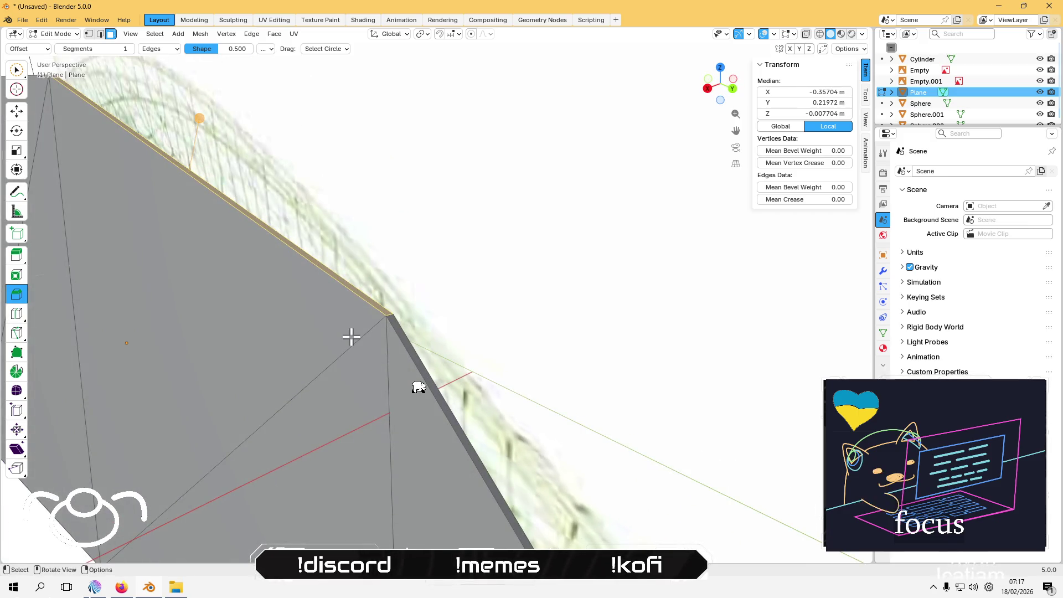
pyautogui.press('2')
pyautogui.click(391, 312)
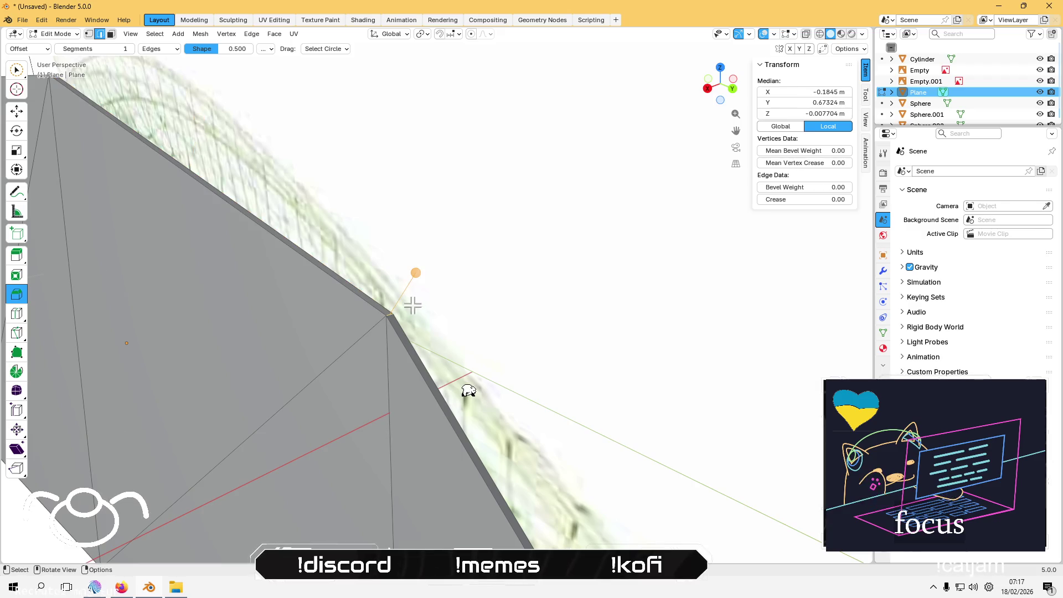
pyautogui.moveTo(411, 283); pyautogui.dragTo(459, 333, button='middle')
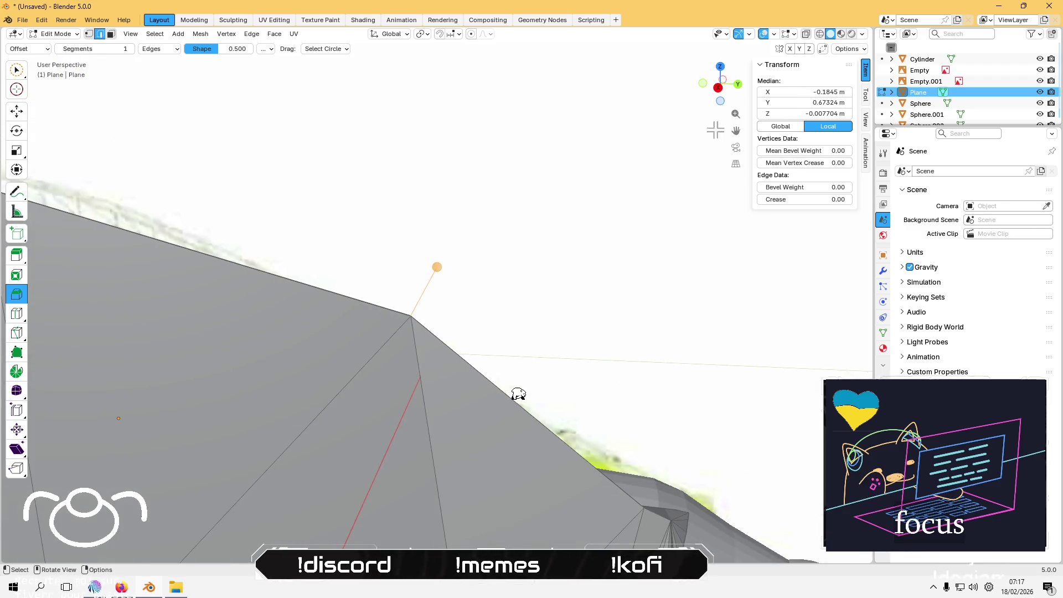
pyautogui.click(718, 88)
pyautogui.moveTo(436, 266)
pyautogui.mouseDown()
pyautogui.moveTo(425, 278)
pyautogui.moveTo(439, 221)
pyautogui.mouseUp()
pyautogui.moveTo(439, 221)
pyautogui.mouseDown(button='middle')
pyautogui.moveTo(335, 311)
pyautogui.moveTo(316, 306)
pyautogui.mouseUp(button='middle')
pyautogui.moveTo(349, 278)
pyautogui.mouseDown(button='middle')
pyautogui.moveTo(337, 309)
pyautogui.moveTo(387, 285)
pyautogui.moveTo(392, 301)
pyautogui.moveTo(395, 290)
pyautogui.moveTo(479, 304)
pyautogui.mouseUp(button='middle')
pyautogui.click(518, 301)
# Step: Bevel a second corner of the wing outline from the side view
pyautogui.moveTo(445, 273)
pyautogui.mouseDown(button='middle')
pyautogui.moveTo(334, 259)
pyautogui.moveTo(275, 230)
pyautogui.moveTo(520, 287)
pyautogui.moveTo(489, 245)
pyautogui.moveTo(509, 177)
pyautogui.moveTo(523, 214)
pyautogui.moveTo(531, 205)
pyautogui.mouseUp(button='middle')
pyautogui.click(515, 178)
pyautogui.click(712, 92)
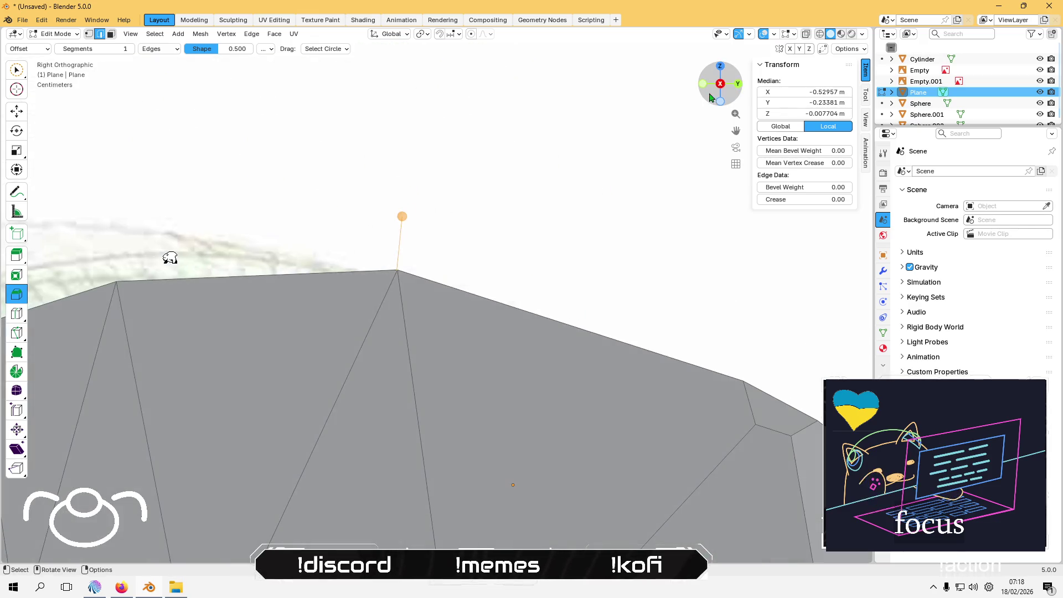
pyautogui.moveTo(400, 219); pyautogui.dragTo(422, 172)
pyautogui.scroll(-3, 361, 321)
pyautogui.moveTo(380, 294)
pyautogui.mouseDown(button='middle')
pyautogui.moveTo(404, 334)
pyautogui.moveTo(384, 294)
pyautogui.mouseUp(button='middle')
pyautogui.moveTo(451, 414)
pyautogui.mouseDown(button='middle')
pyautogui.moveTo(465, 356)
pyautogui.moveTo(467, 427)
pyautogui.moveTo(403, 310)
pyautogui.moveTo(468, 321)
pyautogui.moveTo(316, 244)
pyautogui.moveTo(451, 251)
pyautogui.moveTo(391, 300)
pyautogui.moveTo(404, 244)
pyautogui.moveTo(441, 282)
pyautogui.moveTo(437, 274)
pyautogui.mouseUp(button='middle')
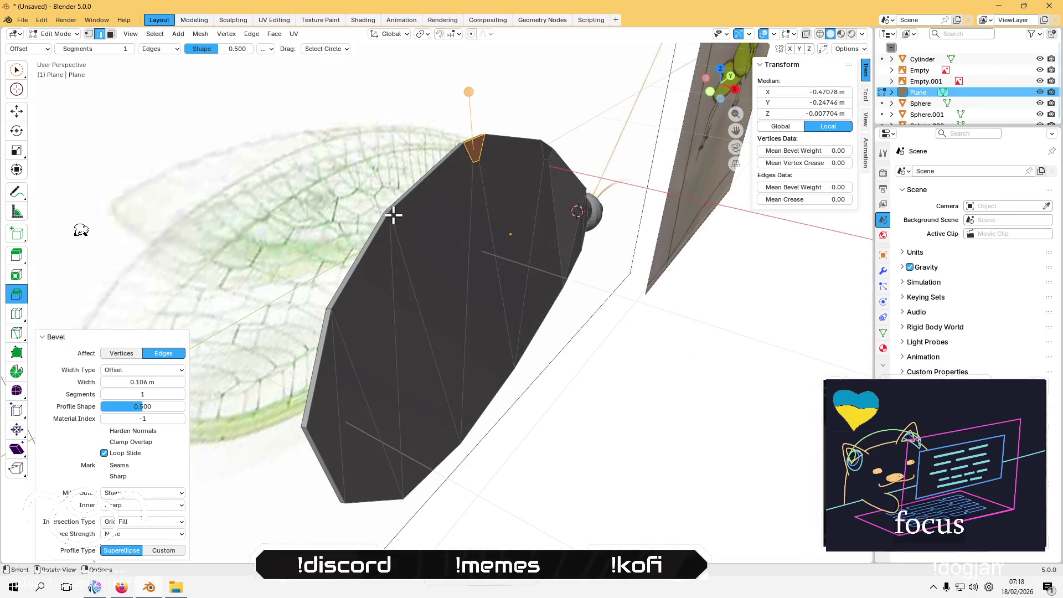
# Step: Chamfer the wing's top corner and one more outline corner from the side view
pyautogui.click(388, 209)
pyautogui.press('KP_Decimal')
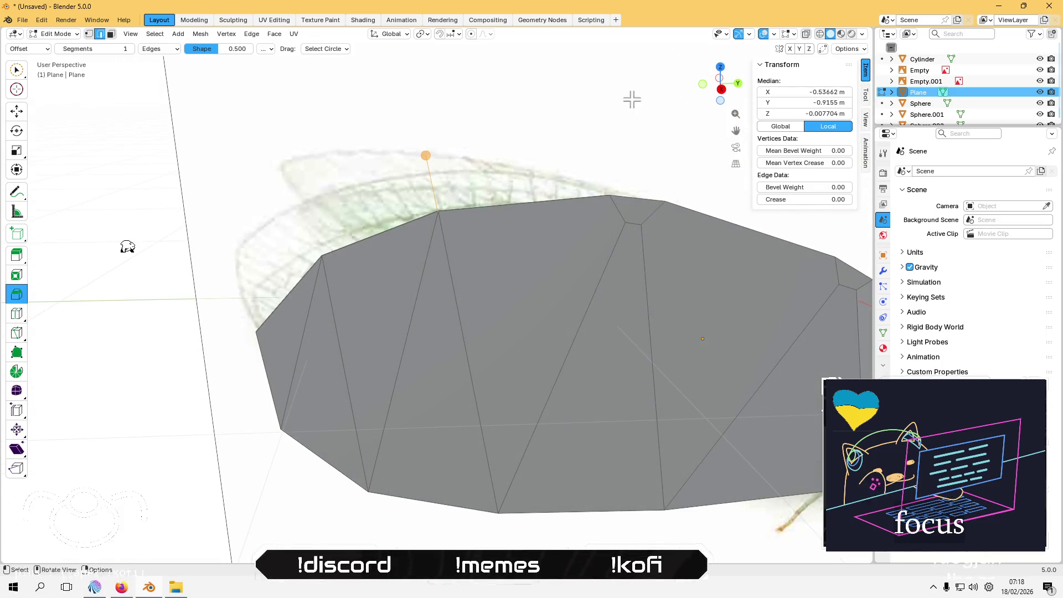
pyautogui.moveTo(721, 100)
pyautogui.mouseDown()
pyautogui.moveTo(447, 159)
pyautogui.moveTo(446, 150)
pyautogui.mouseUp()
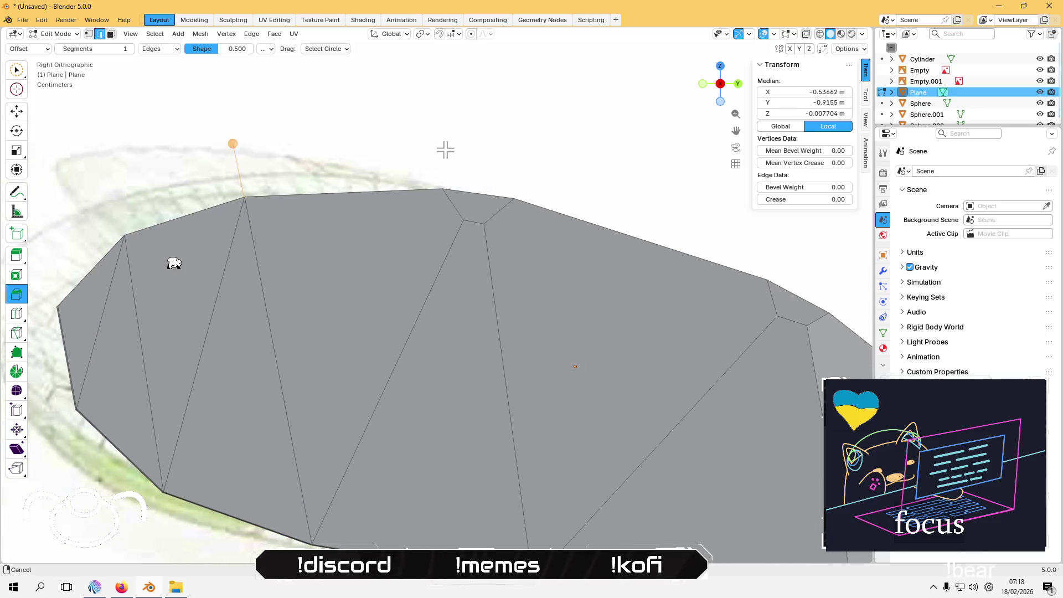
pyautogui.moveTo(233, 141); pyautogui.dragTo(223, 102)
pyautogui.click(365, 128)
pyautogui.moveTo(365, 128)
pyautogui.mouseDown(button='middle')
pyautogui.moveTo(257, 226)
pyautogui.moveTo(354, 192)
pyautogui.moveTo(432, 218)
pyautogui.moveTo(374, 189)
pyautogui.moveTo(425, 200)
pyautogui.moveTo(487, 183)
pyautogui.mouseUp(button='middle')
pyautogui.click(375, 189)
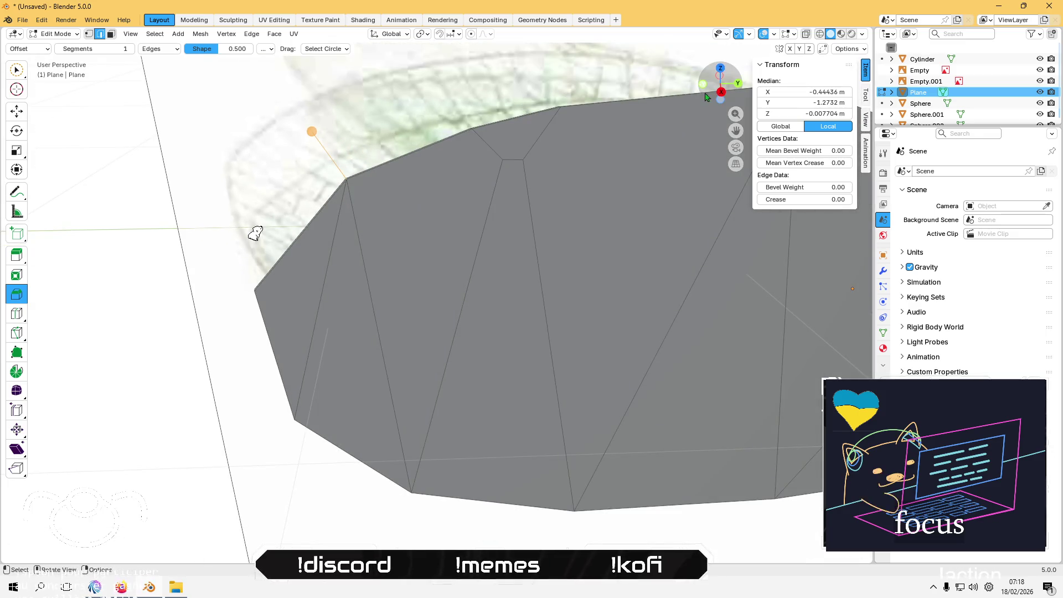
pyautogui.moveTo(270, 223); pyautogui.dragTo(299, 206, button='middle')
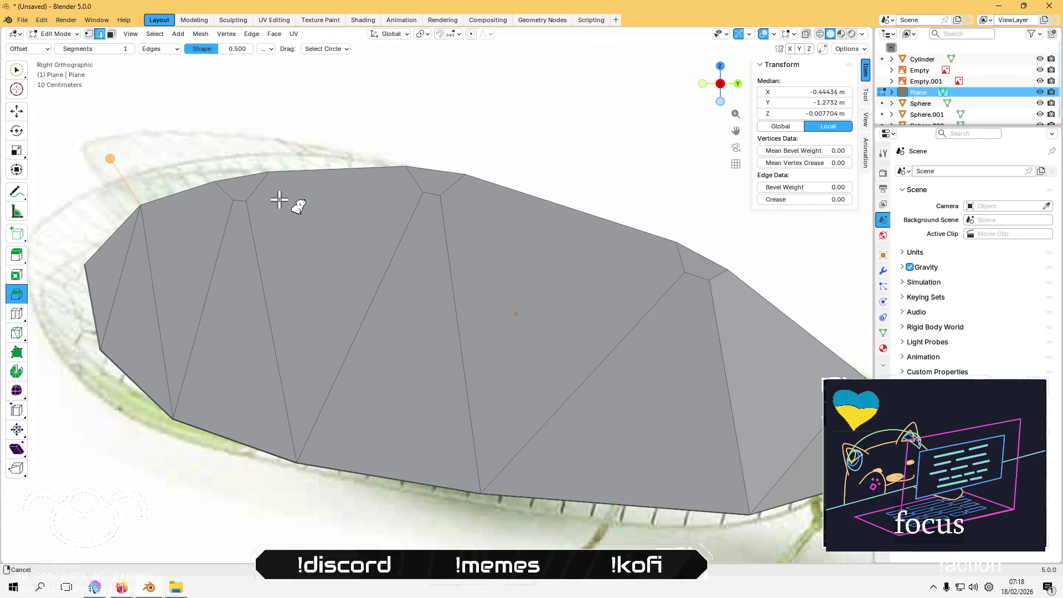
pyautogui.moveTo(109, 160); pyautogui.dragTo(89, 132)
pyautogui.click(304, 517)
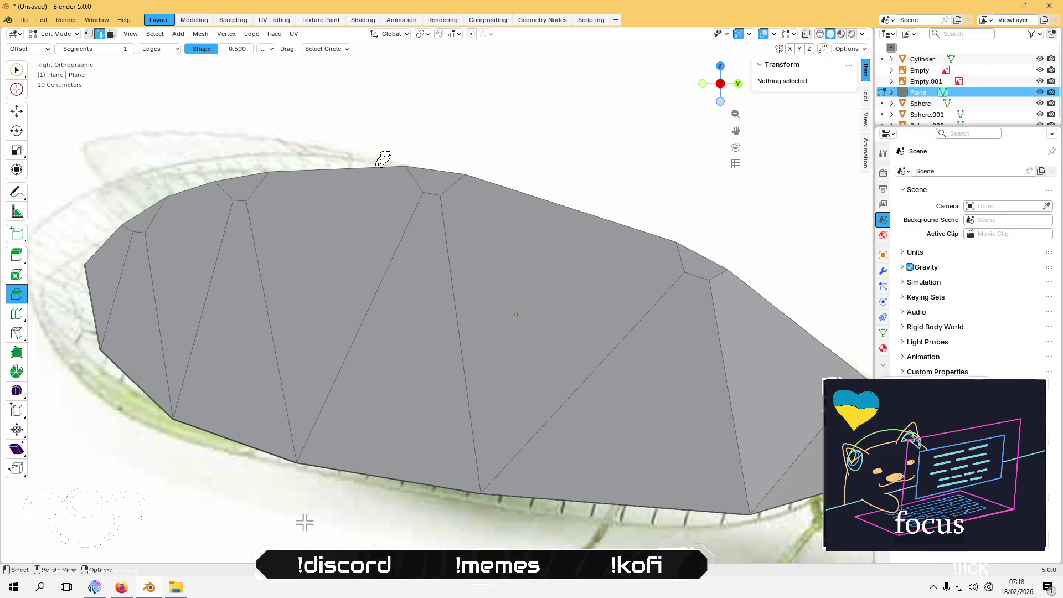
pyautogui.scroll(-3, 305, 522)
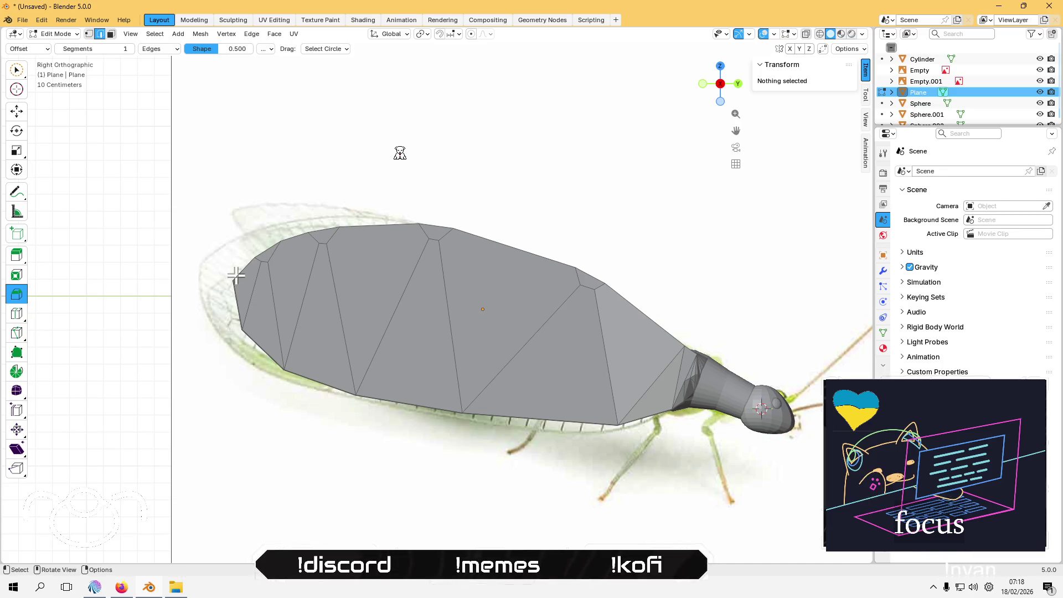
# Step: Bevel another corner on the wing outline from the side view
pyautogui.moveTo(431, 397)
pyautogui.mouseDown(button='middle')
pyautogui.moveTo(354, 387)
pyautogui.moveTo(349, 339)
pyautogui.moveTo(294, 294)
pyautogui.moveTo(315, 318)
pyautogui.mouseUp(button='middle')
pyautogui.click(265, 298)
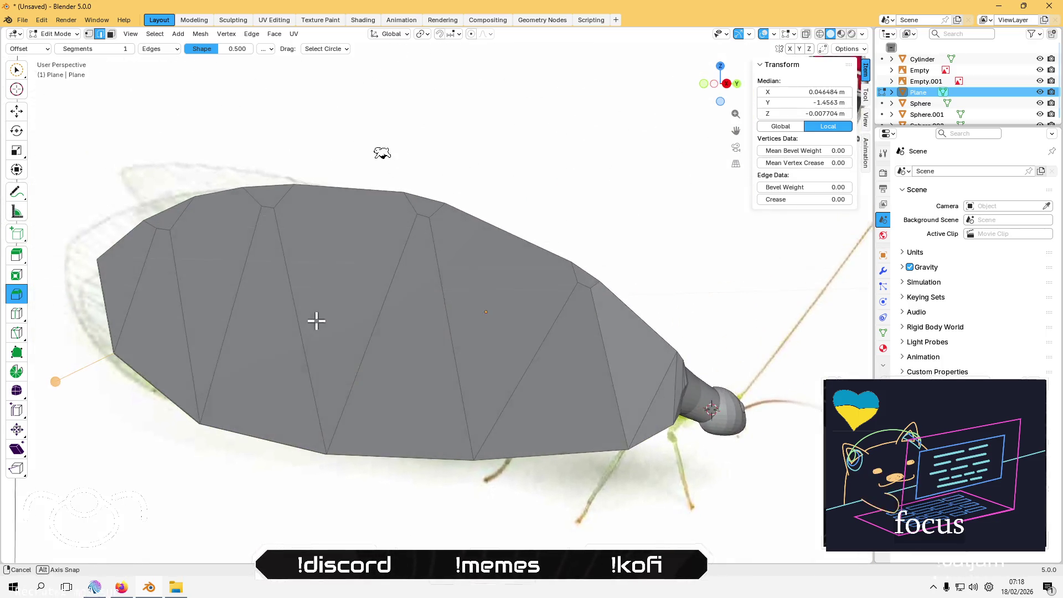
pyautogui.click(728, 86)
pyautogui.moveTo(109, 366)
pyautogui.mouseDown()
pyautogui.moveTo(124, 356)
pyautogui.moveTo(92, 378)
pyautogui.mouseUp()
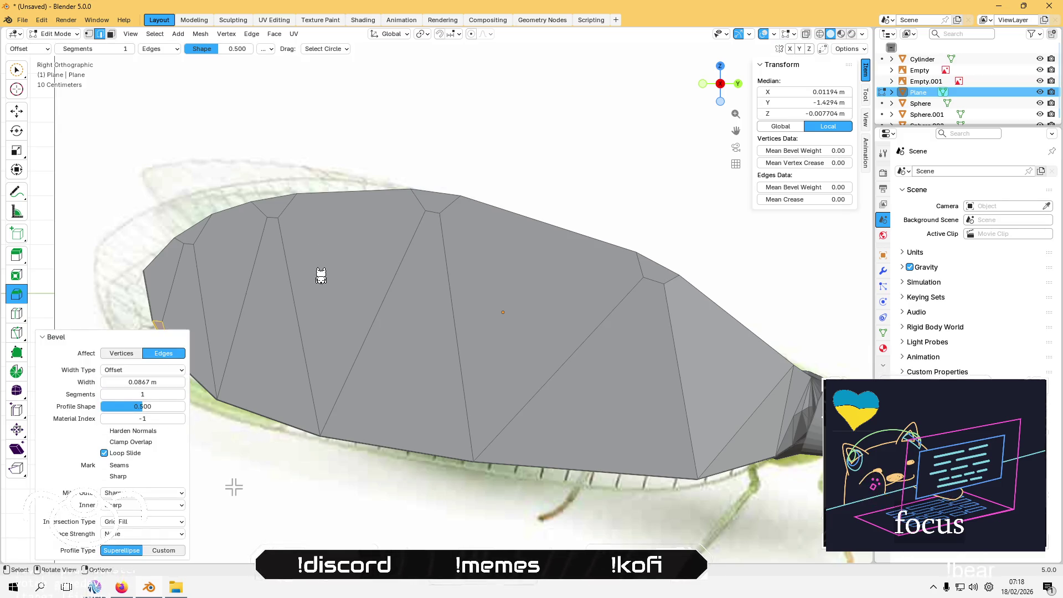
pyautogui.hotkey('alt', 'a')
pyautogui.moveTo(320, 284); pyautogui.dragTo(316, 309, button='middle')
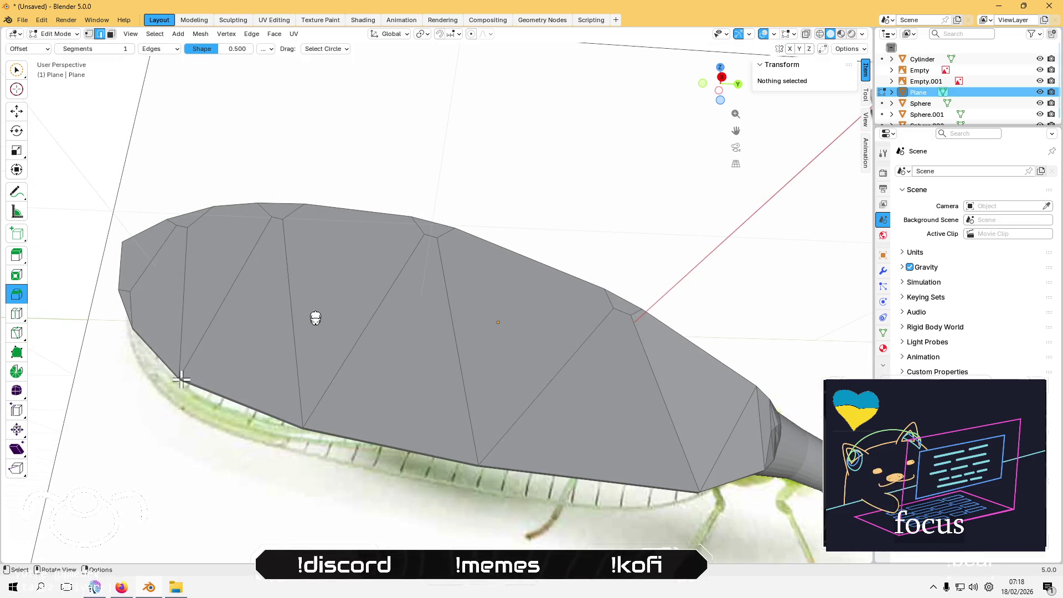
# Step: Bevel the wing's lower-left corner vertex
pyautogui.click(157, 423)
pyautogui.moveTo(161, 427); pyautogui.dragTo(388, 310, button='middle')
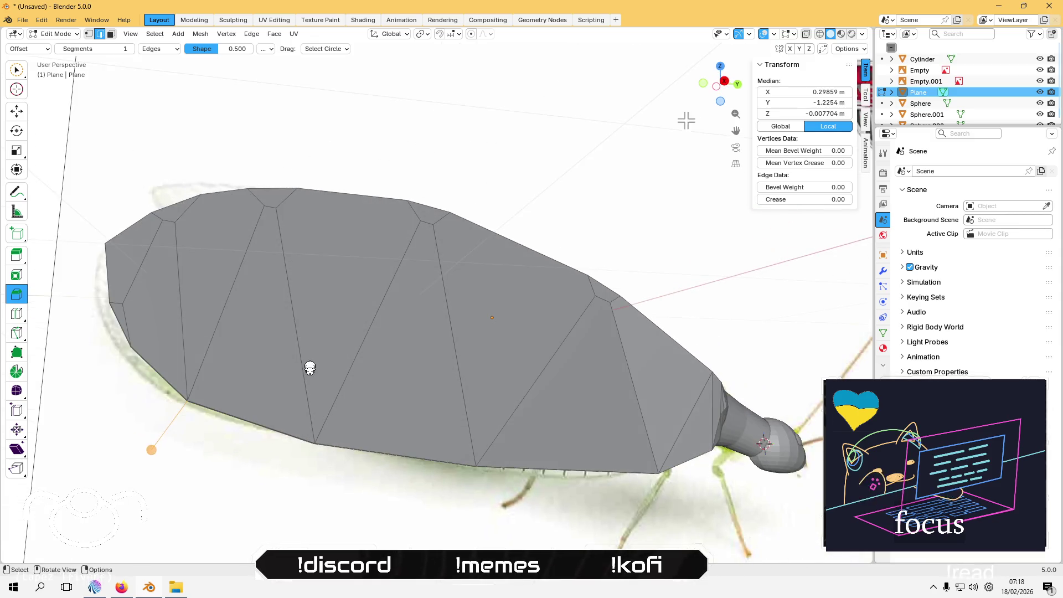
pyautogui.click(723, 81)
pyautogui.moveTo(190, 446); pyautogui.dragTo(173, 470)
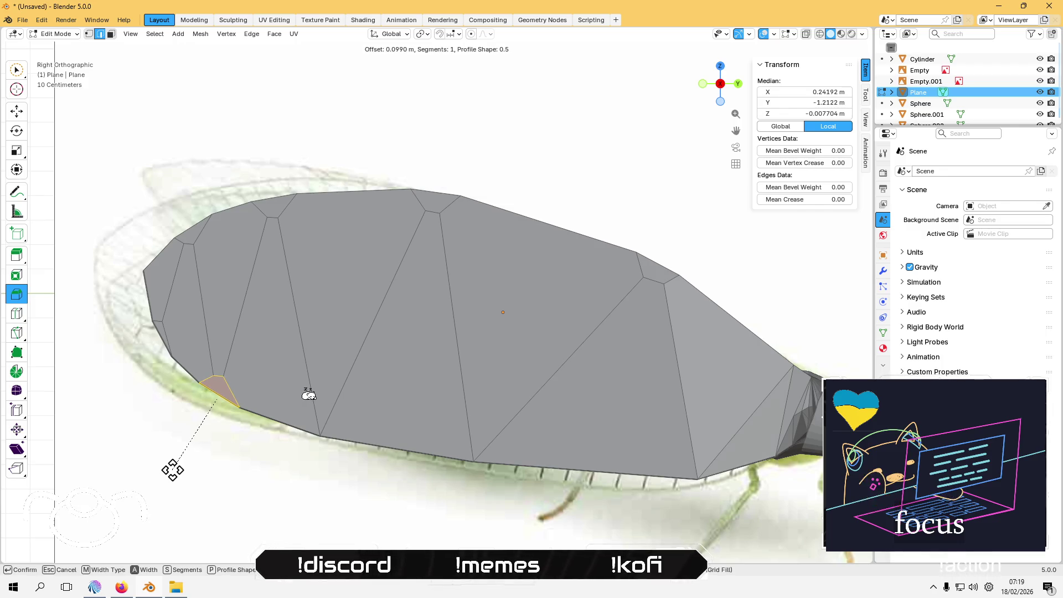
pyautogui.moveTo(171, 470); pyautogui.dragTo(244, 486)
pyautogui.click(307, 496)
pyautogui.moveTo(306, 496)
pyautogui.mouseDown(button='middle')
pyautogui.moveTo(313, 413)
pyautogui.moveTo(302, 359)
pyautogui.mouseUp(button='middle')
# Step: Bevel a vertex on the wing's lower edge with Ctrl+Shift+B
pyautogui.click(304, 416)
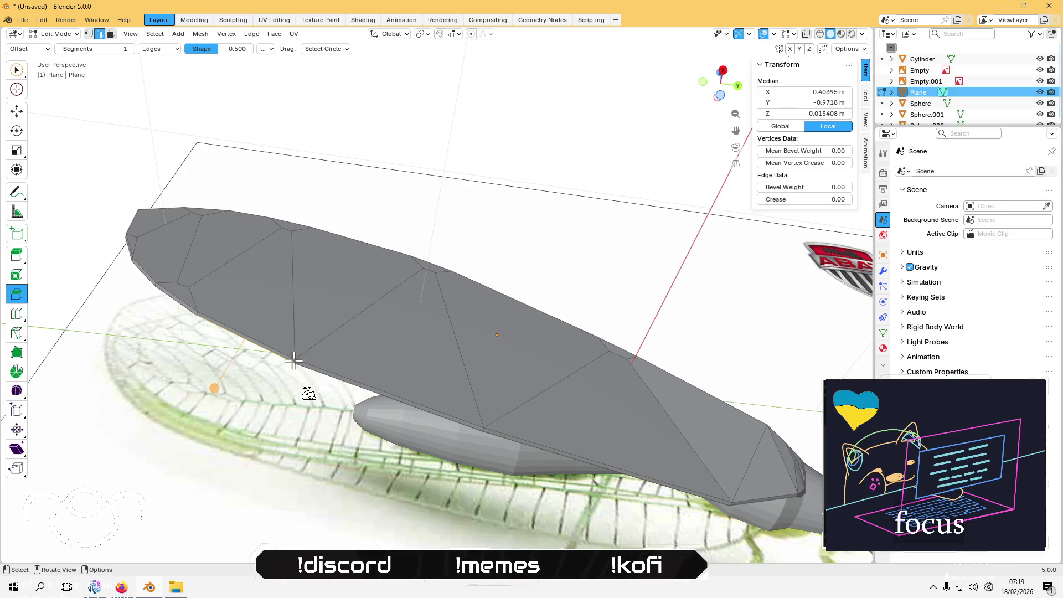
pyautogui.press('KP_3')
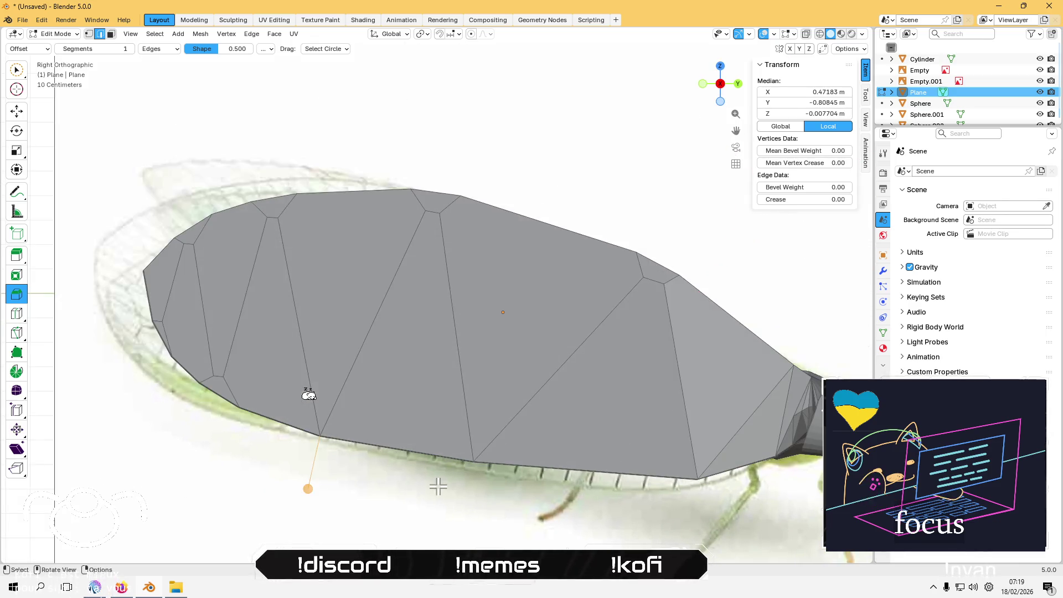
pyautogui.hotkey('ctrl', 'shift', 'b')
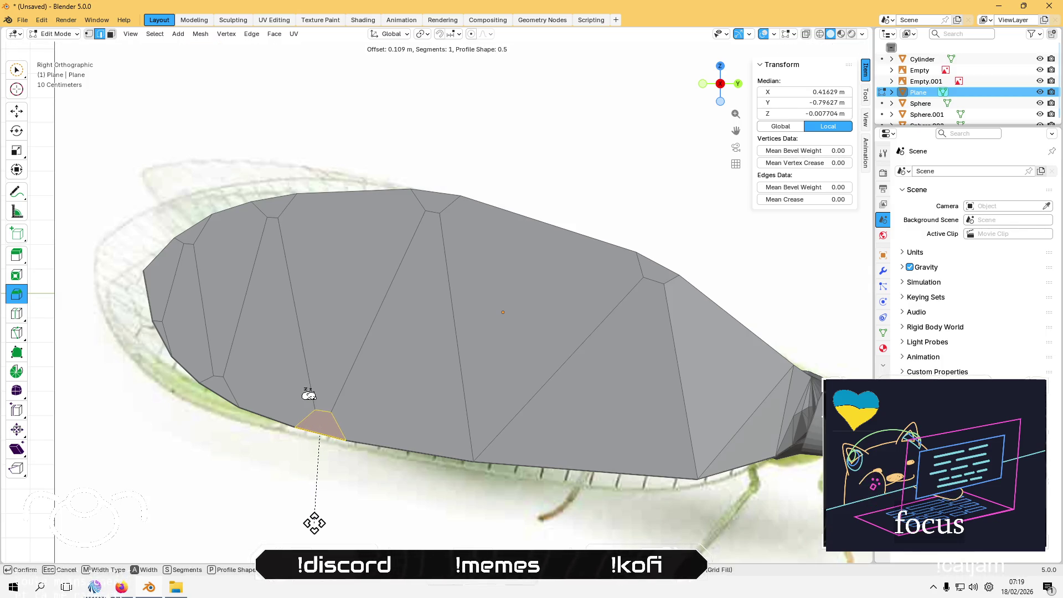
pyautogui.click(314, 522)
pyautogui.click(387, 520)
pyautogui.moveTo(387, 520)
pyautogui.mouseDown(button='middle')
pyautogui.moveTo(443, 439)
pyautogui.moveTo(501, 451)
pyautogui.moveTo(500, 423)
pyautogui.mouseUp(button='middle')
# Step: Round off a vertex on the wing's bottom edge
pyautogui.click(497, 443)
pyautogui.moveTo(505, 375); pyautogui.dragTo(564, 378, button='middle')
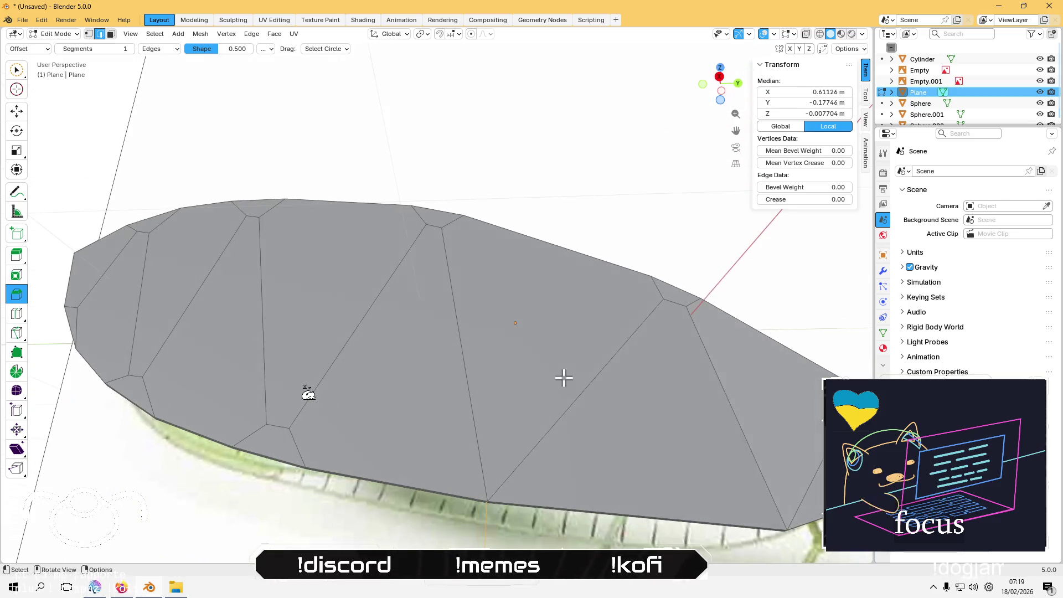
pyautogui.click(720, 77)
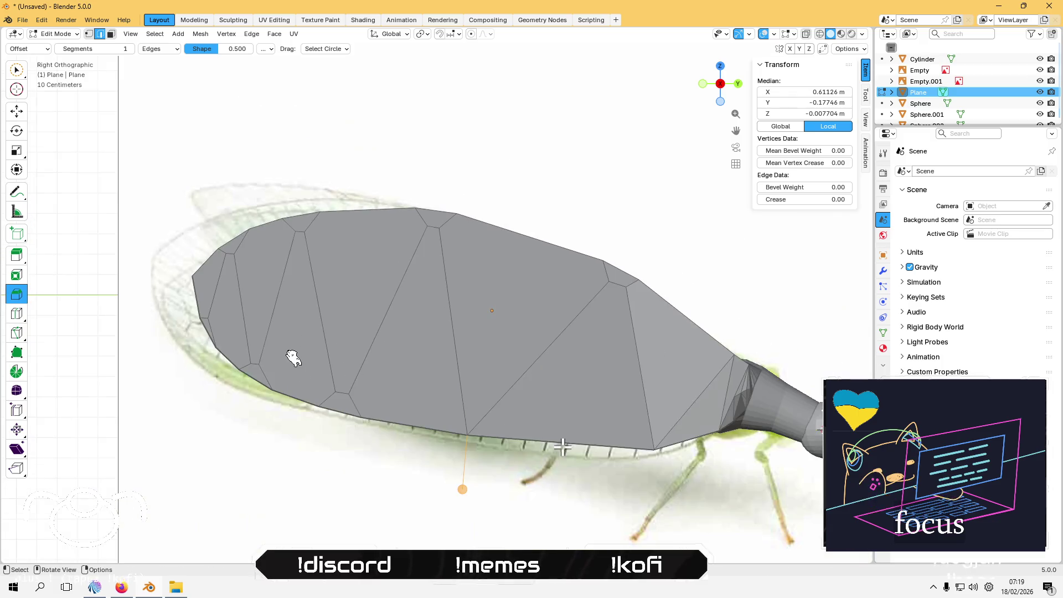
pyautogui.moveTo(463, 490)
pyautogui.mouseDown()
pyautogui.moveTo(479, 515)
pyautogui.moveTo(524, 515)
pyautogui.mouseUp()
pyautogui.click(554, 504)
pyautogui.moveTo(612, 477)
pyautogui.mouseDown(button='middle')
pyautogui.moveTo(564, 394)
pyautogui.moveTo(570, 419)
pyautogui.mouseUp(button='middle')
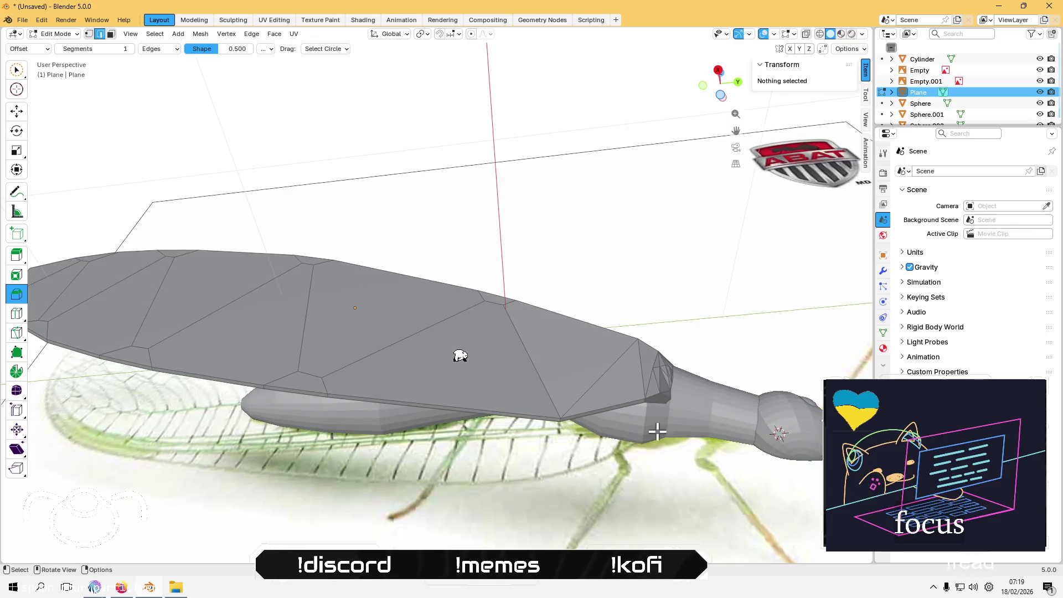
# Step: Bevel an edge near the wing's front in side view
pyautogui.click(562, 420)
pyautogui.press('KP_3')
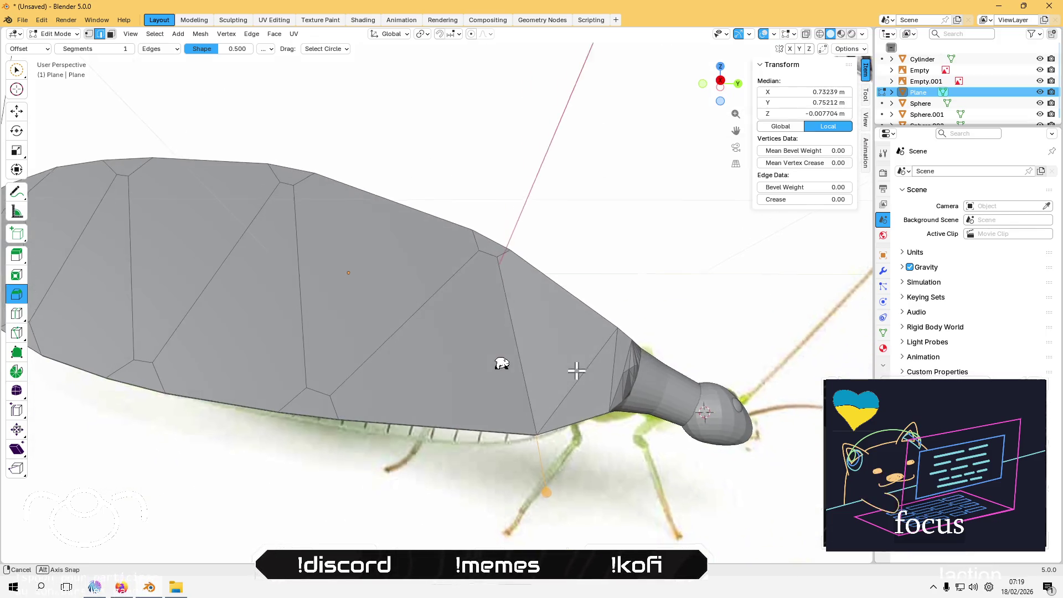
pyautogui.moveTo(546, 488)
pyautogui.mouseDown()
pyautogui.moveTo(560, 520)
pyautogui.moveTo(539, 525)
pyautogui.mouseUp()
pyautogui.click(342, 519)
pyautogui.scroll(-4, 340, 518)
# Step: Return to Object Mode and deselect the wing, viewing the whole insect
pyautogui.moveTo(339, 517)
pyautogui.mouseDown(button='middle')
pyautogui.moveTo(387, 451)
pyautogui.moveTo(363, 432)
pyautogui.mouseUp(button='middle')
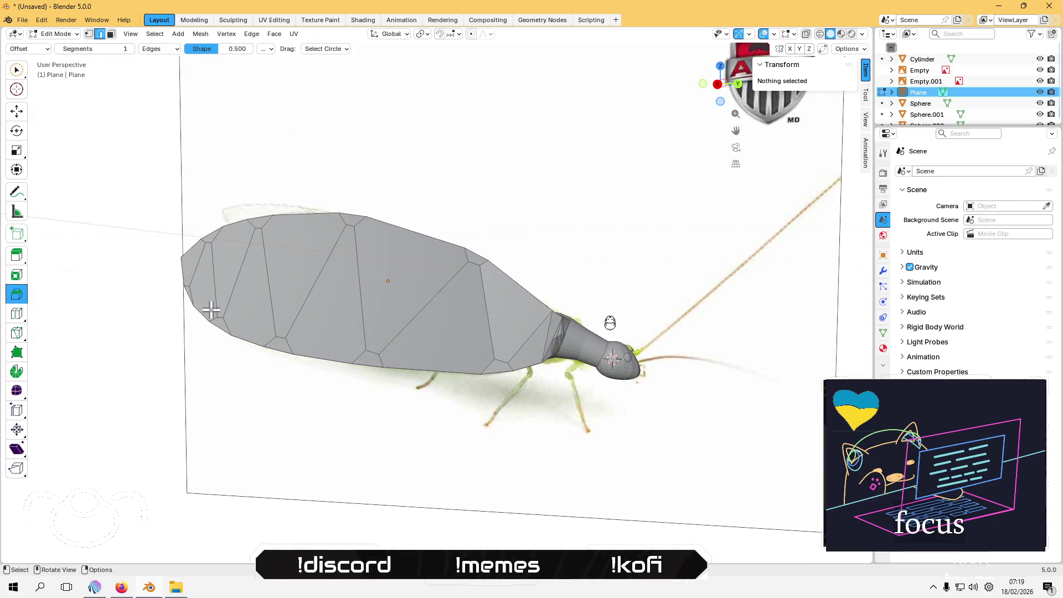
pyautogui.moveTo(228, 363)
pyautogui.mouseDown(button='middle')
pyautogui.moveTo(201, 373)
pyautogui.moveTo(183, 415)
pyautogui.moveTo(342, 422)
pyautogui.moveTo(350, 377)
pyautogui.mouseUp(button='middle')
pyautogui.press('Tab')
pyautogui.click(399, 448)
pyautogui.moveTo(399, 448)
pyautogui.mouseDown(button='middle')
pyautogui.moveTo(344, 332)
pyautogui.moveTo(316, 485)
pyautogui.mouseUp(button='middle')
pyautogui.moveTo(429, 348); pyautogui.dragTo(461, 310, button='middle')
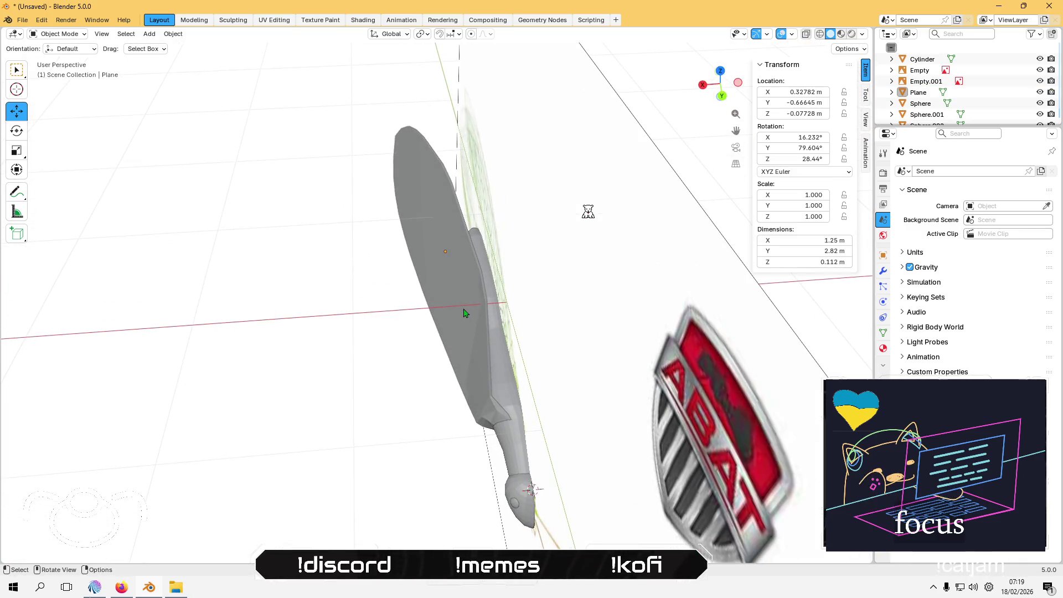
# Step: Paste a copy of the wing and mirror it with a scale of -1
pyautogui.click(464, 313)
pyautogui.moveTo(467, 365); pyautogui.dragTo(443, 320, button='middle')
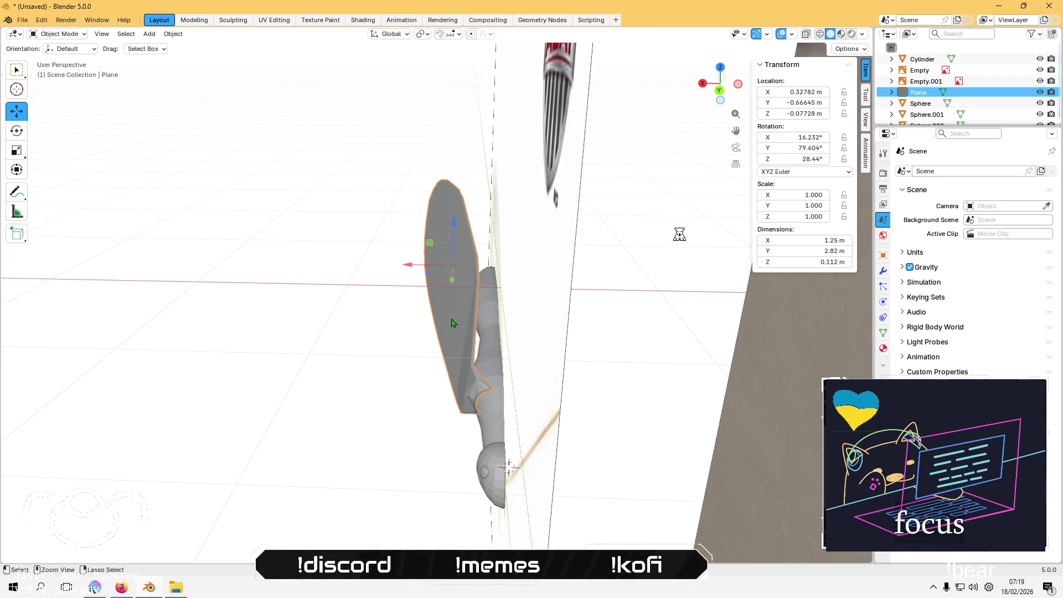
pyautogui.hotkey('ctrl', 'v')
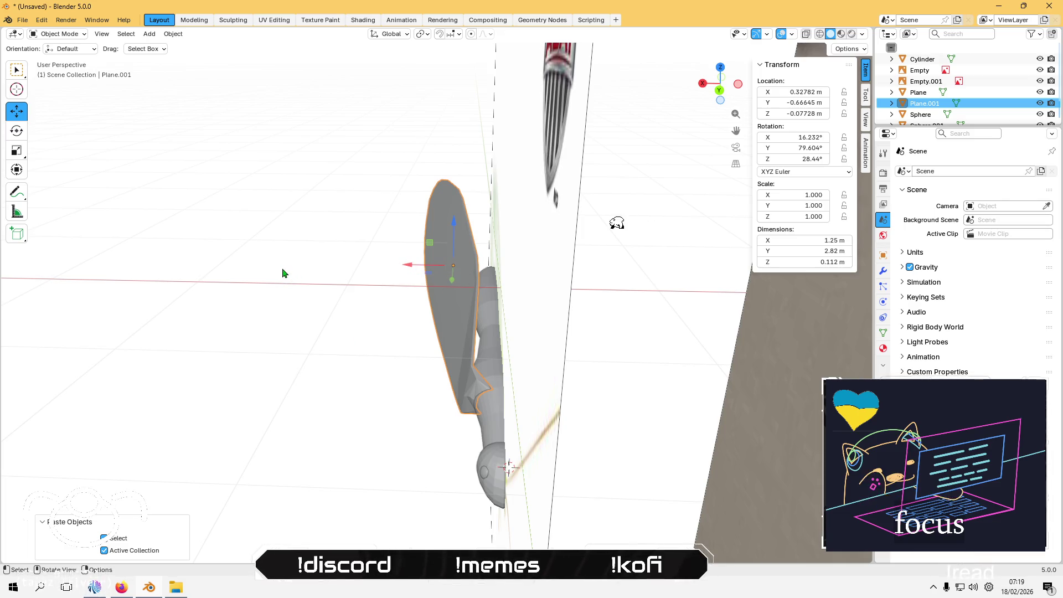
pyautogui.press('s')
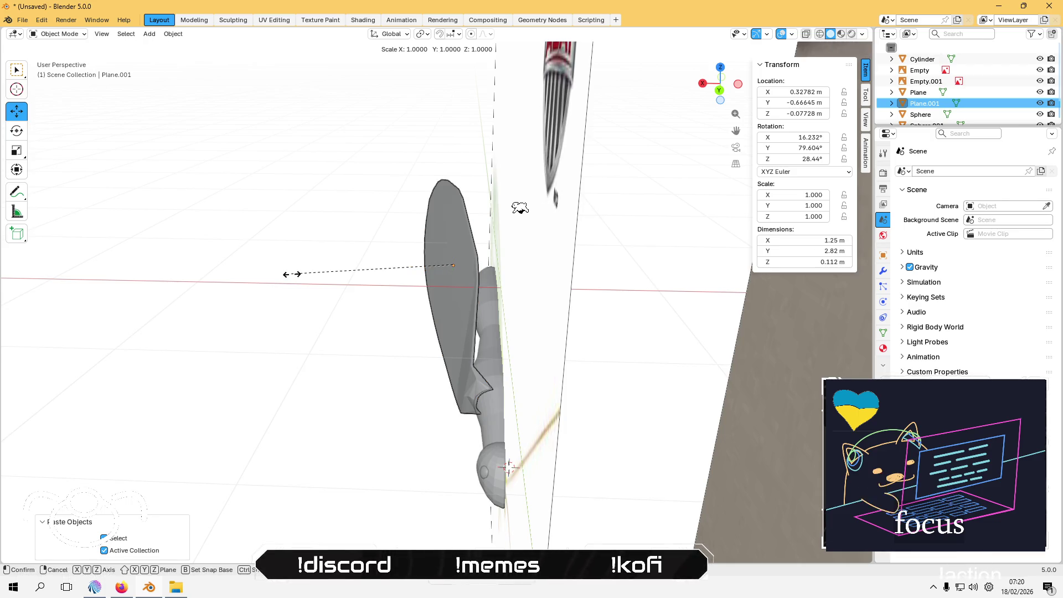
pyautogui.write('-1')
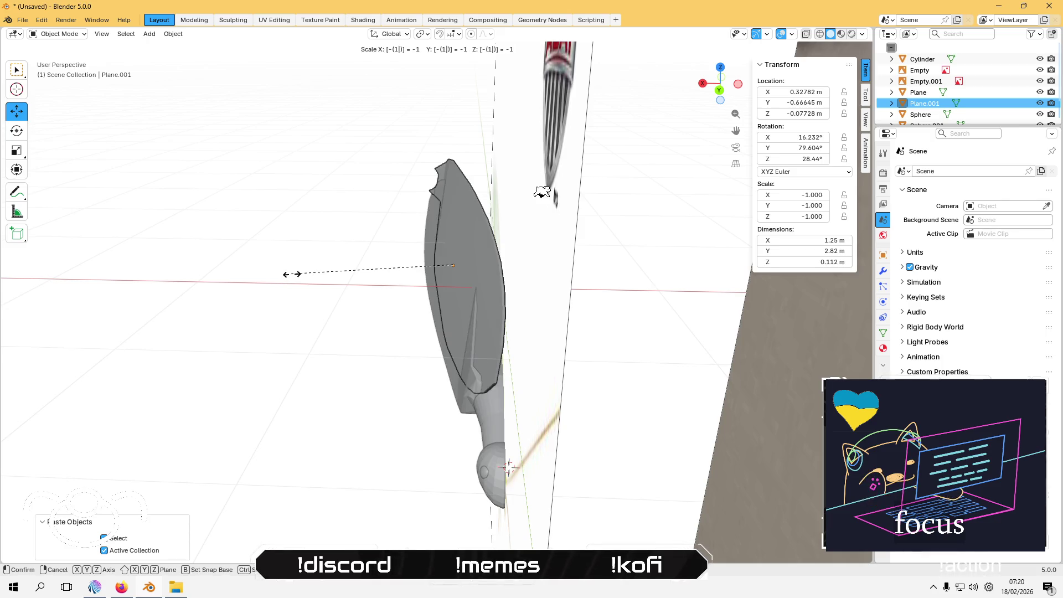
pyautogui.press('Return')
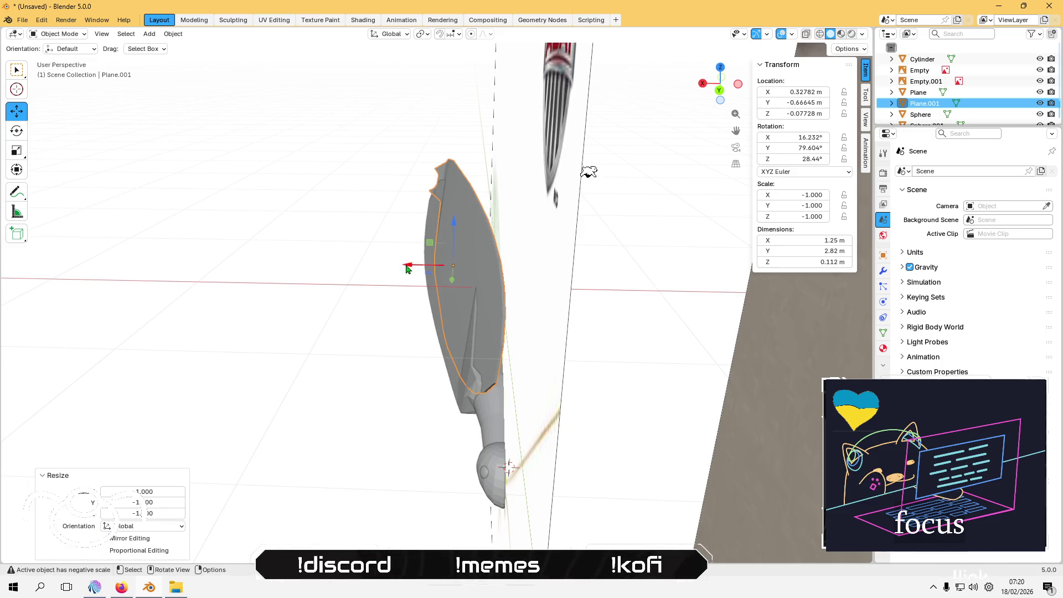
pyautogui.moveTo(407, 268); pyautogui.dragTo(481, 256)
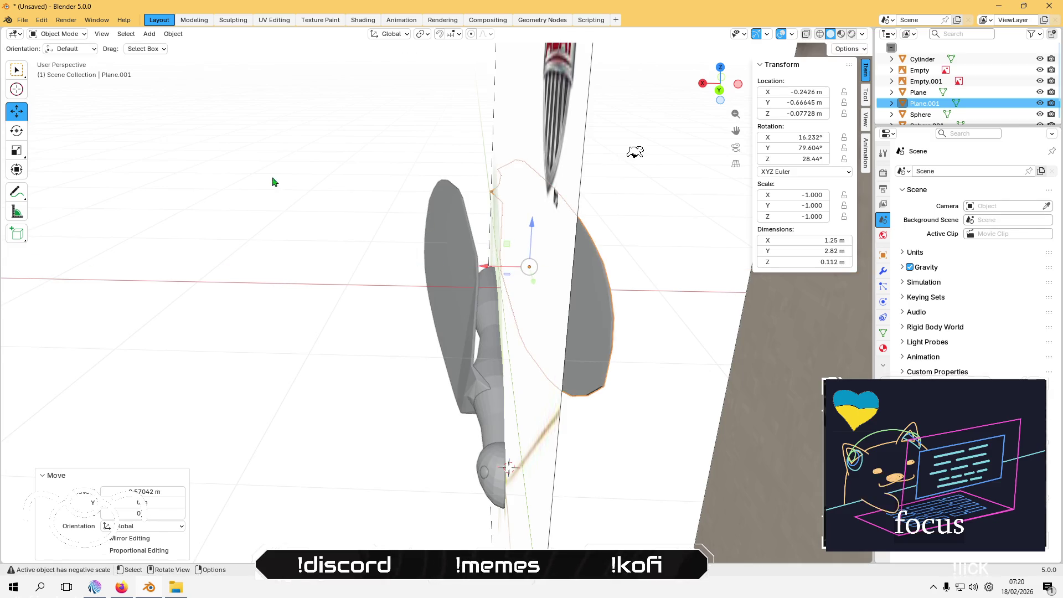
# Step: Rotate the wing copy a half turn about Z, then about Y
pyautogui.click(17, 130)
pyautogui.moveTo(245, 197)
pyautogui.mouseDown(button='middle')
pyautogui.moveTo(313, 261)
pyautogui.moveTo(544, 334)
pyautogui.mouseUp(button='middle')
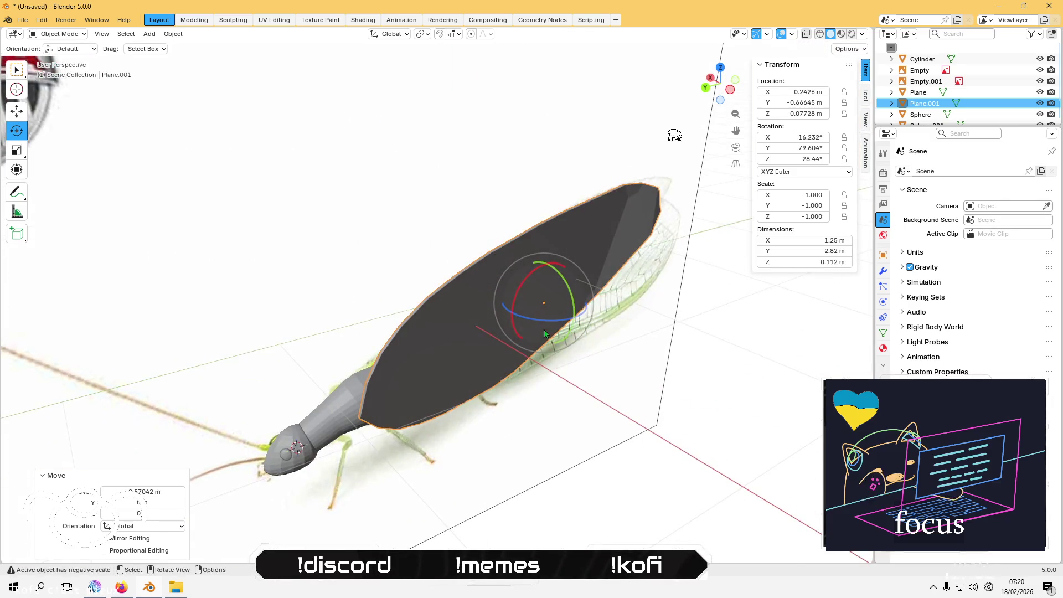
pyautogui.press('r')
pyautogui.press('z')
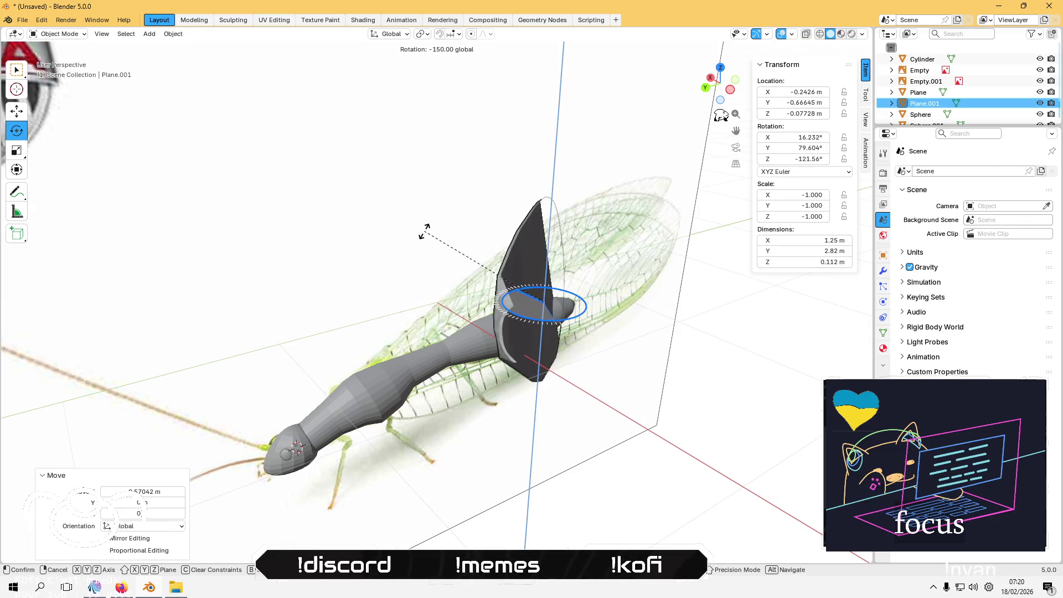
pyautogui.click(483, 195)
pyautogui.moveTo(483, 195); pyautogui.dragTo(575, 275, button='middle')
pyautogui.press('r')
pyautogui.press('y')
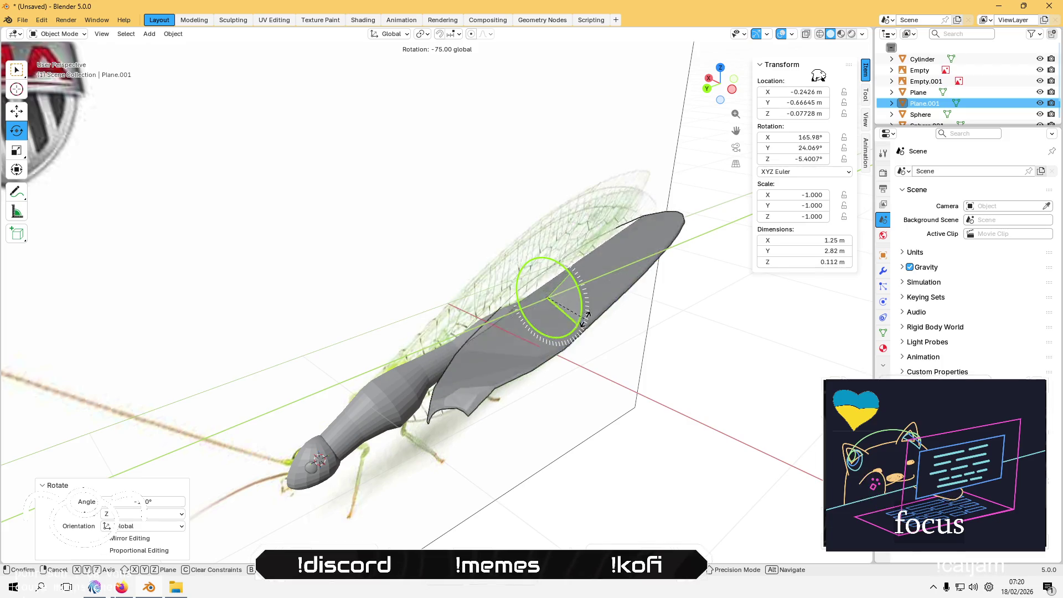
pyautogui.click(481, 378)
pyautogui.moveTo(481, 378)
pyautogui.mouseDown(button='middle')
pyautogui.moveTo(343, 365)
pyautogui.moveTo(487, 365)
pyautogui.moveTo(365, 354)
pyautogui.moveTo(492, 345)
pyautogui.mouseUp(button='middle')
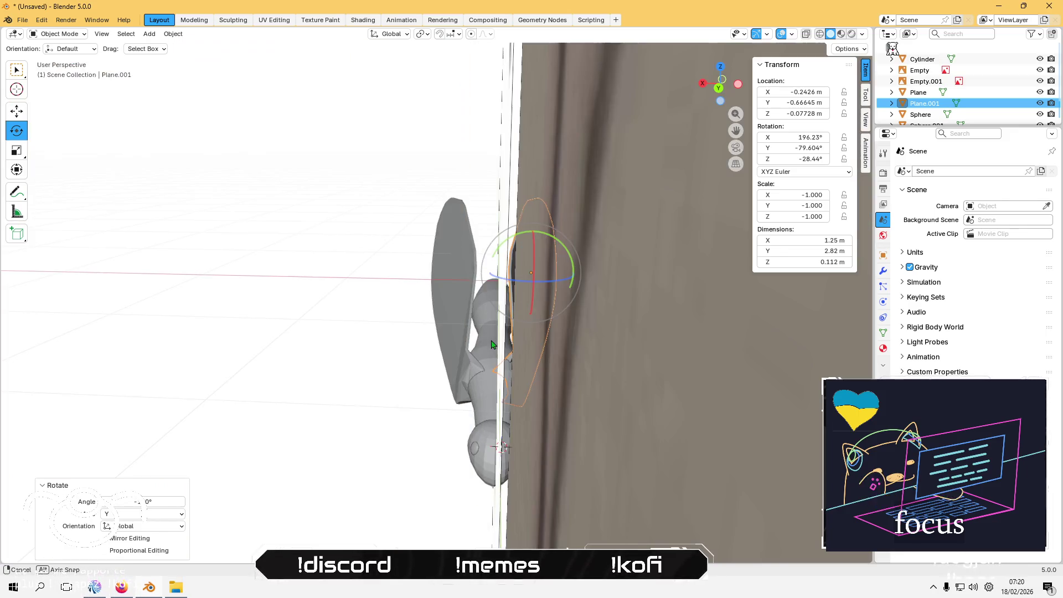
# Step: From the back view, slide the wing copy along X beside the body
pyautogui.click(18, 112)
pyautogui.moveTo(299, 216)
pyautogui.mouseDown(button='middle')
pyautogui.moveTo(285, 210)
pyautogui.moveTo(309, 195)
pyautogui.moveTo(300, 201)
pyautogui.mouseUp(button='middle')
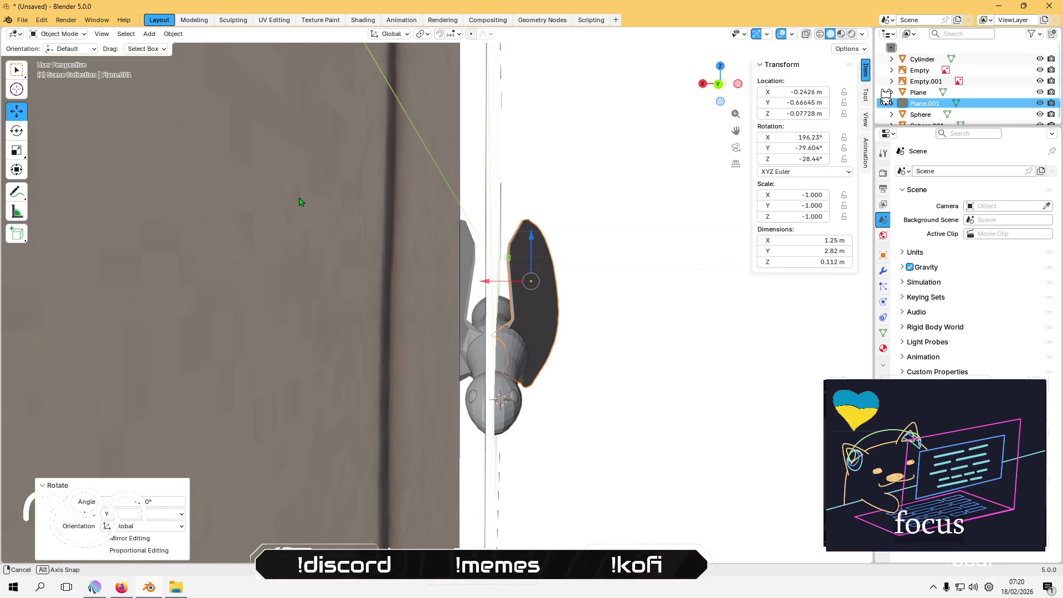
pyautogui.press('KP_Decimal')
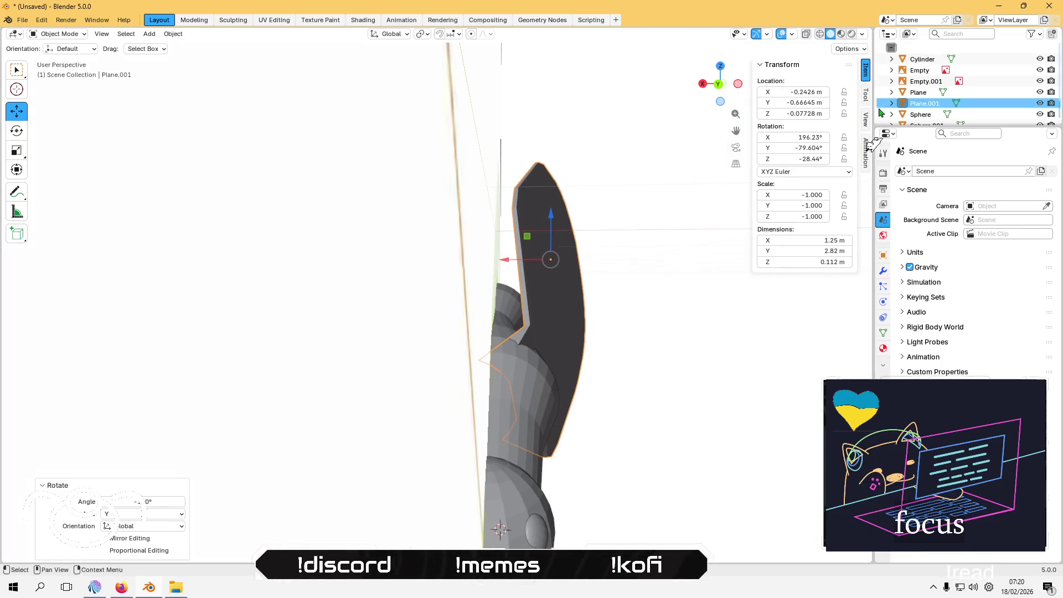
pyautogui.press('ctrl+KP_1')
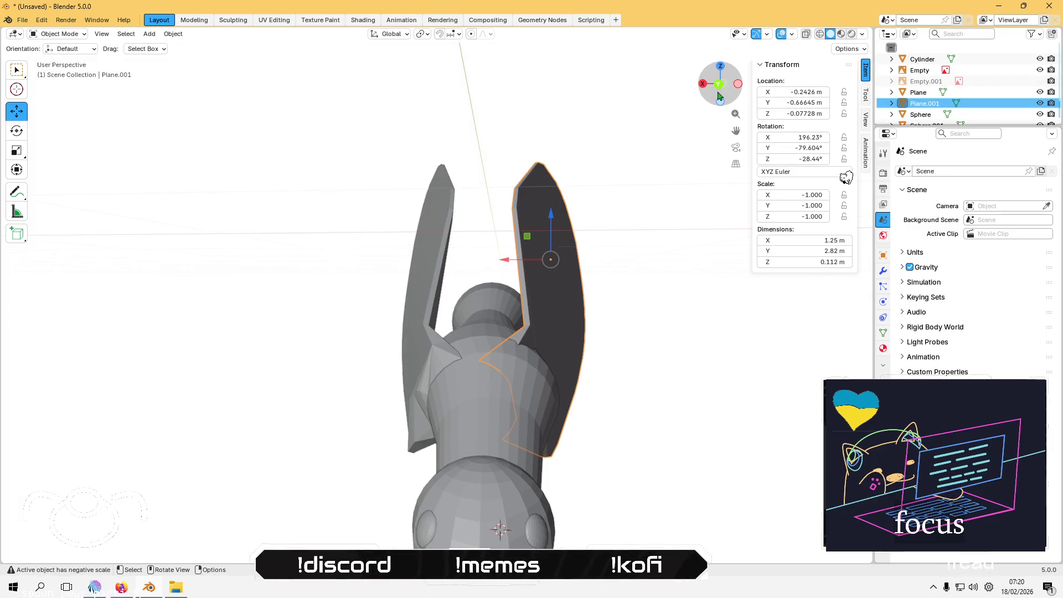
pyautogui.click(720, 84)
pyautogui.moveTo(515, 256); pyautogui.dragTo(524, 254)
pyautogui.scroll(4, 494, 319)
pyautogui.scroll(3, 494, 319)
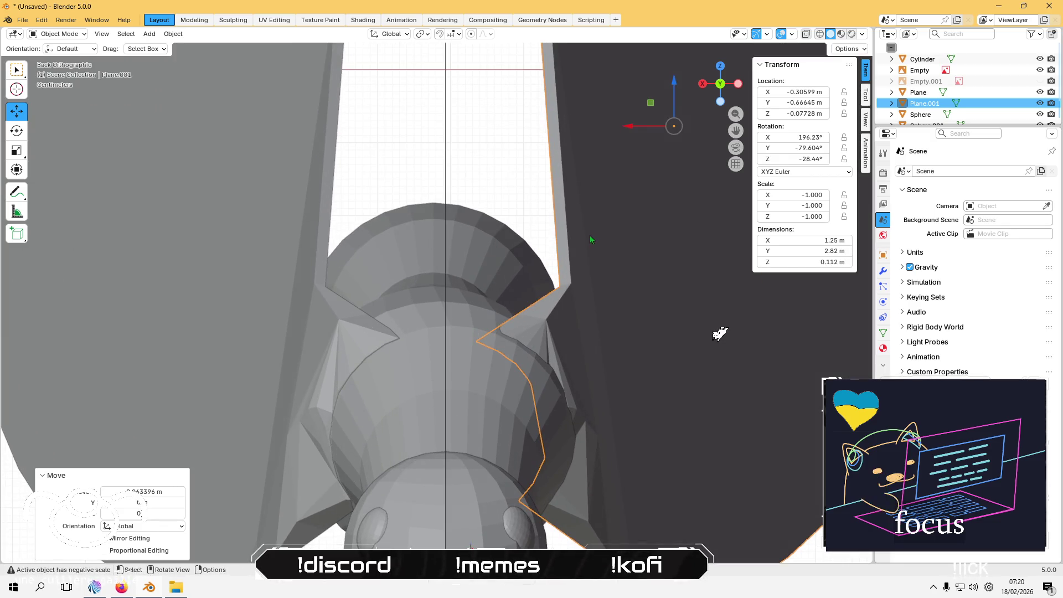
pyautogui.moveTo(627, 125); pyautogui.dragTo(643, 123)
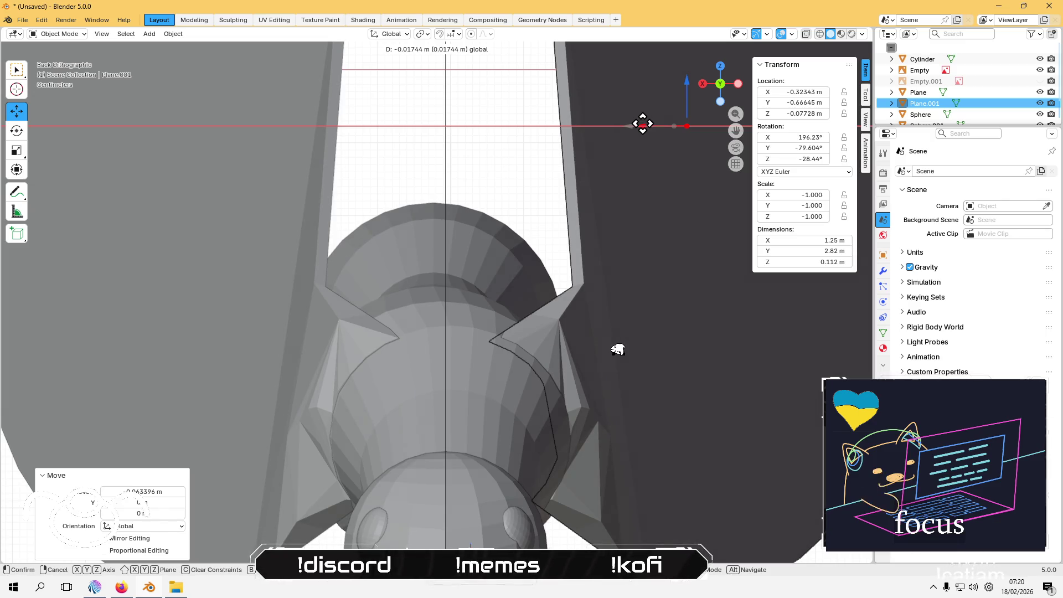
pyautogui.moveTo(643, 123); pyautogui.dragTo(640, 124)
# Step: Compare both wings in perspective, then type 'coucou !' in the stream chat
pyautogui.click(364, 299)
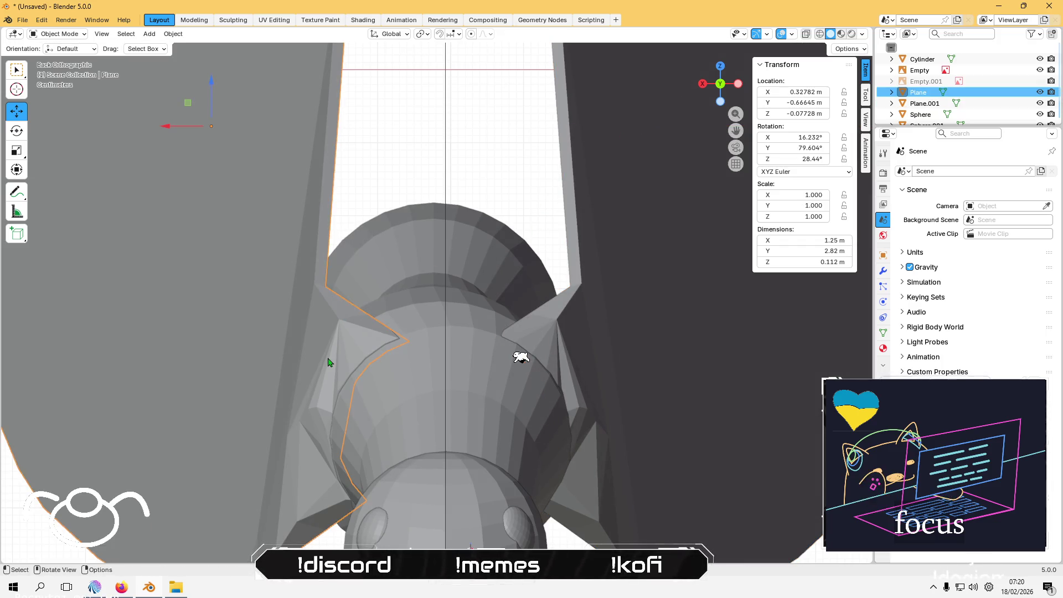
pyautogui.click(543, 334)
pyautogui.click(526, 202)
pyautogui.moveTo(513, 183)
pyautogui.mouseDown(button='middle')
pyautogui.moveTo(556, 216)
pyautogui.moveTo(467, 324)
pyautogui.moveTo(478, 288)
pyautogui.moveTo(487, 344)
pyautogui.moveTo(580, 200)
pyautogui.moveTo(368, 285)
pyautogui.moveTo(263, 361)
pyautogui.moveTo(138, 348)
pyautogui.moveTo(282, 344)
pyautogui.moveTo(434, 425)
pyautogui.moveTo(332, 375)
pyautogui.moveTo(299, 275)
pyautogui.moveTo(418, 315)
pyautogui.moveTo(457, 316)
pyautogui.mouseUp(button='middle')
pyautogui.moveTo(512, 398)
pyautogui.mouseDown(button='middle')
pyautogui.moveTo(392, 423)
pyautogui.moveTo(361, 385)
pyautogui.moveTo(385, 365)
pyautogui.moveTo(406, 377)
pyautogui.mouseUp(button='middle')
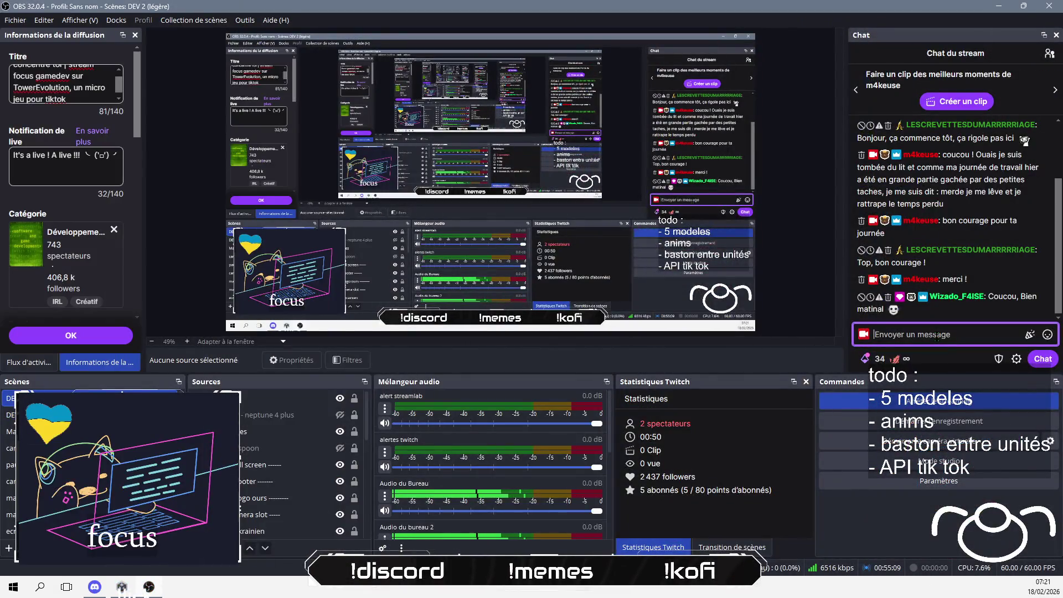
pyautogui.write('coucou')
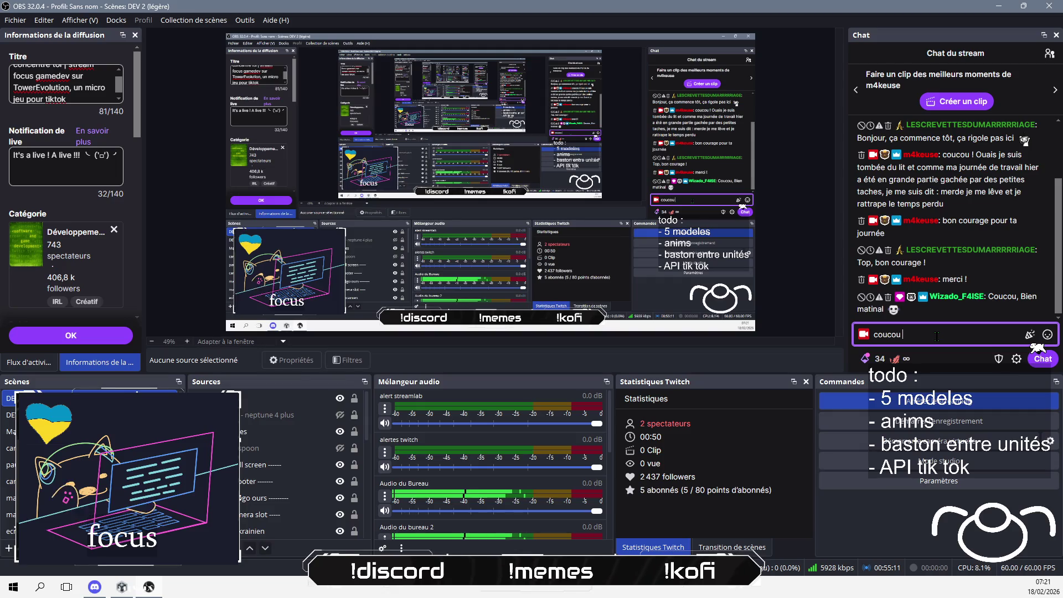
pyautogui.write(' !')
# Step: Send 'coucou !' and then the reply 'ouaip hélas' in the stream chat
pyautogui.press('Return')
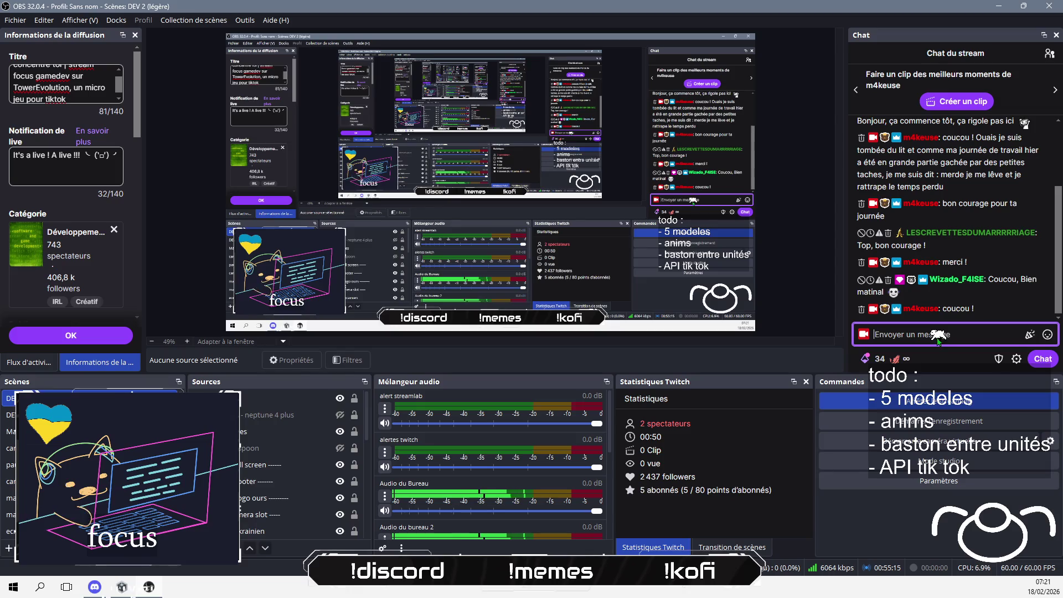
pyautogui.click(895, 331)
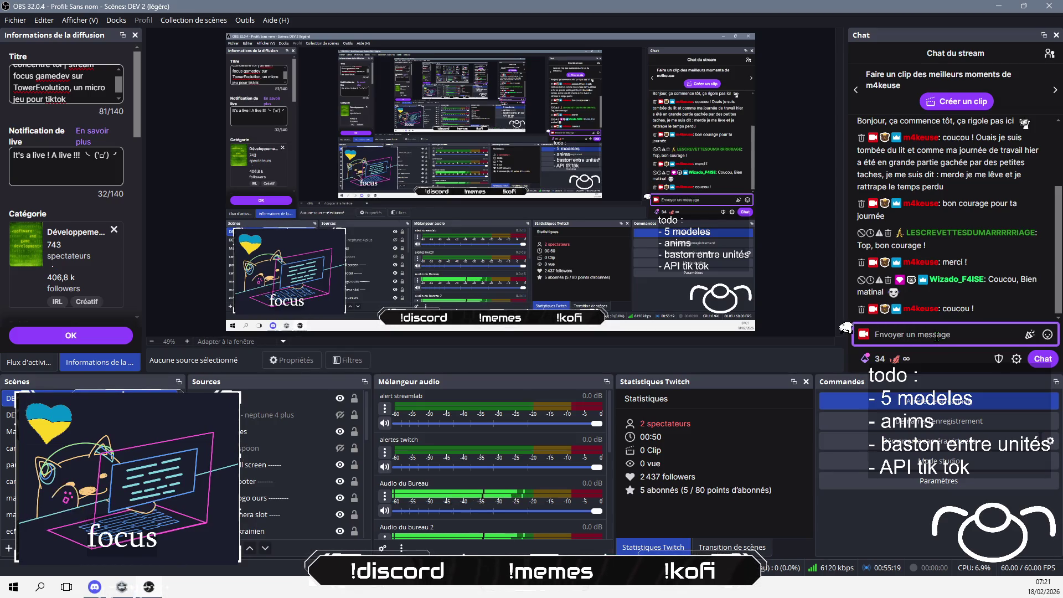
pyautogui.write('oa')
pyautogui.press('BackSpace')
pyautogui.press('BackSpace')
pyautogui.write('ua')
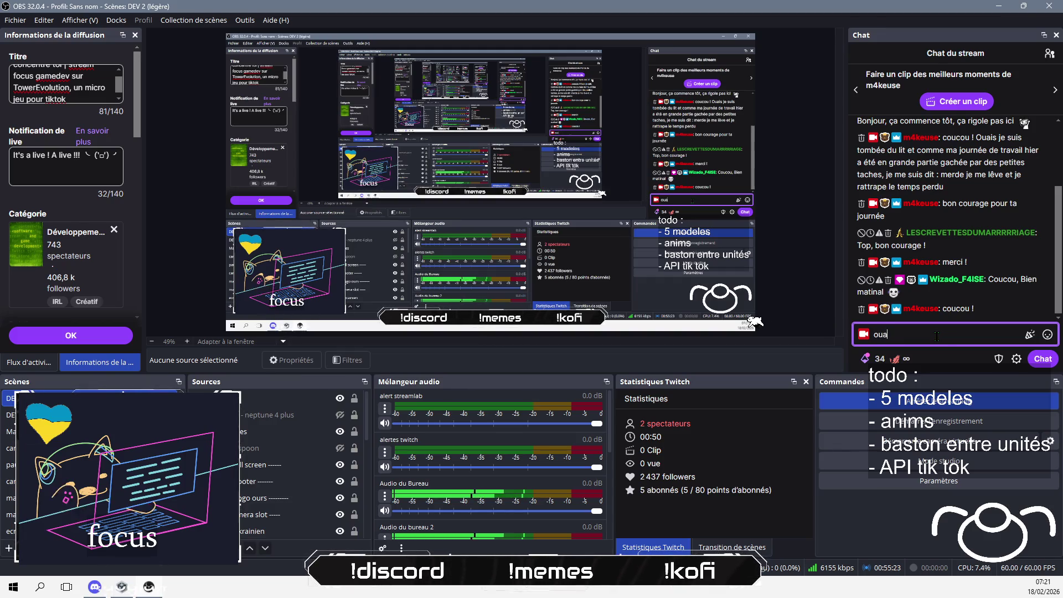
pyautogui.write('ip hélas')
pyautogui.press('Return')
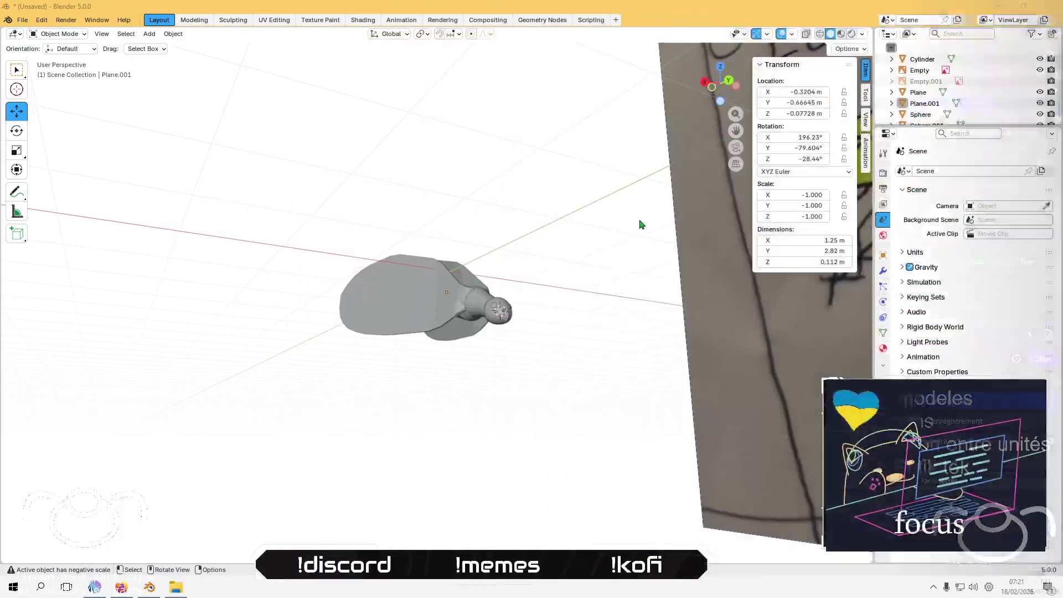
# Step: Go back to Blender, then bring up the lacewing reference photos
pyautogui.hotkey('alt', 'Tab')
pyautogui.moveTo(433, 229)
pyautogui.mouseDown(button='middle')
pyautogui.moveTo(391, 254)
pyautogui.moveTo(472, 271)
pyautogui.moveTo(503, 332)
pyautogui.moveTo(375, 458)
pyautogui.mouseUp(button='middle')
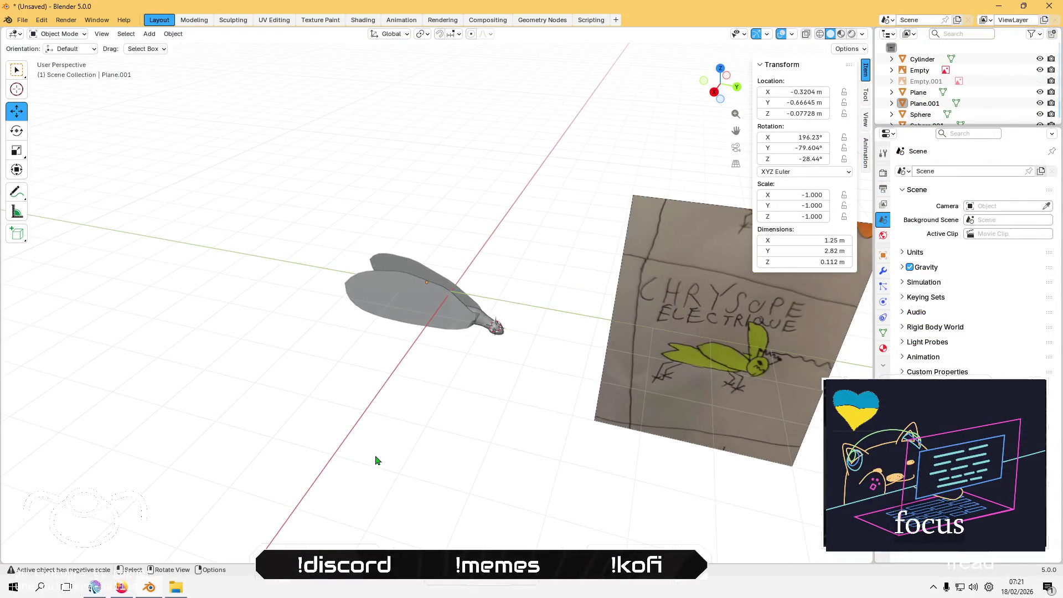
pyautogui.click(114, 588)
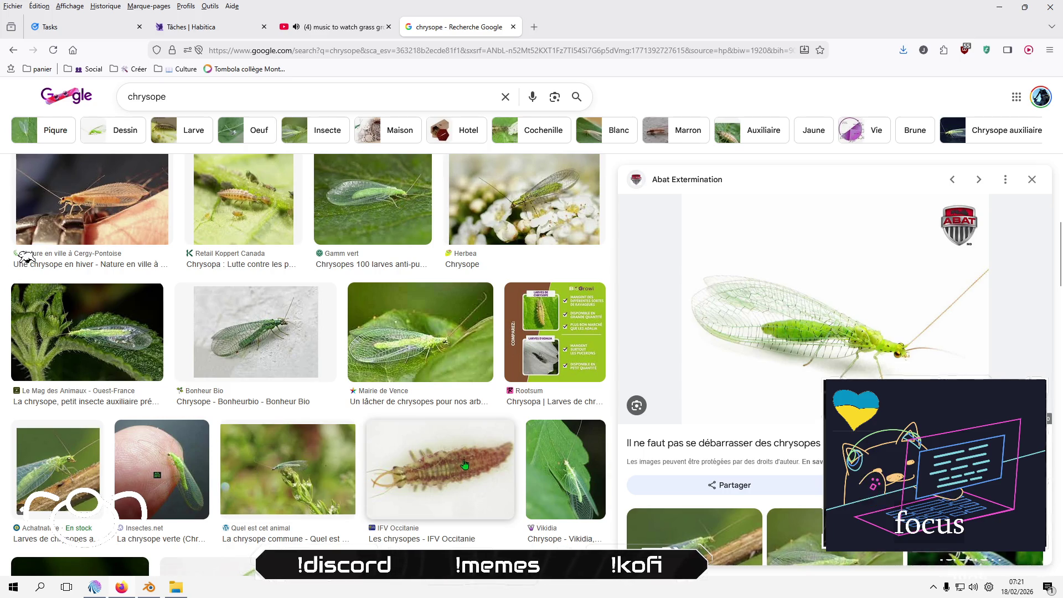
# Step: Browse the chrysope image results, view one close-up in a new tab, close it, return to Blender
pyautogui.scroll(-4, 464, 464)
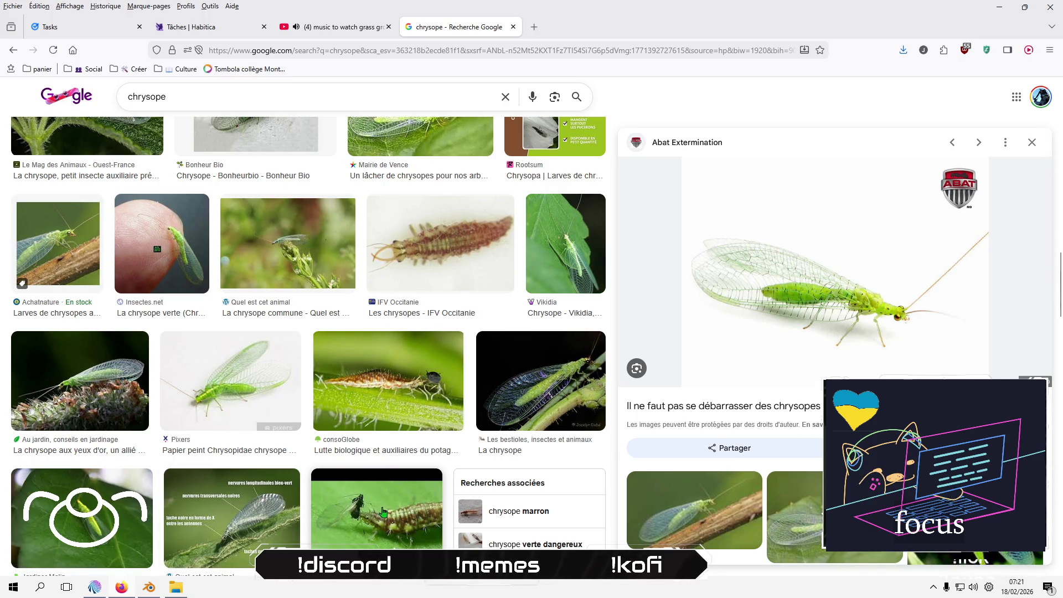
pyautogui.middleClick(517, 386)
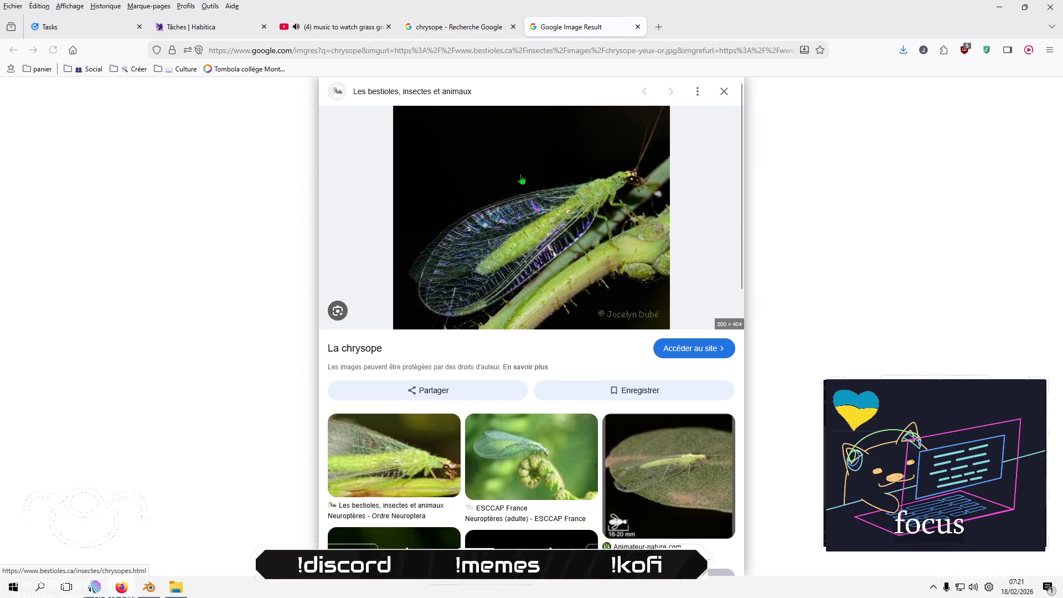
pyautogui.click(635, 26)
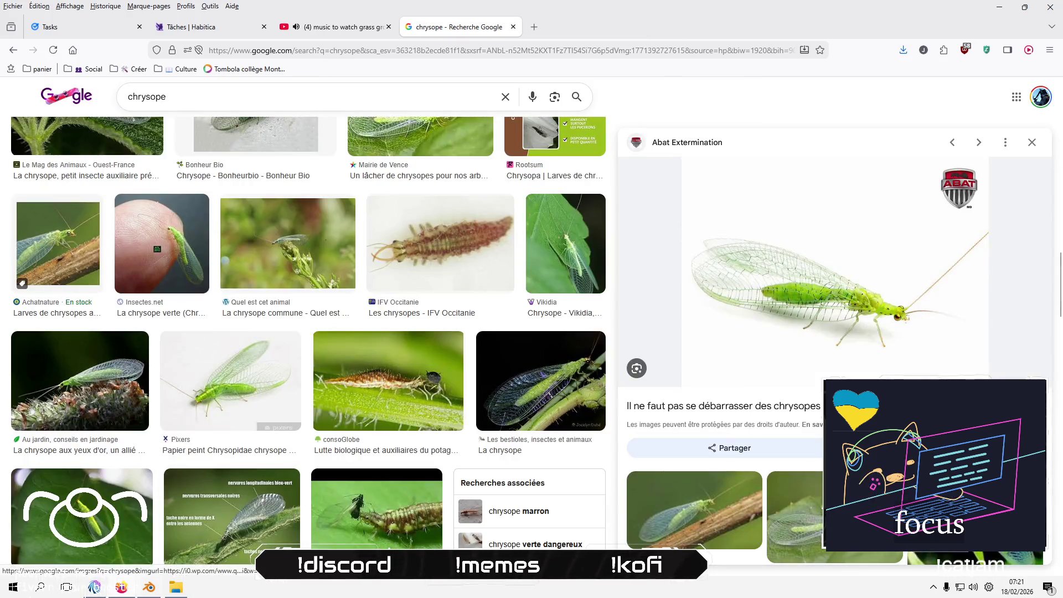
pyautogui.click(150, 589)
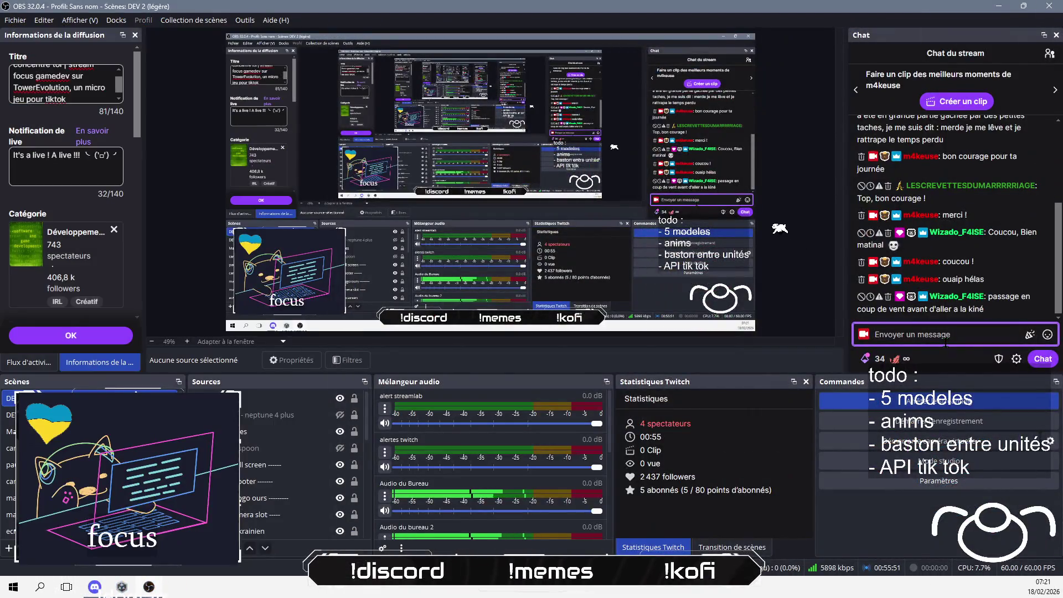
# Step: Send the messages 'oki !' and 'bne sivoit pas' to the stream chat
pyautogui.write('oki !')
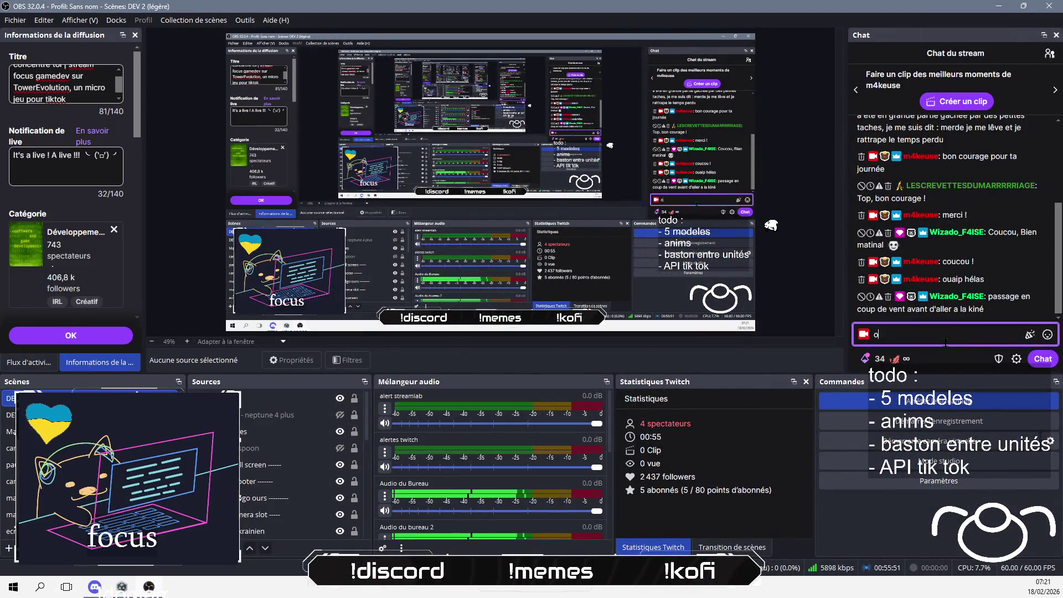
pyautogui.press('Return')
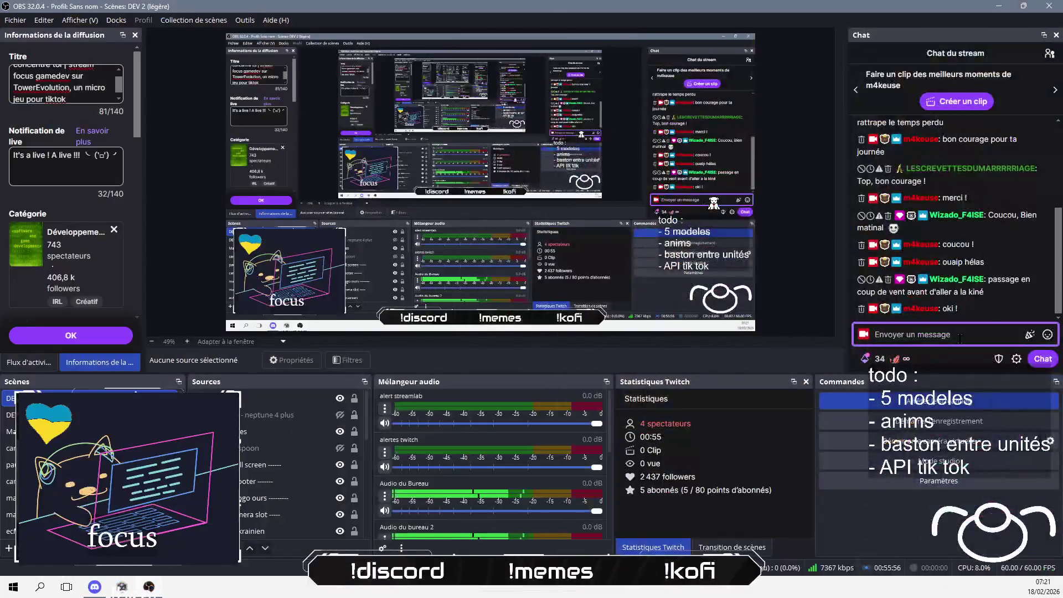
pyautogui.write('bonnn')
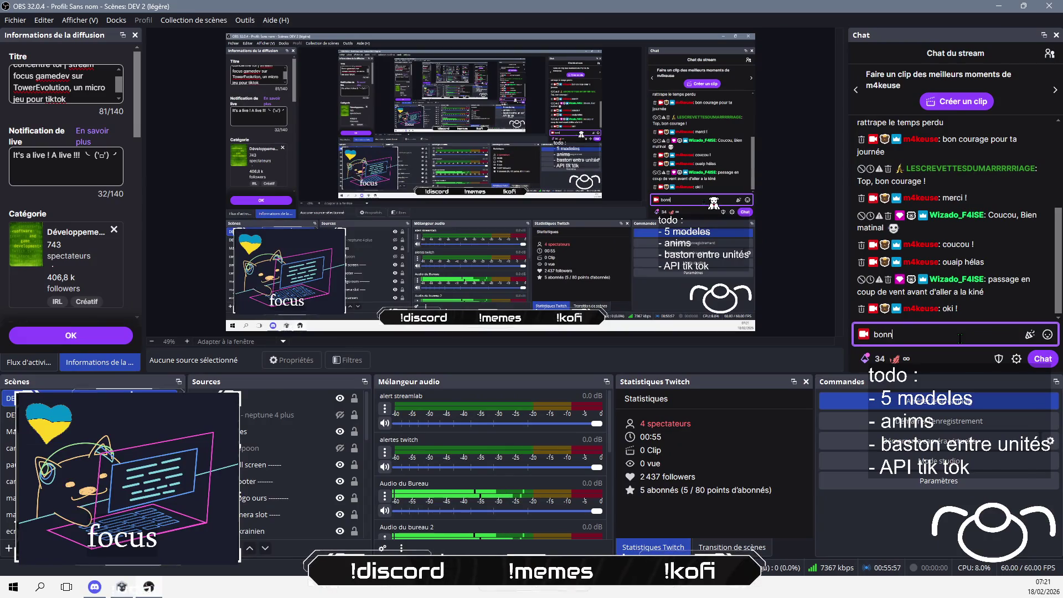
pyautogui.write('e si on s')
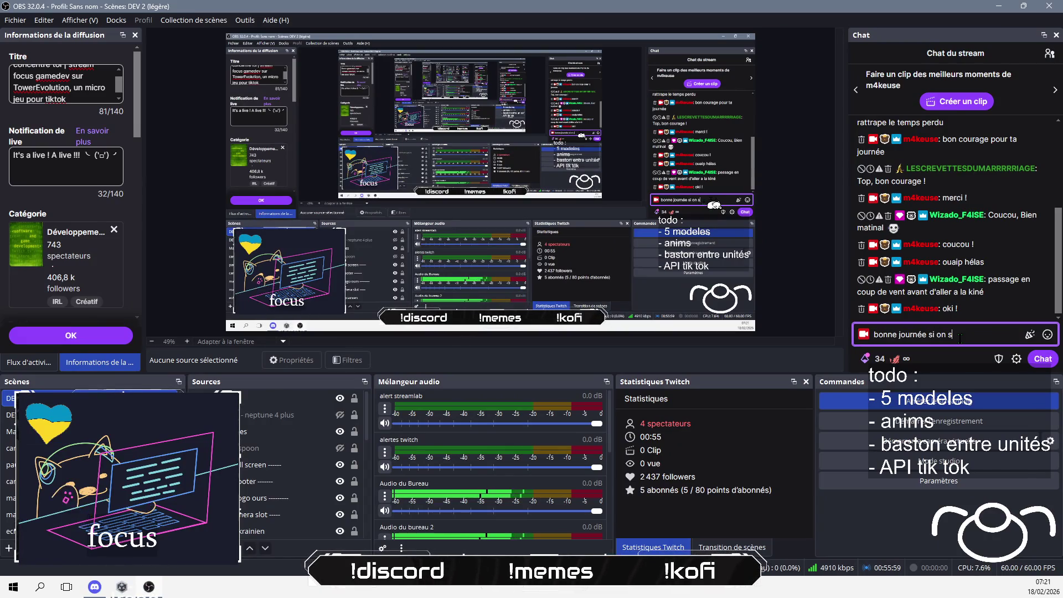
pyautogui.write('e revoit pas')
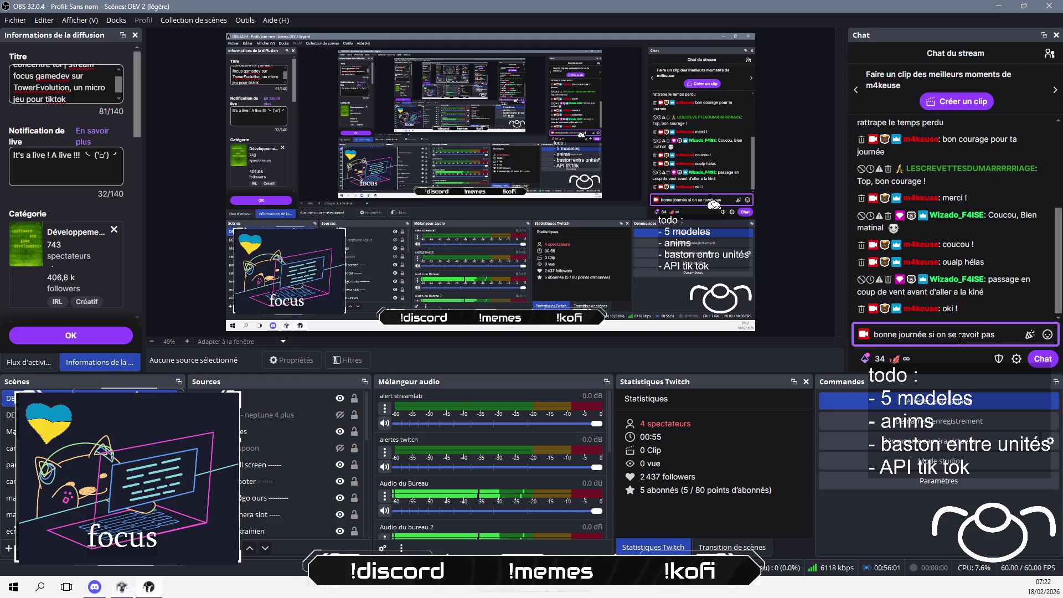
pyautogui.press('Return')
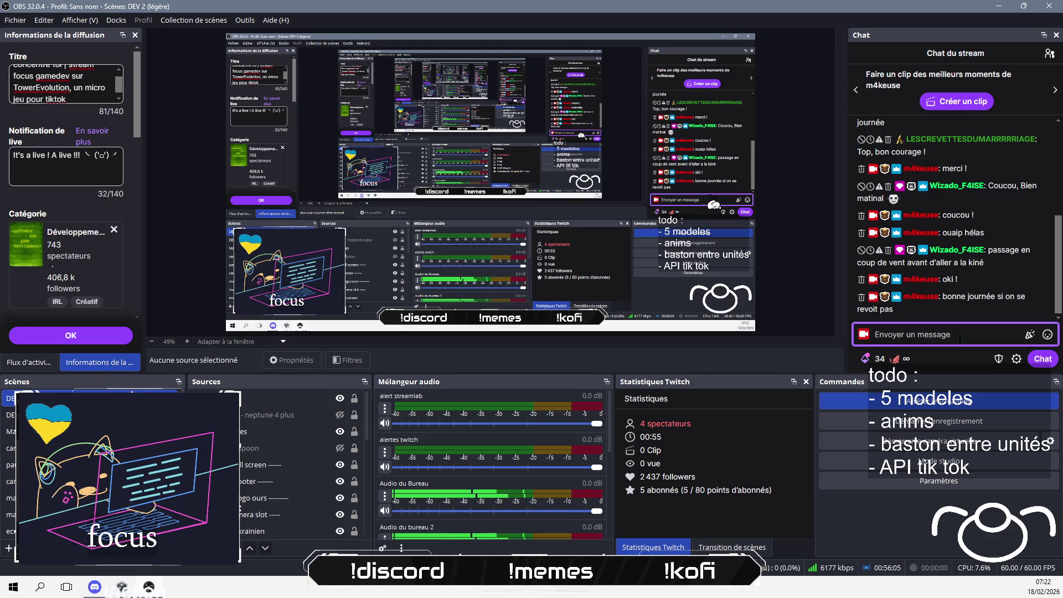
# Step: Post 'evoir la carte LoRa aujourd'hui :)' in chat and switch back to Blender
pyautogui.write('je devrais recevoir la carte LoRa')
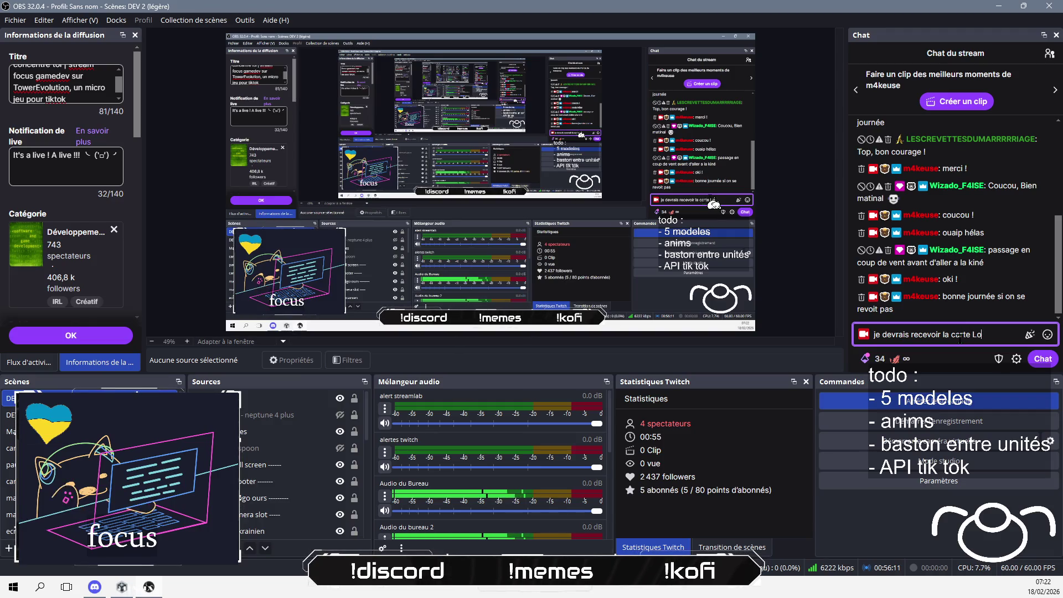
pyautogui.write(' aujourd')
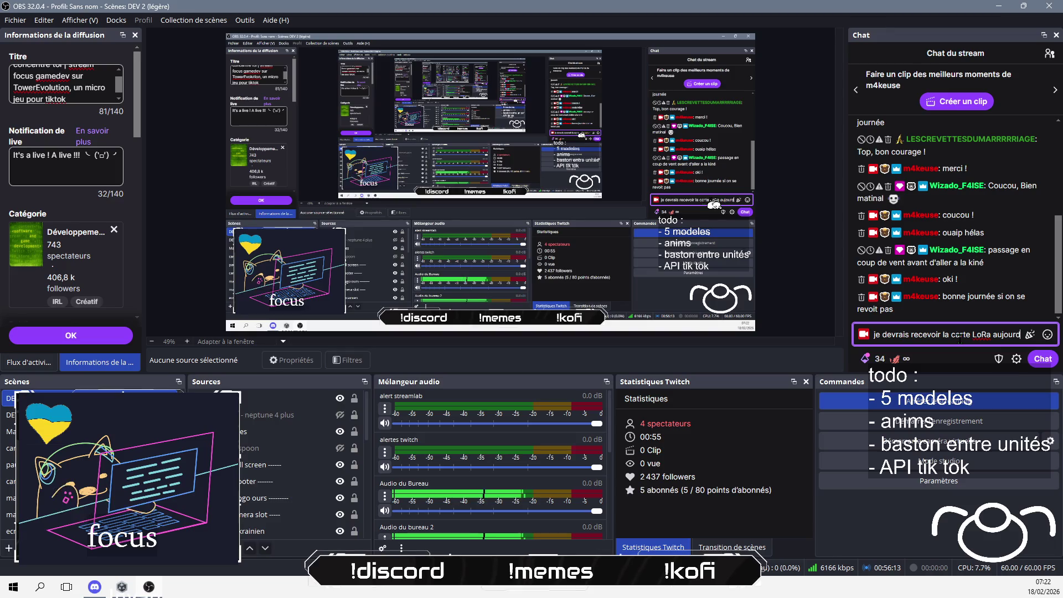
pyautogui.write("'hu")
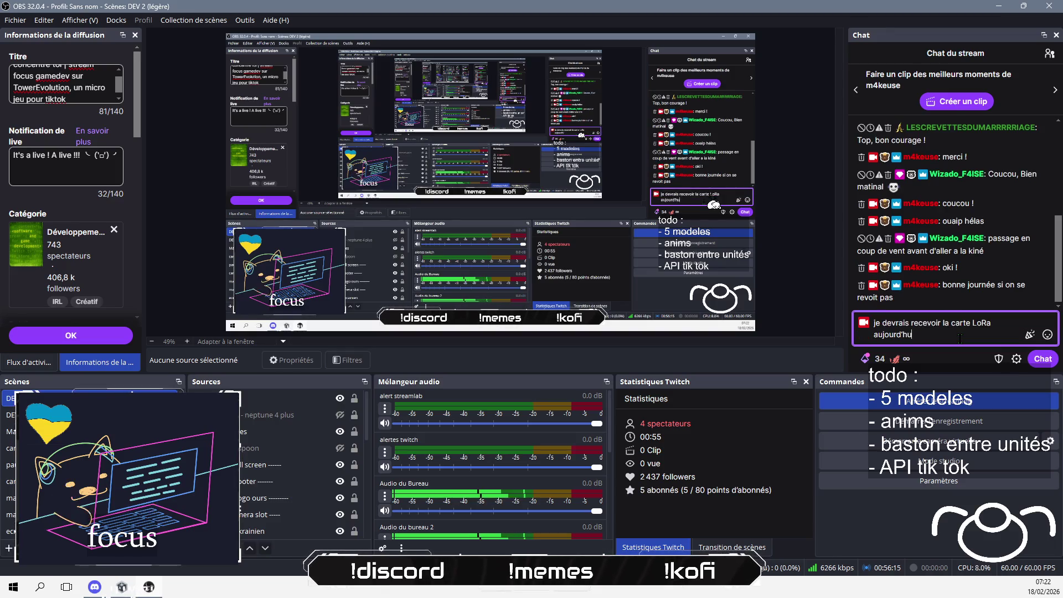
pyautogui.write('i :)')
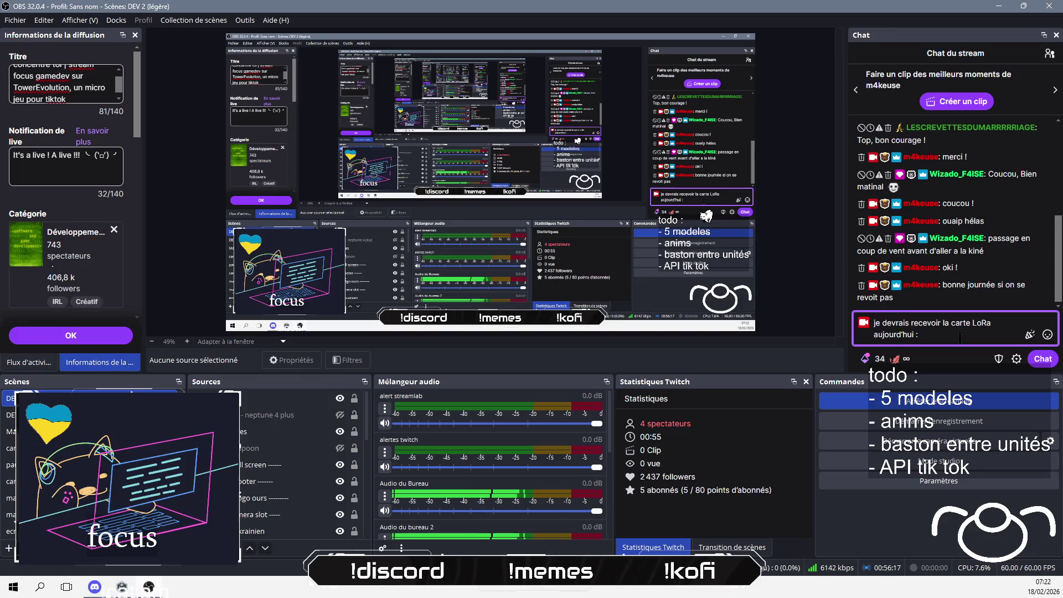
pyautogui.press('Return')
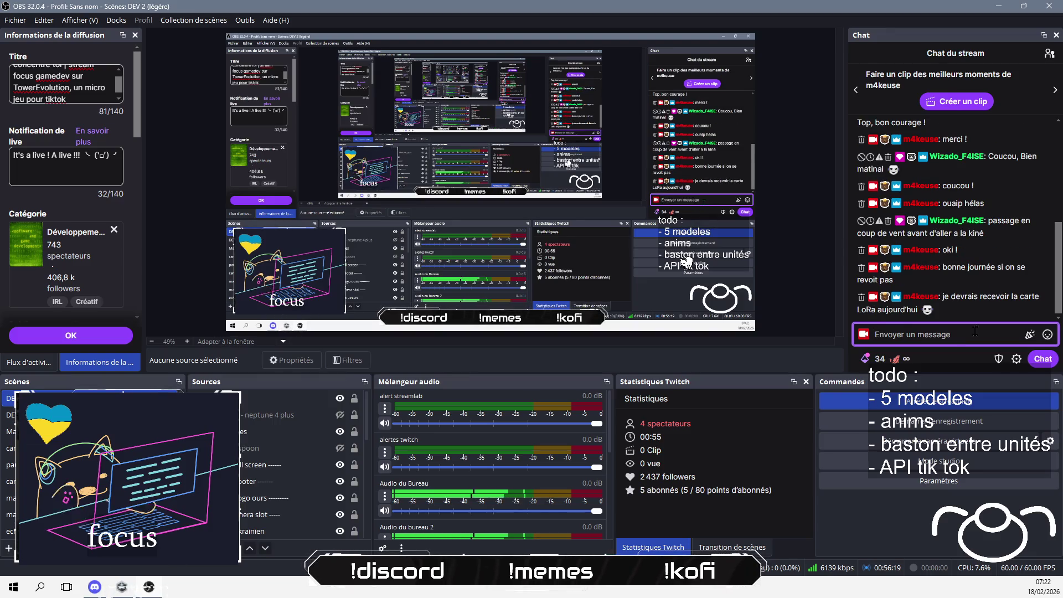
pyautogui.hotkey('alt', 'Tab')
pyautogui.moveTo(304, 346)
pyautogui.mouseDown(button='middle')
pyautogui.moveTo(207, 318)
pyautogui.moveTo(231, 240)
pyautogui.moveTo(227, 194)
pyautogui.moveTo(380, 361)
pyautogui.moveTo(419, 291)
pyautogui.moveTo(375, 366)
pyautogui.moveTo(463, 430)
pyautogui.moveTo(432, 368)
pyautogui.moveTo(271, 377)
pyautogui.moveTo(434, 332)
pyautogui.moveTo(416, 382)
pyautogui.moveTo(397, 359)
pyautogui.moveTo(468, 334)
pyautogui.moveTo(460, 368)
pyautogui.moveTo(250, 322)
pyautogui.moveTo(299, 332)
pyautogui.mouseUp(button='middle')
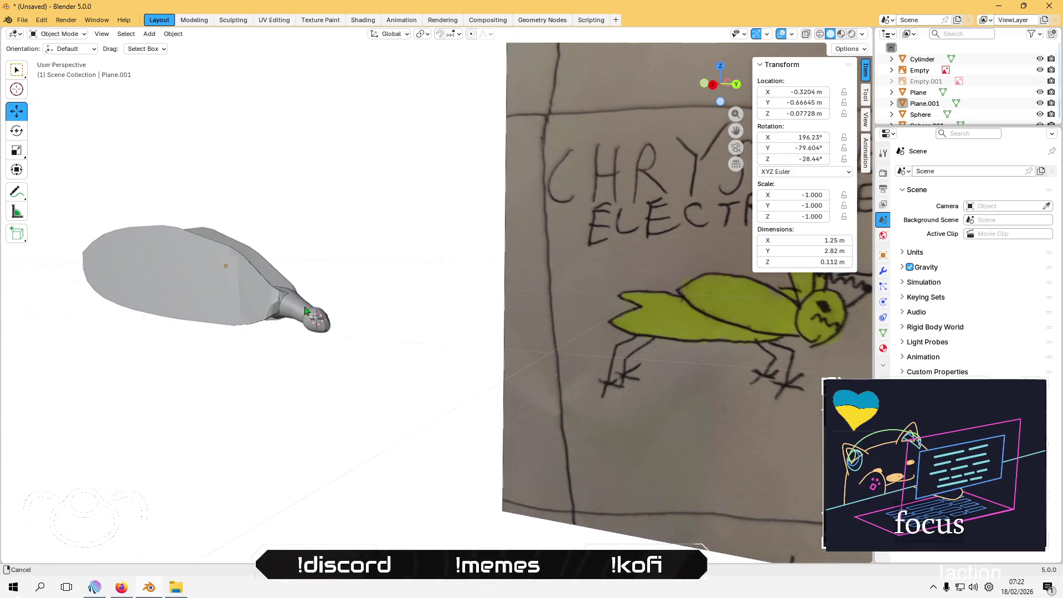
# Step: Unhide the Empty.001 lacewing photo reference and turn the view to face it
pyautogui.click(1040, 81)
pyautogui.moveTo(309, 488)
pyautogui.mouseDown(button='middle')
pyautogui.moveTo(387, 443)
pyautogui.moveTo(314, 372)
pyautogui.mouseUp(button='middle')
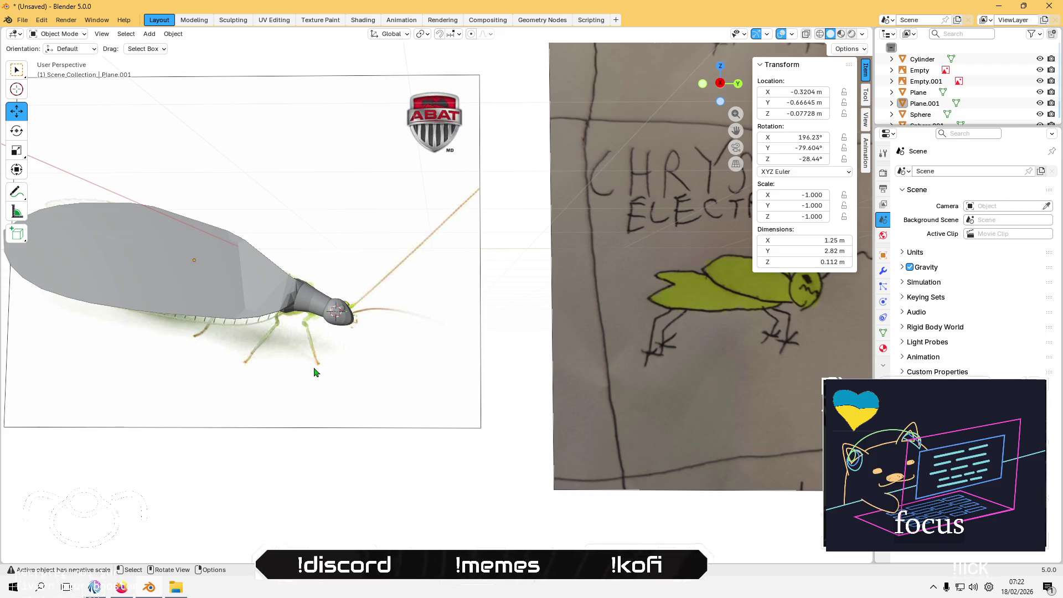
pyautogui.scroll(-2, 371, 384)
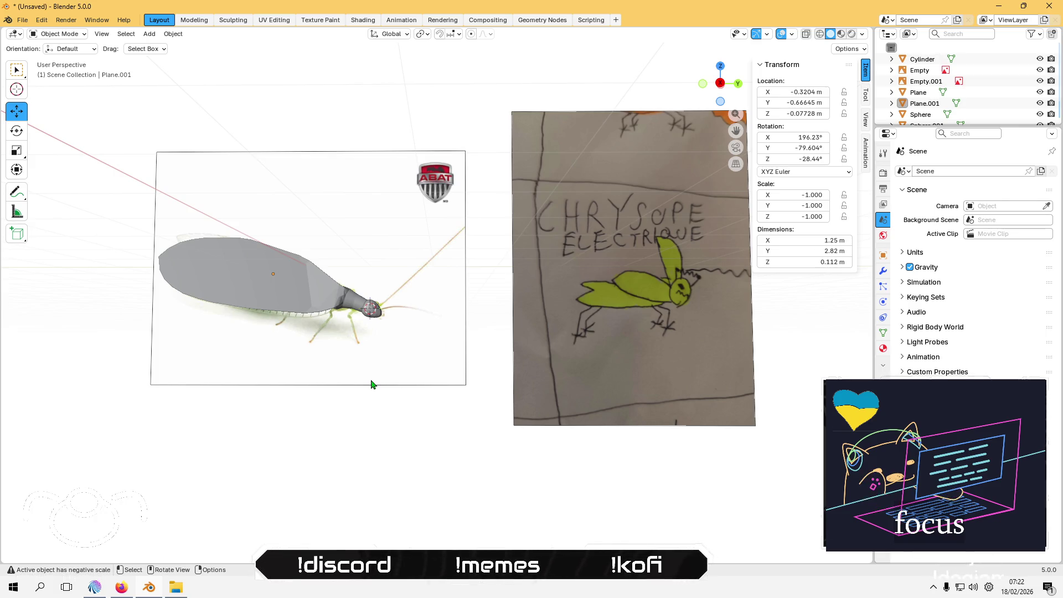
pyautogui.moveTo(291, 420)
pyautogui.mouseDown(button='middle')
pyautogui.moveTo(297, 292)
pyautogui.moveTo(384, 310)
pyautogui.moveTo(406, 338)
pyautogui.moveTo(377, 401)
pyautogui.moveTo(363, 377)
pyautogui.moveTo(200, 278)
pyautogui.moveTo(310, 333)
pyautogui.moveTo(315, 293)
pyautogui.moveTo(280, 188)
pyautogui.moveTo(216, 278)
pyautogui.moveTo(304, 288)
pyautogui.moveTo(315, 308)
pyautogui.moveTo(417, 271)
pyautogui.moveTo(372, 295)
pyautogui.mouseUp(button='middle')
pyautogui.scroll(3, 201, 278)
# Step: Select the wing Plane and toggle Edit Mode on its geometry
pyautogui.click(310, 332)
pyautogui.press('Tab')
pyautogui.scroll(3, 328, 329)
pyautogui.press('Tab')
# Step: Select outline edges on both wings and stretch them along X with proportional falloff
pyautogui.keyDown('shift'); pyautogui.click(417, 272); pyautogui.keyUp('shift')
pyautogui.press('Tab')
pyautogui.scroll(2, 372, 296)
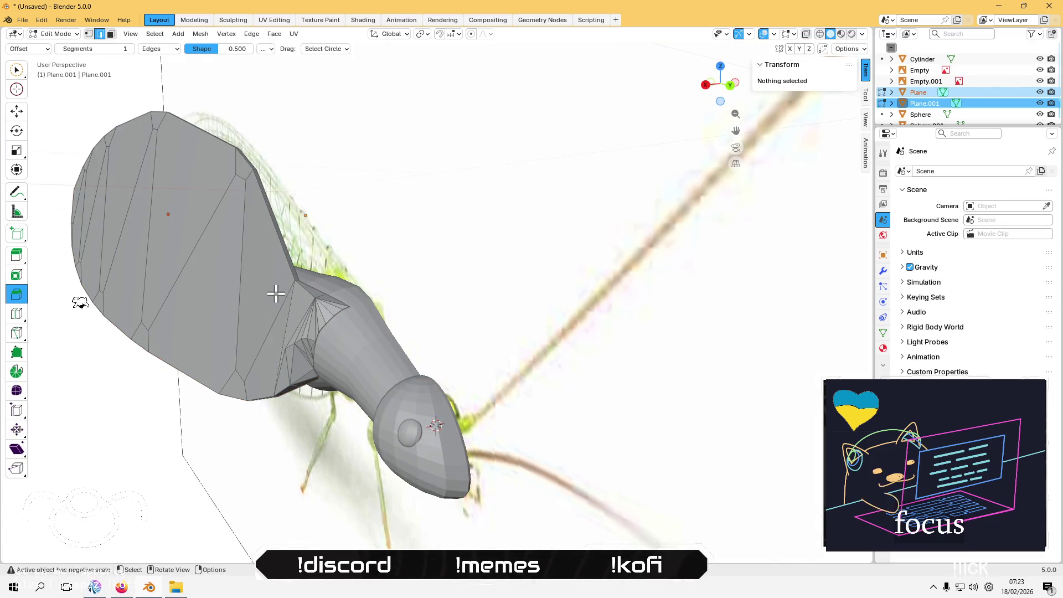
pyautogui.click(326, 304)
pyautogui.moveTo(325, 304)
pyautogui.mouseDown(button='middle')
pyautogui.moveTo(271, 304)
pyautogui.moveTo(389, 284)
pyautogui.moveTo(425, 301)
pyautogui.moveTo(361, 290)
pyautogui.moveTo(390, 264)
pyautogui.mouseUp(button='middle')
pyautogui.click(390, 264)
pyautogui.moveTo(264, 264); pyautogui.dragTo(319, 271, button='middle')
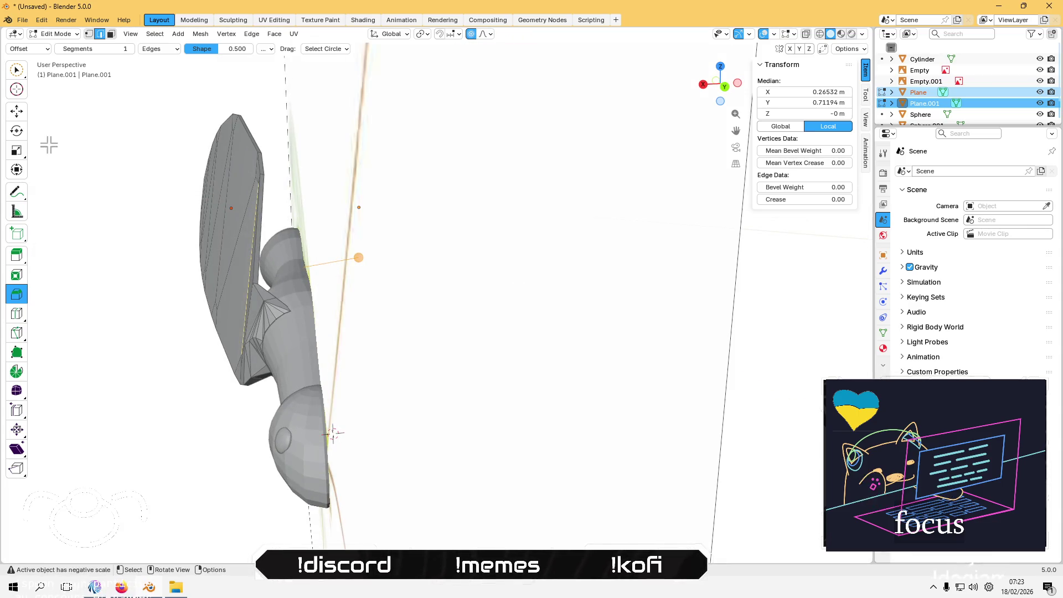
pyautogui.click(16, 155)
pyautogui.moveTo(131, 215); pyautogui.dragTo(131, 215, button='middle')
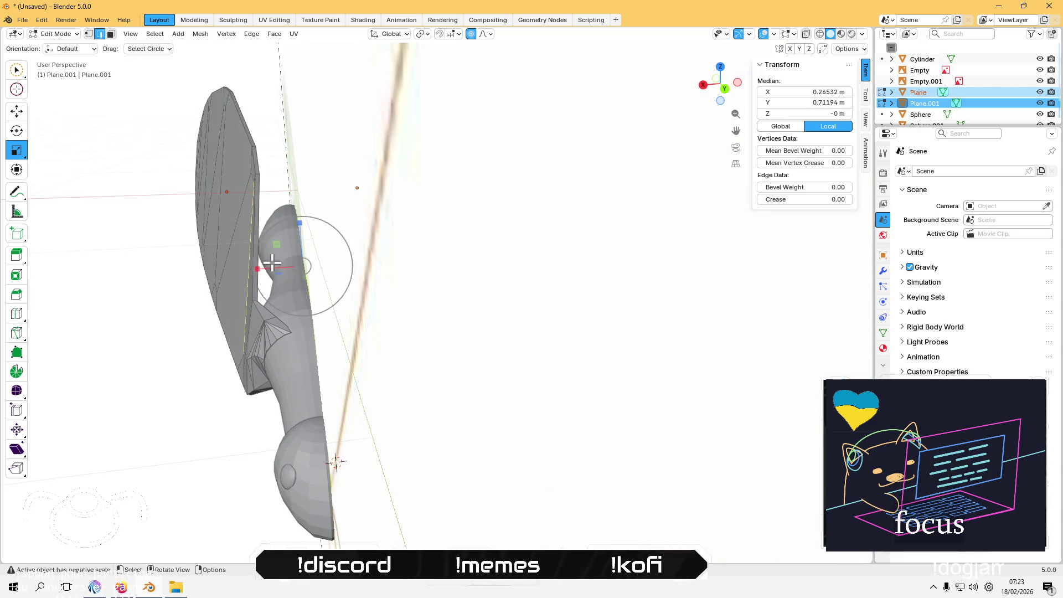
pyautogui.moveTo(258, 268); pyautogui.dragTo(244, 268)
pyautogui.scroll(-5, 255, 268)
pyautogui.scroll(-3, 247, 268)
pyautogui.scroll(-2, 241, 270)
pyautogui.scroll(-1, 244, 268)
pyautogui.scroll(1, 244, 268)
pyautogui.moveTo(244, 266); pyautogui.dragTo(248, 264)
pyautogui.click(248, 265)
# Step: Widen the stretch's falloff radius, then undo back to the earlier wing shape
pyautogui.moveTo(247, 268)
pyautogui.mouseDown(button='middle')
pyautogui.moveTo(249, 190)
pyautogui.moveTo(239, 189)
pyautogui.moveTo(142, 225)
pyautogui.moveTo(137, 311)
pyautogui.moveTo(226, 327)
pyautogui.moveTo(261, 302)
pyautogui.moveTo(254, 285)
pyautogui.mouseUp(button='middle')
pyautogui.moveTo(355, 297)
pyautogui.mouseDown(button='middle')
pyautogui.moveTo(310, 293)
pyautogui.moveTo(353, 281)
pyautogui.mouseUp(button='middle')
pyautogui.moveTo(142, 526); pyautogui.dragTo(189, 526)
pyautogui.hotkey('ctrl', 'z')
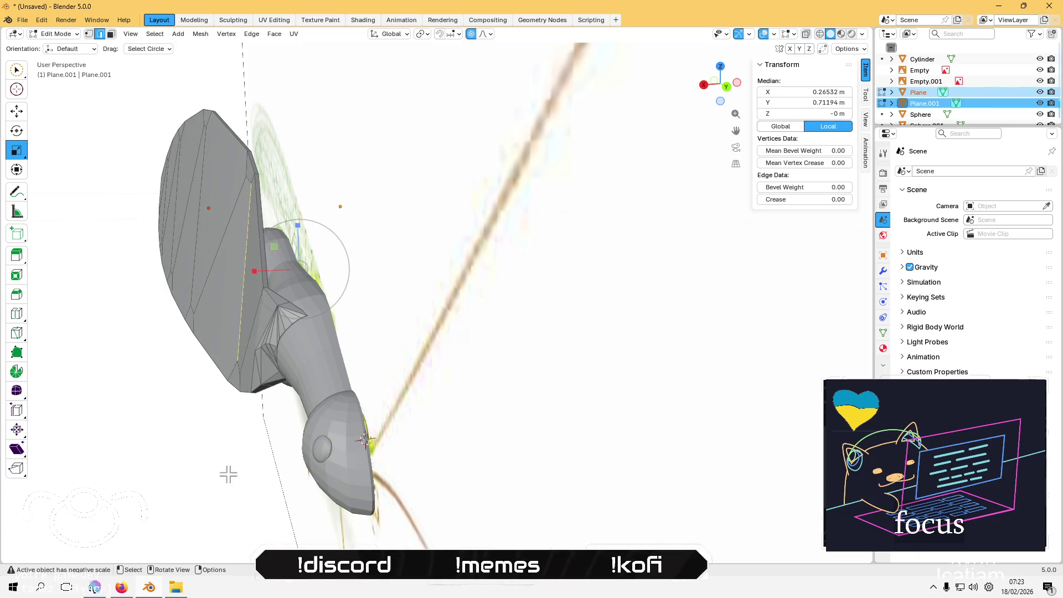
pyautogui.hotkey('ctrl', 'z')
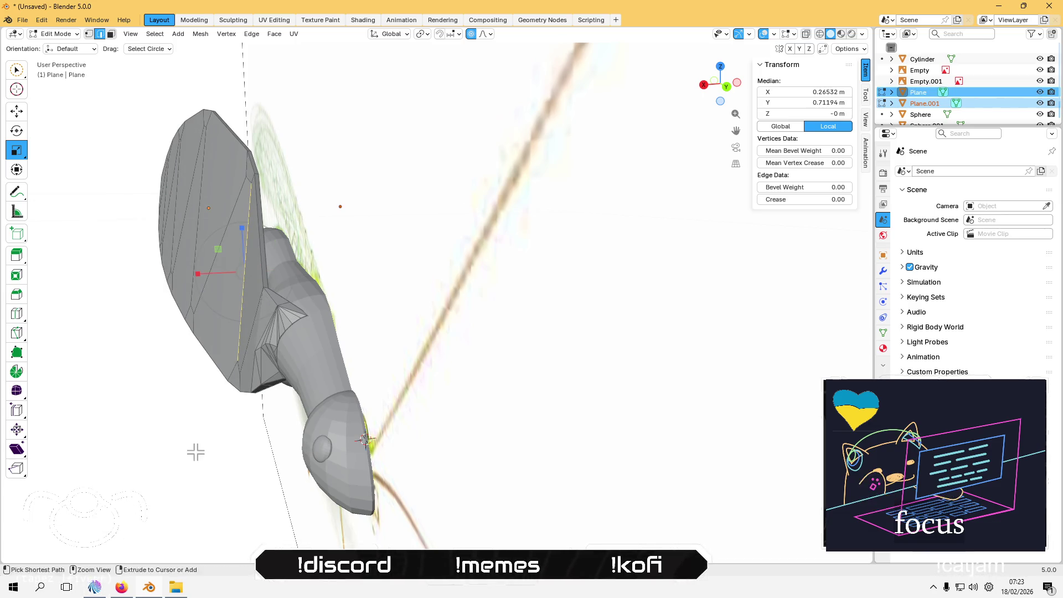
pyautogui.hotkey('ctrl', 'z')
pyautogui.hotkey('ctrl', 'z')
pyautogui.moveTo(215, 431)
pyautogui.mouseDown(button='middle')
pyautogui.moveTo(257, 375)
pyautogui.moveTo(221, 467)
pyautogui.moveTo(271, 361)
pyautogui.moveTo(230, 343)
pyautogui.moveTo(266, 332)
pyautogui.mouseUp(button='middle')
# Step: Move a wing root edge along X with proportional editing
pyautogui.press('Tab')
pyautogui.press('Tab')
pyautogui.click(309, 322)
pyautogui.press('Tab')
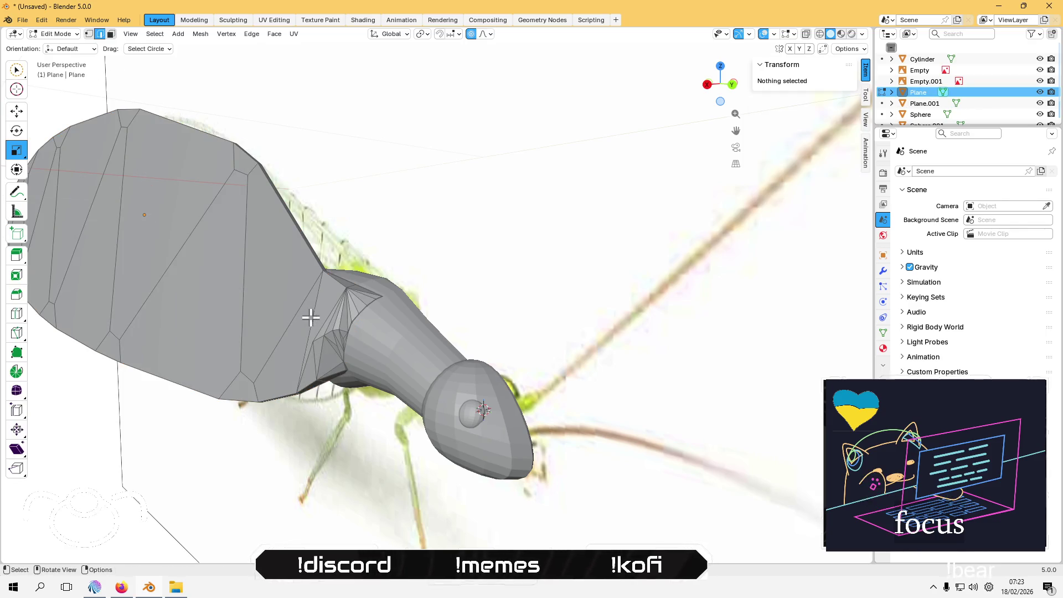
pyautogui.click(315, 315)
pyautogui.moveTo(306, 297); pyautogui.dragTo(248, 305, button='middle')
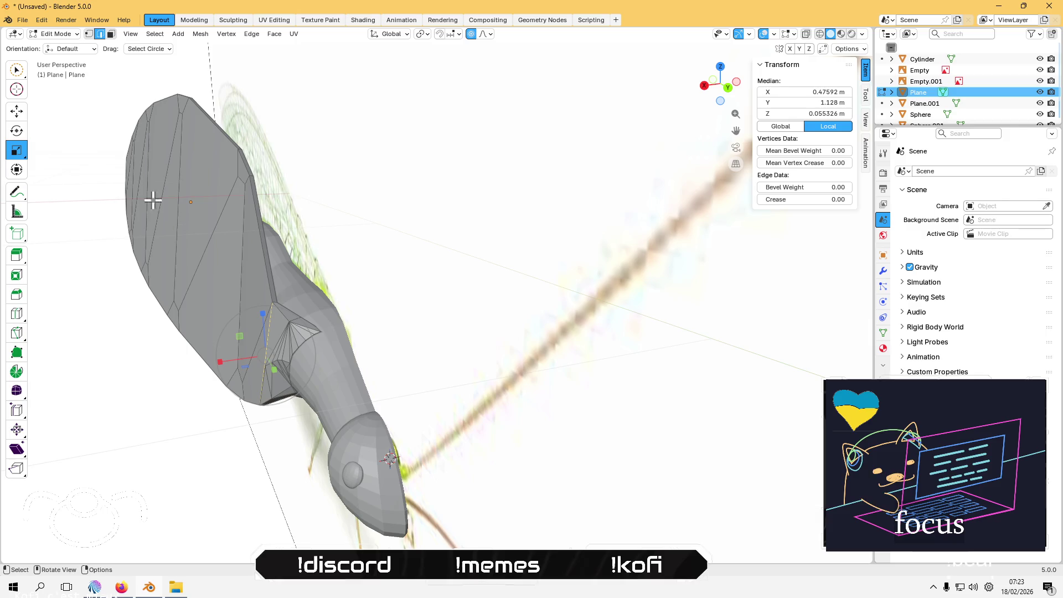
pyautogui.hotkey('shift', 'space')
pyautogui.press('g')
pyautogui.moveTo(217, 363); pyautogui.dragTo(210, 340)
pyautogui.scroll(15, 216, 363)
pyautogui.scroll(6, 218, 358)
pyautogui.click(238, 265)
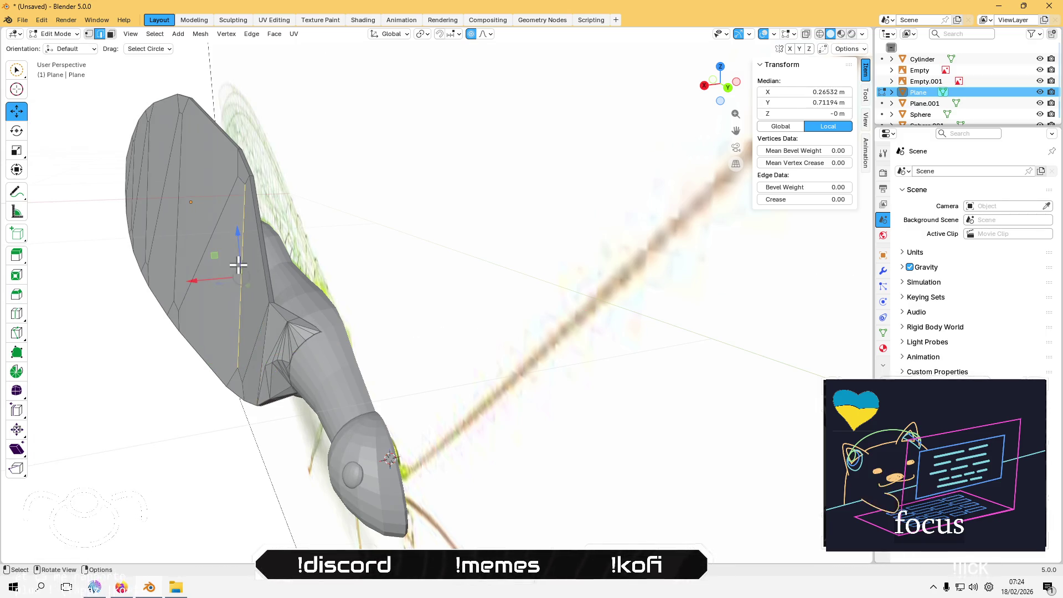
# Step: Slide two more wing edges and a single vertex along X, then return to Object Mode
pyautogui.moveTo(214, 286)
pyautogui.mouseDown()
pyautogui.moveTo(192, 286)
pyautogui.moveTo(151, 251)
pyautogui.mouseUp()
pyautogui.click(197, 245)
pyautogui.moveTo(159, 373)
pyautogui.mouseDown(button='middle')
pyautogui.moveTo(116, 354)
pyautogui.moveTo(142, 330)
pyautogui.moveTo(131, 364)
pyautogui.moveTo(292, 375)
pyautogui.moveTo(331, 338)
pyautogui.moveTo(340, 306)
pyautogui.moveTo(192, 363)
pyautogui.moveTo(155, 174)
pyautogui.moveTo(225, 323)
pyautogui.mouseUp(button='middle')
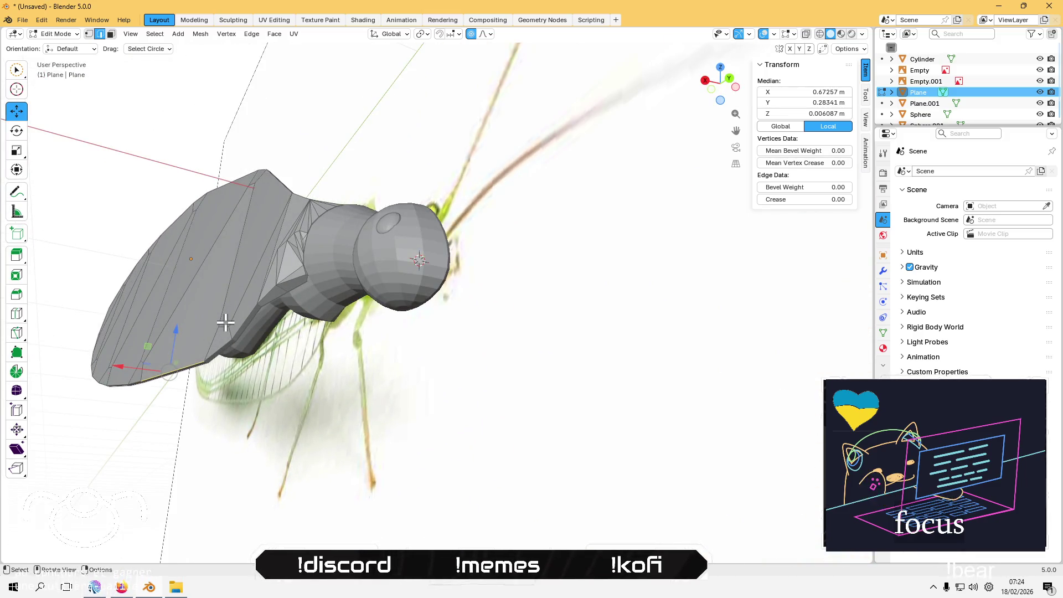
pyautogui.click(206, 360)
pyautogui.moveTo(206, 360); pyautogui.dragTo(232, 350, button='middle')
pyautogui.moveTo(176, 349); pyautogui.dragTo(163, 344)
pyautogui.click(154, 398)
pyautogui.moveTo(154, 398)
pyautogui.mouseDown(button='middle')
pyautogui.moveTo(152, 427)
pyautogui.moveTo(233, 344)
pyautogui.moveTo(158, 443)
pyautogui.moveTo(184, 427)
pyautogui.mouseUp(button='middle')
pyautogui.moveTo(219, 435); pyautogui.dragTo(277, 468, button='middle')
pyautogui.press('Tab')
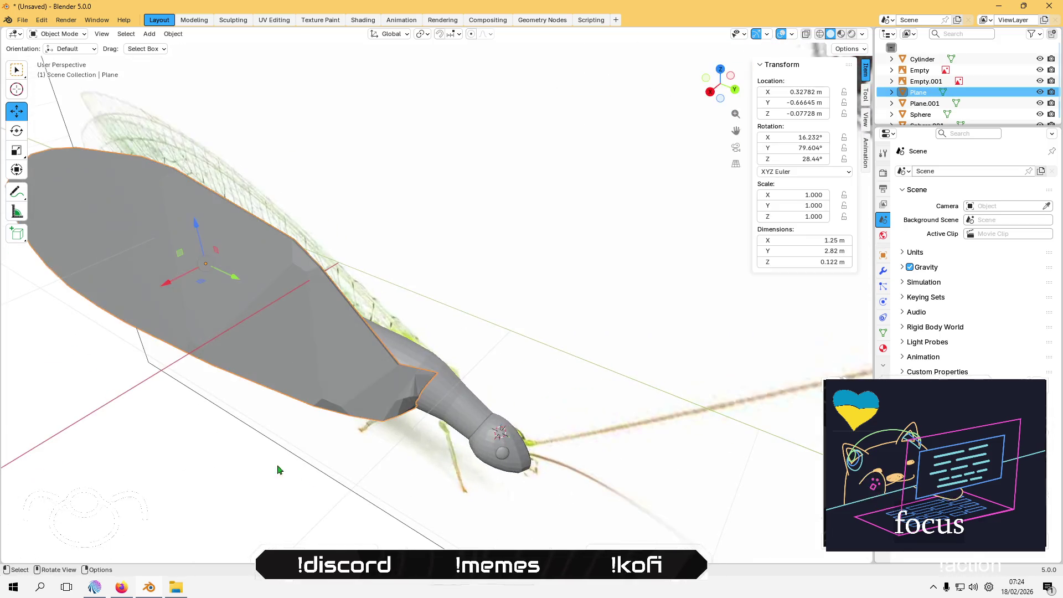
# Step: Delete the old mirrored wing Plane.001
pyautogui.moveTo(344, 464)
pyautogui.mouseDown(button='middle')
pyautogui.moveTo(307, 344)
pyautogui.moveTo(309, 426)
pyautogui.moveTo(294, 425)
pyautogui.moveTo(275, 332)
pyautogui.moveTo(235, 409)
pyautogui.moveTo(168, 416)
pyautogui.moveTo(335, 398)
pyautogui.moveTo(349, 360)
pyautogui.moveTo(455, 289)
pyautogui.mouseUp(button='middle')
pyautogui.click(455, 291)
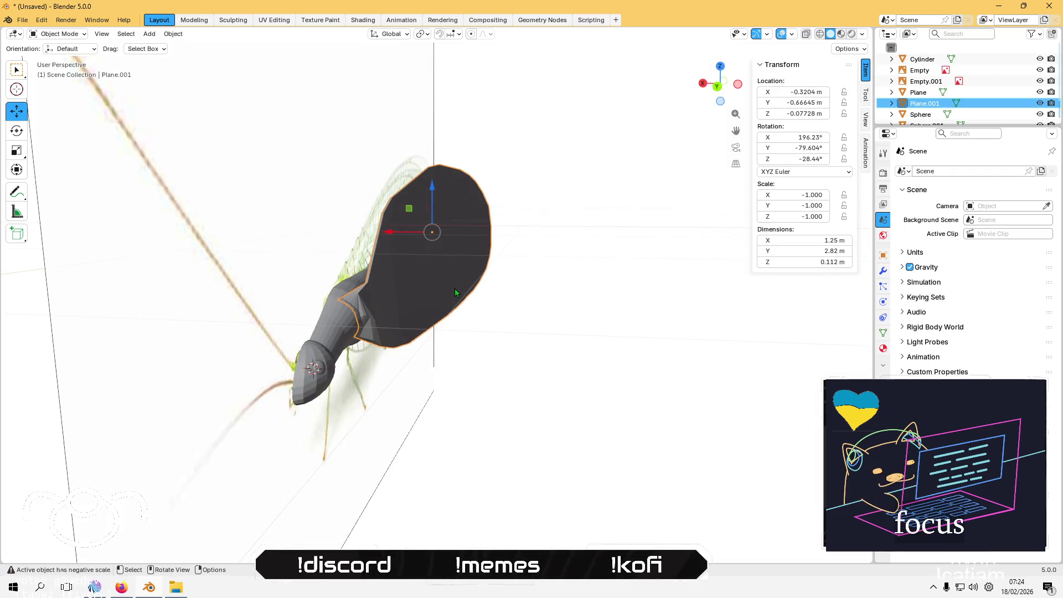
pyautogui.press('Delete')
# Step: Select the reshaped Plane wing and paste a copy of it as Plane.001
pyautogui.moveTo(455, 292); pyautogui.dragTo(471, 333, button='middle')
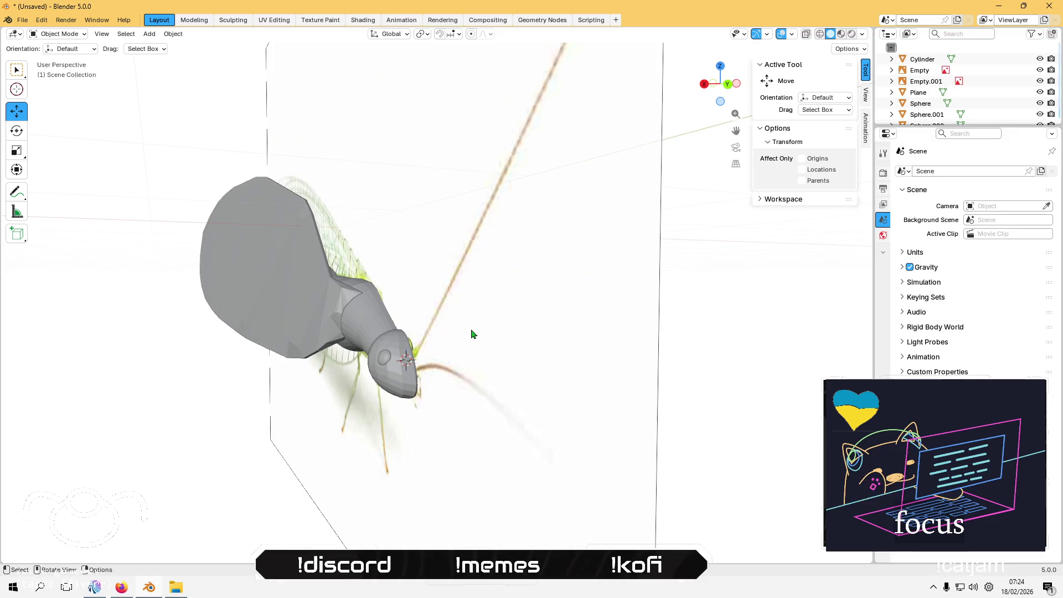
pyautogui.click(313, 315)
pyautogui.moveTo(312, 314)
pyautogui.mouseDown(button='middle')
pyautogui.moveTo(361, 372)
pyautogui.moveTo(525, 375)
pyautogui.moveTo(510, 354)
pyautogui.moveTo(434, 407)
pyautogui.mouseUp(button='middle')
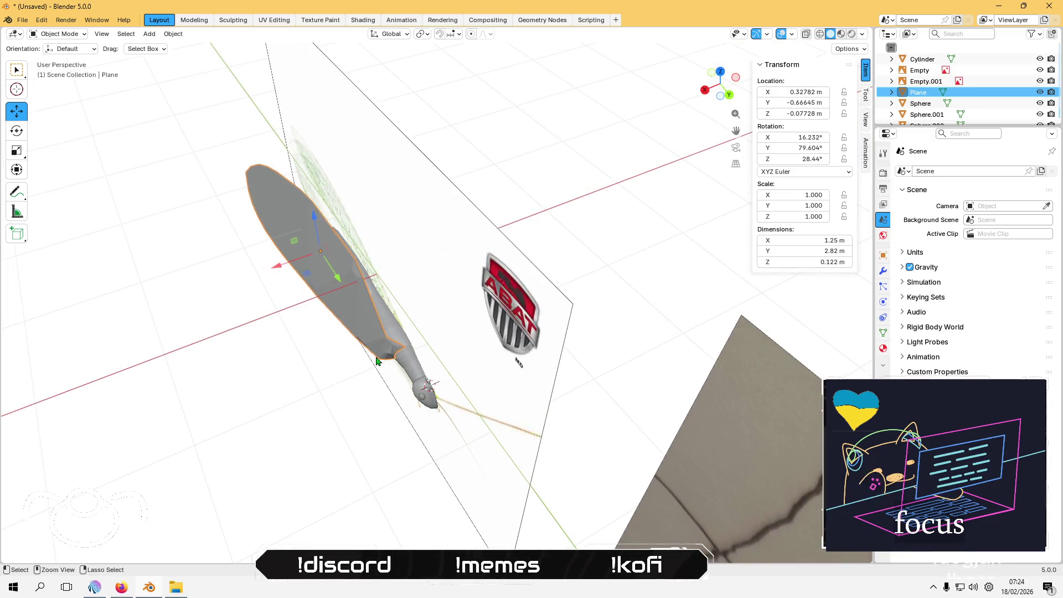
pyautogui.hotkey('ctrl', 'v')
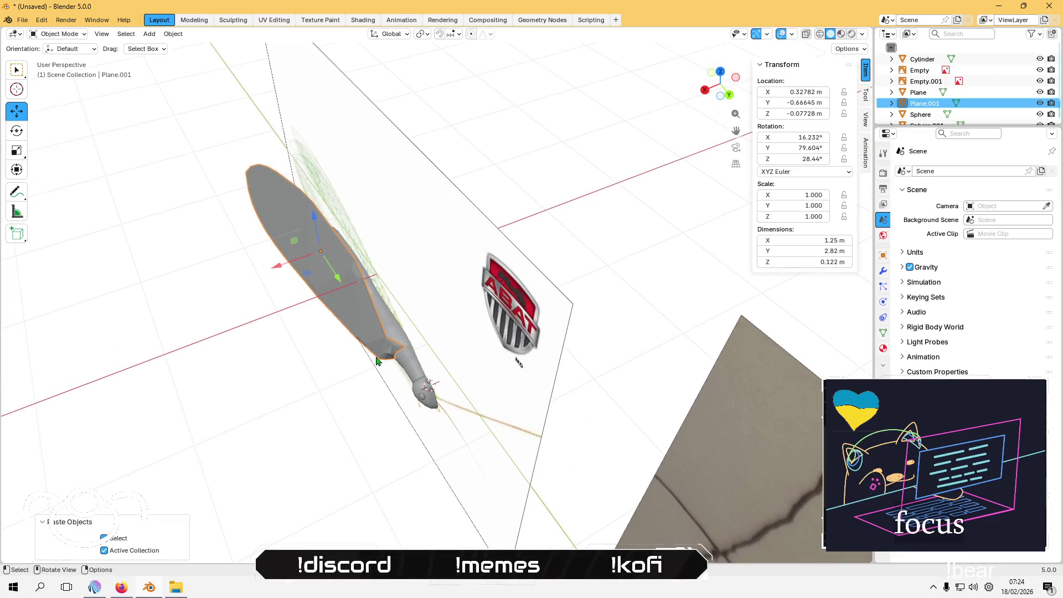
# Step: Mirror the pasted wing with scale -1 and shift it along X to the body's other side
pyautogui.press('s')
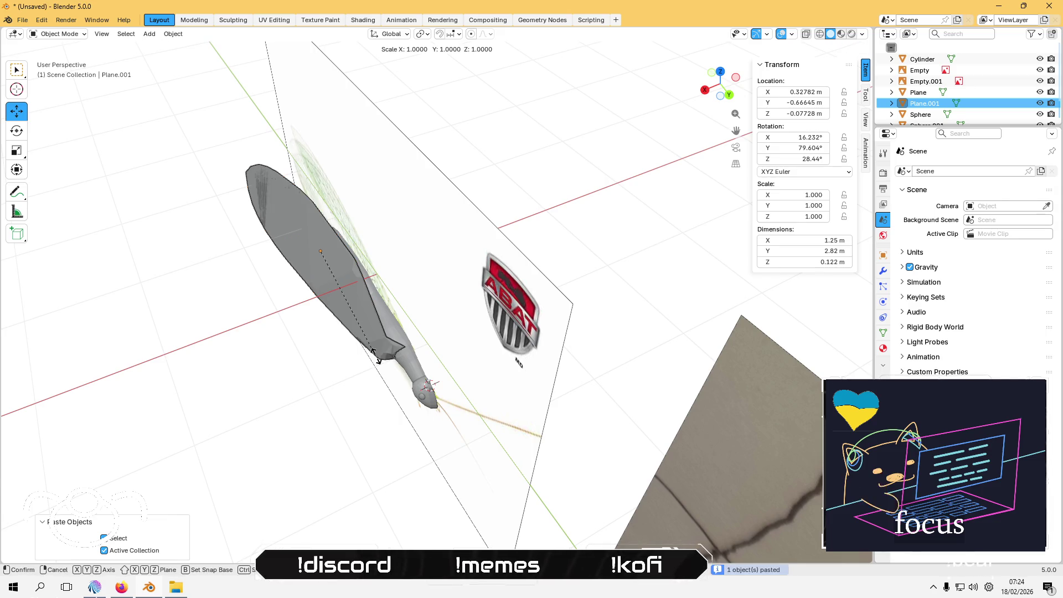
pyautogui.write('-1')
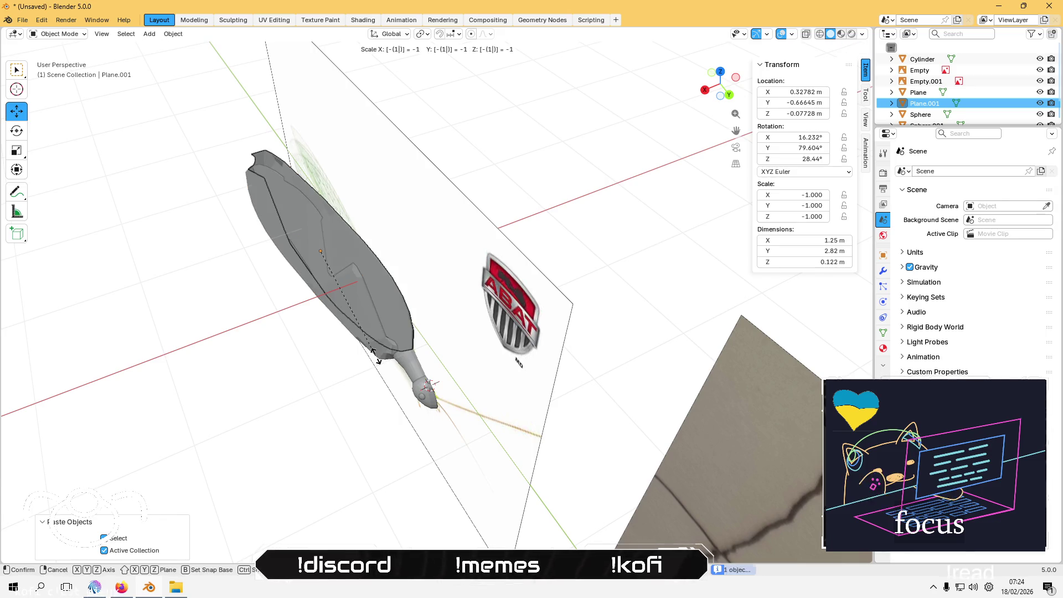
pyautogui.press('Return')
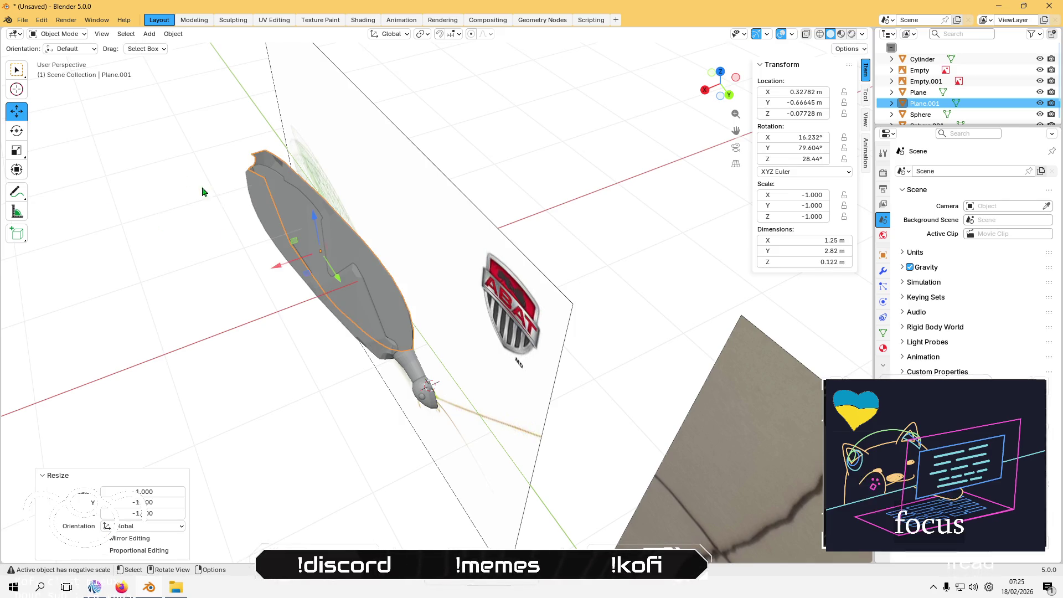
pyautogui.click(16, 131)
pyautogui.moveTo(328, 277); pyautogui.dragTo(310, 260, button='middle')
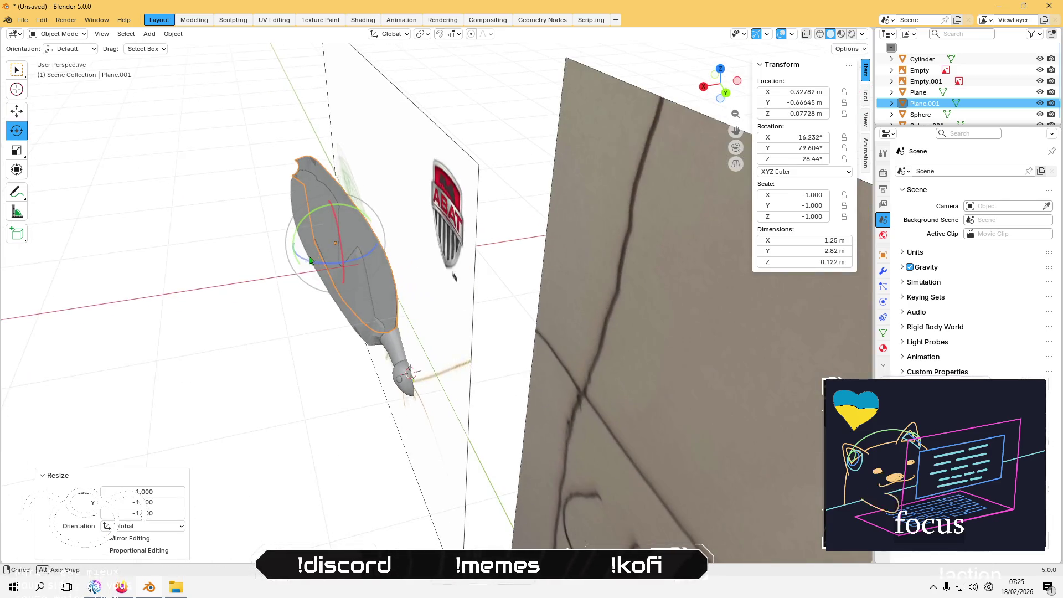
pyautogui.click(17, 112)
pyautogui.moveTo(173, 197); pyautogui.dragTo(304, 244, button='middle')
# Step: Rotate the wing copy around X and, in Back view, slide it to X −0.31063 m
pyautogui.moveTo(304, 245); pyautogui.dragTo(393, 244)
pyautogui.moveTo(393, 243); pyautogui.dragTo(318, 231, button='middle')
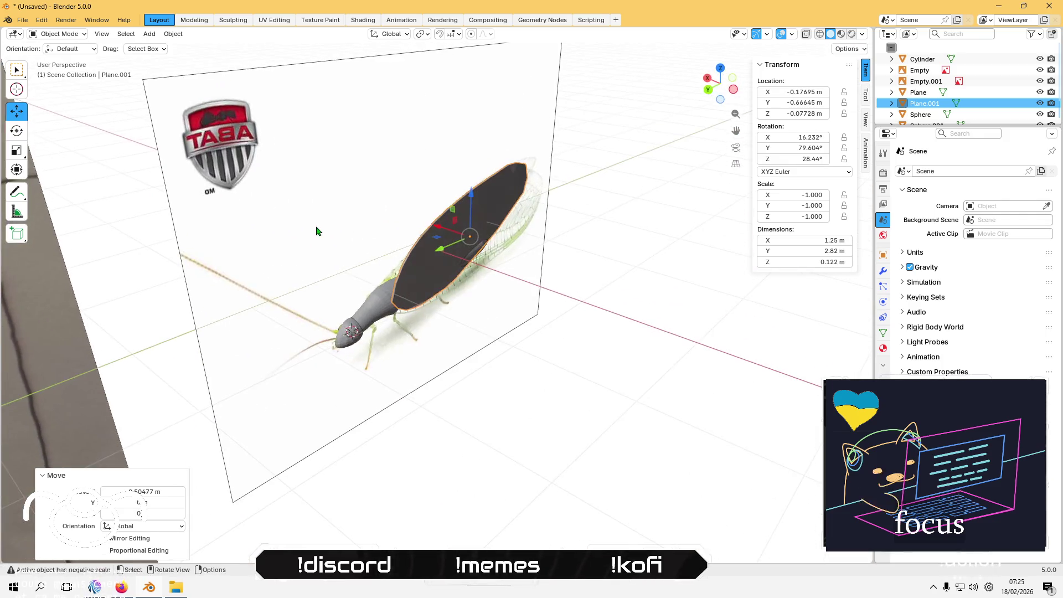
pyautogui.click(22, 134)
pyautogui.moveTo(448, 222)
pyautogui.mouseDown()
pyautogui.moveTo(510, 293)
pyautogui.moveTo(540, 278)
pyautogui.moveTo(515, 299)
pyautogui.mouseUp()
pyautogui.moveTo(515, 299)
pyautogui.mouseDown(button='middle')
pyautogui.moveTo(574, 283)
pyautogui.moveTo(463, 261)
pyautogui.moveTo(475, 253)
pyautogui.mouseUp(button='middle')
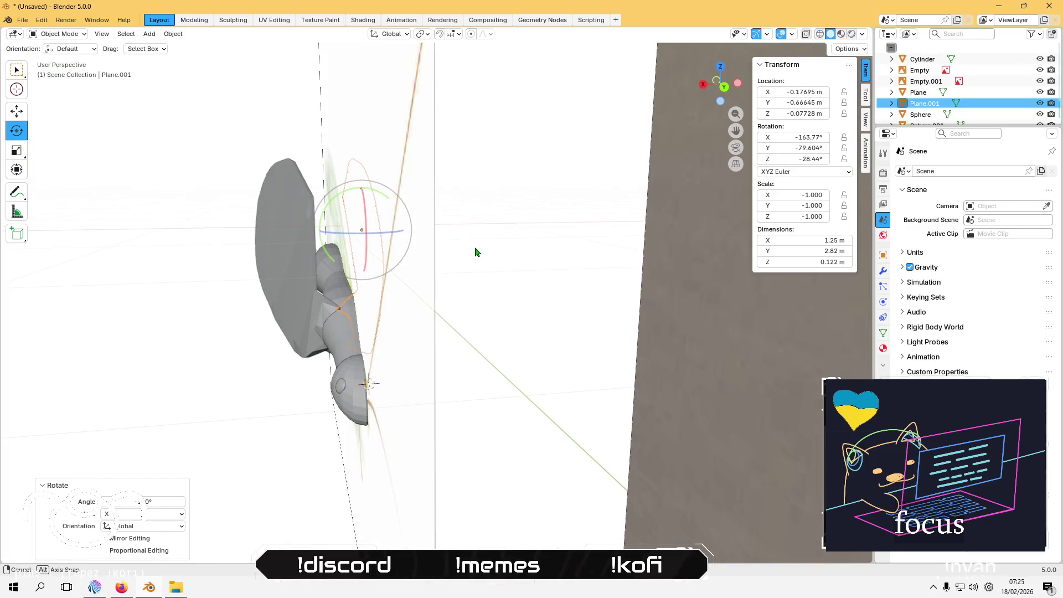
pyautogui.click(17, 110)
pyautogui.press('KP_Decimal')
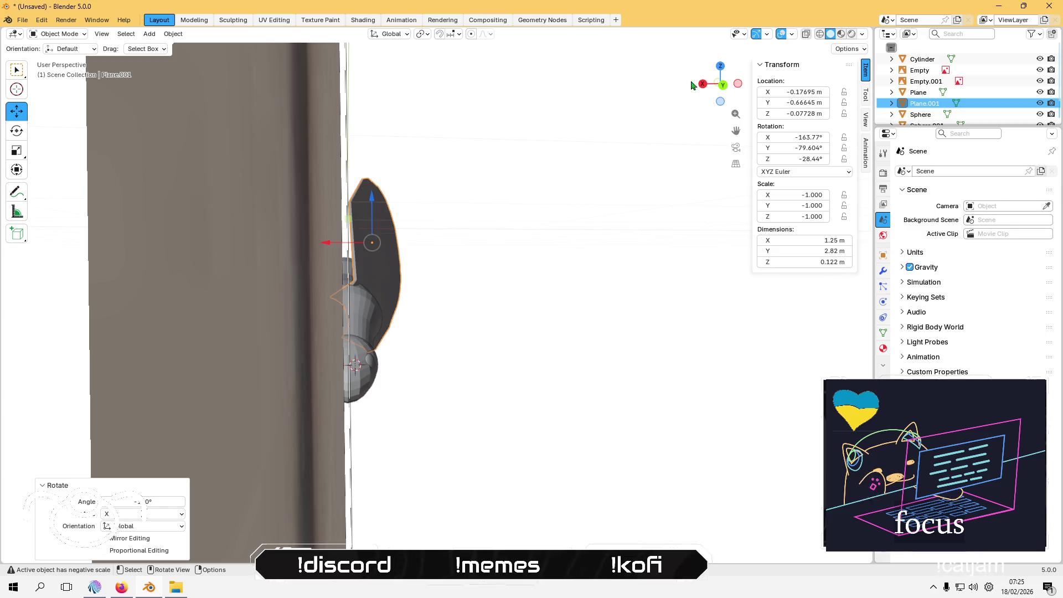
pyautogui.click(722, 85)
pyautogui.moveTo(331, 245); pyautogui.dragTo(360, 234)
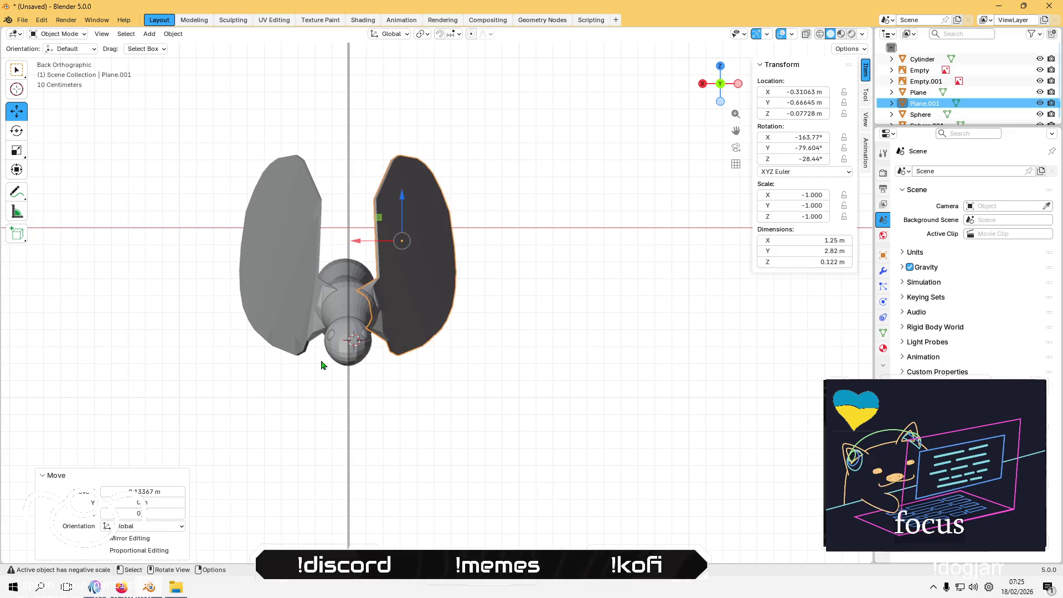
pyautogui.moveTo(268, 372)
pyautogui.mouseDown(button='middle')
pyautogui.moveTo(256, 292)
pyautogui.moveTo(387, 298)
pyautogui.moveTo(332, 311)
pyautogui.moveTo(90, 258)
pyautogui.moveTo(299, 388)
pyautogui.moveTo(355, 310)
pyautogui.moveTo(451, 297)
pyautogui.mouseUp(button='middle')
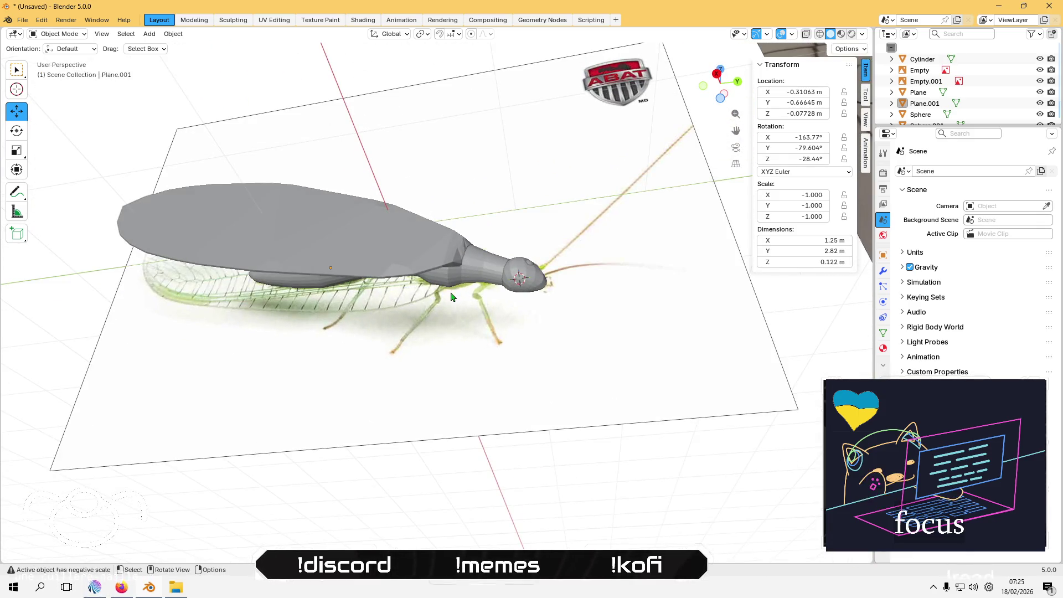
# Step: Edit the Cylinder body mesh up close, browse the Vertex menu, then leave Edit Mode
pyautogui.click(470, 270)
pyautogui.press('Tab')
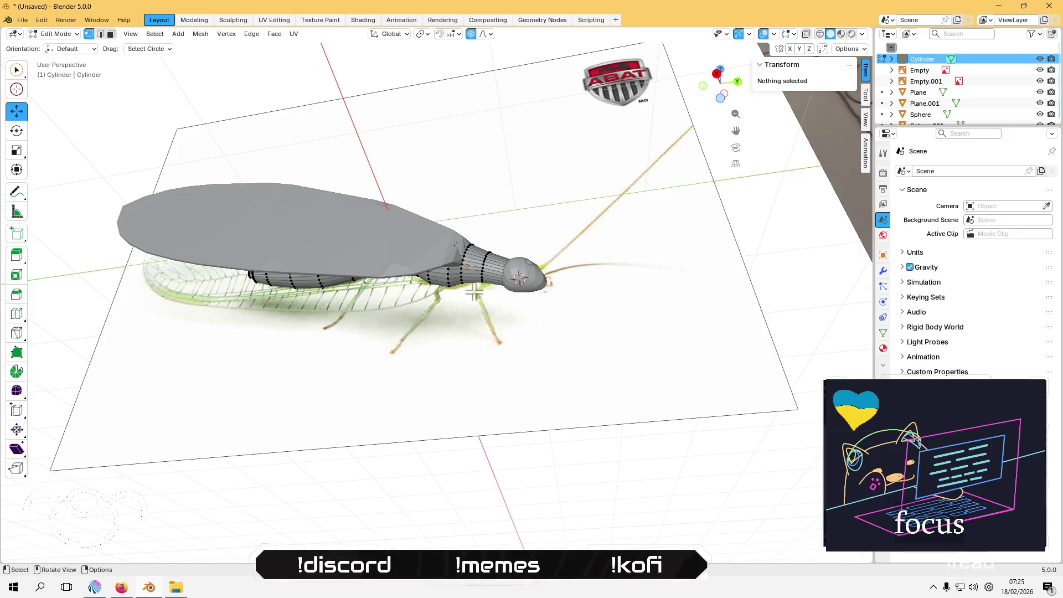
pyautogui.scroll(3, 498, 278)
pyautogui.moveTo(498, 278)
pyautogui.mouseDown(button='middle')
pyautogui.moveTo(475, 244)
pyautogui.moveTo(443, 278)
pyautogui.moveTo(454, 262)
pyautogui.mouseUp(button='middle')
pyautogui.scroll(3, 474, 245)
pyautogui.click(226, 34)
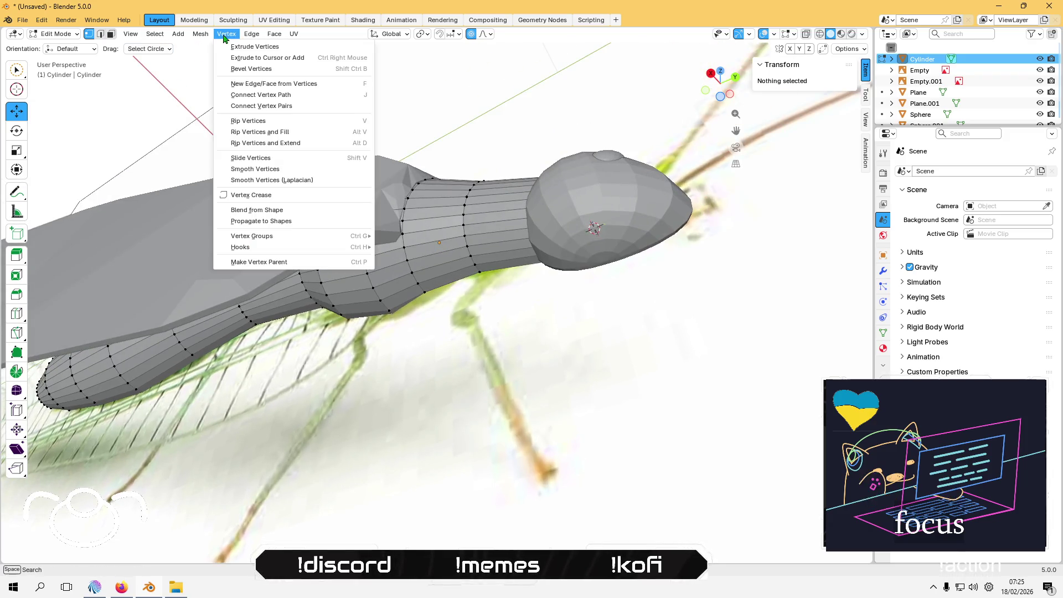
pyautogui.moveTo(209, 35)
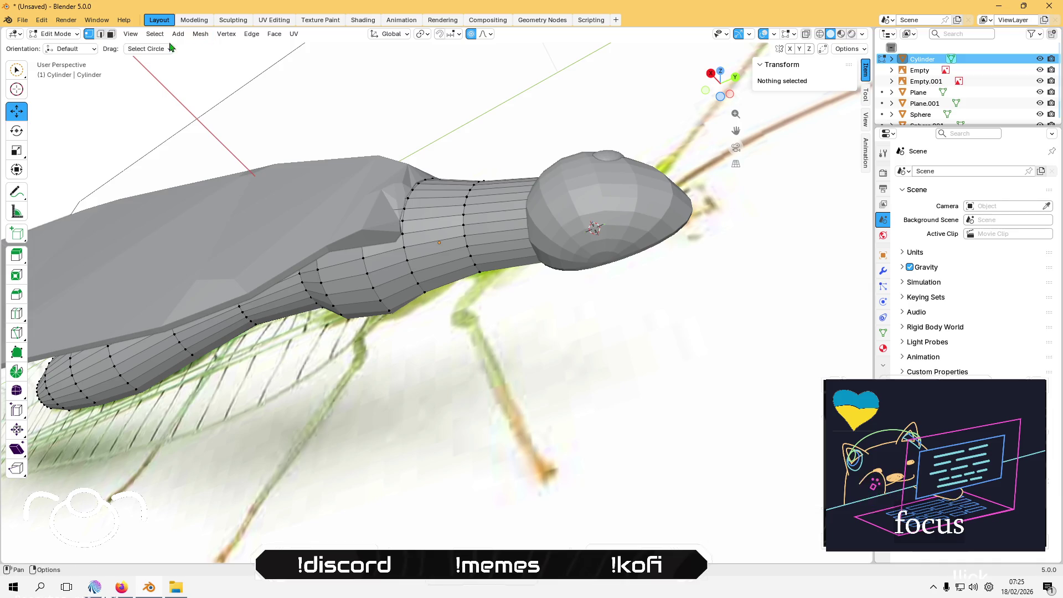
pyautogui.click(55, 33)
pyautogui.click(72, 48)
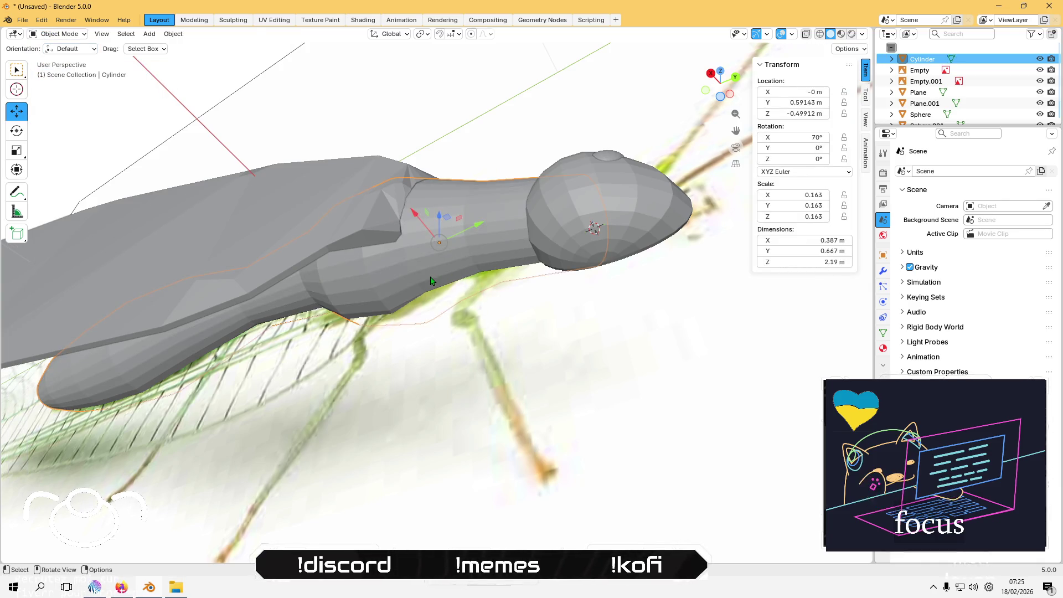
# Step: Re-enter Edit Mode on the body with the whole insect in view and open the Mesh menu
pyautogui.press('Tab')
pyautogui.moveTo(387, 275); pyautogui.dragTo(446, 271, button='middle')
pyautogui.scroll(-8, 463, 278)
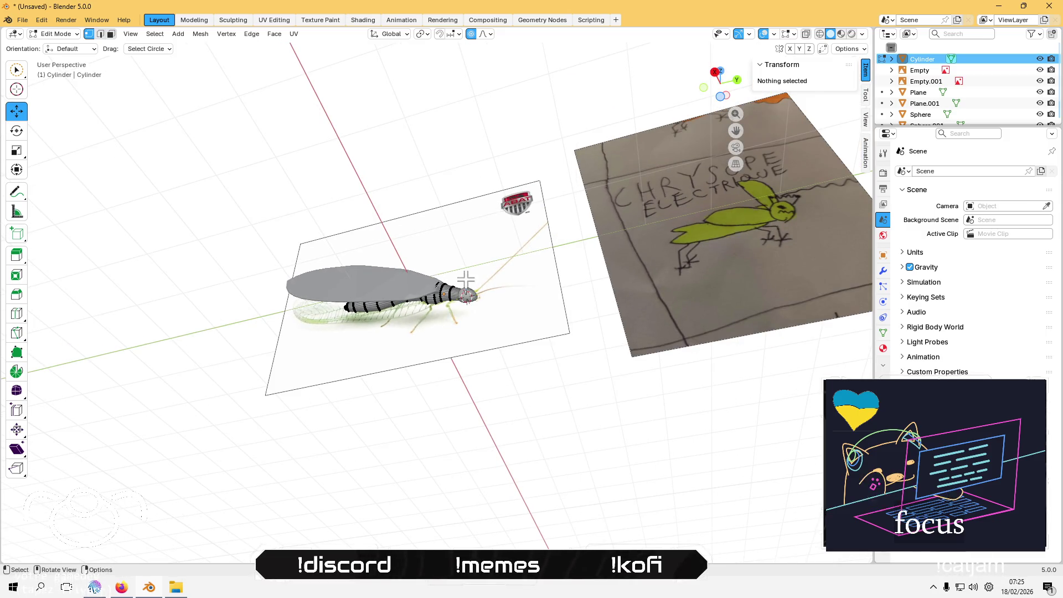
pyautogui.scroll(8, 465, 280)
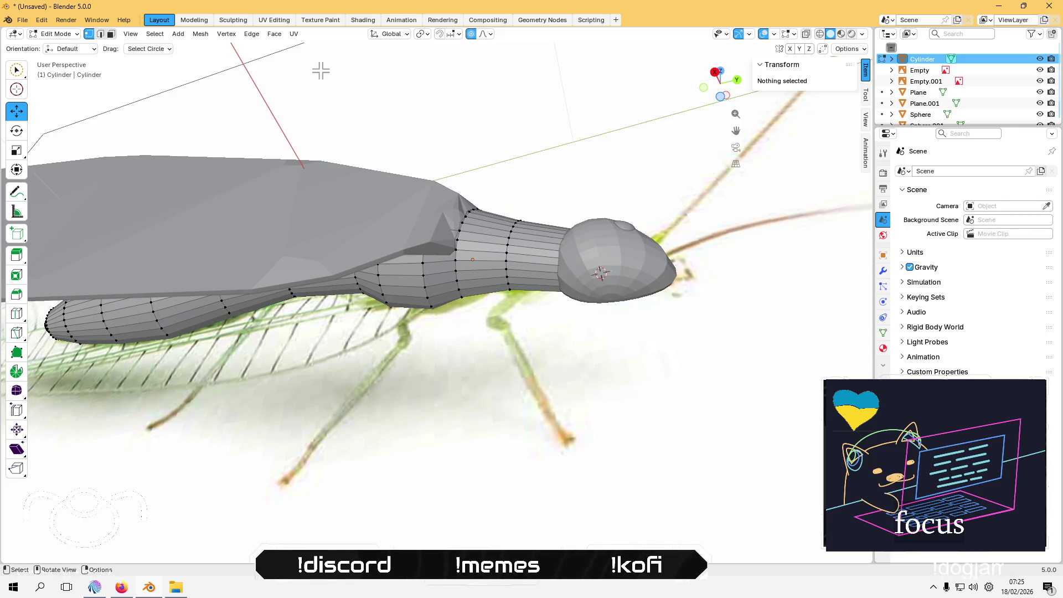
pyautogui.scroll(-5, 321, 70)
pyautogui.moveTo(336, 144)
pyautogui.mouseDown(button='middle')
pyautogui.moveTo(332, 197)
pyautogui.moveTo(342, 131)
pyautogui.mouseUp(button='middle')
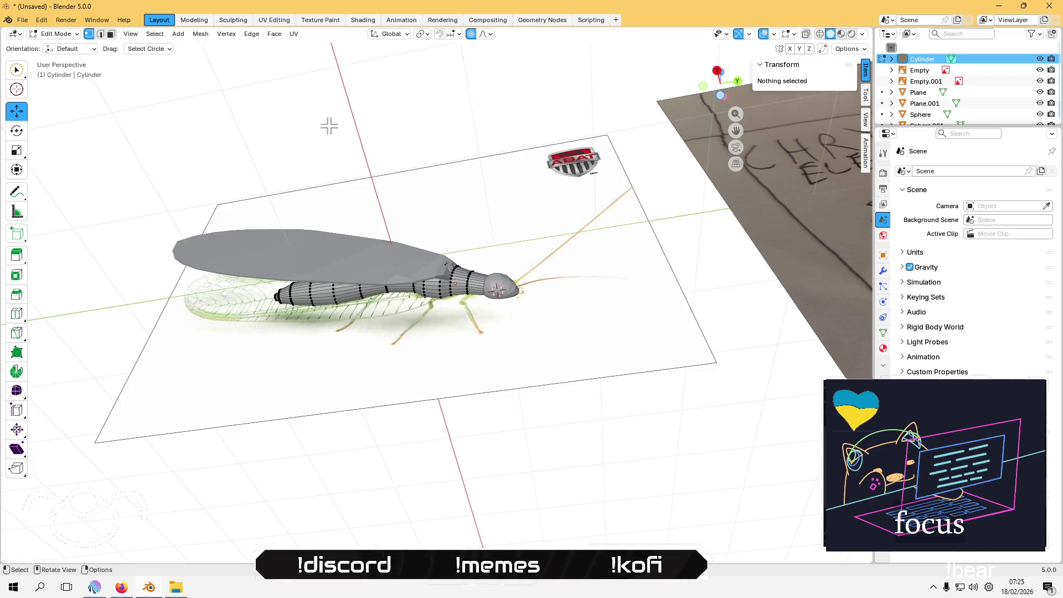
pyautogui.click(200, 34)
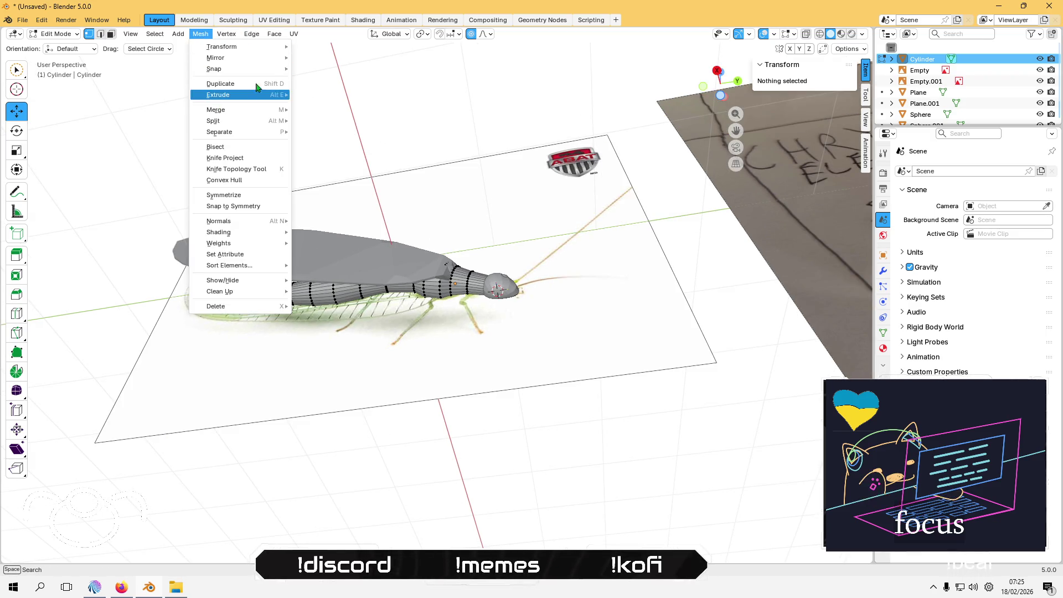
# Step: Add a cylinder to the body mesh and scale it down to 0.132
pyautogui.click(168, 34)
pyautogui.click(178, 34)
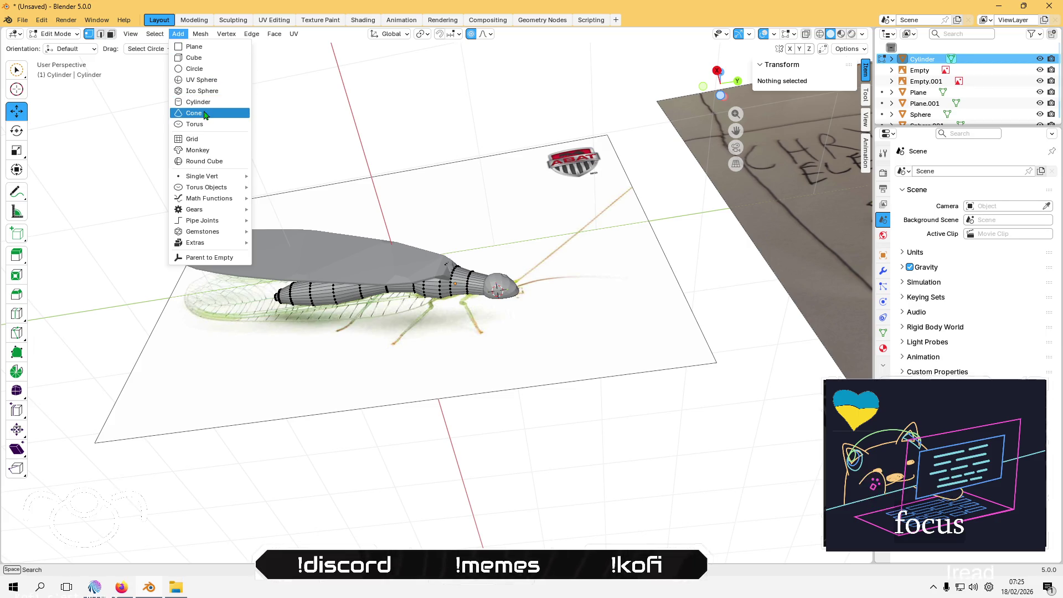
pyautogui.click(197, 102)
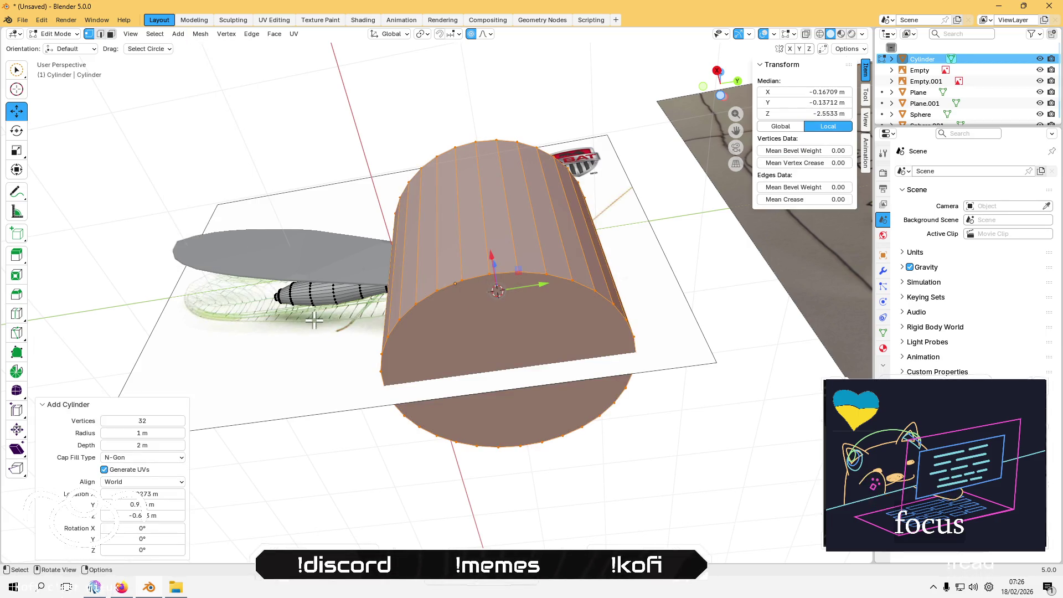
pyautogui.press('s')
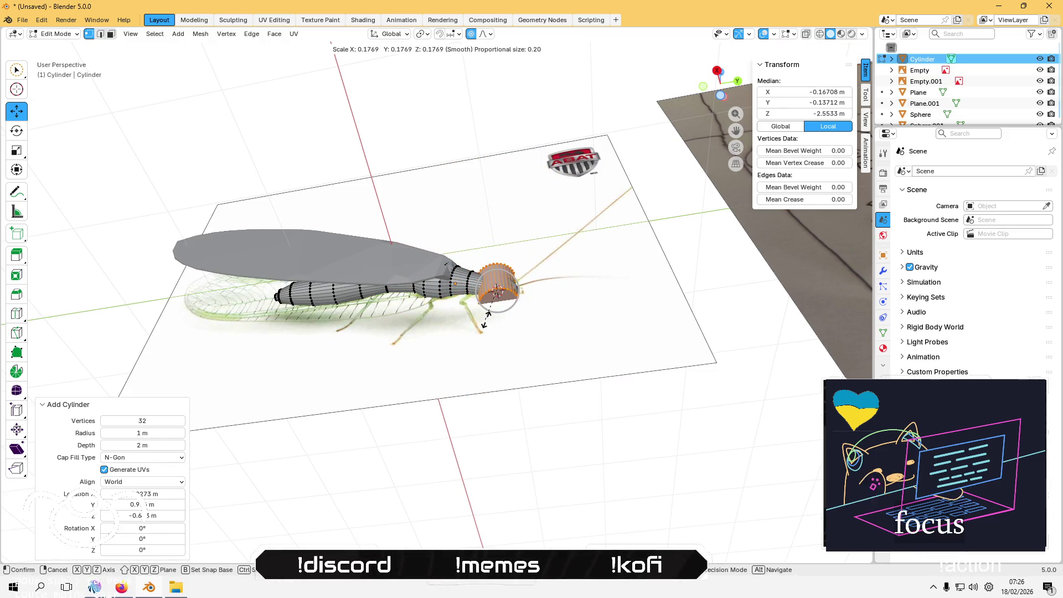
pyautogui.click(492, 307)
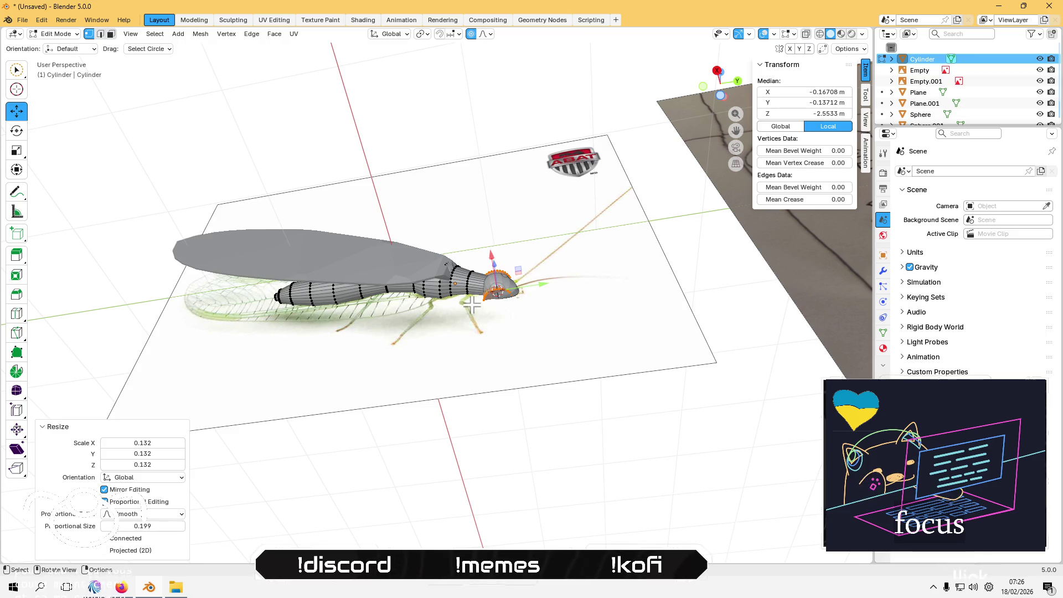
# Step: In the Right view, try moving the small cylinder, undo it, and return to Object Mode
pyautogui.moveTo(527, 304); pyautogui.dragTo(636, 234, button='middle')
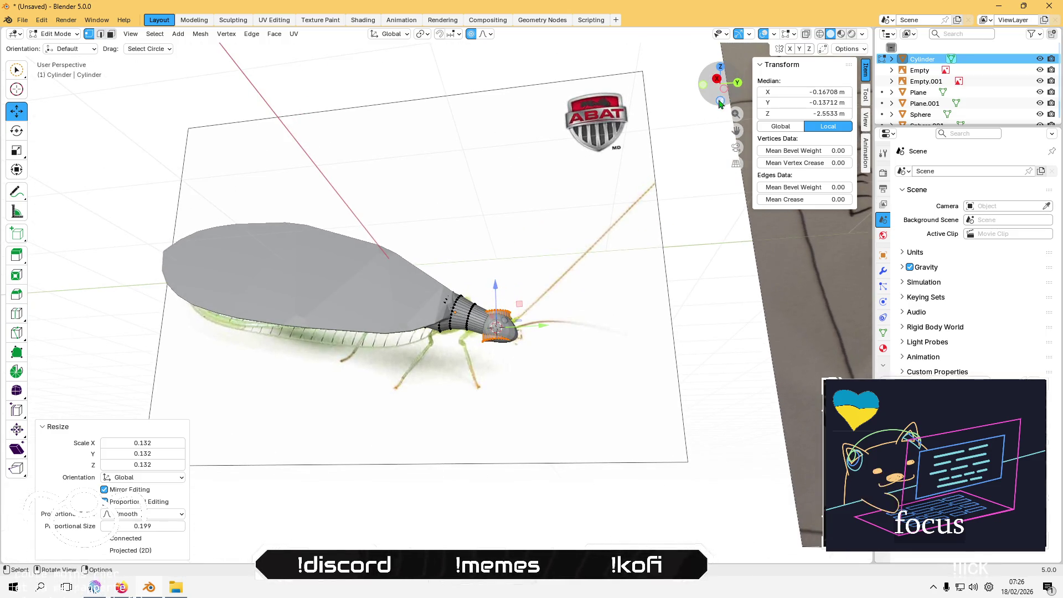
pyautogui.click(720, 80)
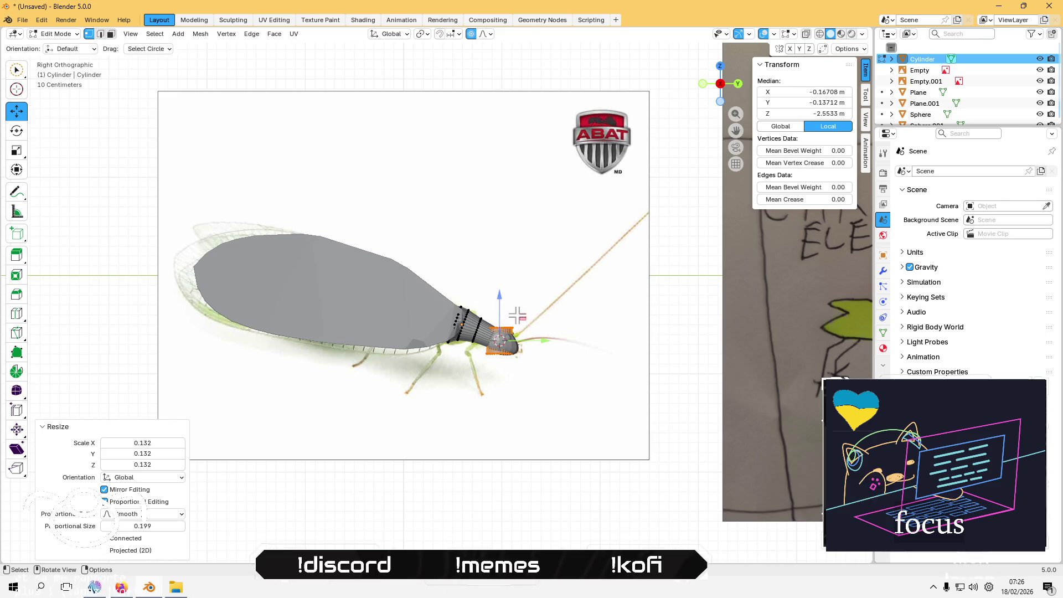
pyautogui.moveTo(520, 321)
pyautogui.mouseDown()
pyautogui.moveTo(492, 354)
pyautogui.moveTo(492, 336)
pyautogui.mouseUp()
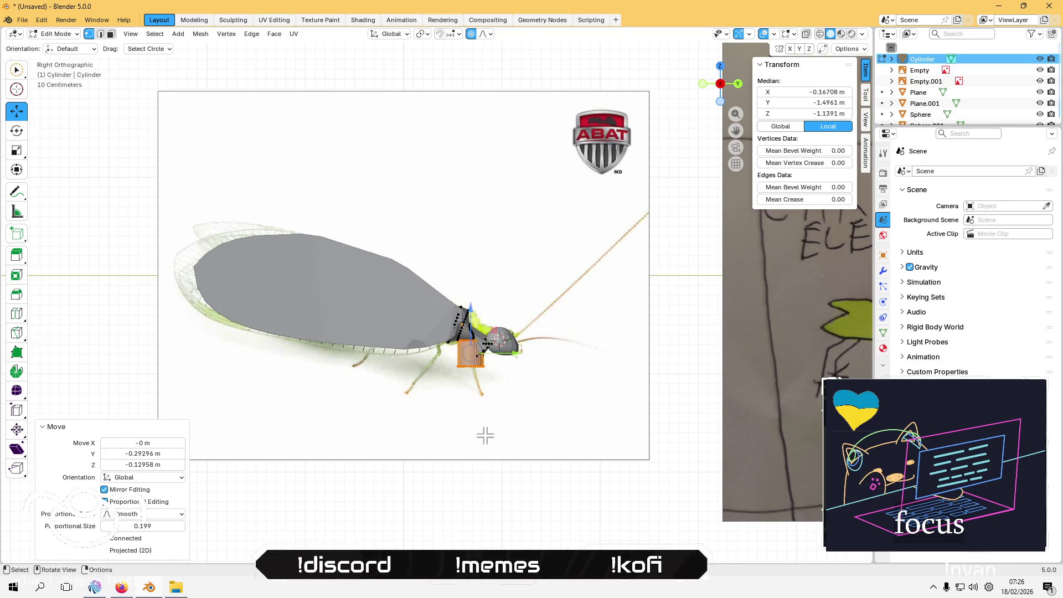
pyautogui.hotkey('ctrl', 'z')
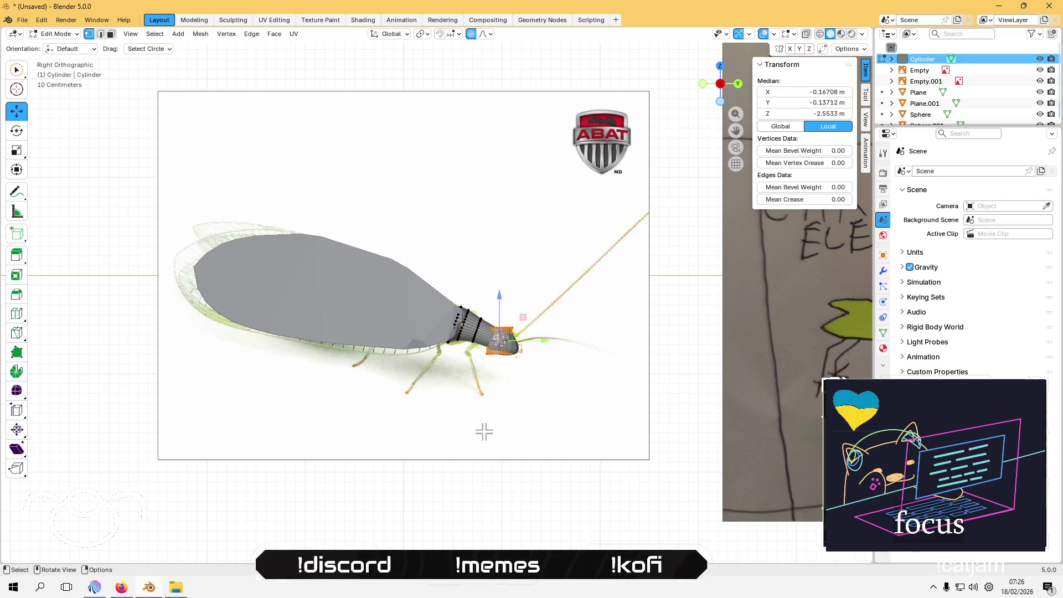
pyautogui.press('Tab')
pyautogui.click(487, 425)
pyautogui.click(494, 356)
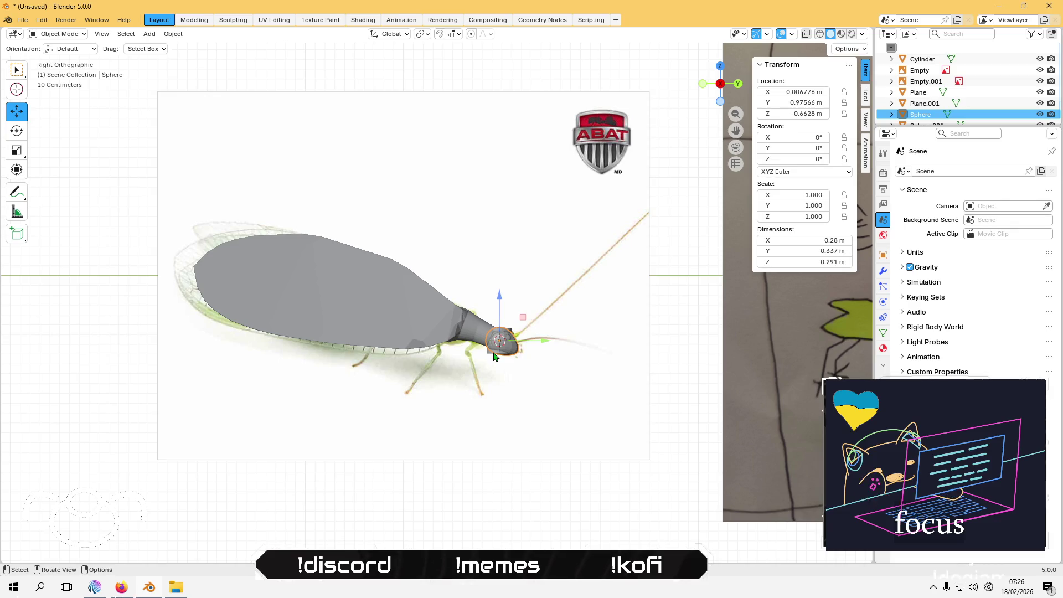
# Step: In the body's Edit Mode, add a new cylinder scaled to 0.097
pyautogui.click(489, 357)
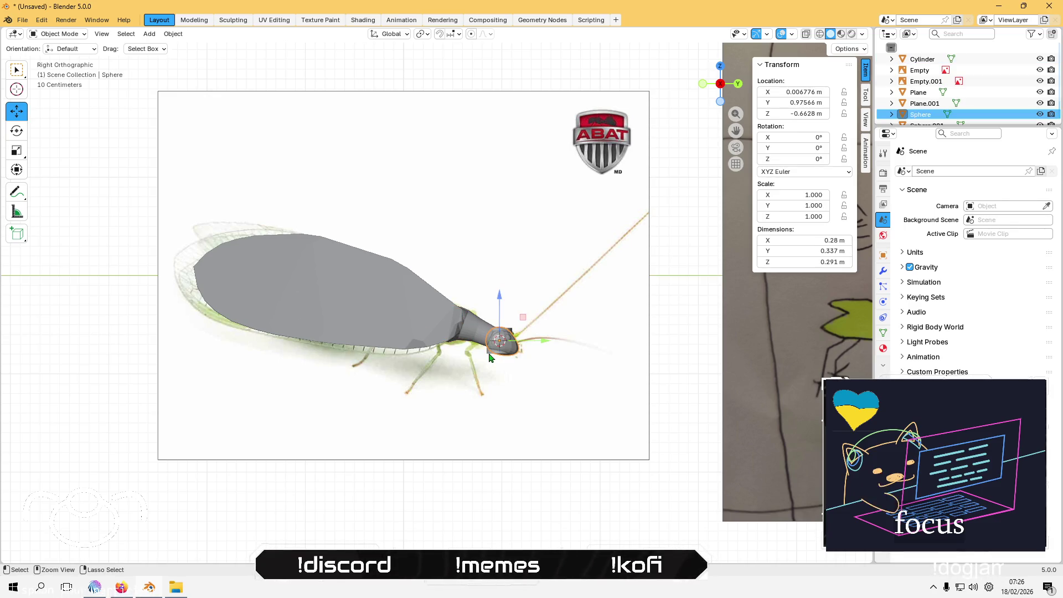
pyautogui.press('Tab')
pyautogui.press('Tab')
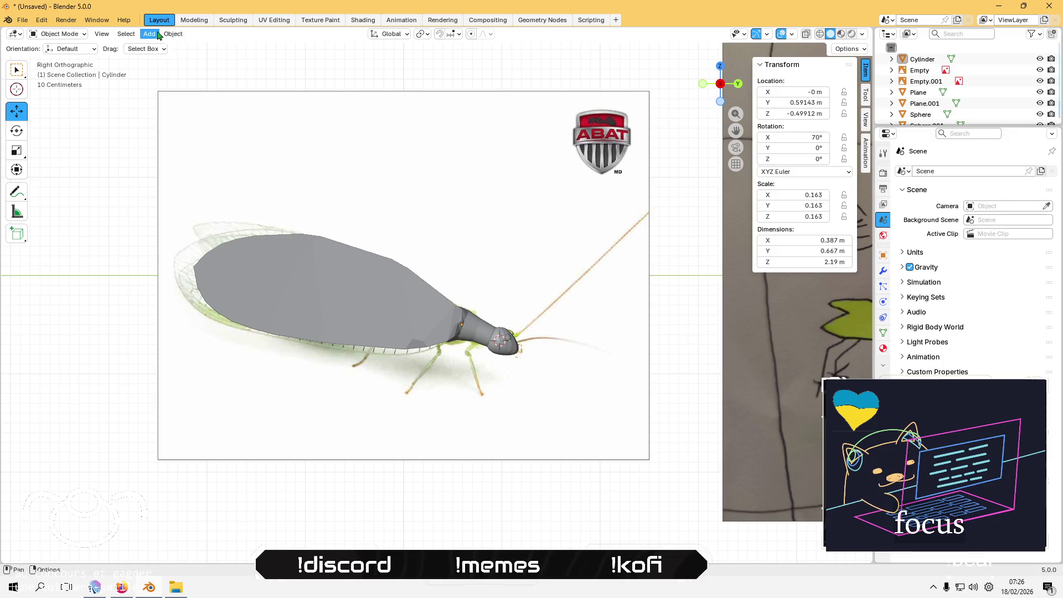
pyautogui.click(149, 33)
pyautogui.moveTo(183, 47)
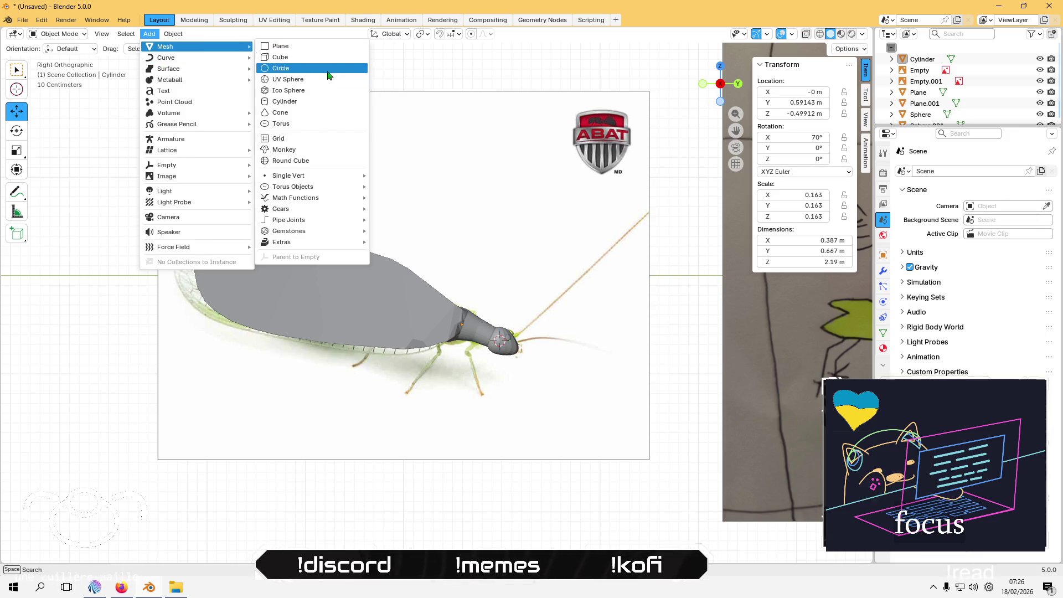
pyautogui.click(310, 101)
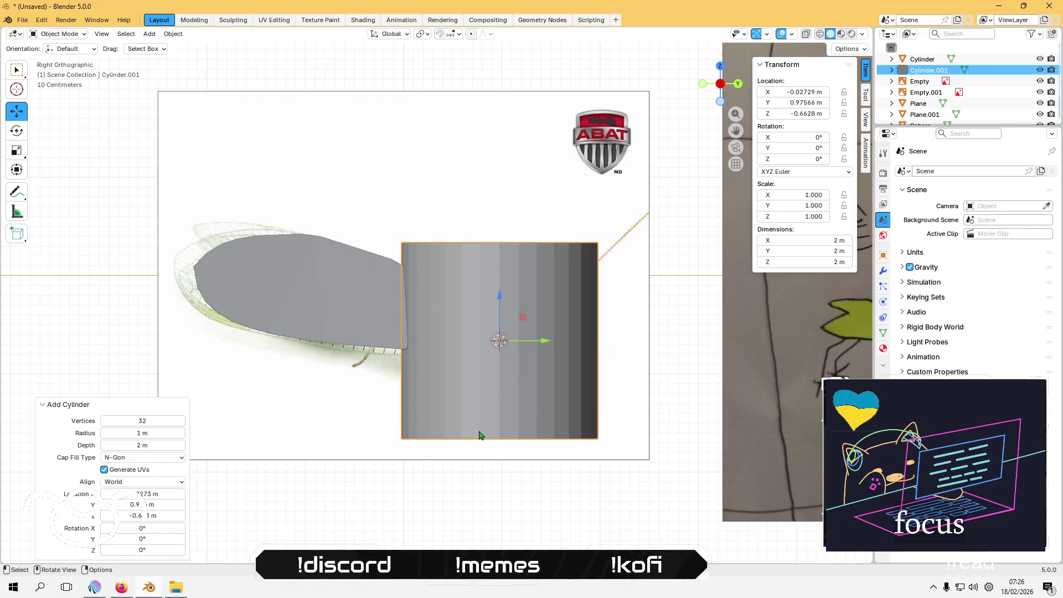
pyautogui.press('s')
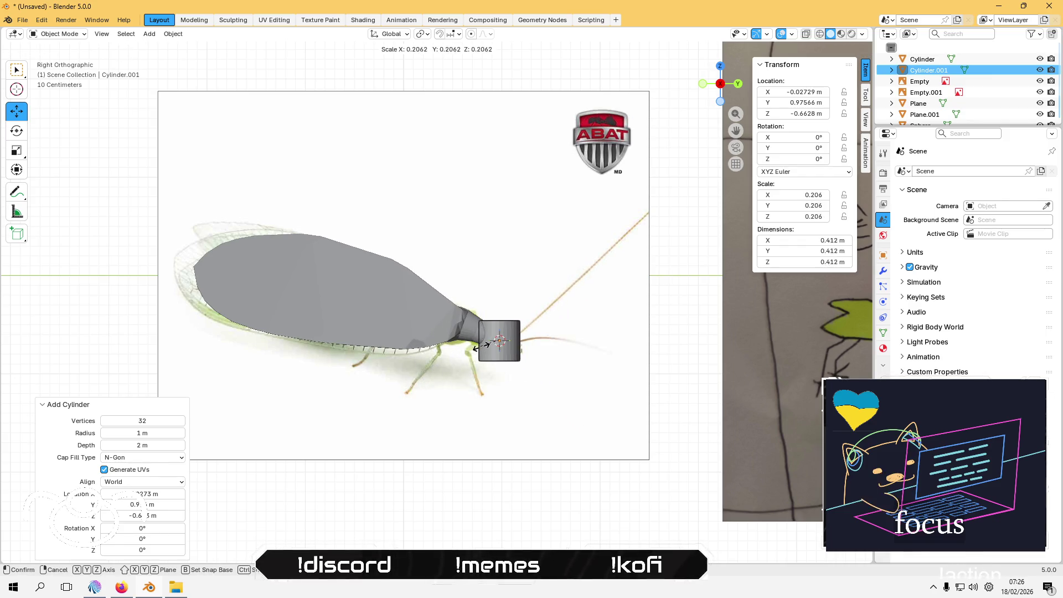
pyautogui.click(494, 345)
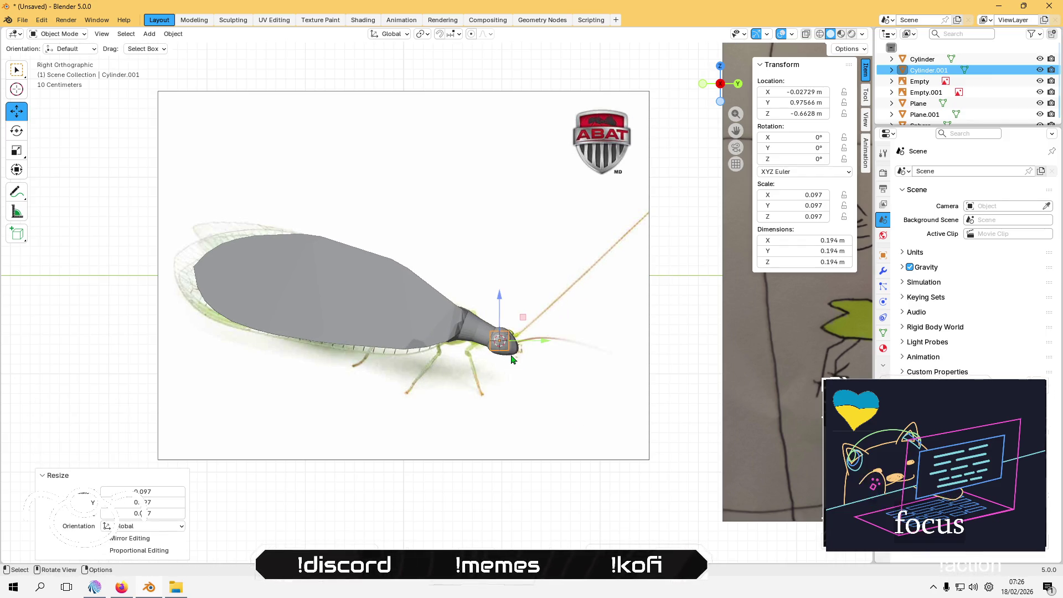
# Step: Move the new cylinder under the thorax and tilt it around X
pyautogui.moveTo(523, 317); pyautogui.dragTo(493, 320)
pyautogui.scroll(5, 484, 363)
pyautogui.scroll(1, 560, 383)
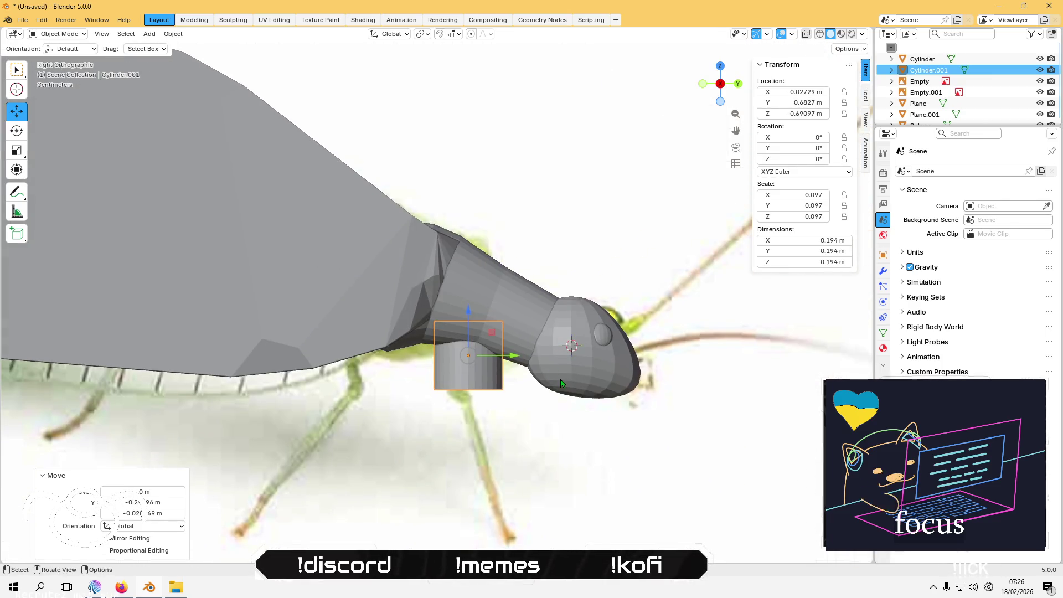
pyautogui.scroll(1, 495, 364)
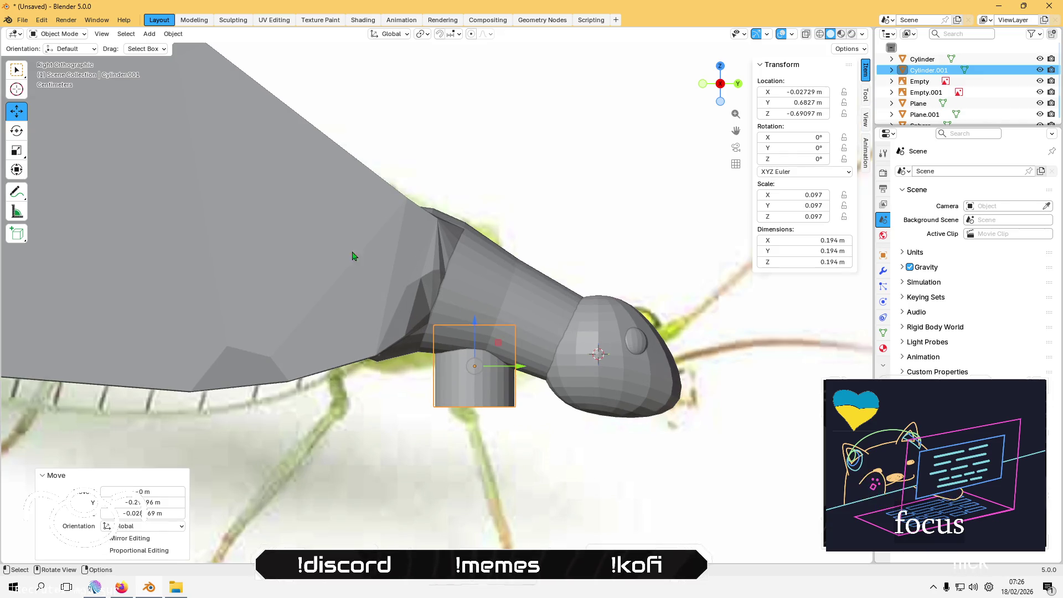
pyautogui.click(17, 131)
pyautogui.moveTo(494, 401); pyautogui.dragTo(476, 408)
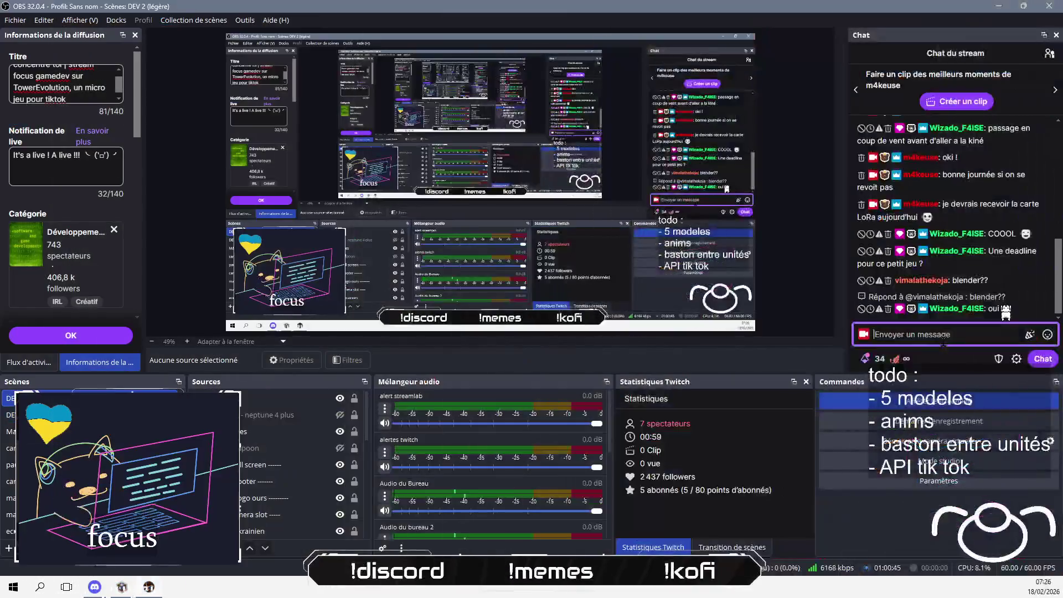
# Step: Post a greeting to a viewer in the OBS stream chat, then confirm the cylinder's −20° X tilt in Blender
pyautogui.write('coucou vima')
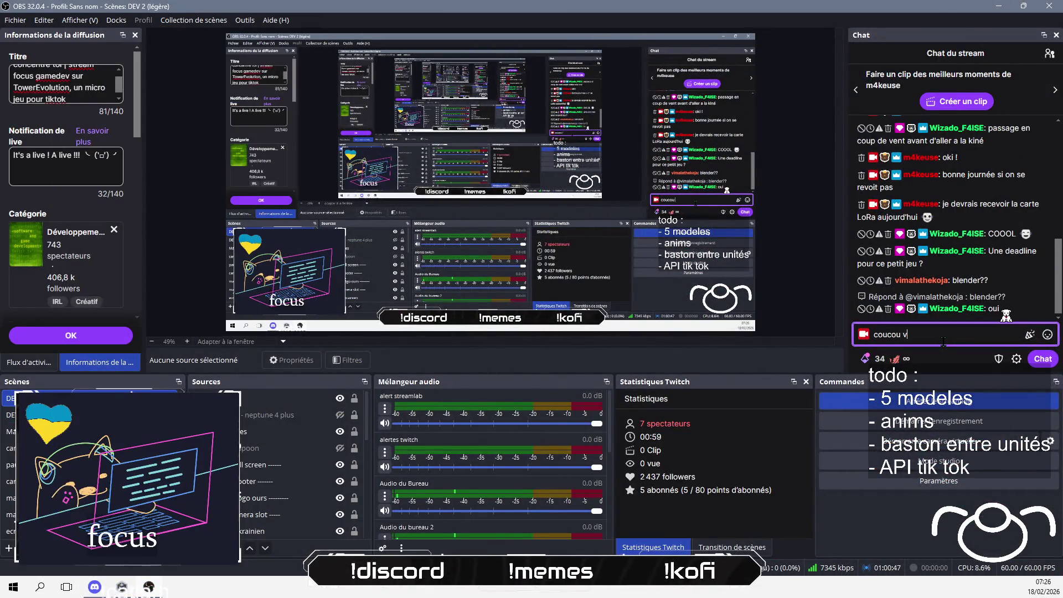
pyautogui.write('la')
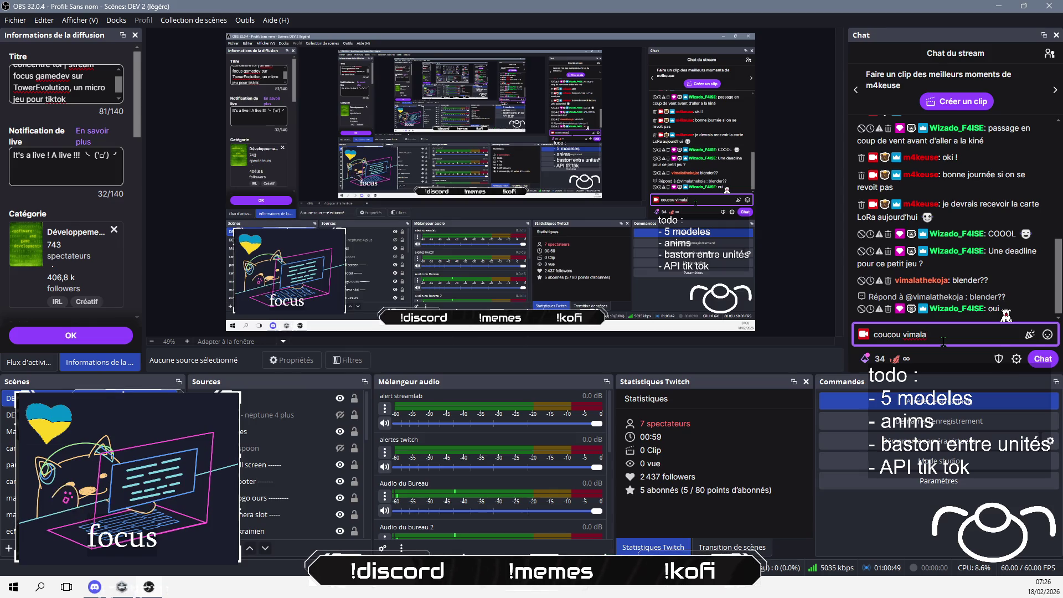
pyautogui.write(' !')
pyautogui.press('Return')
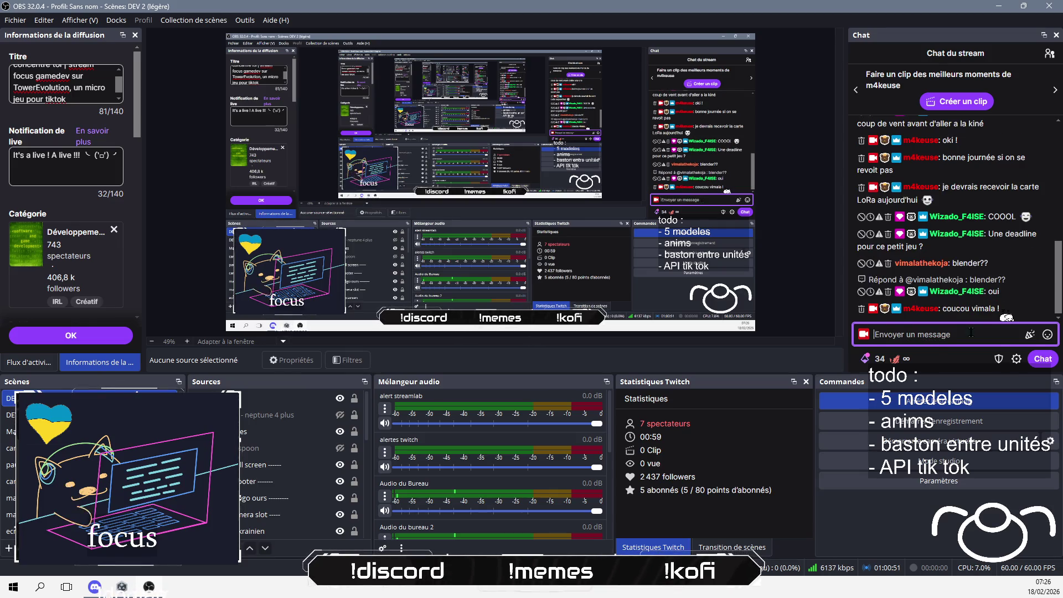
pyautogui.hotkey('alt', 'Tab')
pyautogui.click(489, 392)
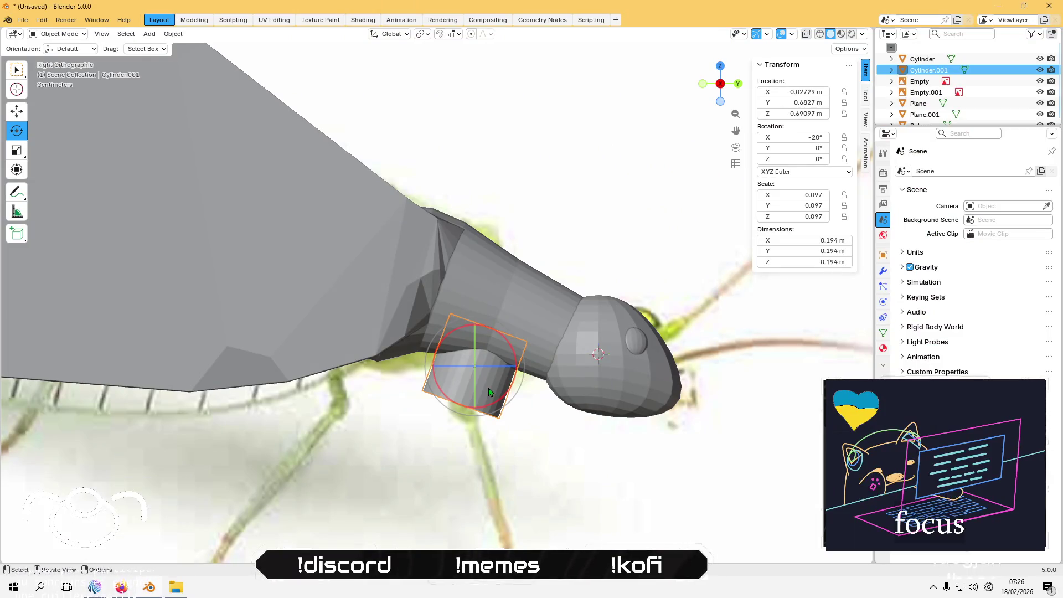
# Step: Halve the leg cylinder, tilt it to about 40°, push it against the thorax and shrink it again
pyautogui.press('s')
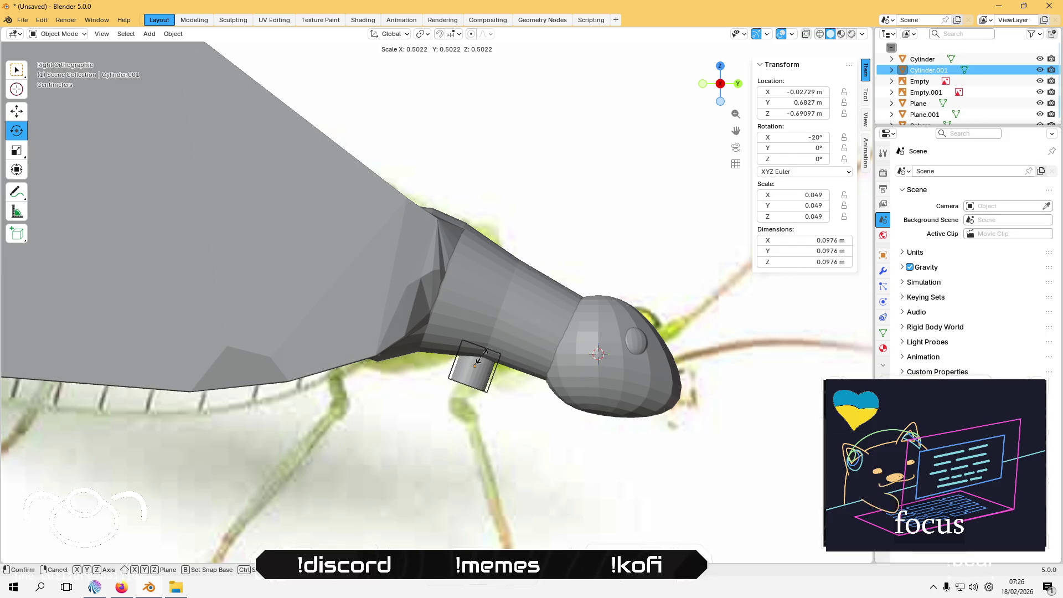
pyautogui.click(494, 357)
pyautogui.moveTo(491, 403)
pyautogui.mouseDown()
pyautogui.moveTo(488, 388)
pyautogui.moveTo(476, 393)
pyautogui.moveTo(487, 392)
pyautogui.mouseUp()
pyautogui.click(16, 110)
pyautogui.moveTo(500, 344); pyautogui.dragTo(510, 348)
pyautogui.press('s')
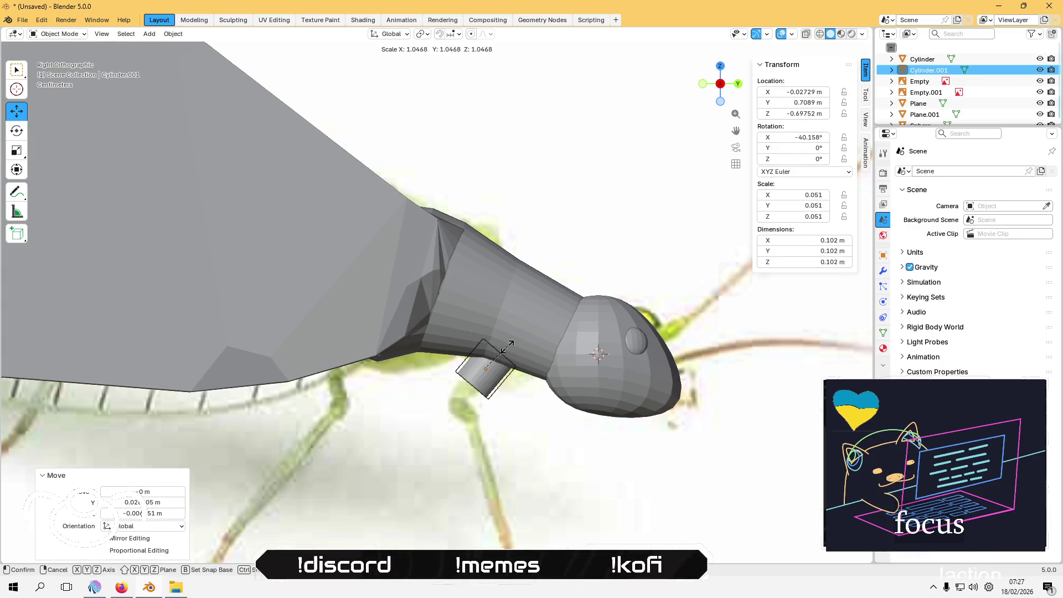
pyautogui.click(500, 352)
pyautogui.moveTo(500, 352); pyautogui.dragTo(521, 355, button='middle')
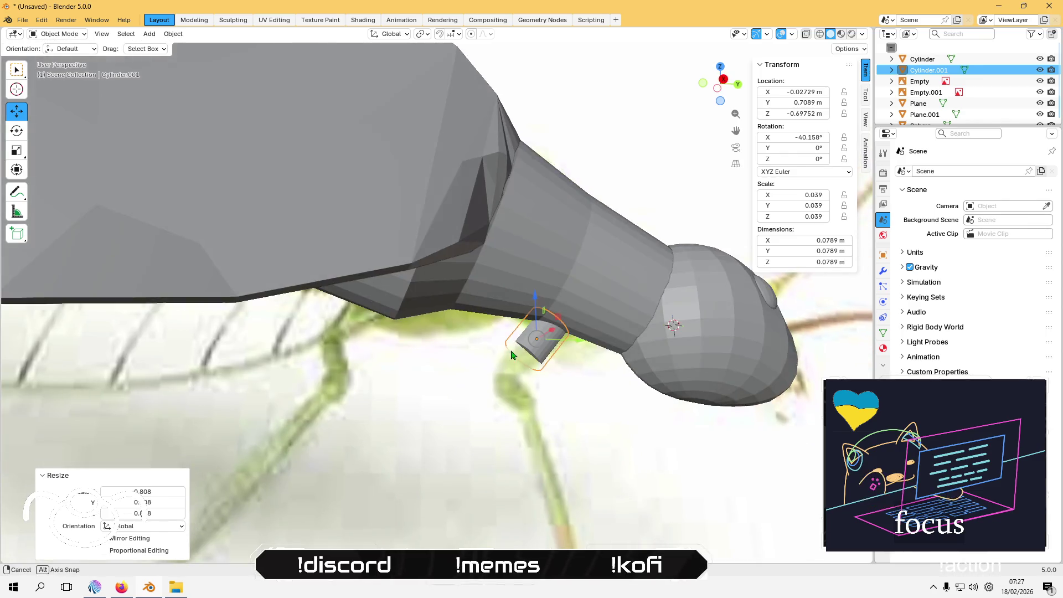
# Step: Select the cylinder's bottom face and, in Right Orthographic view, lower it under the neck to Z −2.34 m
pyautogui.press('Tab')
pyautogui.scroll(2, 527, 358)
pyautogui.scroll(2, 527, 357)
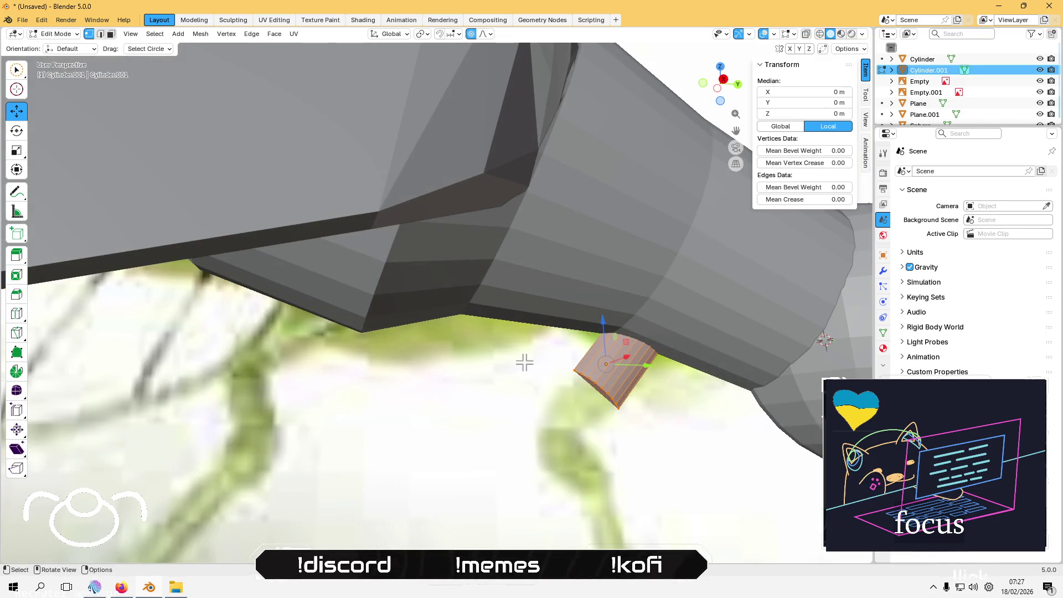
pyautogui.press('3')
pyautogui.click(601, 391)
pyautogui.scroll(-4, 601, 391)
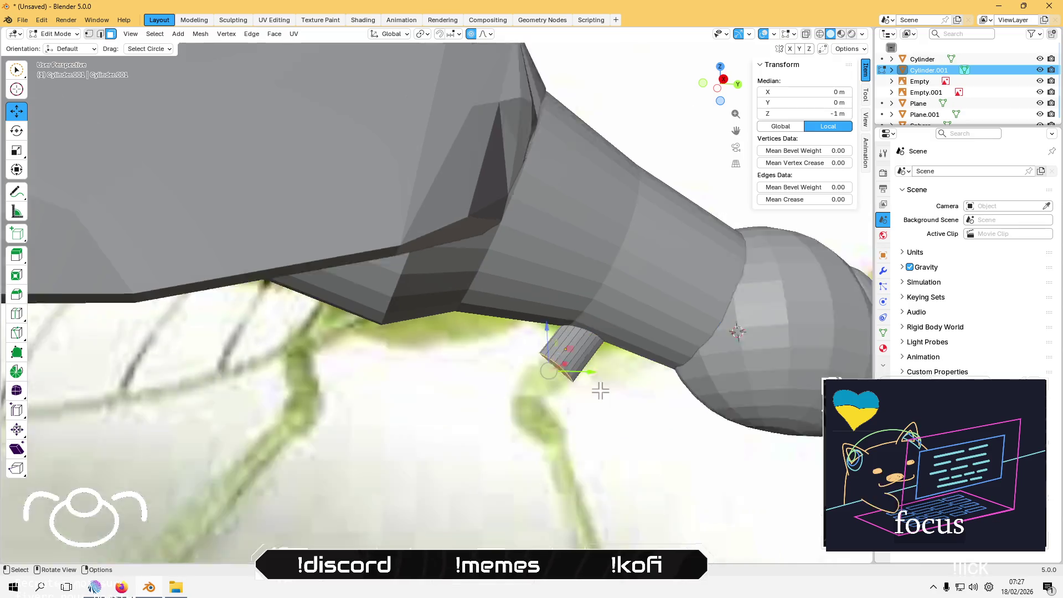
pyautogui.click(728, 81)
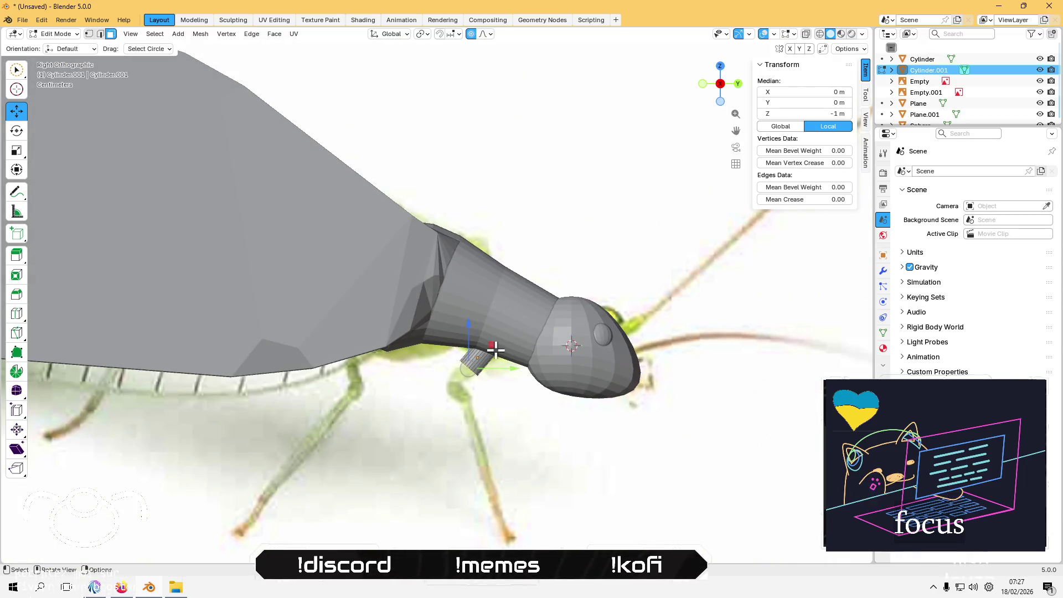
pyautogui.moveTo(489, 346); pyautogui.dragTo(488, 399)
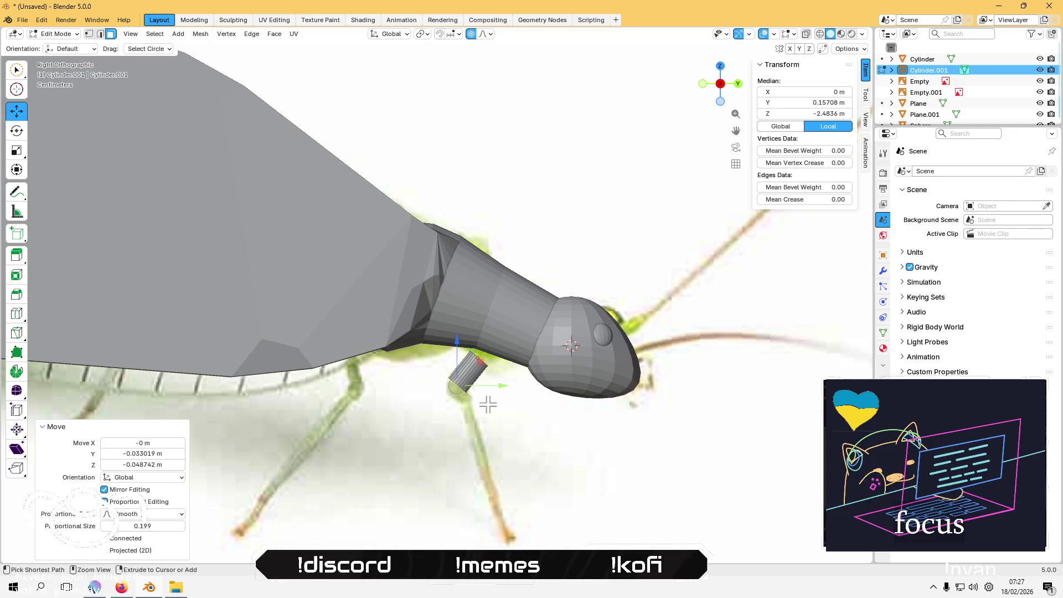
pyautogui.hotkey('ctrl', 'z')
pyautogui.moveTo(492, 345)
pyautogui.mouseDown()
pyautogui.moveTo(475, 371)
pyautogui.moveTo(479, 360)
pyautogui.mouseUp()
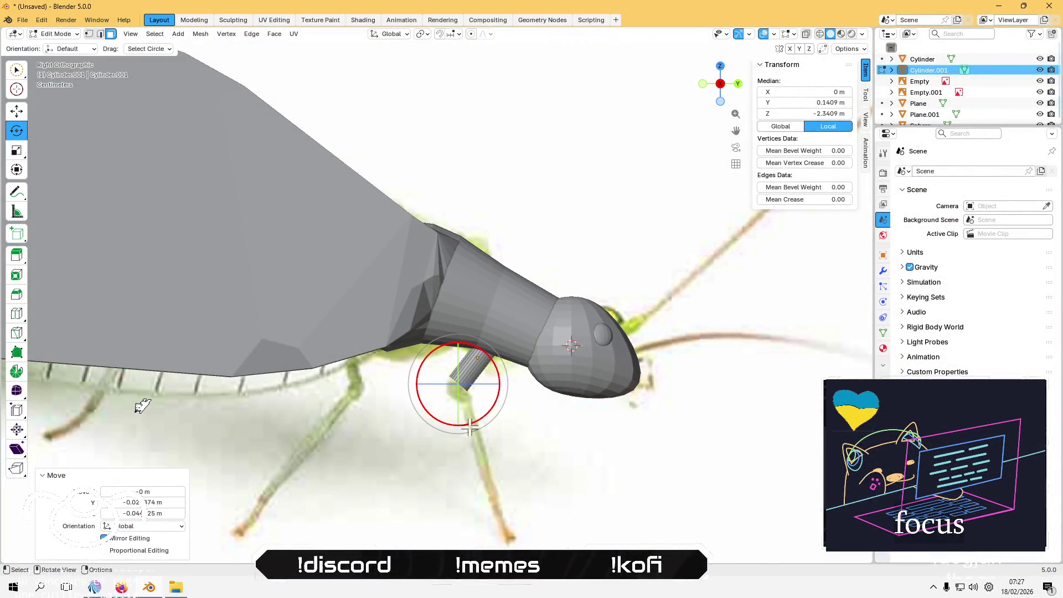
# Step: Tilt the leg-stub cylinder forward about 30° around the X axis
pyautogui.moveTo(470, 426); pyautogui.dragTo(498, 396)
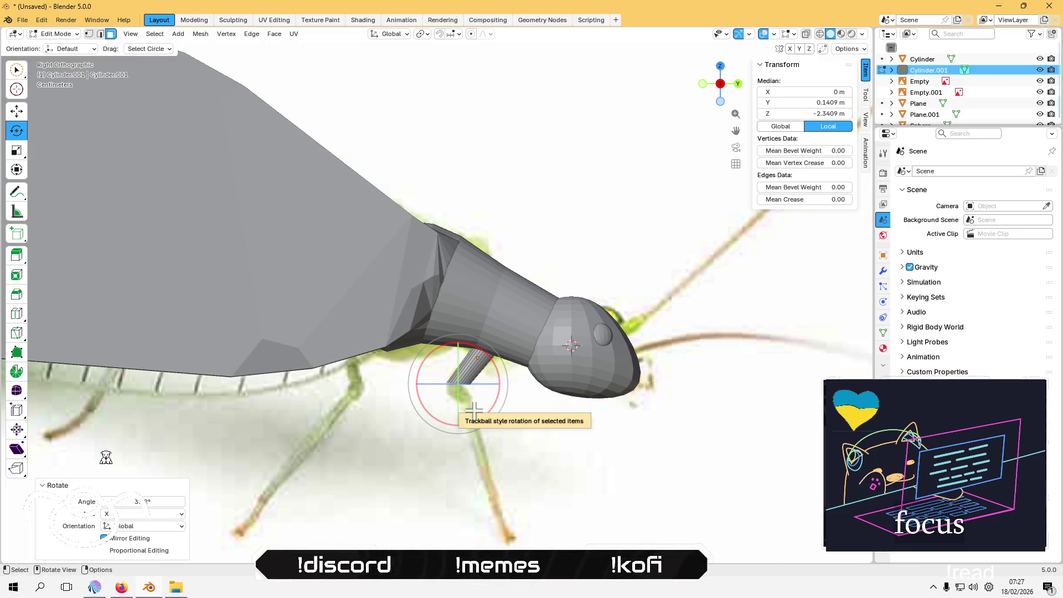
# Step: Extrude the stub end, rotate it, scale it to 0.879, then extrude a long segment about 0.438 m down
pyautogui.press('e')
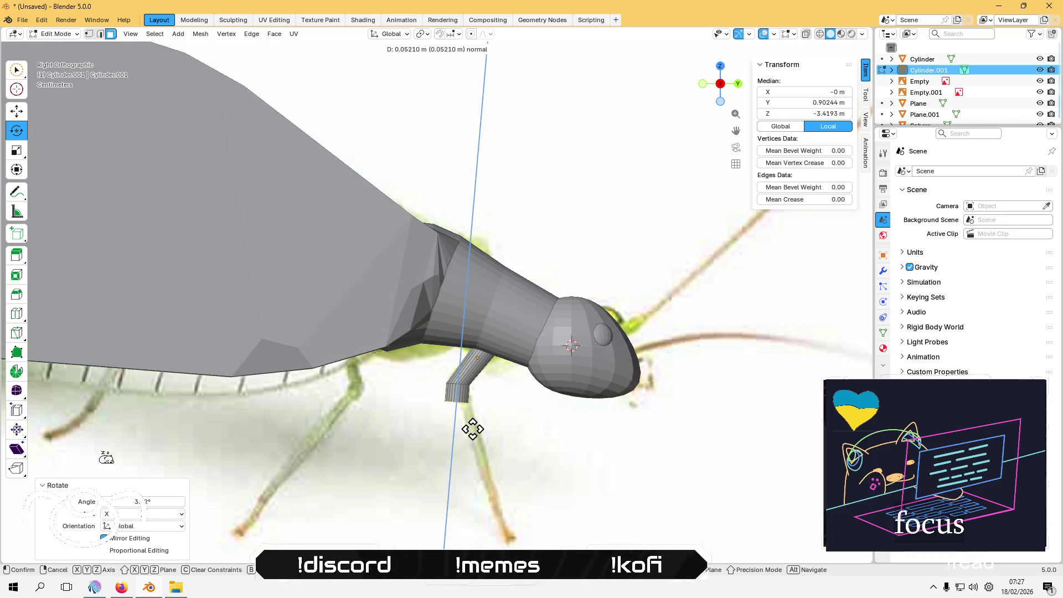
pyautogui.click(474, 428)
pyautogui.press('r')
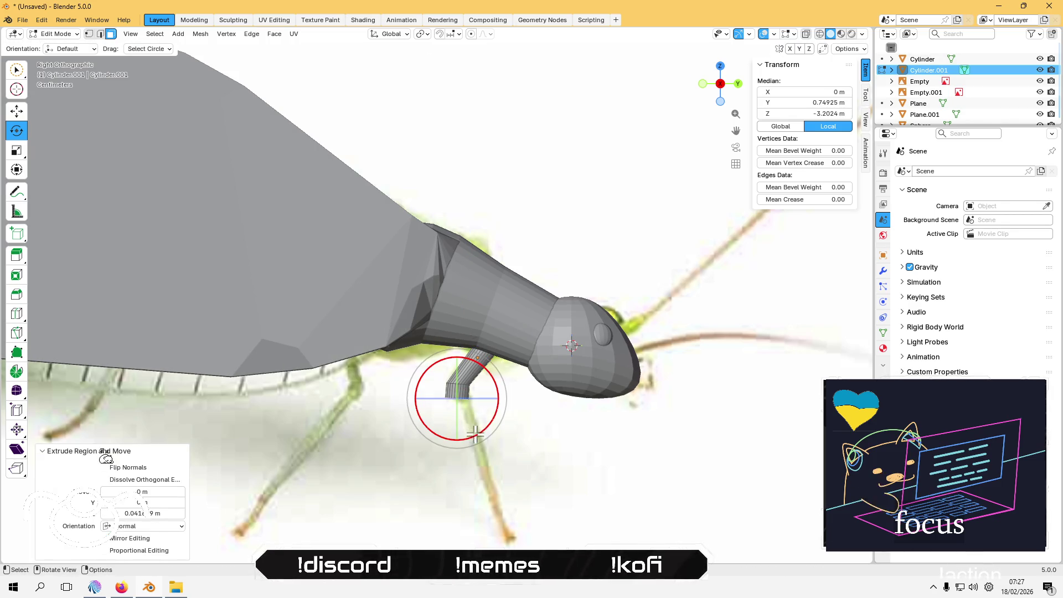
pyautogui.click(492, 434)
pyautogui.press('s')
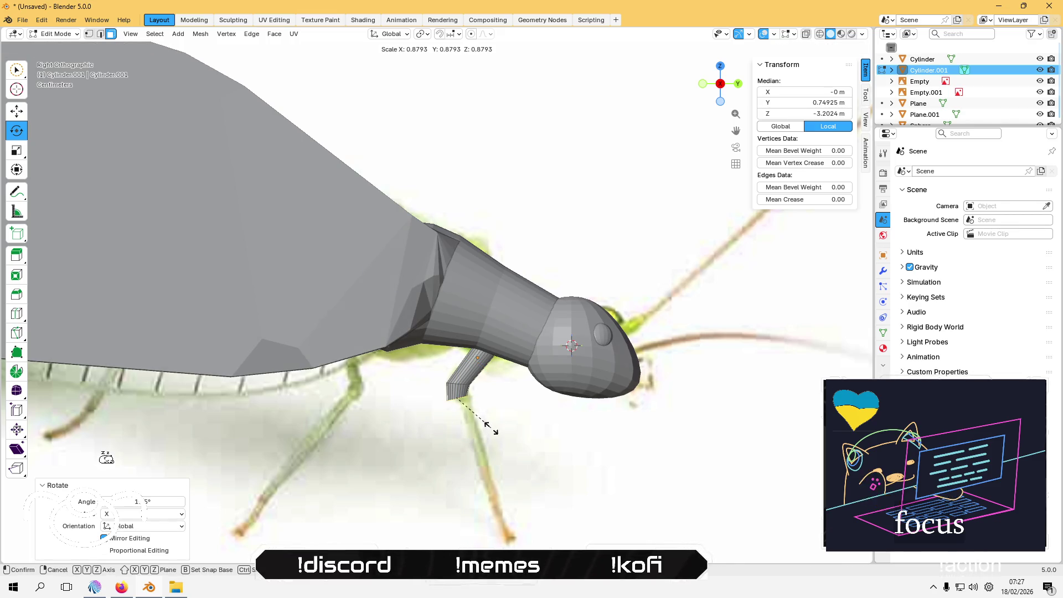
pyautogui.click(491, 429)
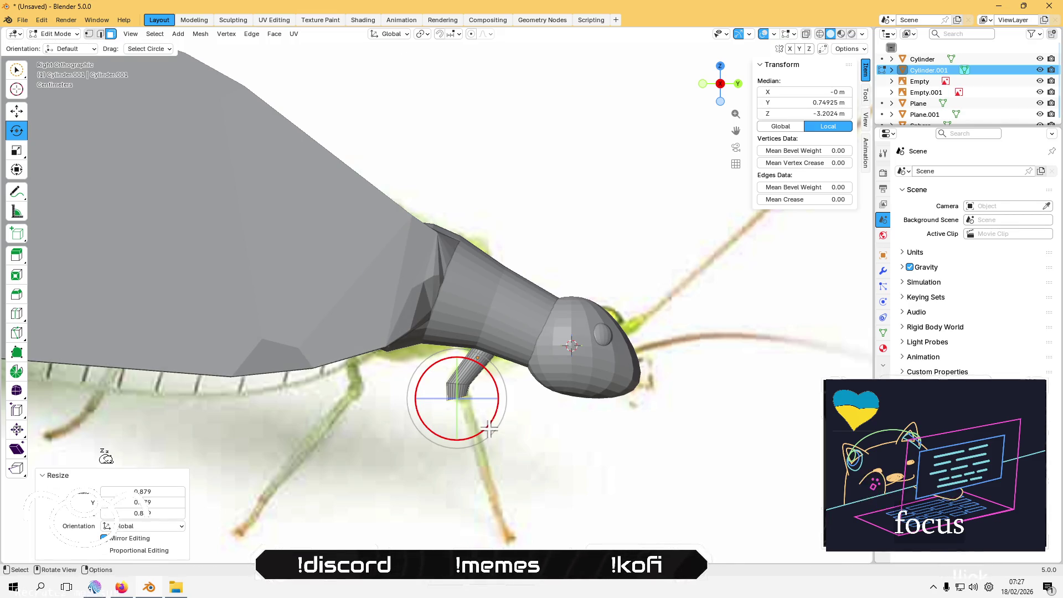
pyautogui.press('e')
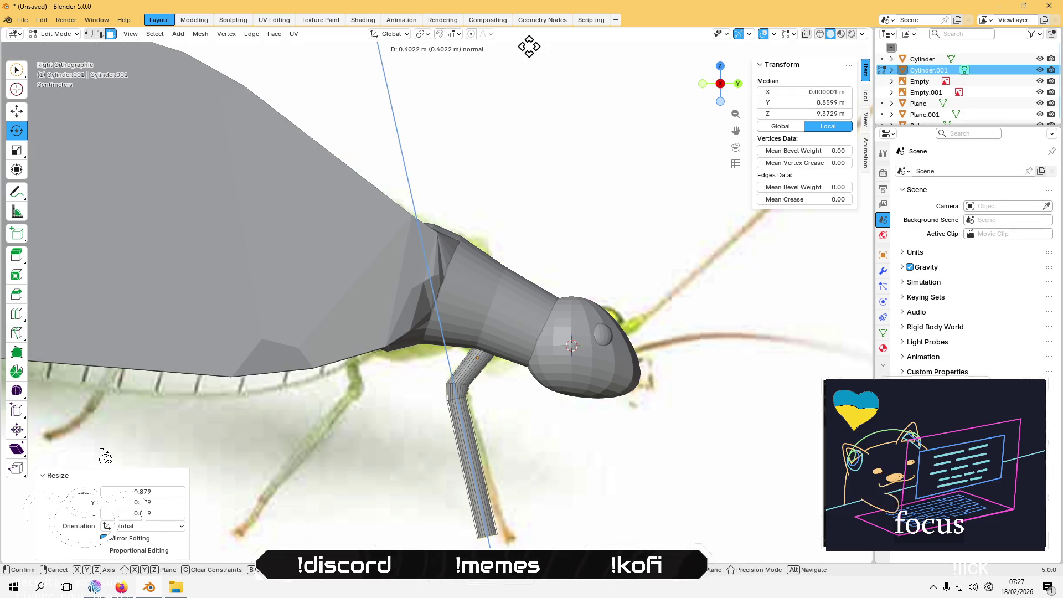
pyautogui.click(525, 67)
# Step: Deselect and orbit around the bent leg, then return to the right orthographic view
pyautogui.scroll(-3, 446, 258)
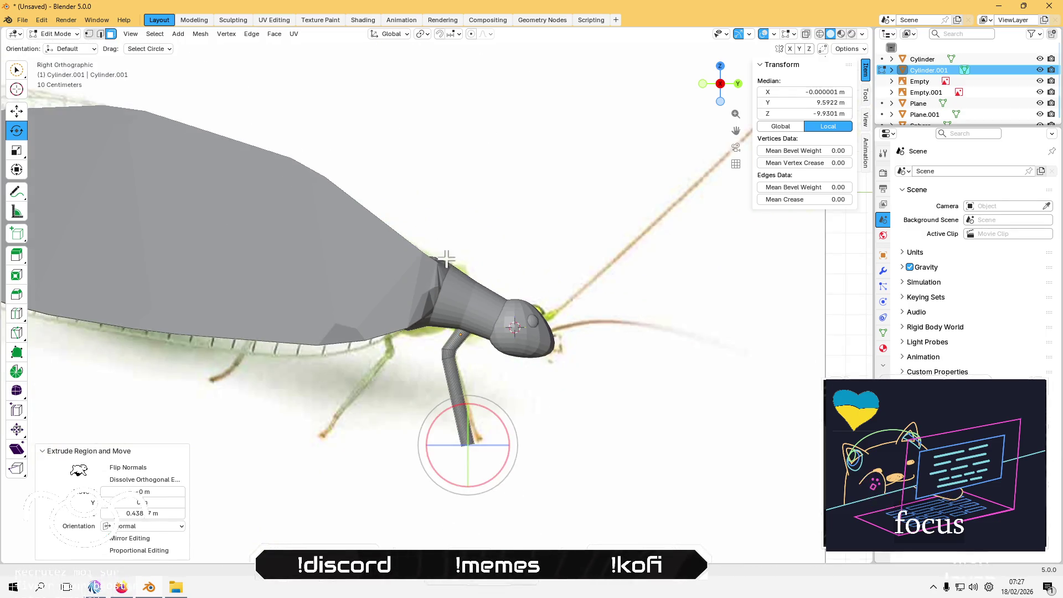
pyautogui.click(374, 508)
pyautogui.moveTo(382, 503)
pyautogui.mouseDown(button='middle')
pyautogui.moveTo(415, 489)
pyautogui.moveTo(389, 421)
pyautogui.moveTo(454, 401)
pyautogui.moveTo(442, 427)
pyautogui.moveTo(459, 409)
pyautogui.mouseUp(button='middle')
pyautogui.scroll(3, 446, 422)
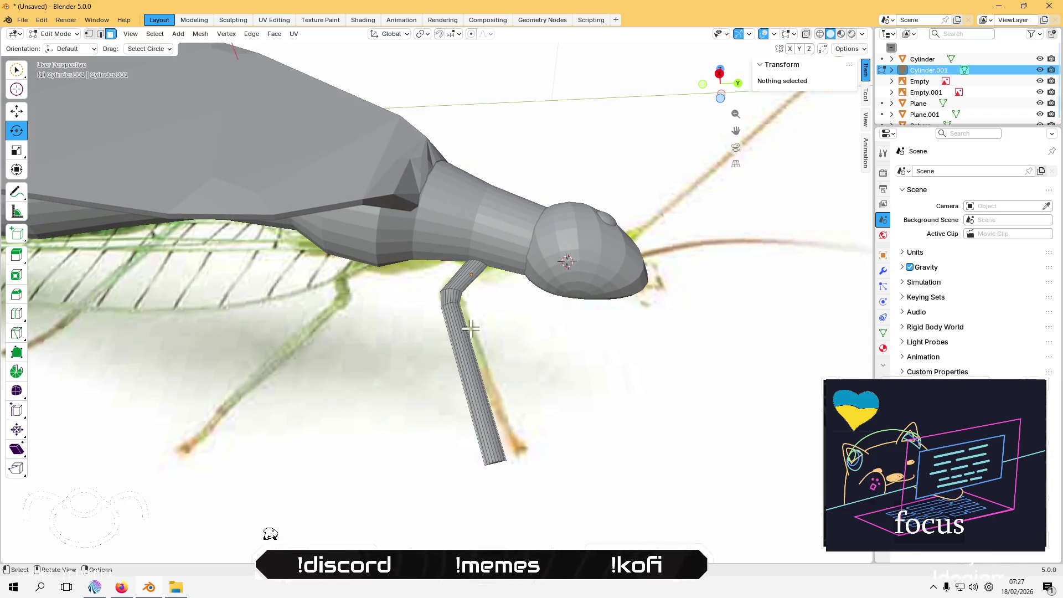
pyautogui.click(719, 74)
# Step: Undo the long lower segment and shift the knee face slightly with the Move gizmo
pyautogui.click(477, 505)
pyautogui.hotkey('ctrl', 'z')
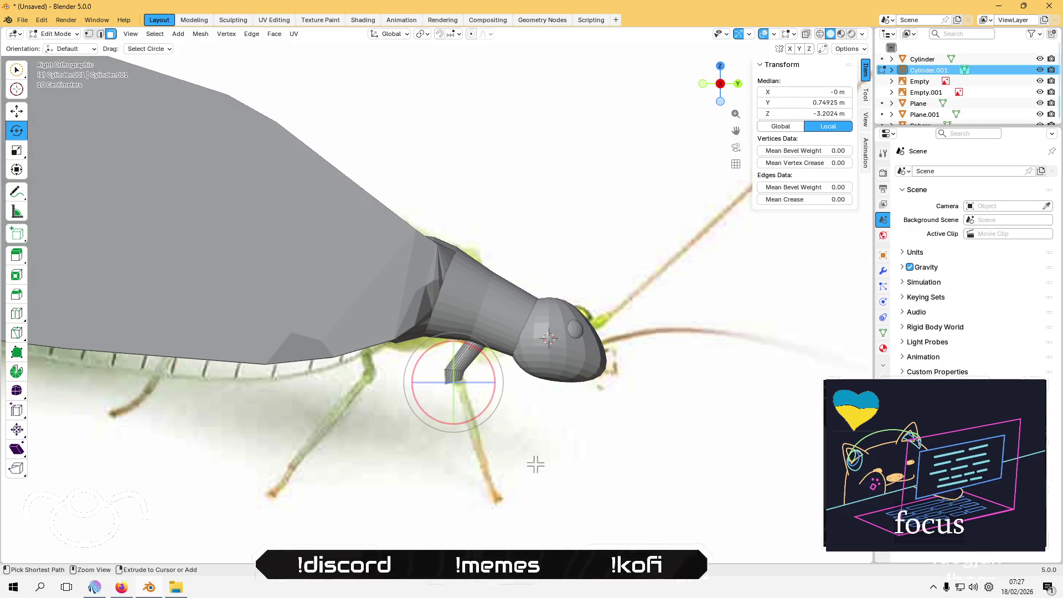
pyautogui.keyDown('shift'); pyautogui.moveTo(500, 444); pyautogui.dragTo(475, 358, button='middle'); pyautogui.keyUp('shift')
pyautogui.click(17, 112)
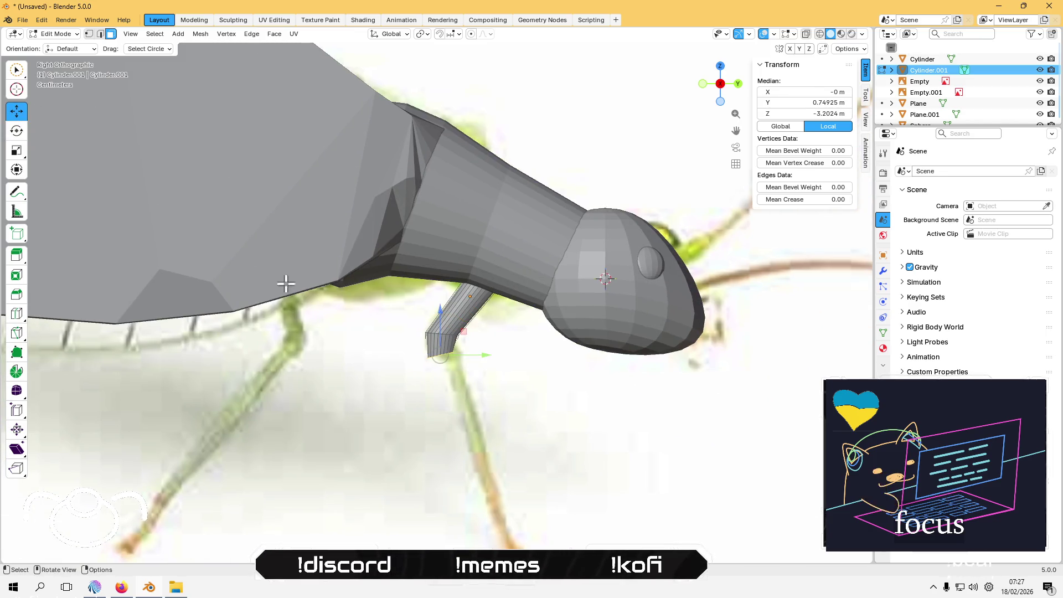
pyautogui.moveTo(471, 333); pyautogui.dragTo(480, 335)
pyautogui.scroll(-3, 460, 392)
pyautogui.scroll(1, 464, 410)
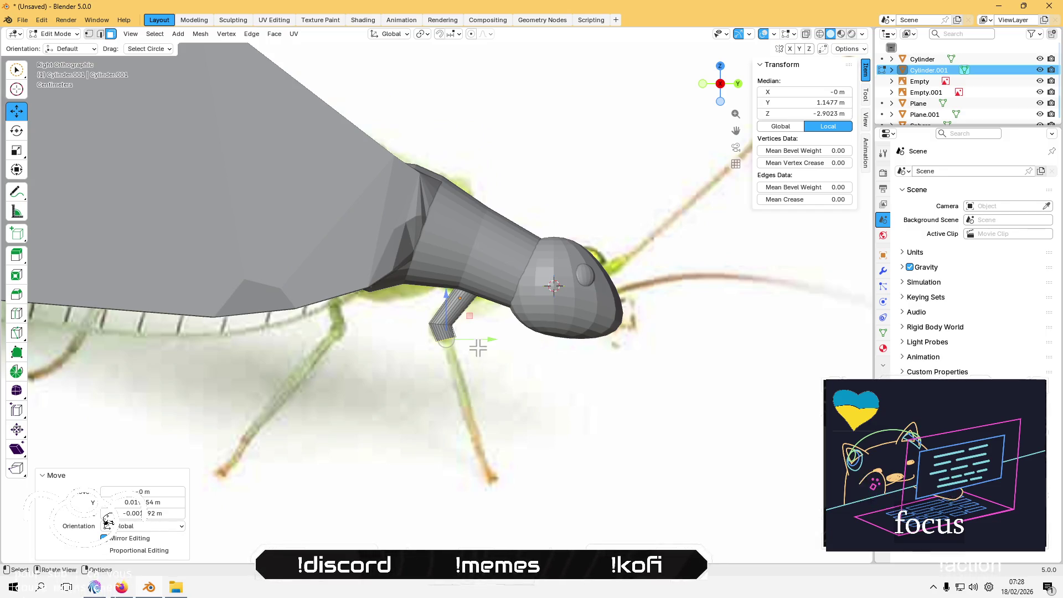
# Step: Reselect the bottom face, extrude it down to the ground in right view and nudge the tip
pyautogui.hotkey('alt', 'a')
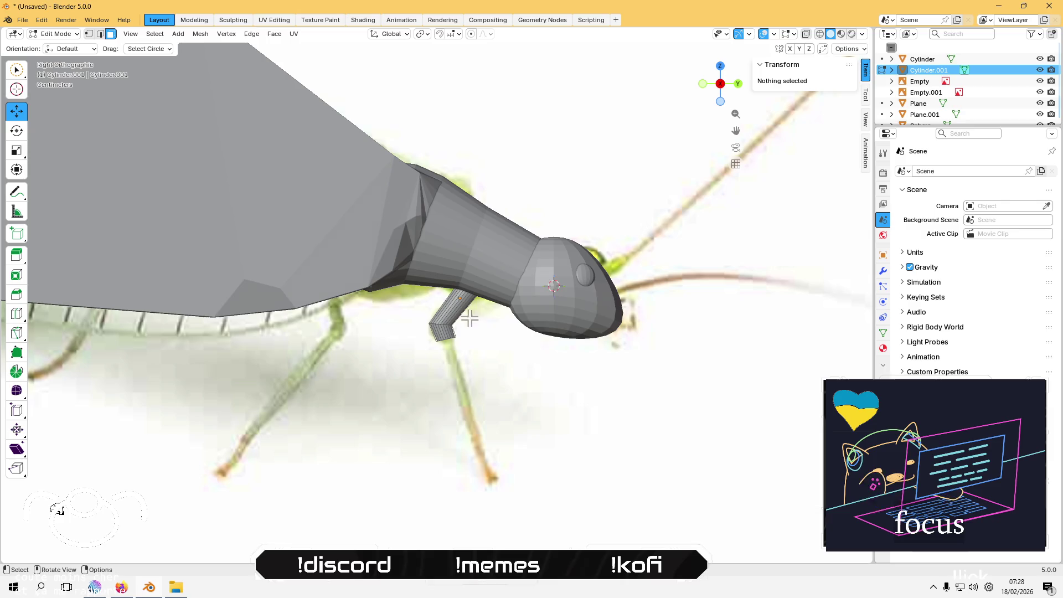
pyautogui.moveTo(451, 344)
pyautogui.mouseDown(button='middle')
pyautogui.moveTo(452, 354)
pyautogui.moveTo(459, 307)
pyautogui.moveTo(443, 283)
pyautogui.moveTo(434, 320)
pyautogui.mouseUp(button='middle')
pyautogui.scroll(3, 438, 272)
pyautogui.click(433, 266)
pyautogui.click(721, 83)
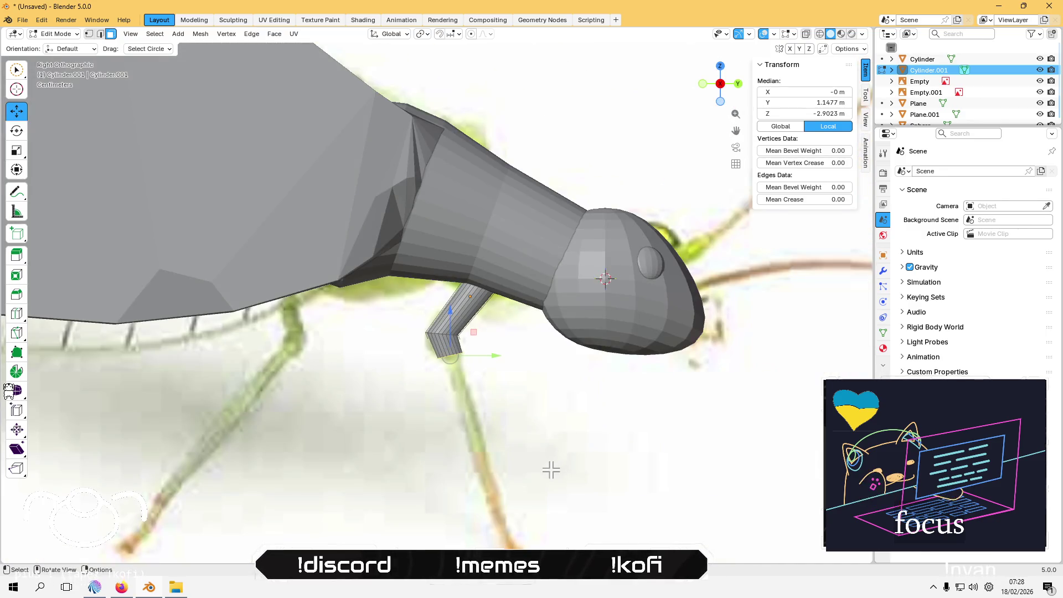
pyautogui.scroll(-2, 548, 470)
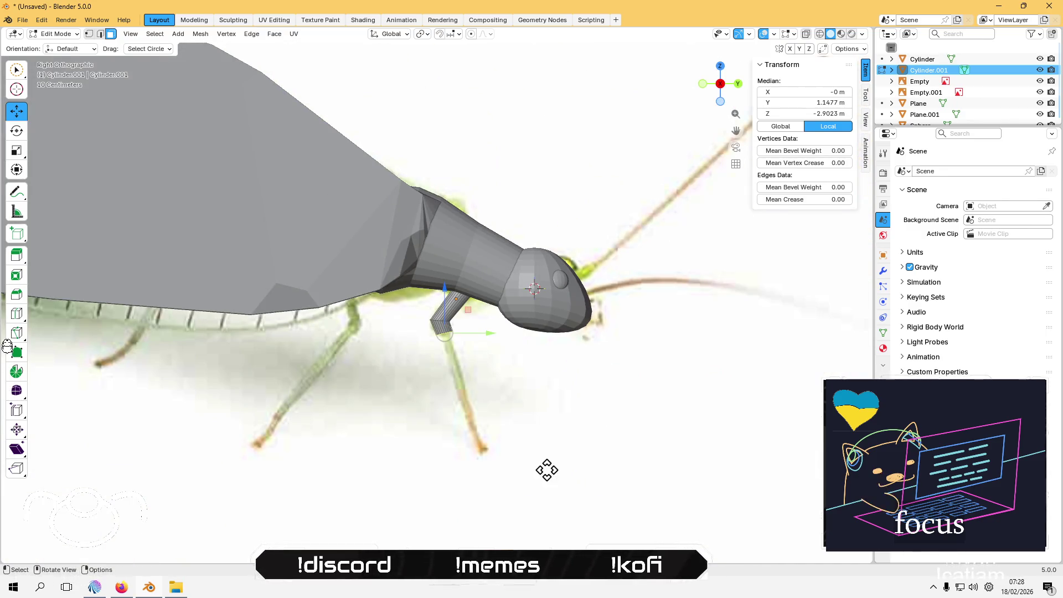
pyautogui.press('e')
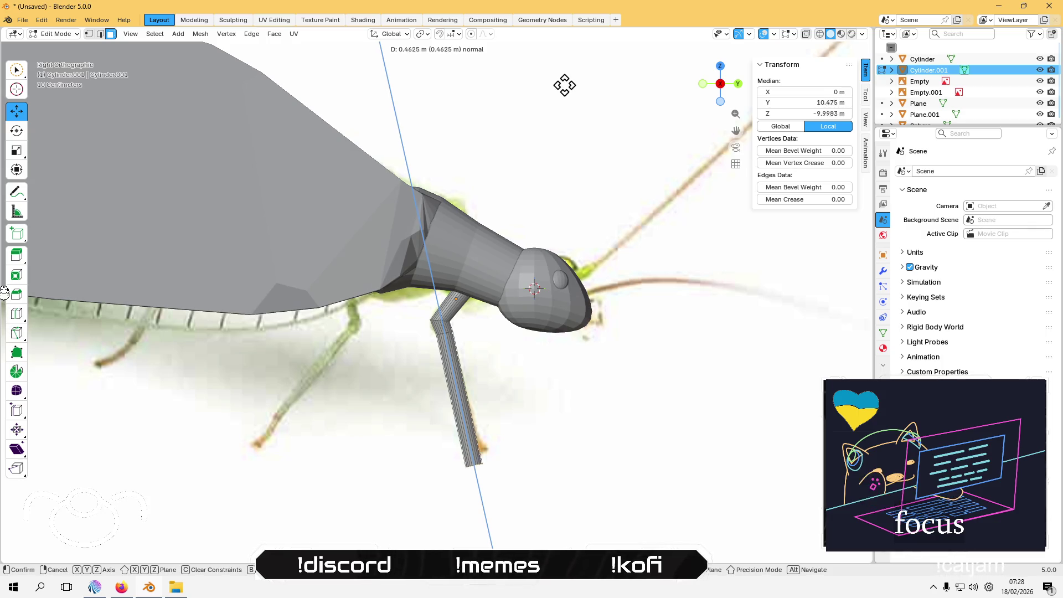
pyautogui.click(565, 86)
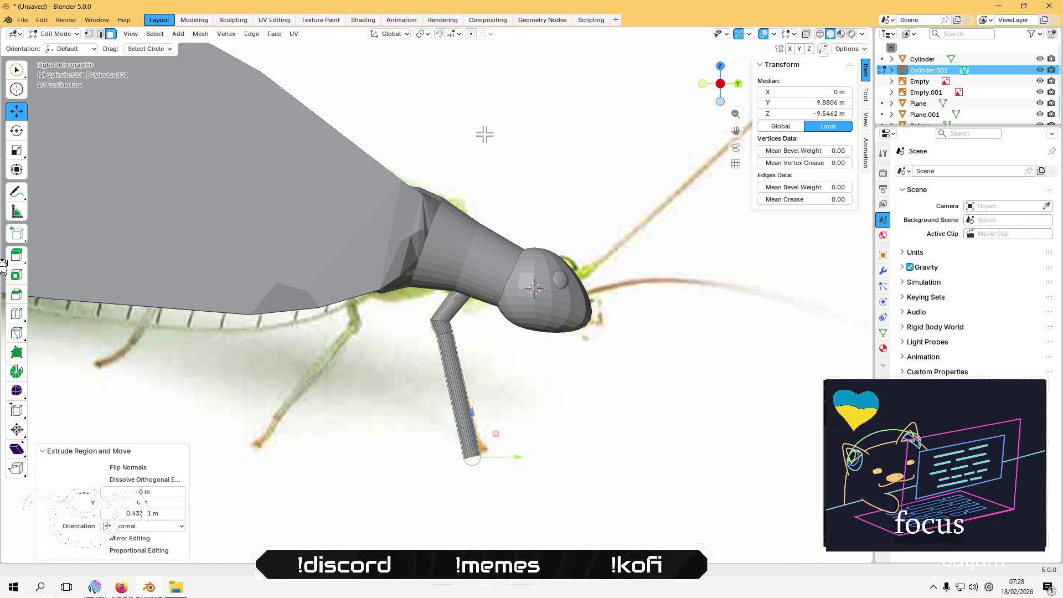
pyautogui.press('g')
pyautogui.click(505, 430)
pyautogui.scroll(-2, 489, 363)
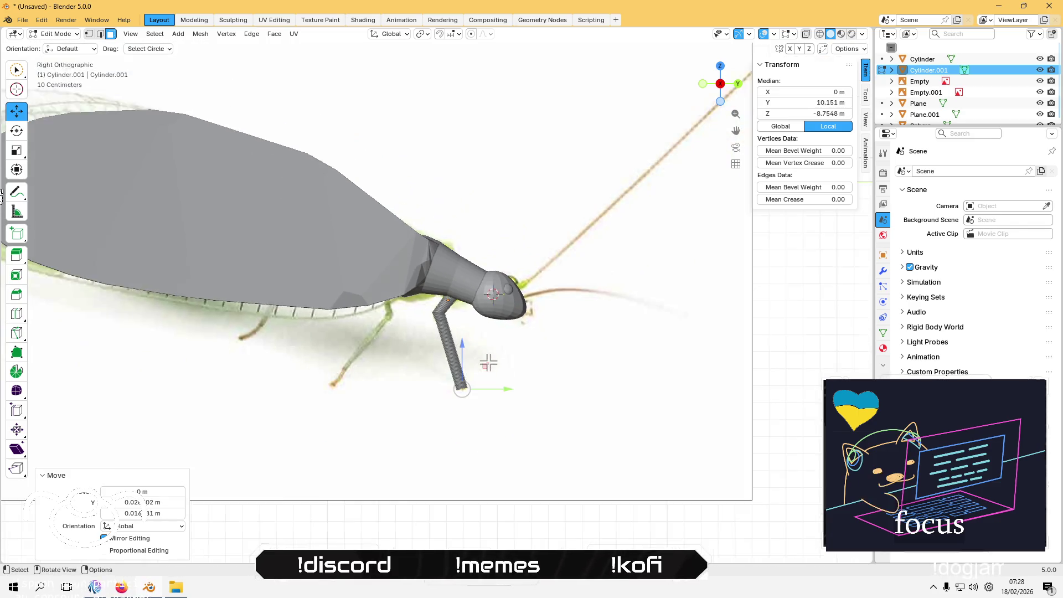
pyautogui.click(461, 480)
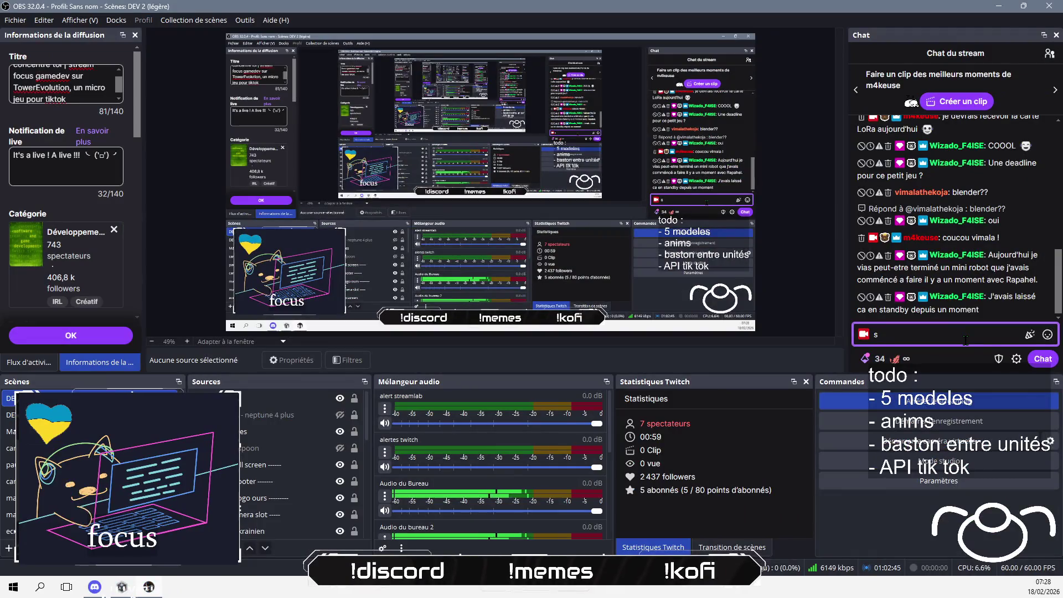
# Step: Send 'cool !', 'tu as bien raison' and 'si ça vous permet de vous amuser ensemble' to the chat
pyautogui.press('BackSpace')
pyautogui.write('coo')
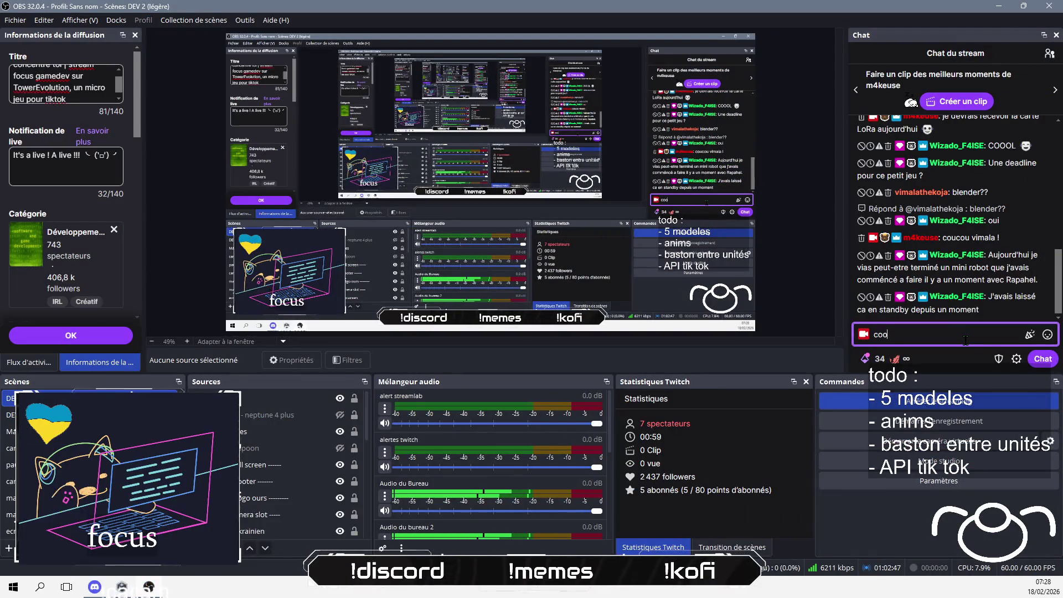
pyautogui.write('l !')
pyautogui.press('Return')
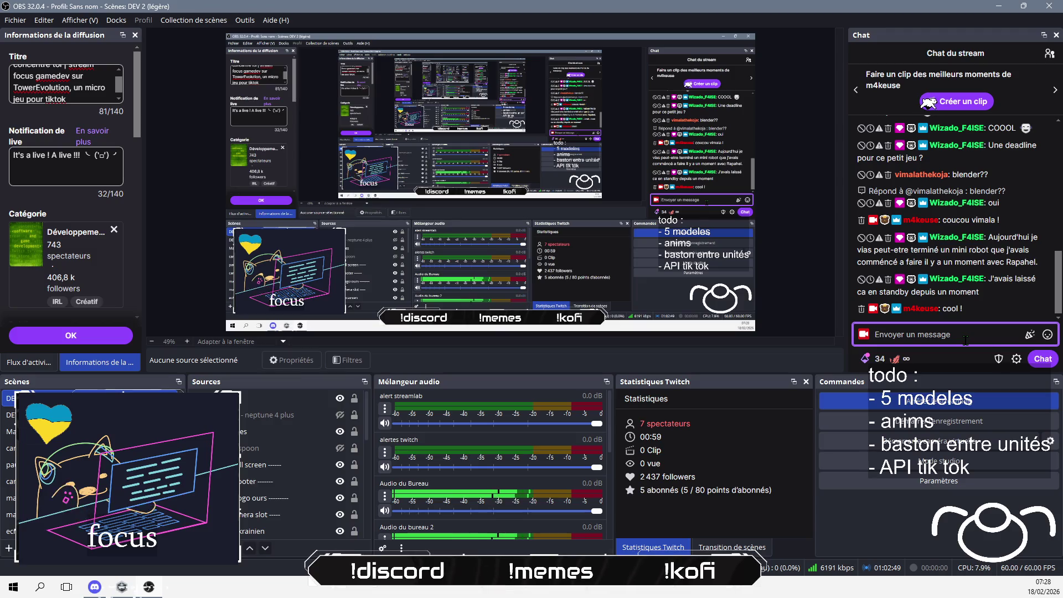
pyautogui.write('tu as bien raiso')
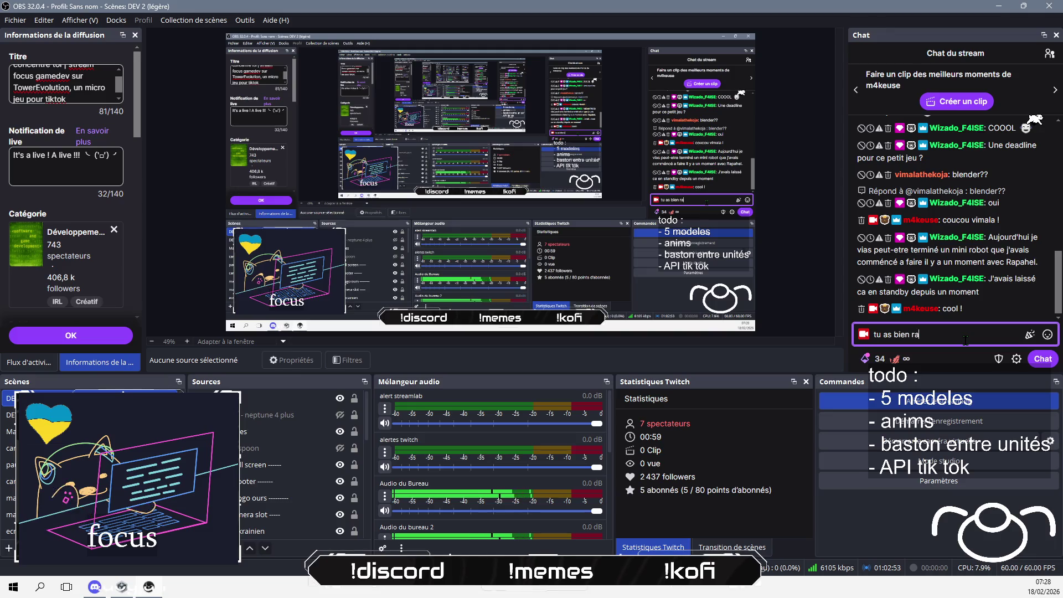
pyautogui.write('n')
pyautogui.press('Return')
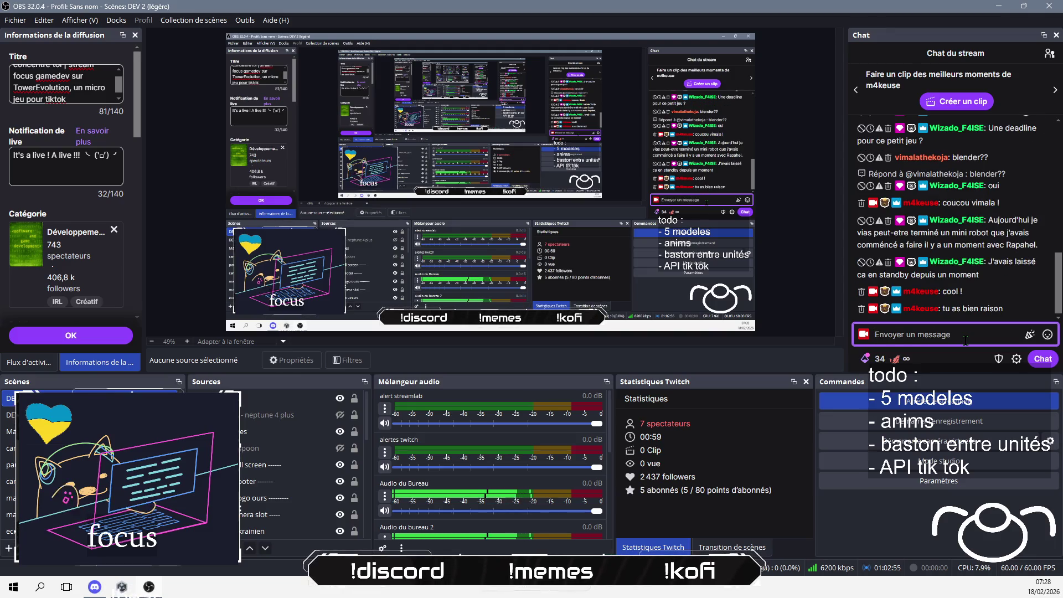
pyautogui.write('si ç')
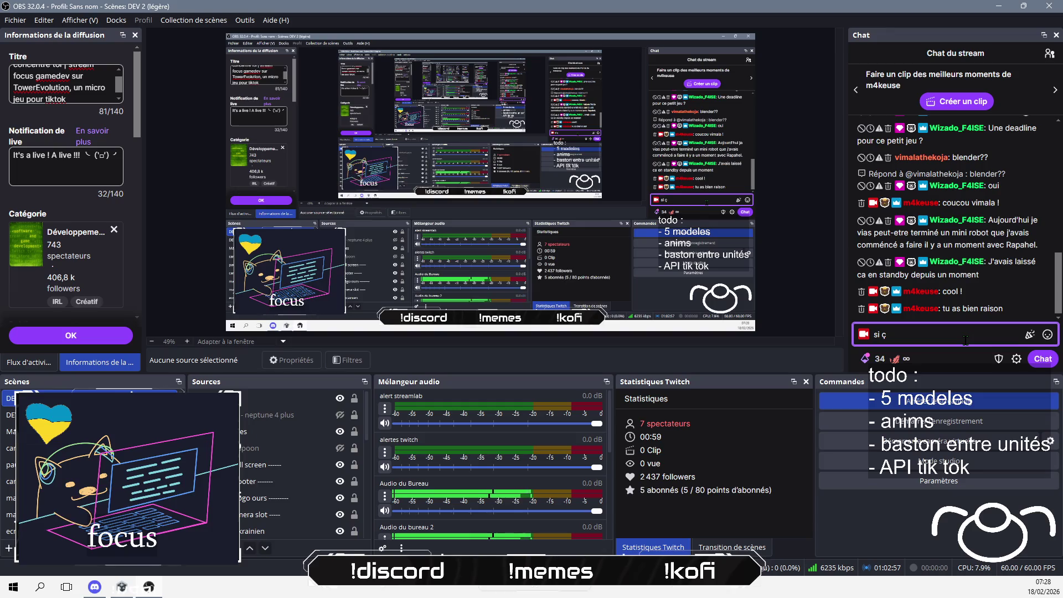
pyautogui.write('a vous per')
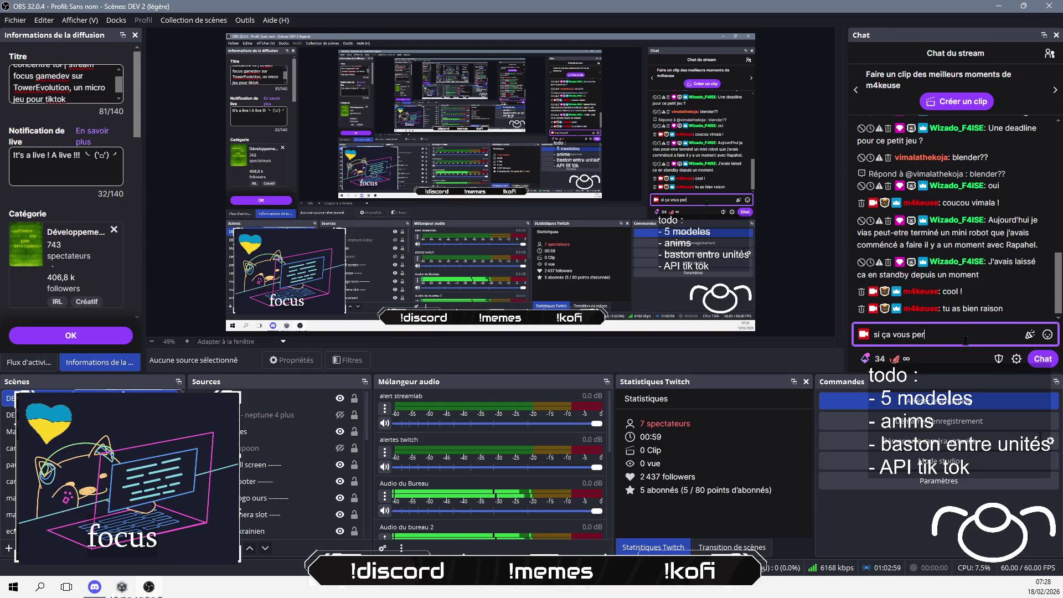
pyautogui.write('met de vous amuser ensemble')
pyautogui.press('Return')
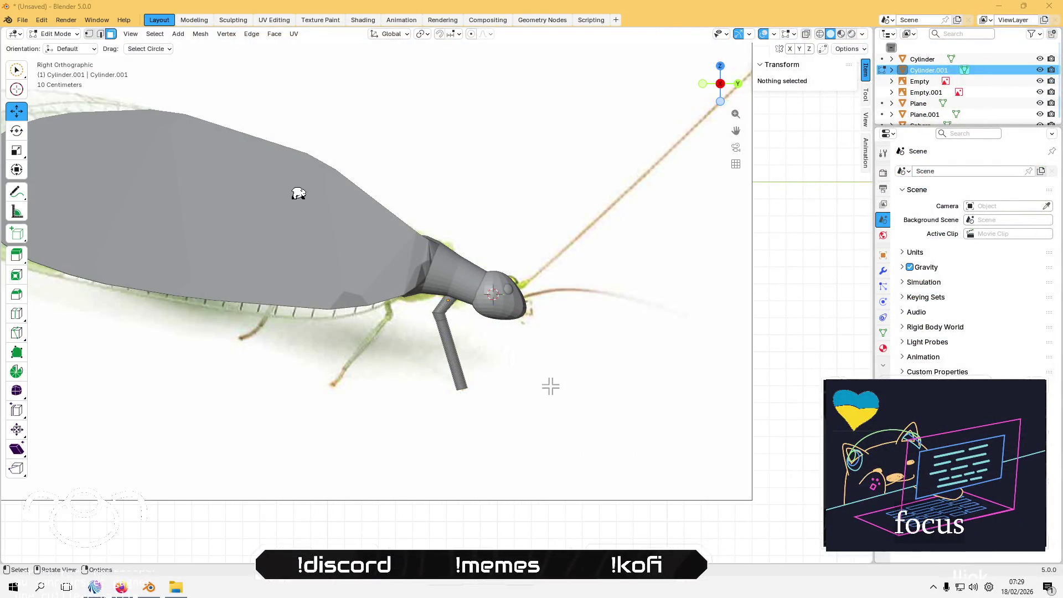
# Step: Taper the leg's lower end by scaling its end vertices in Edit Mode
pyautogui.press('Tab')
pyautogui.click(498, 302)
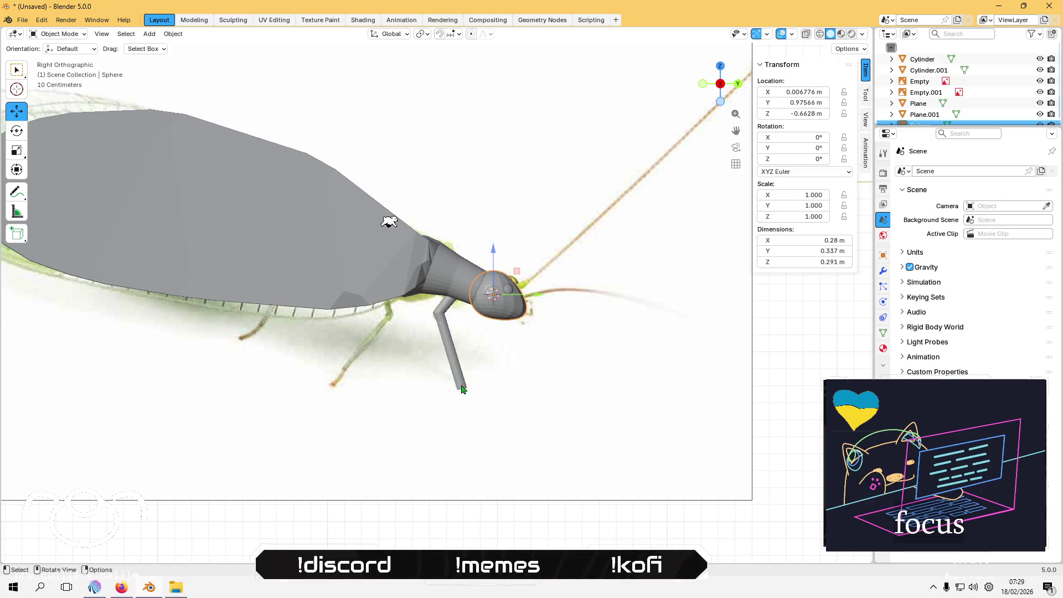
pyautogui.click(462, 390)
pyautogui.scroll(4, 470, 408)
pyautogui.moveTo(472, 403)
pyautogui.mouseDown(button='middle')
pyautogui.moveTo(468, 417)
pyautogui.moveTo(451, 343)
pyautogui.moveTo(470, 288)
pyautogui.mouseUp(button='middle')
pyautogui.press('Tab')
pyautogui.click(475, 281)
pyautogui.press('s')
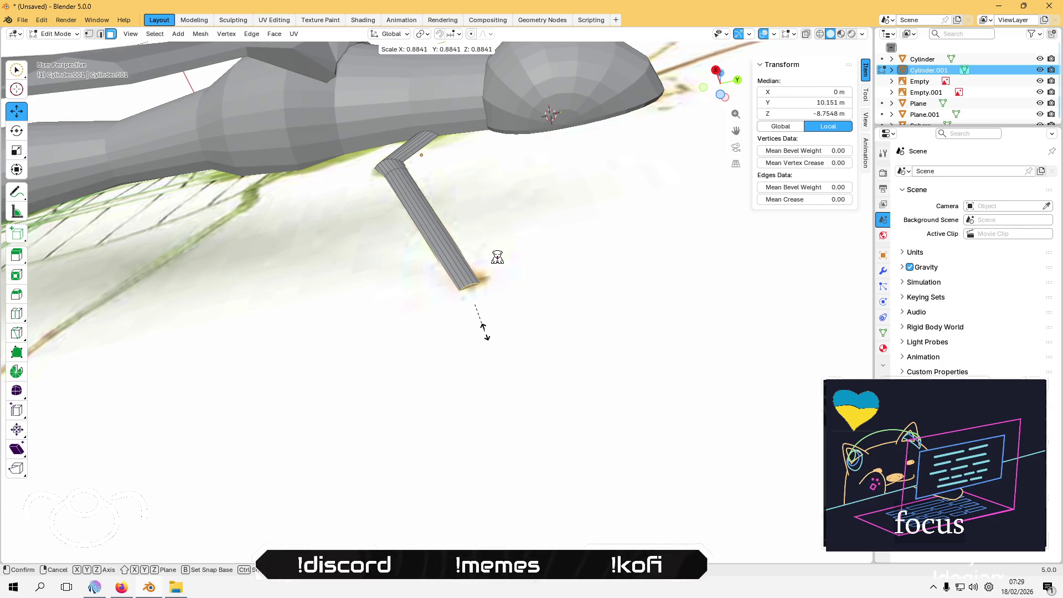
pyautogui.click(483, 332)
pyautogui.moveTo(483, 332); pyautogui.dragTo(504, 419, button='middle')
pyautogui.scroll(-2, 504, 420)
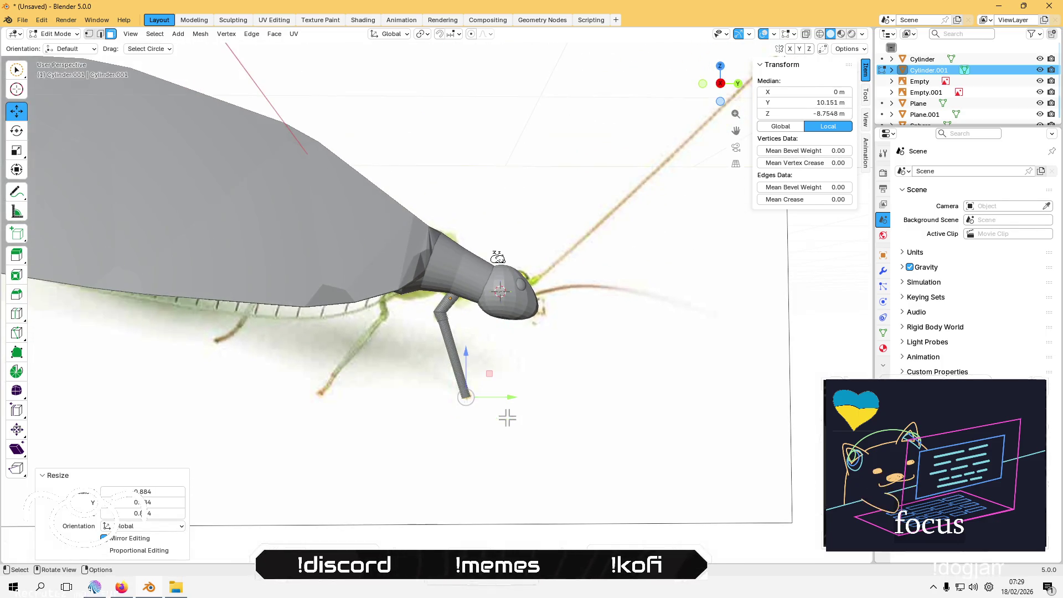
pyautogui.hotkey('alt', 'a')
# Step: Slide Cylinder.001 along X to 0.10926 m so it rises from the thorax behind the head
pyautogui.press('Tab')
pyautogui.hotkey('alt', 'a')
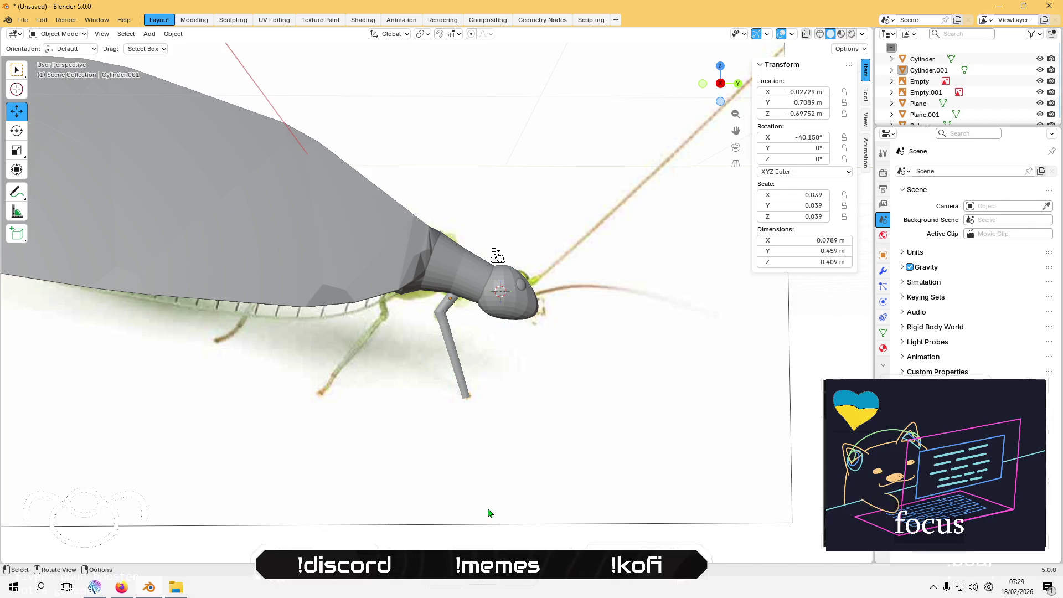
pyautogui.moveTo(487, 512)
pyautogui.mouseDown(button='middle')
pyautogui.moveTo(423, 406)
pyautogui.moveTo(356, 389)
pyautogui.moveTo(363, 363)
pyautogui.mouseUp(button='middle')
pyautogui.click(361, 368)
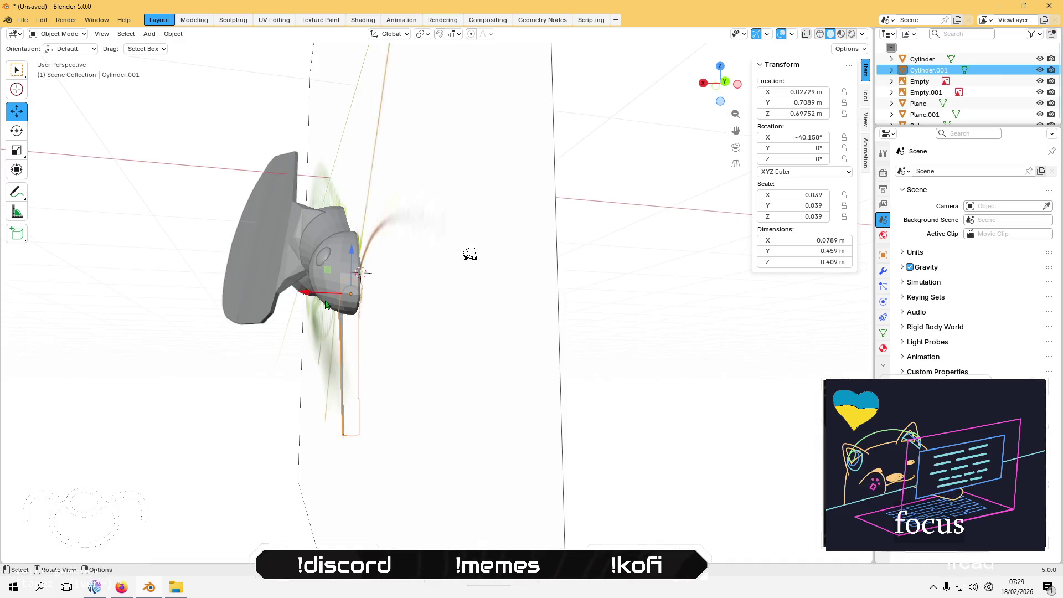
pyautogui.moveTo(302, 293); pyautogui.dragTo(278, 280)
pyautogui.scroll(5, 375, 293)
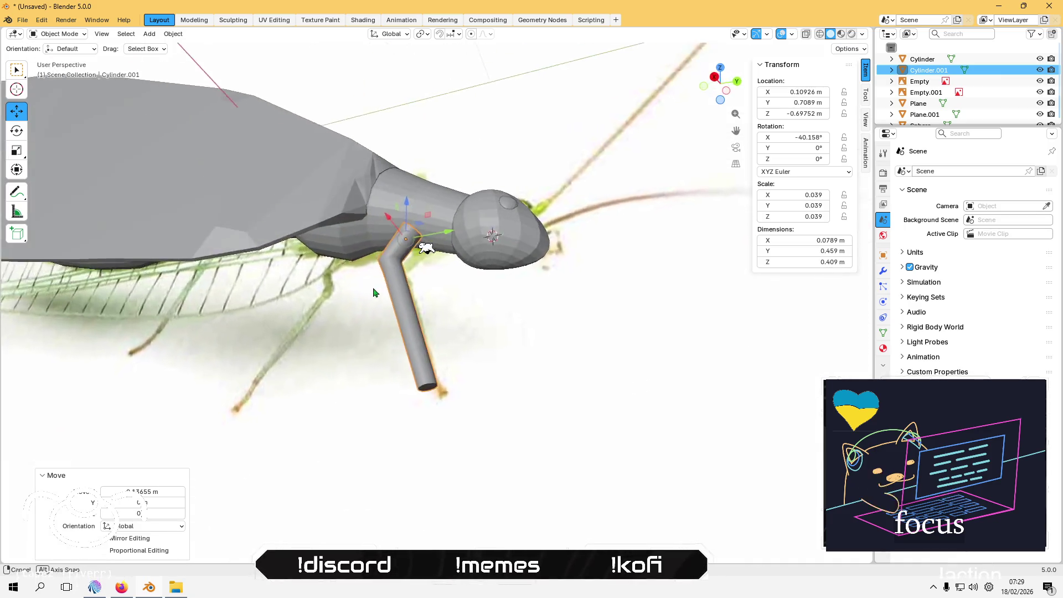
pyautogui.scroll(5, 387, 255)
pyautogui.press('Tab')
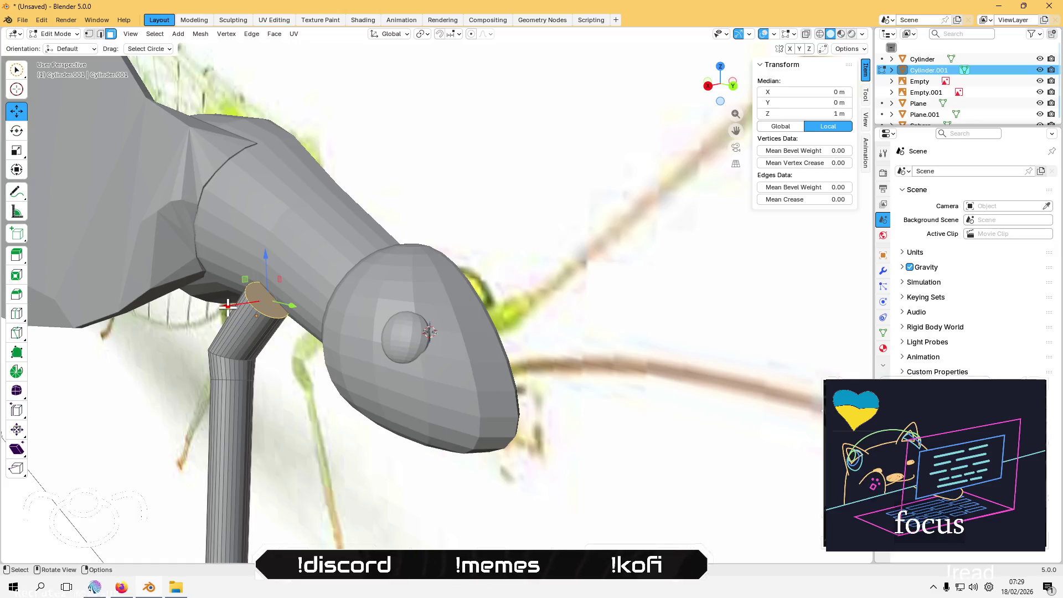
# Step: With proportional editing on, shift the leg's top face to fit snugly under the body
pyautogui.click(473, 35)
pyautogui.moveTo(226, 305); pyautogui.dragTo(254, 283)
pyautogui.scroll(-5, 161, 373)
pyautogui.click(145, 359)
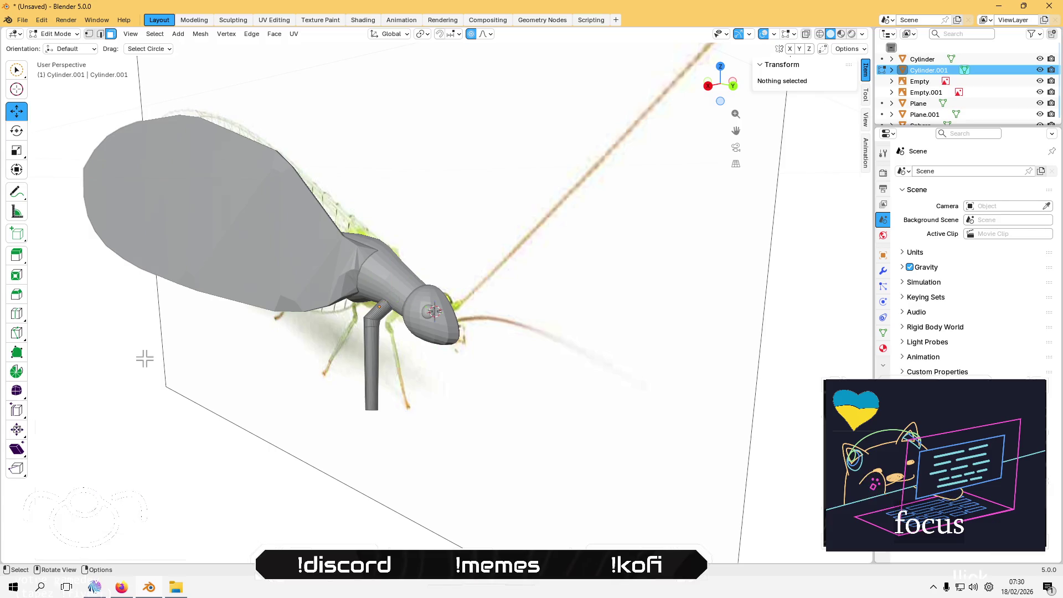
pyautogui.press('Tab')
# Step: Check the leg in right side view, then paste a copy as Cylinder.002 moved back along Y to 0.39575 m
pyautogui.click(261, 423)
pyautogui.moveTo(261, 422)
pyautogui.mouseDown(button='middle')
pyautogui.moveTo(207, 415)
pyautogui.moveTo(218, 388)
pyautogui.moveTo(335, 342)
pyautogui.moveTo(339, 356)
pyautogui.moveTo(333, 305)
pyautogui.mouseUp(button='middle')
pyautogui.scroll(4, 388, 315)
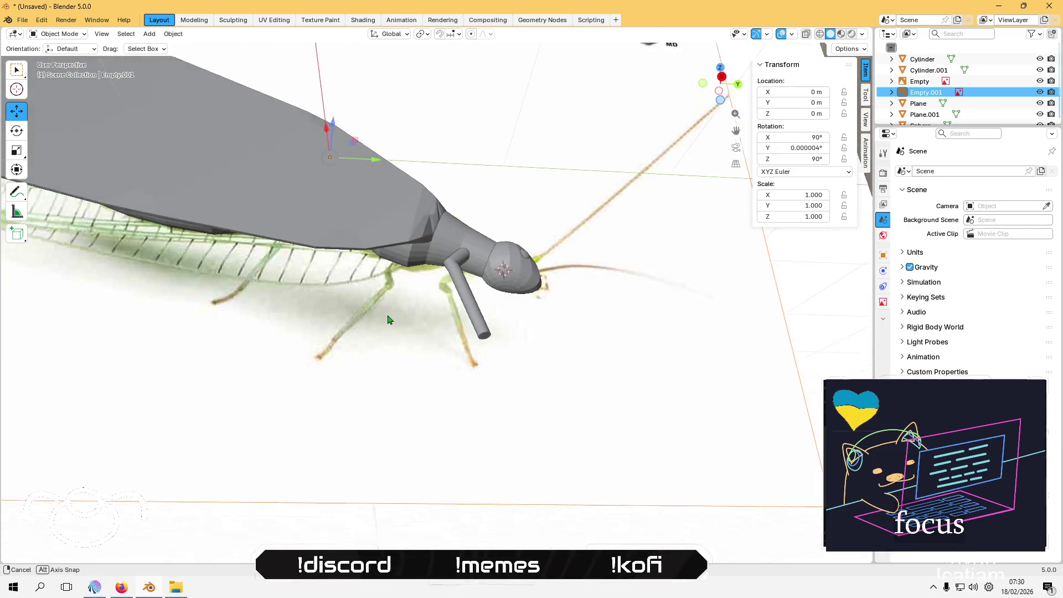
pyautogui.click(472, 235)
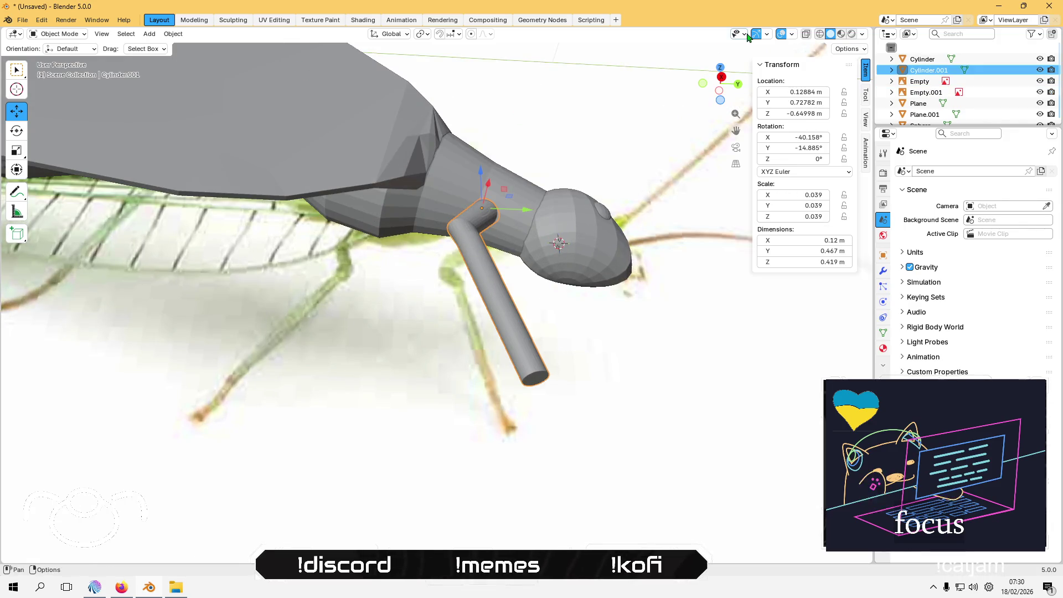
pyautogui.click(722, 77)
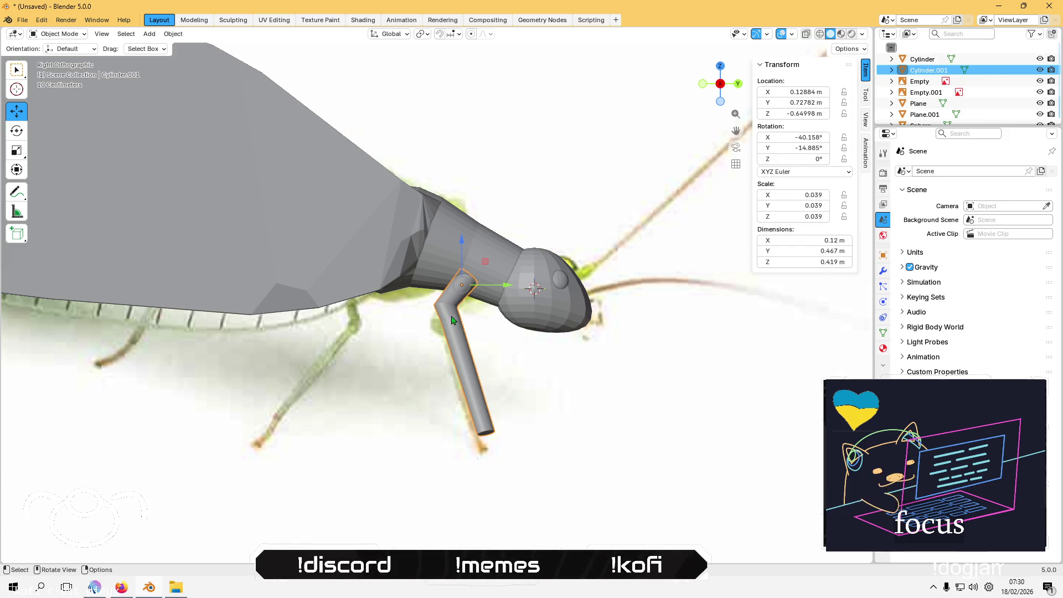
pyautogui.moveTo(497, 434); pyautogui.dragTo(452, 397, button='middle')
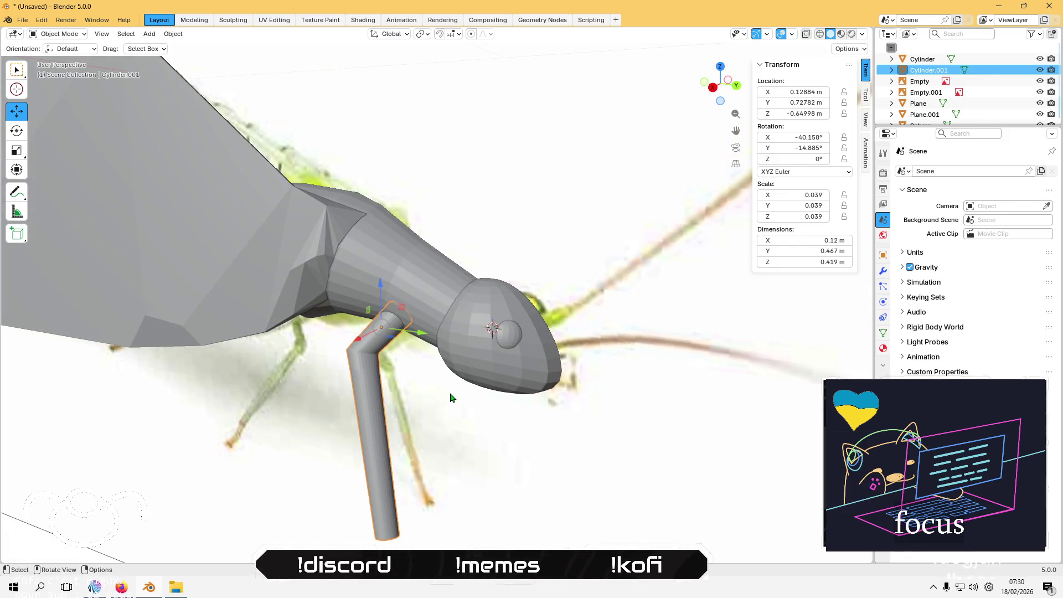
pyautogui.click(713, 88)
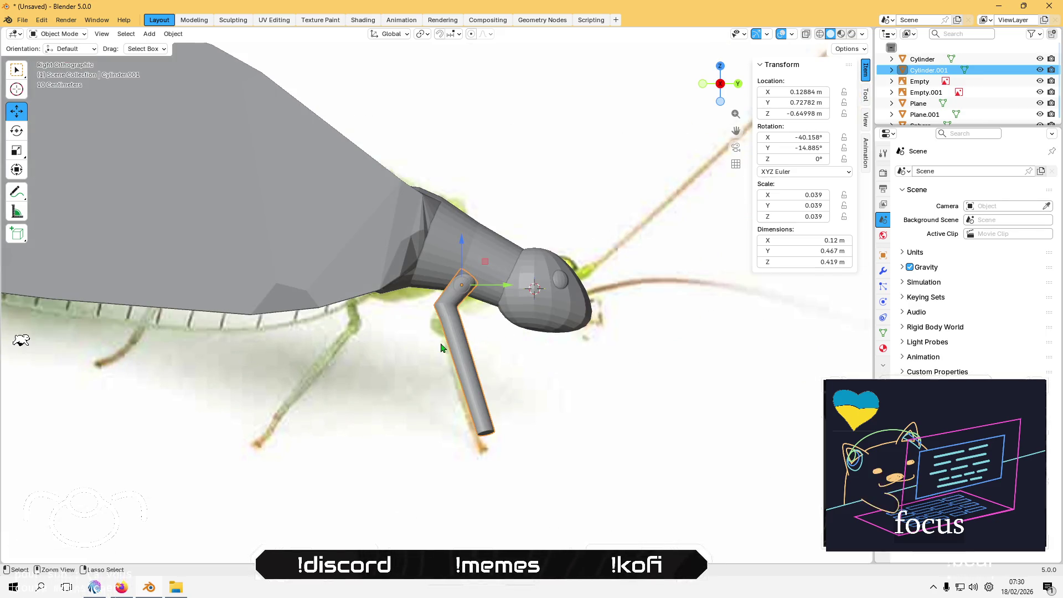
pyautogui.hotkey('ctrl', 'v')
pyautogui.moveTo(494, 295); pyautogui.dragTo(404, 285)
# Step: Check the copied leg's position behind the first leg from the right orthographic view
pyautogui.moveTo(404, 285); pyautogui.dragTo(376, 275, button='middle')
pyautogui.scroll(5, 312, 243)
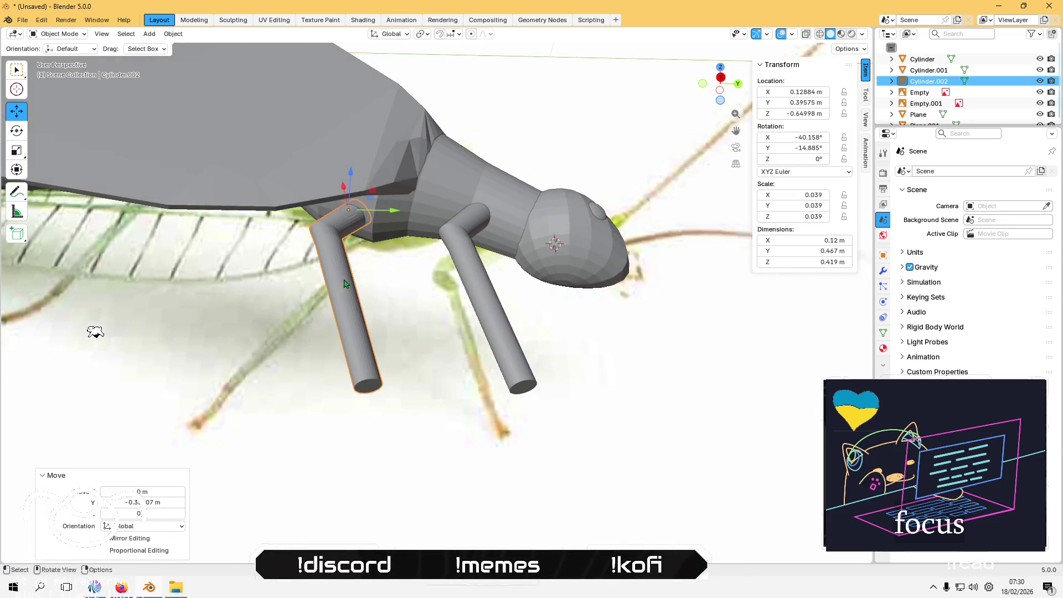
pyautogui.scroll(-5, 312, 244)
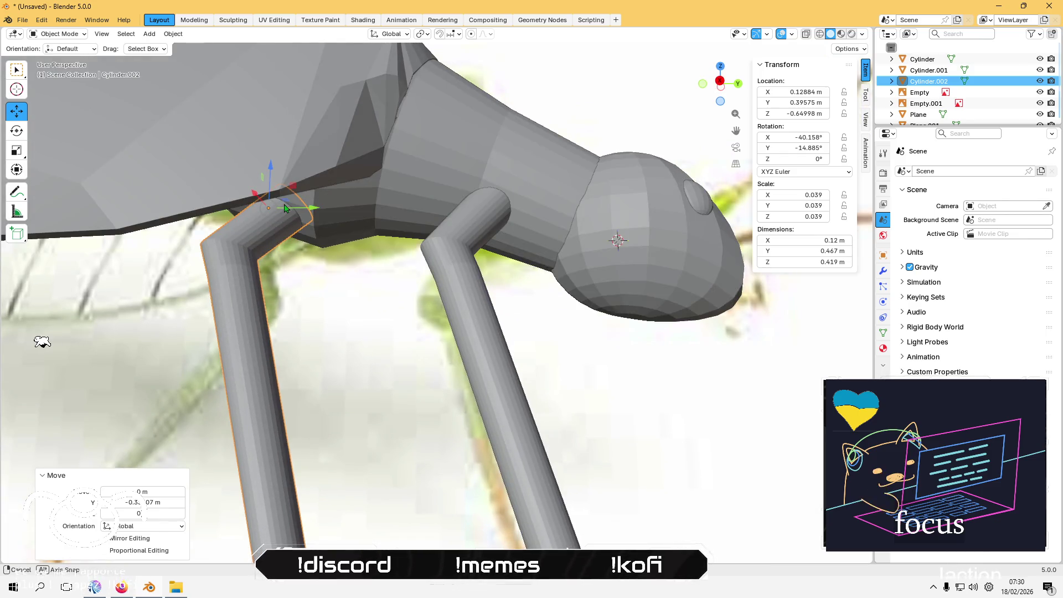
pyautogui.moveTo(365, 270); pyautogui.dragTo(407, 348, button='middle')
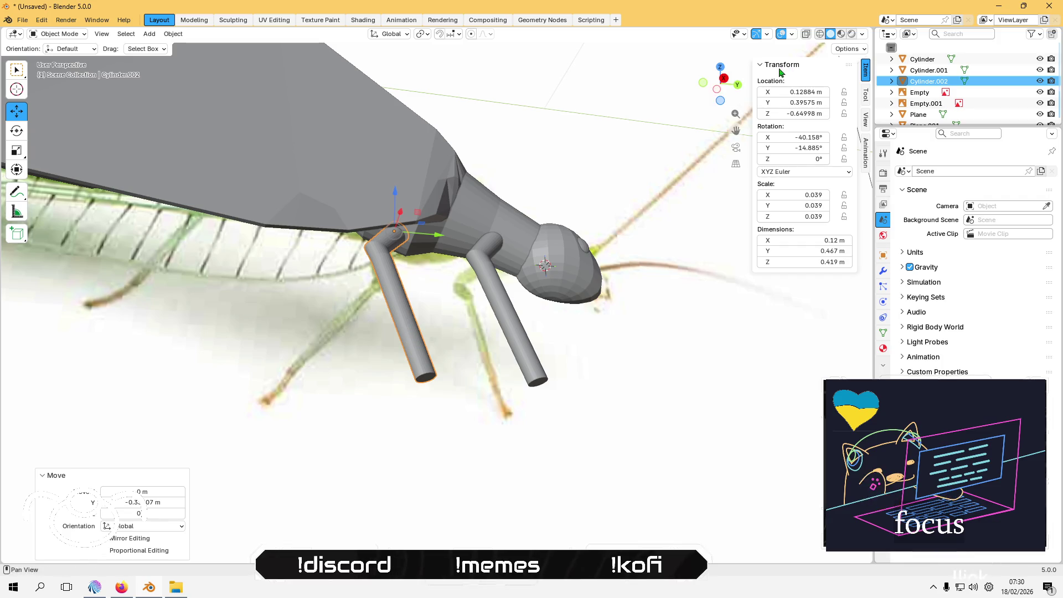
pyautogui.click(724, 78)
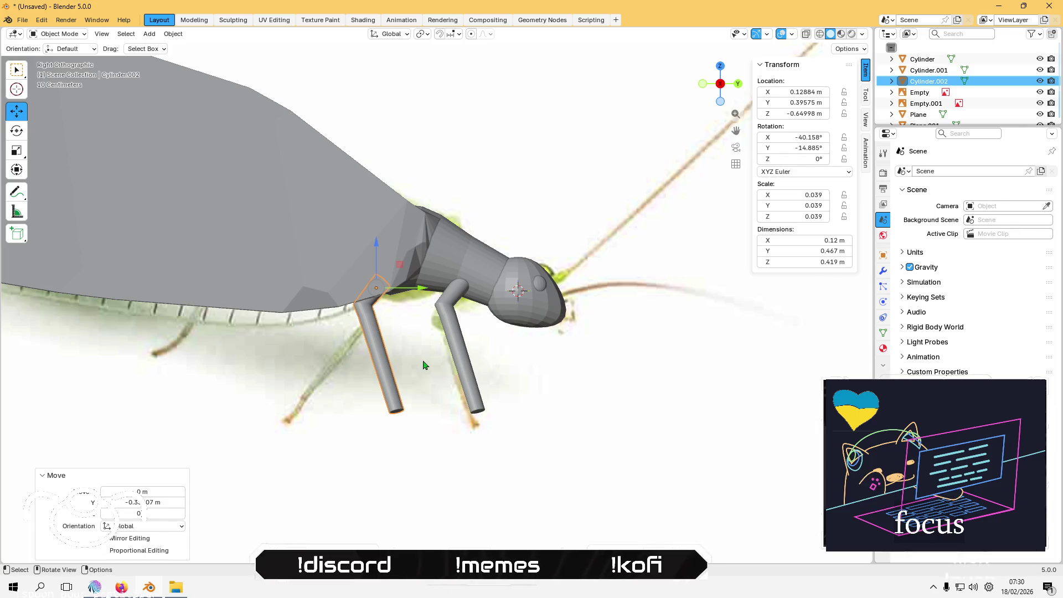
pyautogui.moveTo(424, 365)
pyautogui.mouseDown(button='middle')
pyautogui.moveTo(472, 310)
pyautogui.moveTo(465, 283)
pyautogui.mouseUp(button='middle')
pyautogui.scroll(2, 459, 281)
# Step: Enter Edit Mode on Cylinder.002 and zoom in on its bend from the right side
pyautogui.press('Tab')
pyautogui.moveTo(447, 242); pyautogui.dragTo(410, 247, button='middle')
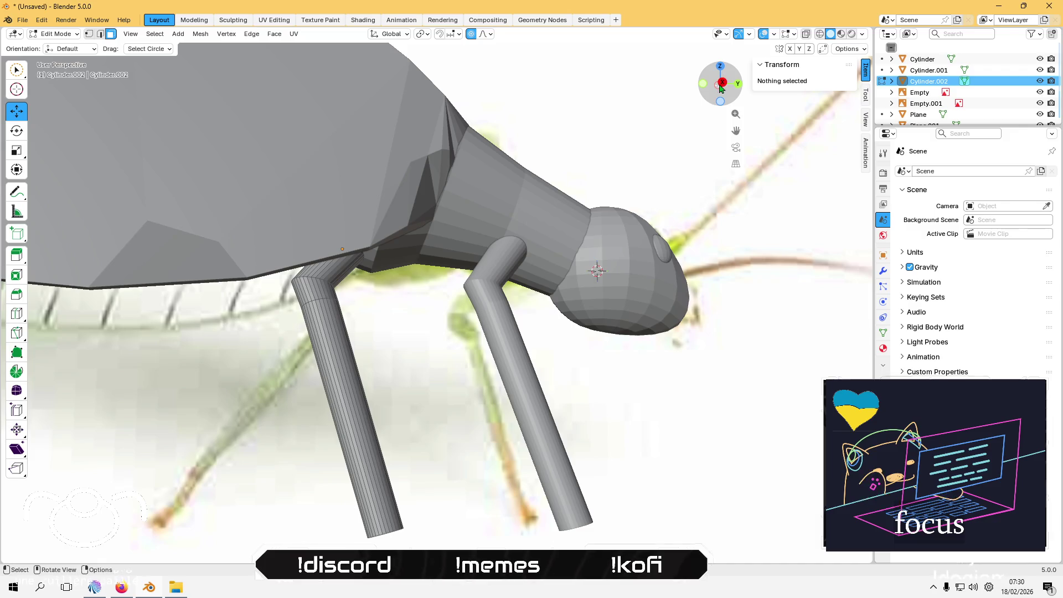
pyautogui.click(722, 88)
pyautogui.click(720, 84)
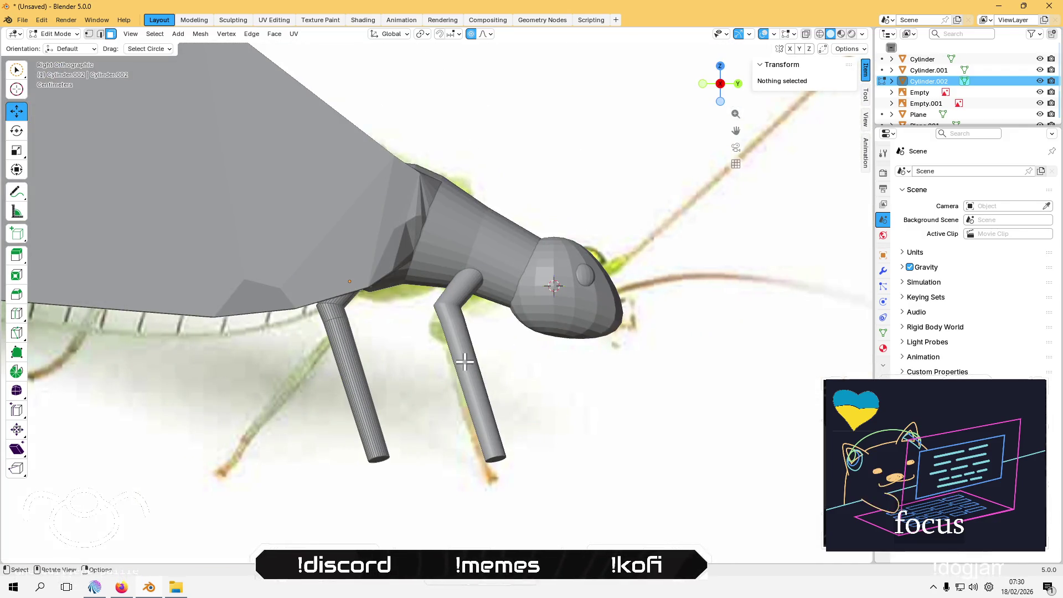
pyautogui.keyDown('shift'); pyautogui.moveTo(422, 313); pyautogui.dragTo(529, 274, button='middle'); pyautogui.keyUp('shift')
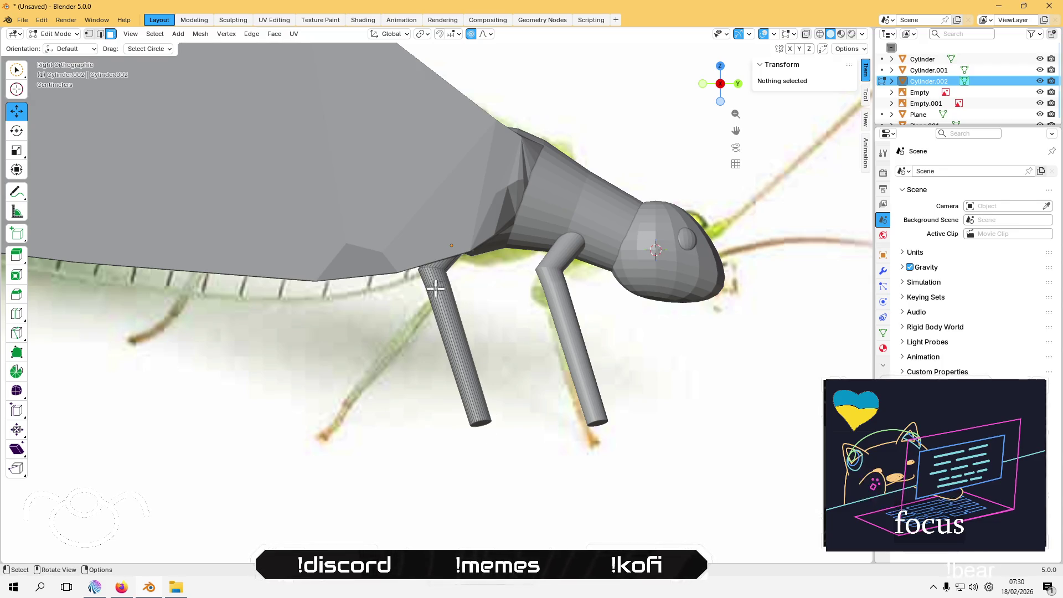
pyautogui.scroll(8, 435, 269)
pyautogui.moveTo(430, 278); pyautogui.dragTo(434, 251, button='middle')
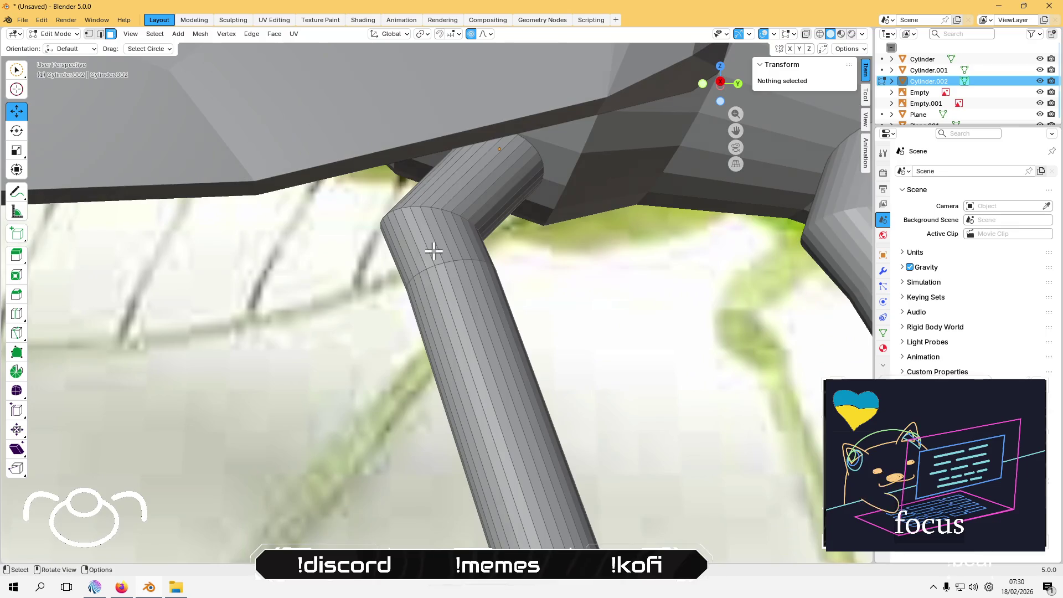
# Step: In edge mode, select the loop at the leg's top bend, then move and narrow it
pyautogui.press('2')
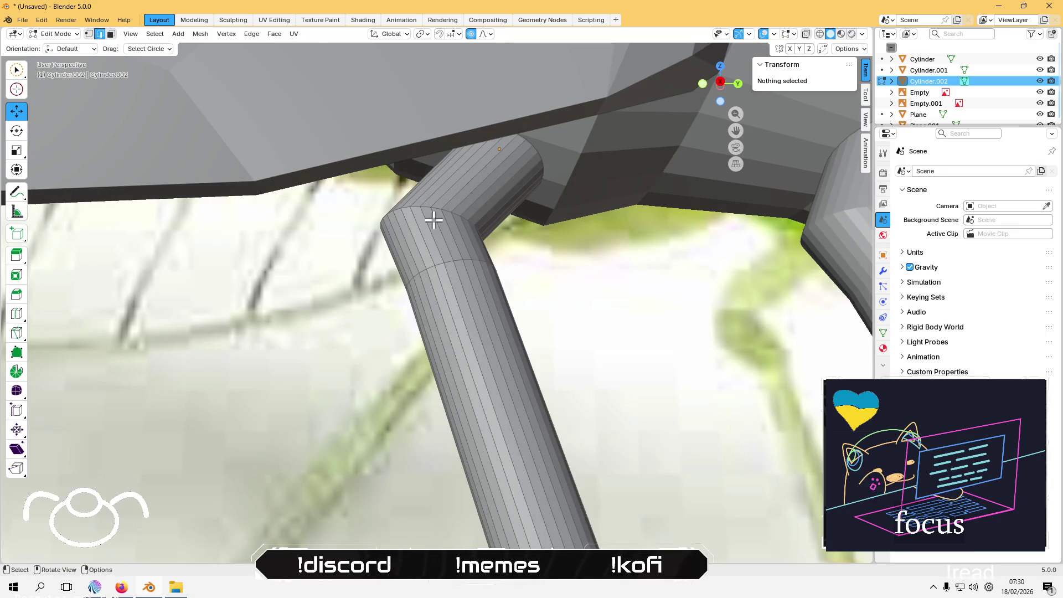
pyautogui.keyDown('alt'); pyautogui.click(433, 206); pyautogui.keyUp('alt')
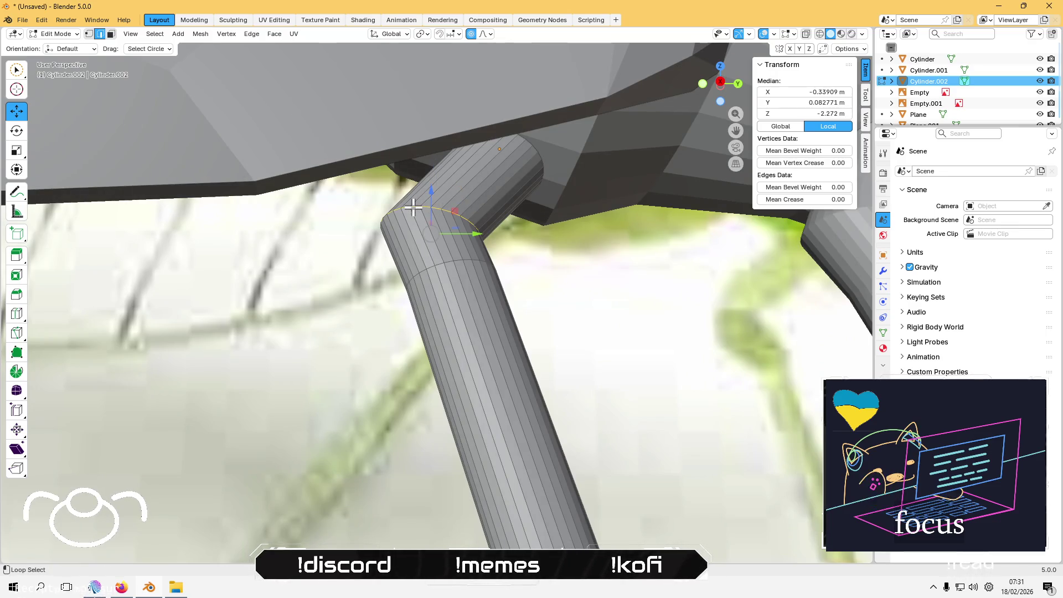
pyautogui.press('KP_3')
pyautogui.scroll(2, 462, 366)
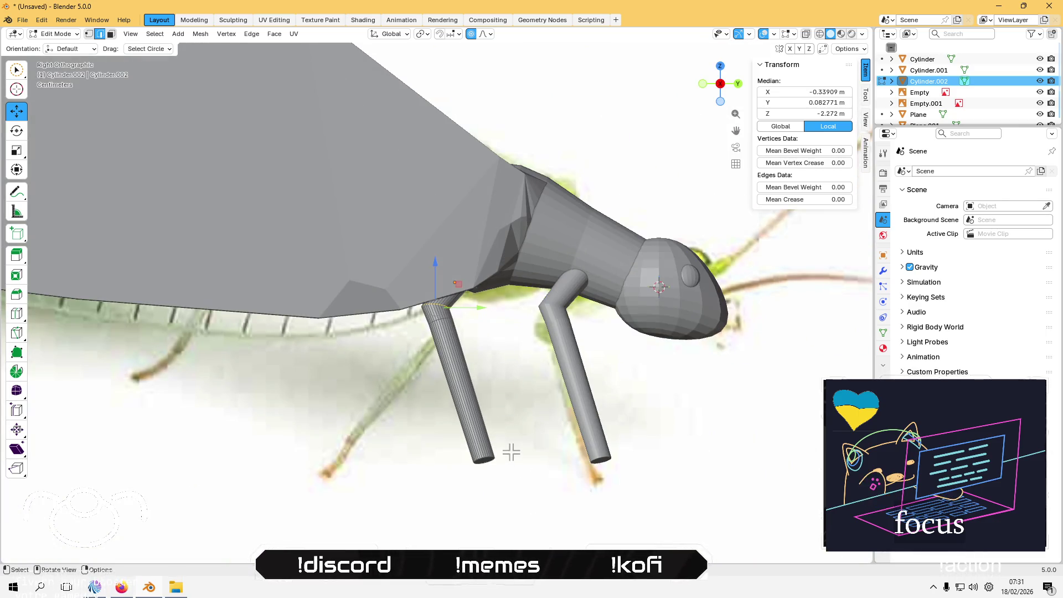
pyautogui.scroll(3, 482, 352)
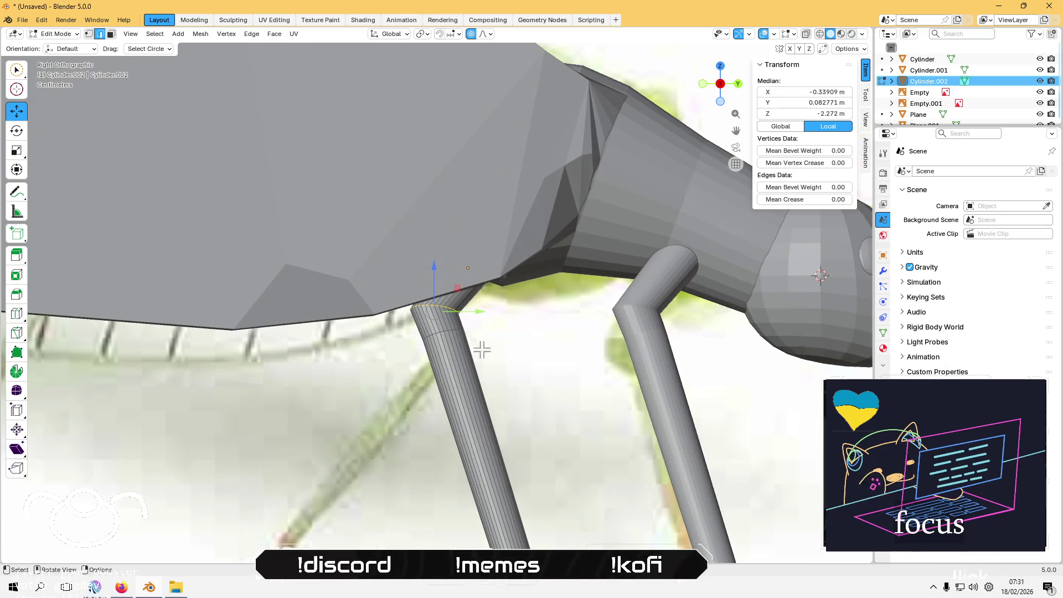
pyautogui.press('g')
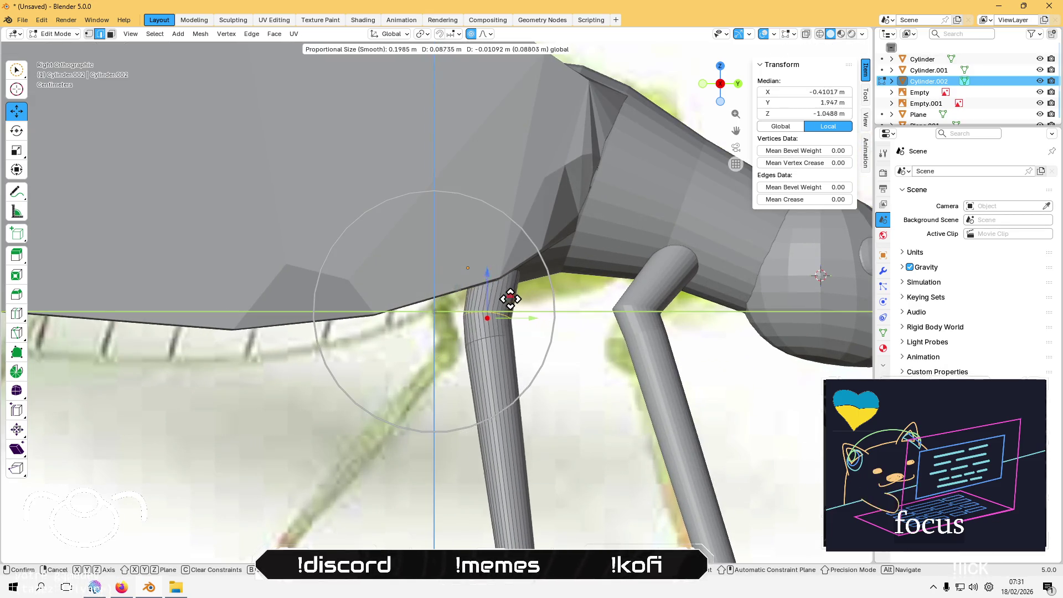
pyautogui.click(472, 299)
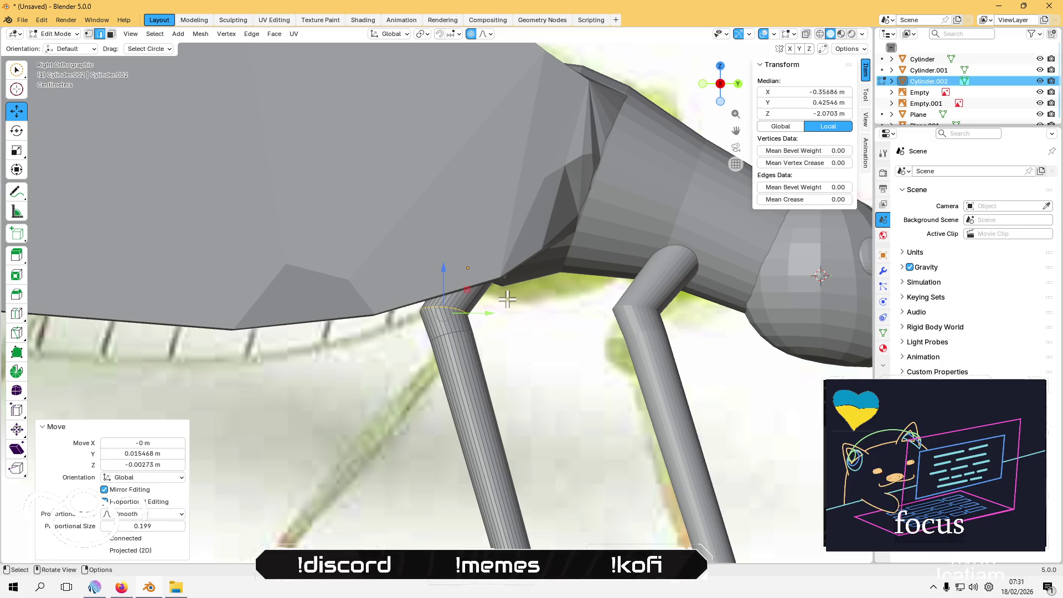
pyautogui.press('s')
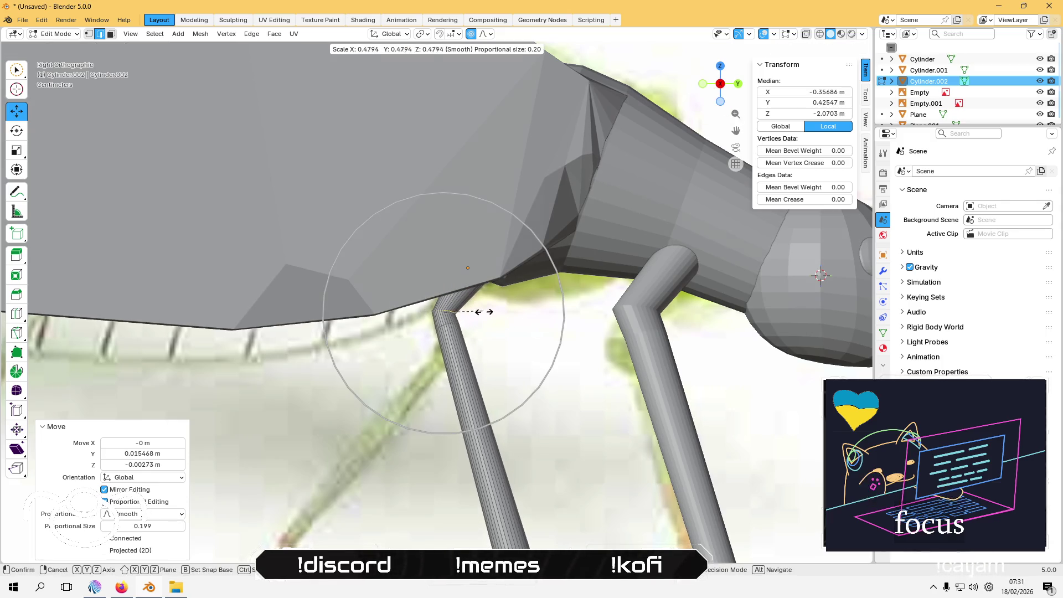
pyautogui.click(501, 341)
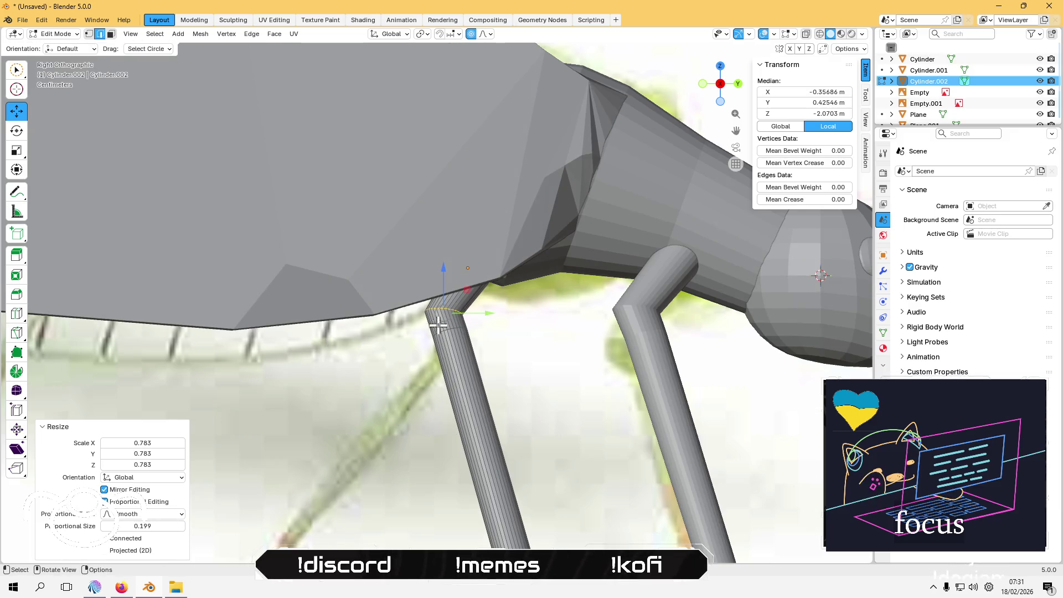
# Step: Select a lower edge loop and start shrinking it, then cancel the scale
pyautogui.scroll(2, 438, 326)
pyautogui.keyDown('alt'); pyautogui.click(451, 368); pyautogui.keyUp('alt')
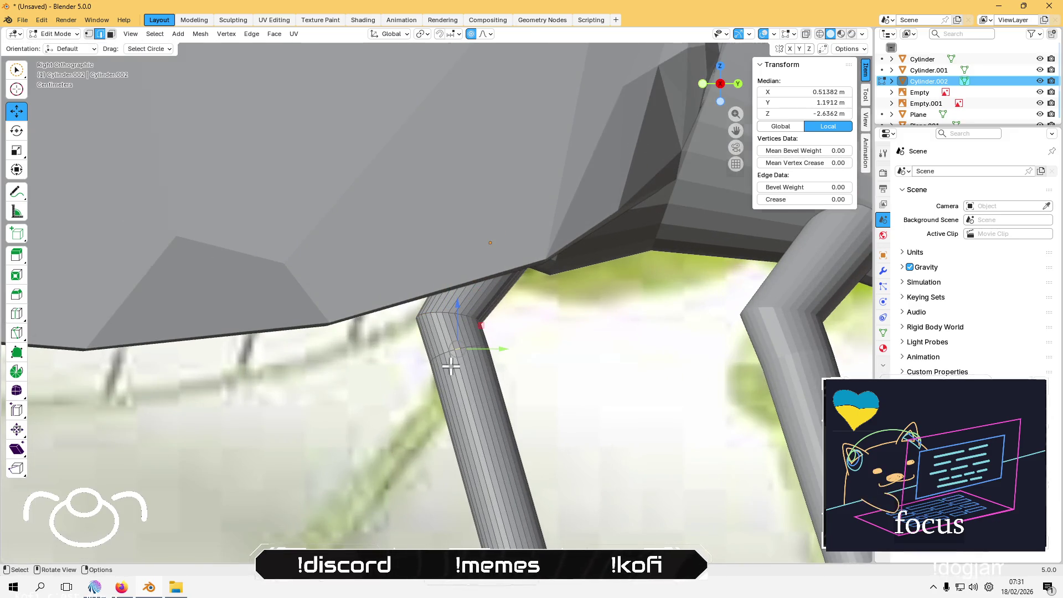
pyautogui.scroll(1, 445, 380)
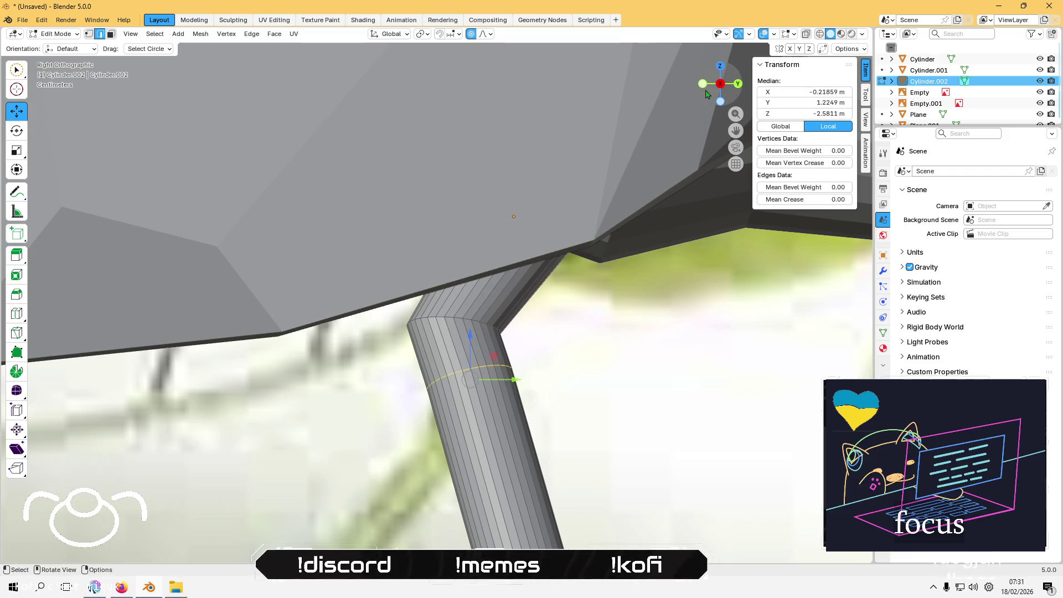
pyautogui.scroll(-5, 581, 304)
pyautogui.scroll(3, 498, 354)
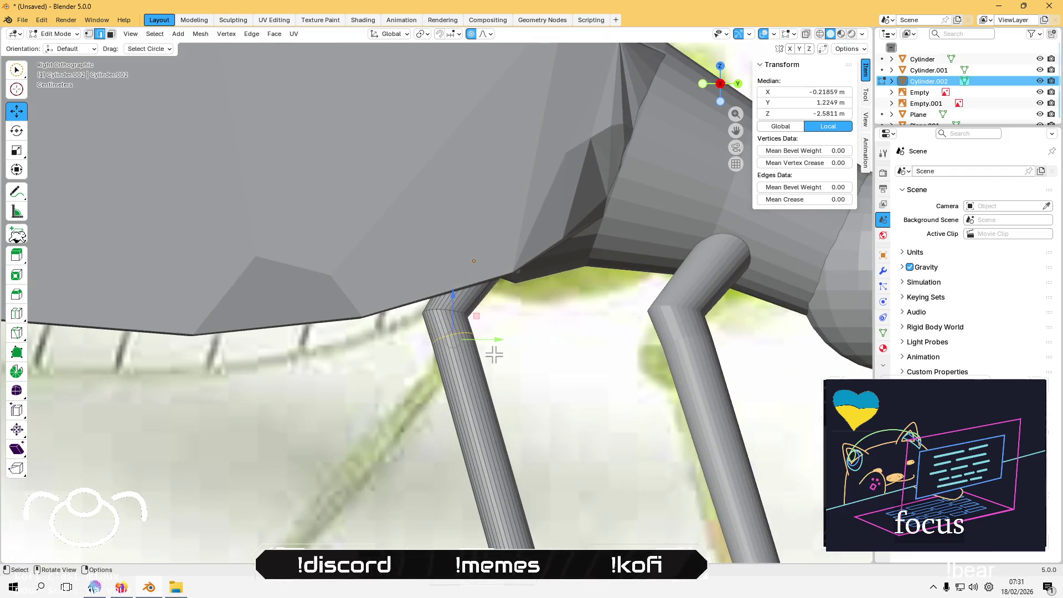
pyautogui.press('s')
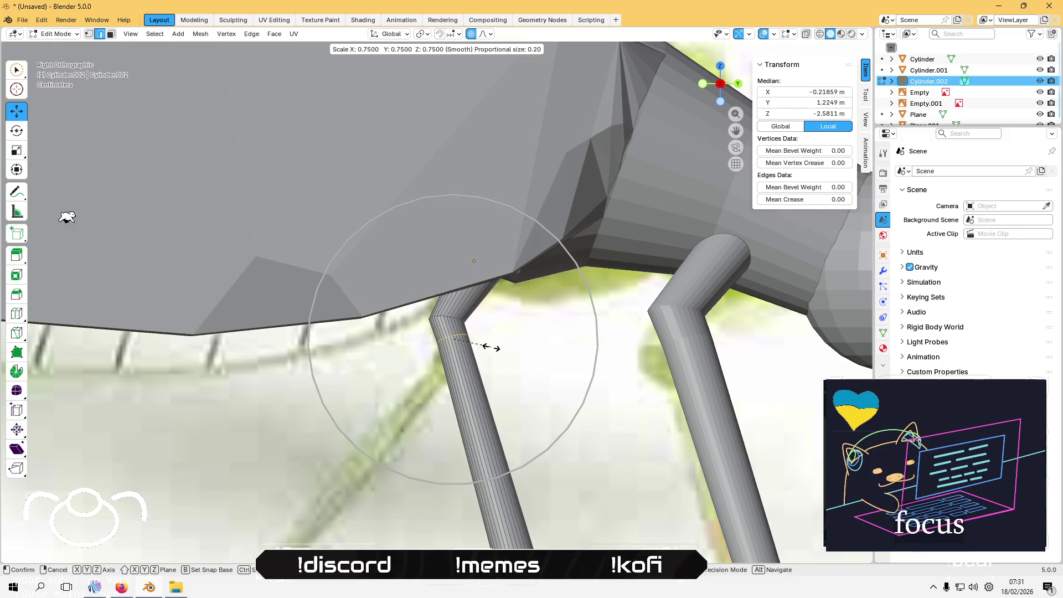
pyautogui.scroll(-2, 490, 344)
pyautogui.scroll(8, 488, 341)
pyautogui.scroll(6, 487, 341)
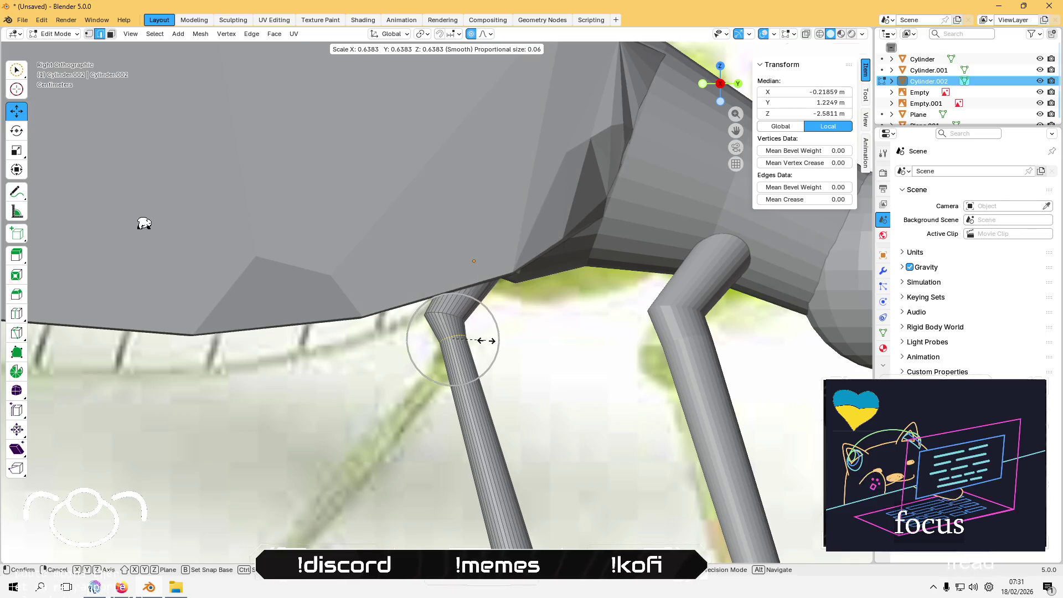
pyautogui.rightClick(486, 340)
# Step: Shrink the loop to about 0.883, nudge it into place and rotate it to bend the upper leg
pyautogui.press('s')
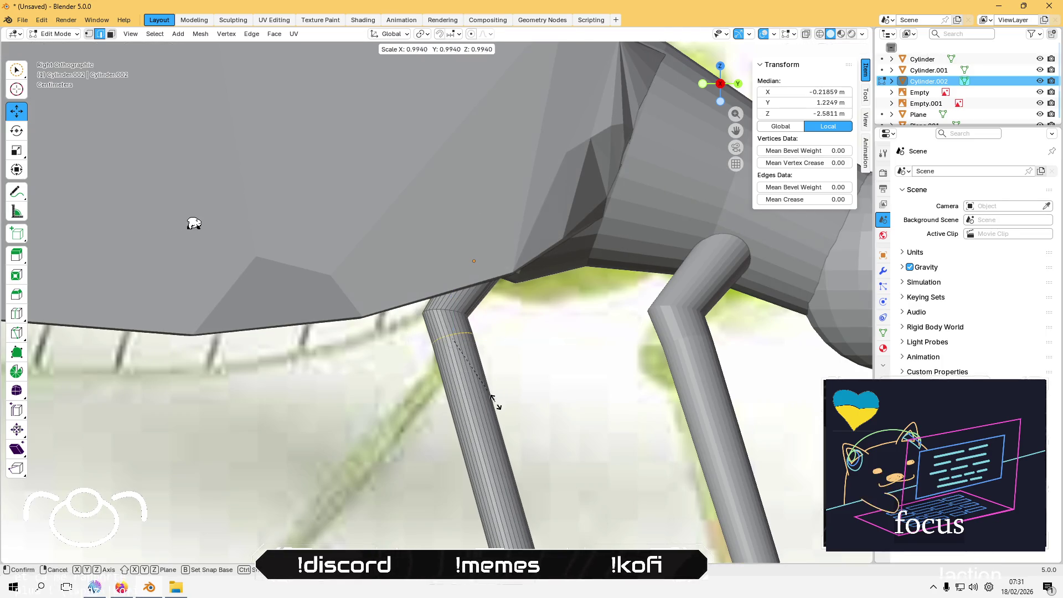
pyautogui.click(491, 373)
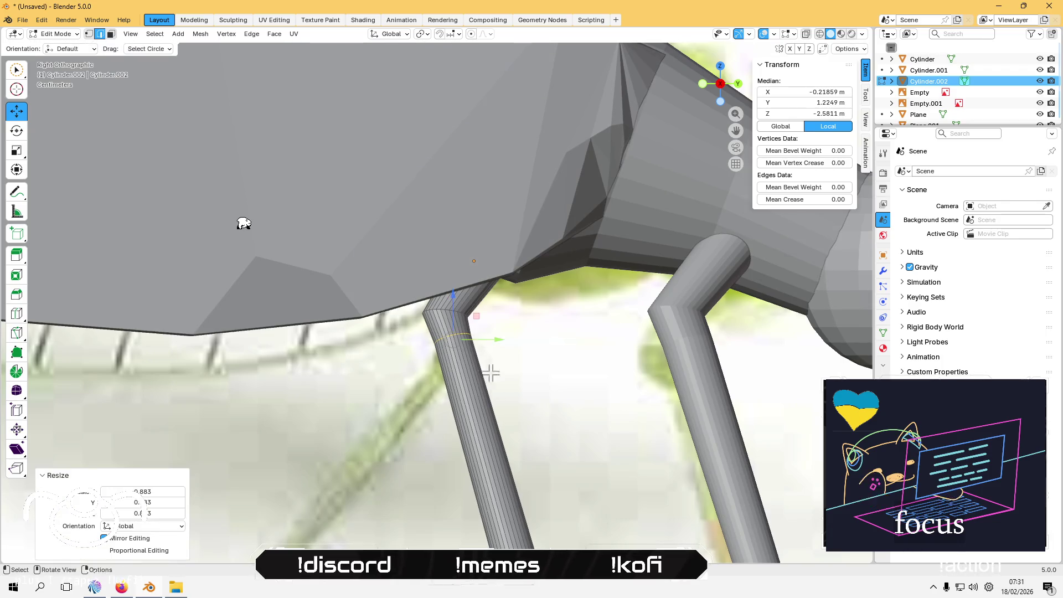
pyautogui.moveTo(478, 321)
pyautogui.mouseDown()
pyautogui.moveTo(520, 337)
pyautogui.moveTo(486, 339)
pyautogui.mouseUp()
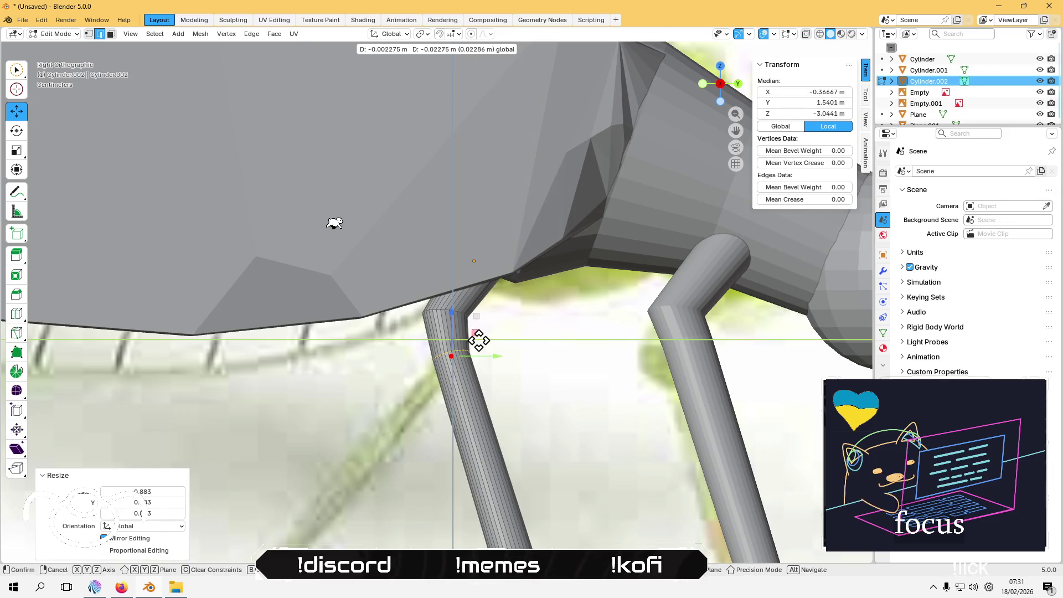
pyautogui.click(478, 340)
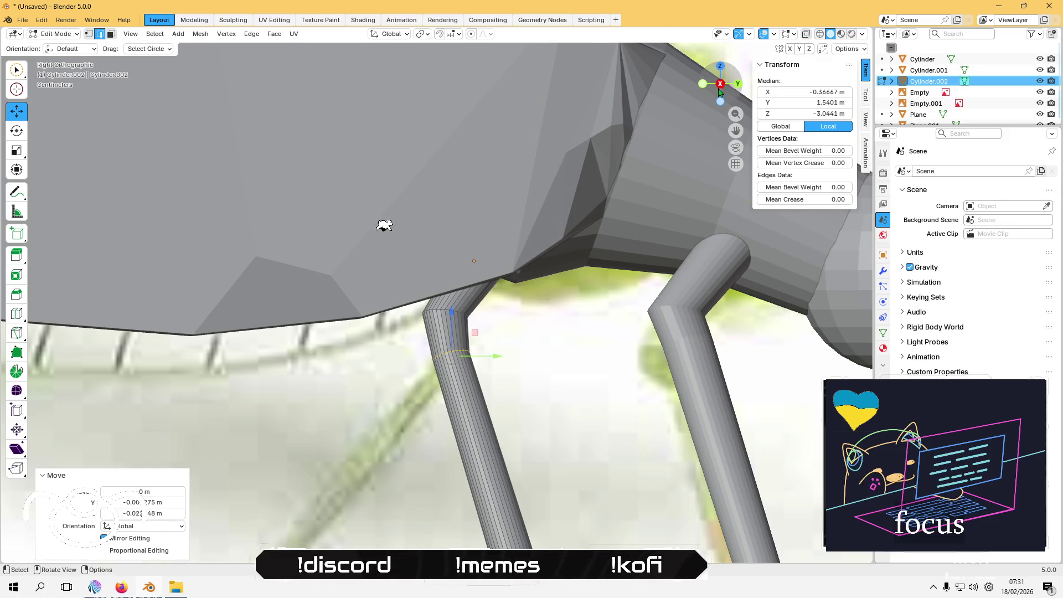
pyautogui.click(17, 131)
pyautogui.moveTo(410, 350); pyautogui.dragTo(401, 383)
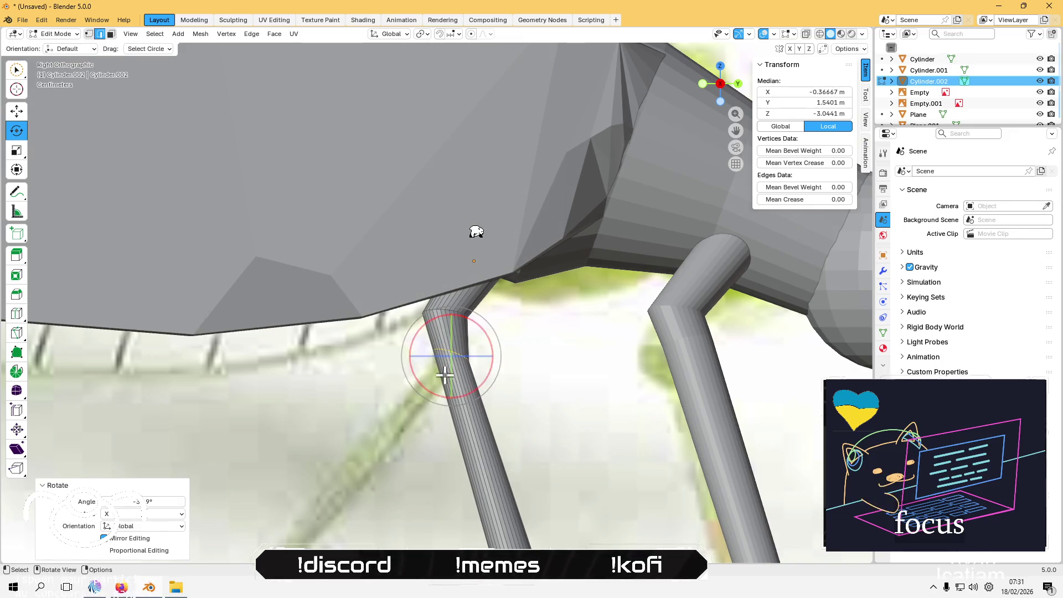
pyautogui.scroll(-3, 464, 419)
pyautogui.scroll(-2, 464, 419)
pyautogui.click(446, 381)
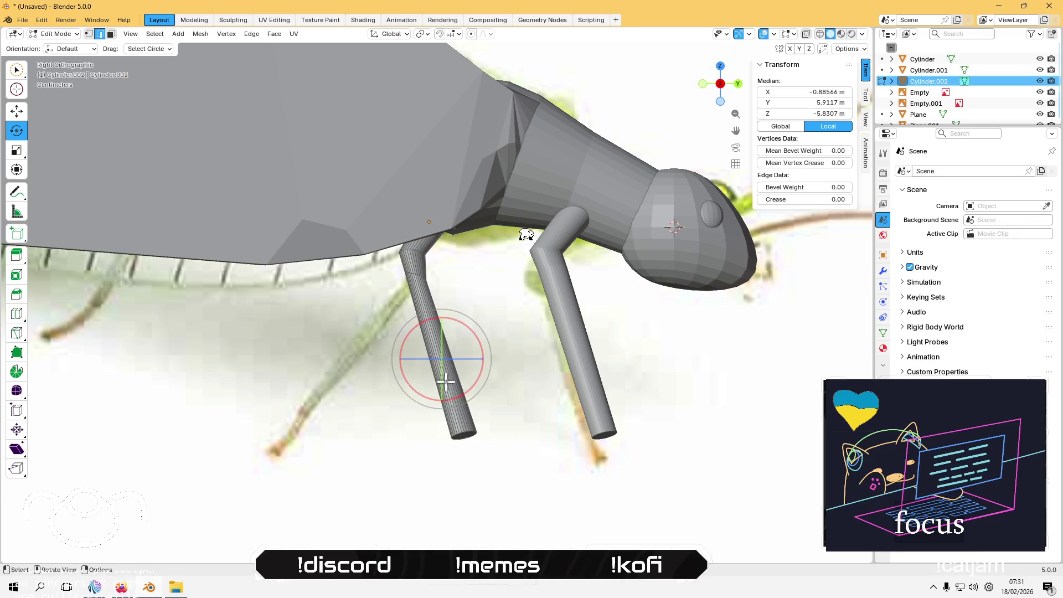
# Step: Select the leg's end face and pull it out to the left
pyautogui.press('3')
pyautogui.click(465, 436)
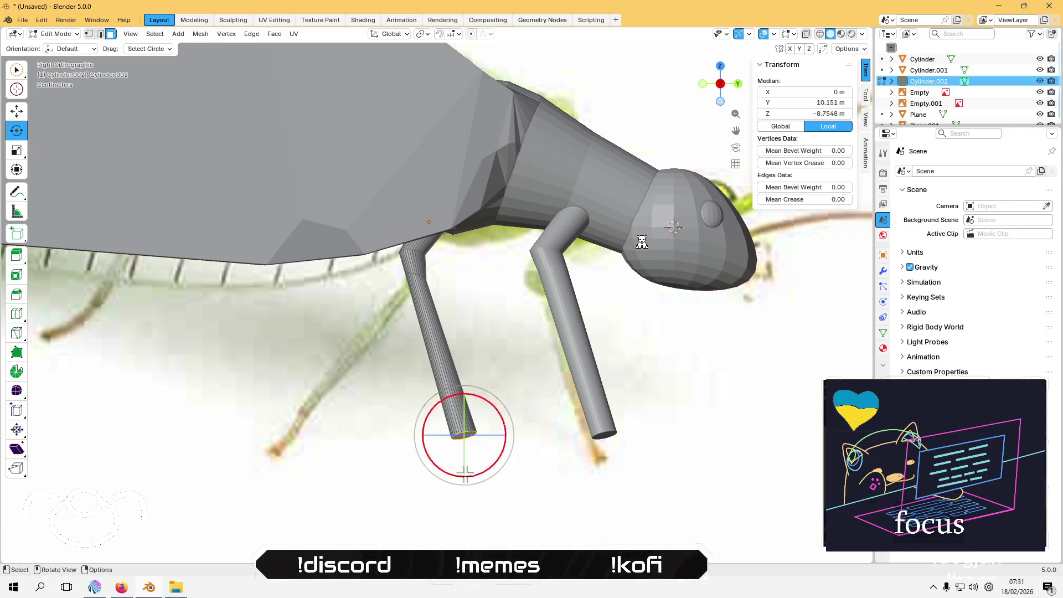
pyautogui.click(16, 110)
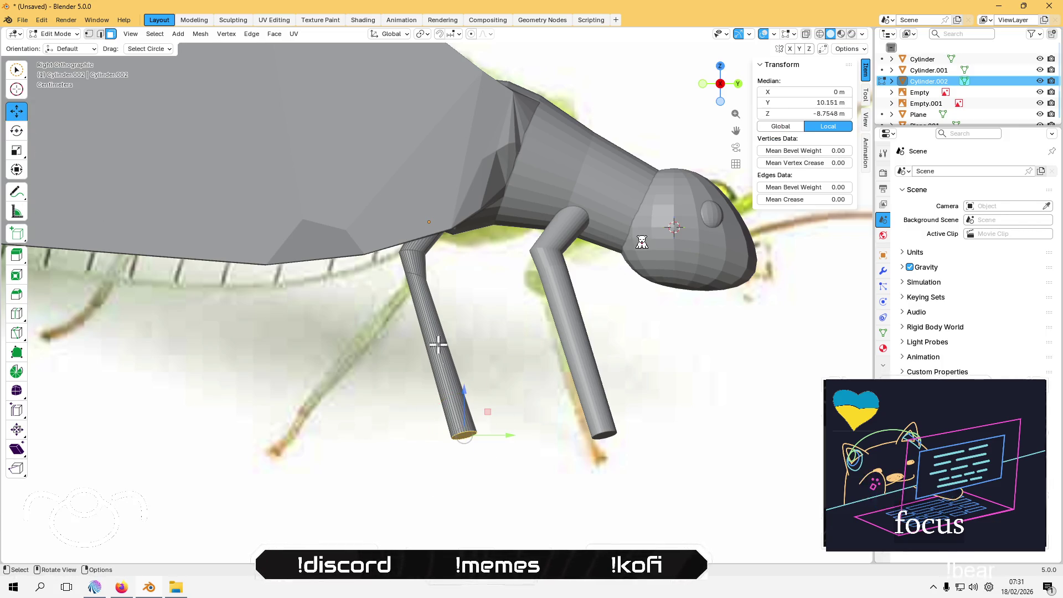
pyautogui.moveTo(490, 418)
pyautogui.mouseDown()
pyautogui.moveTo(285, 434)
pyautogui.moveTo(301, 418)
pyautogui.moveTo(300, 429)
pyautogui.mouseUp()
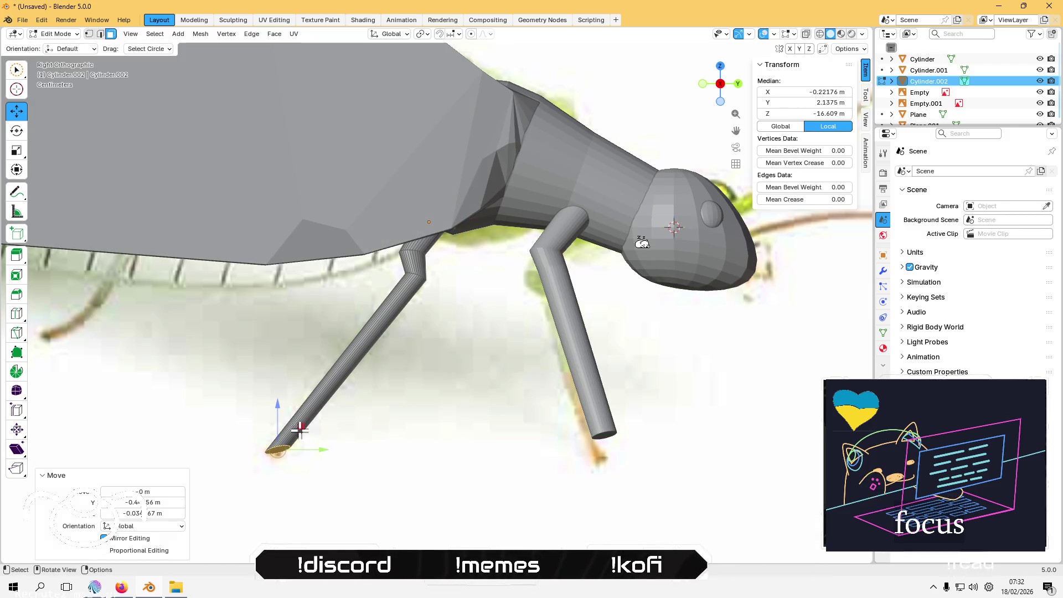
# Step: Rotate the leg tip about 24° so it splays outward, then return to Object Mode
pyautogui.click(17, 131)
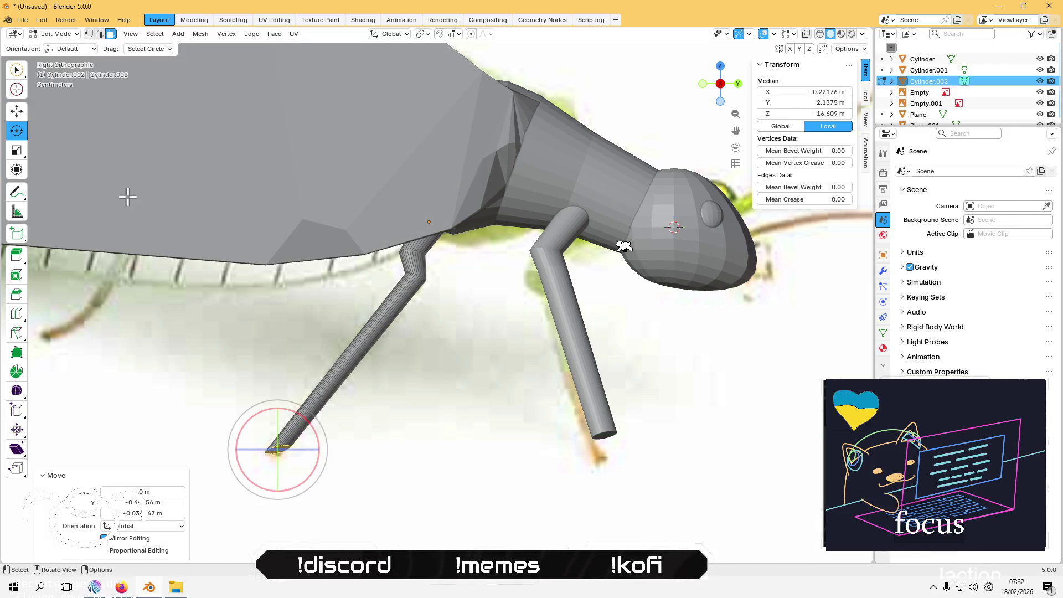
pyautogui.moveTo(316, 464); pyautogui.dragTo(310, 480)
pyautogui.moveTo(278, 437); pyautogui.dragTo(277, 439)
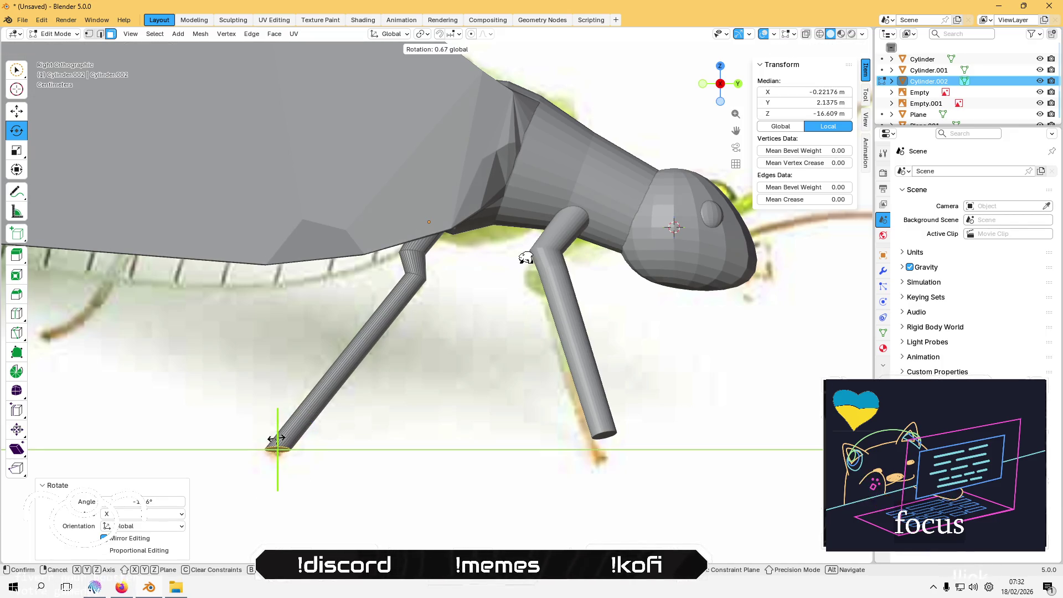
pyautogui.moveTo(508, 254); pyautogui.dragTo(472, 245)
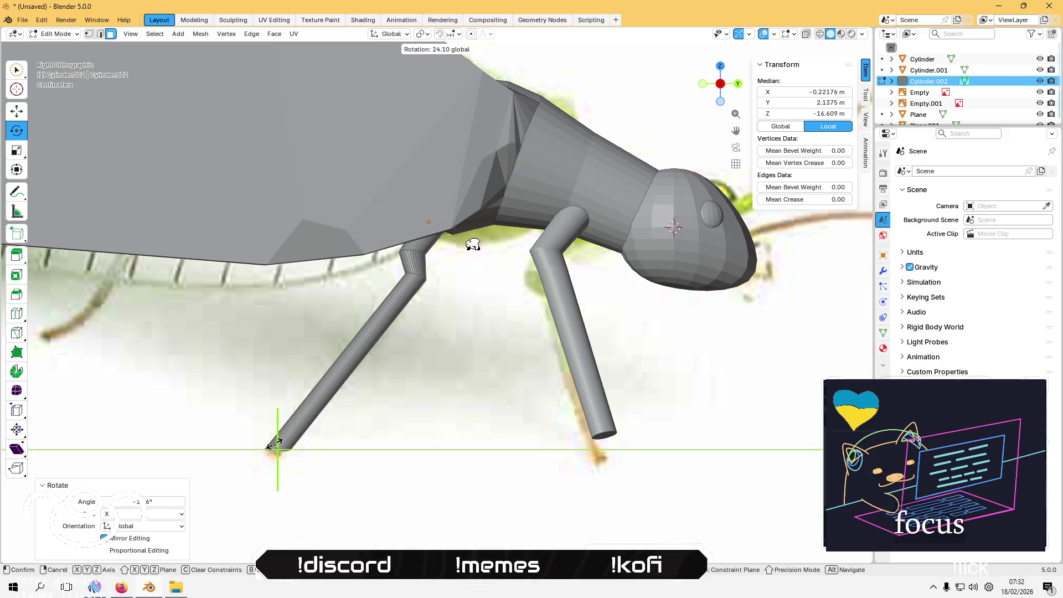
pyautogui.moveTo(275, 438); pyautogui.dragTo(277, 440)
pyautogui.click(390, 481)
pyautogui.moveTo(393, 482)
pyautogui.mouseDown(button='middle')
pyautogui.moveTo(409, 453)
pyautogui.moveTo(373, 394)
pyautogui.moveTo(410, 430)
pyautogui.moveTo(410, 503)
pyautogui.moveTo(454, 409)
pyautogui.moveTo(456, 297)
pyautogui.moveTo(434, 219)
pyautogui.moveTo(387, 223)
pyautogui.moveTo(478, 295)
pyautogui.moveTo(479, 330)
pyautogui.moveTo(514, 277)
pyautogui.mouseUp(button='middle')
pyautogui.press('Tab')
# Step: Paste a copy of the front leg as Cylinder.003 and move it back along the body
pyautogui.scroll(-5, 485, 320)
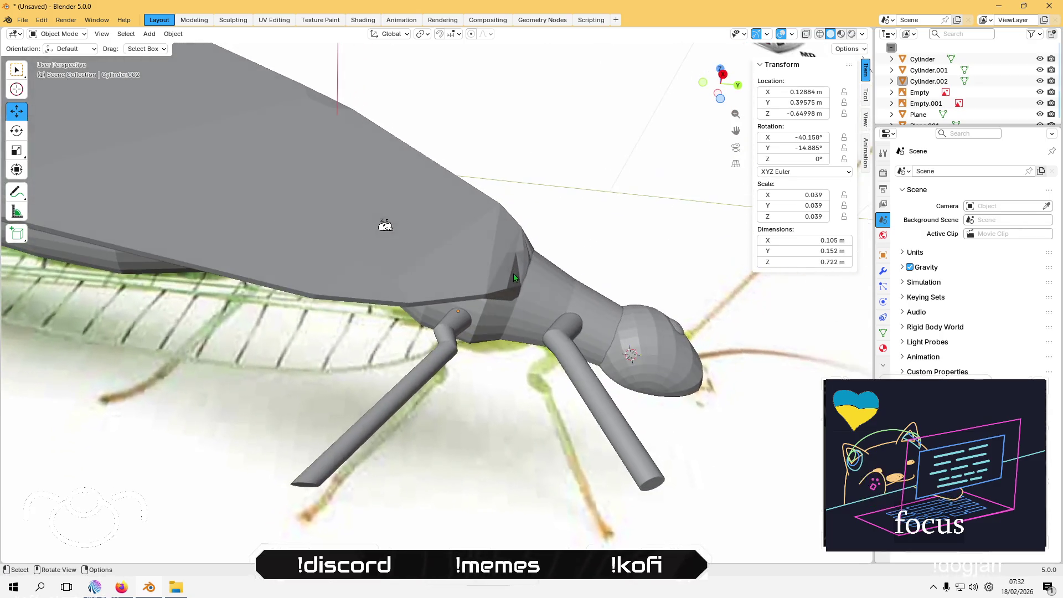
pyautogui.click(722, 76)
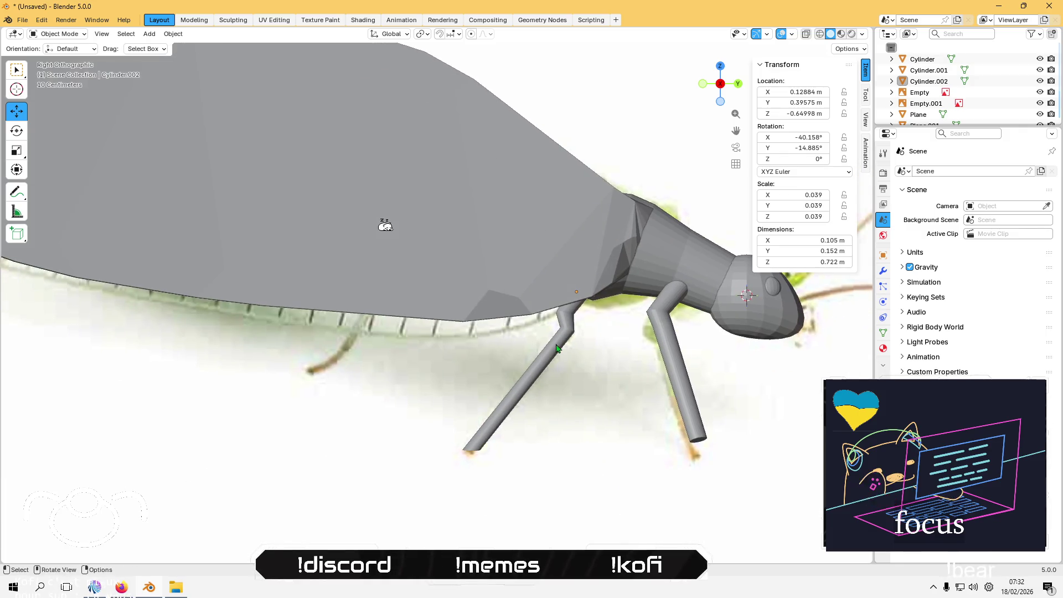
pyautogui.click(558, 348)
pyautogui.moveTo(503, 348); pyautogui.dragTo(605, 250, button='middle')
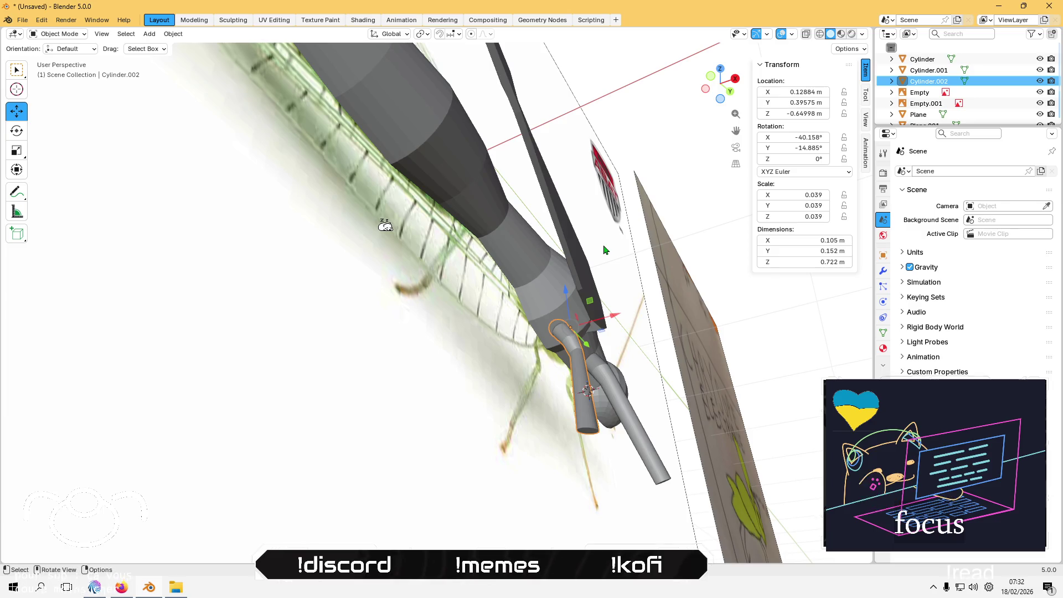
pyautogui.hotkey('ctrl', 'v')
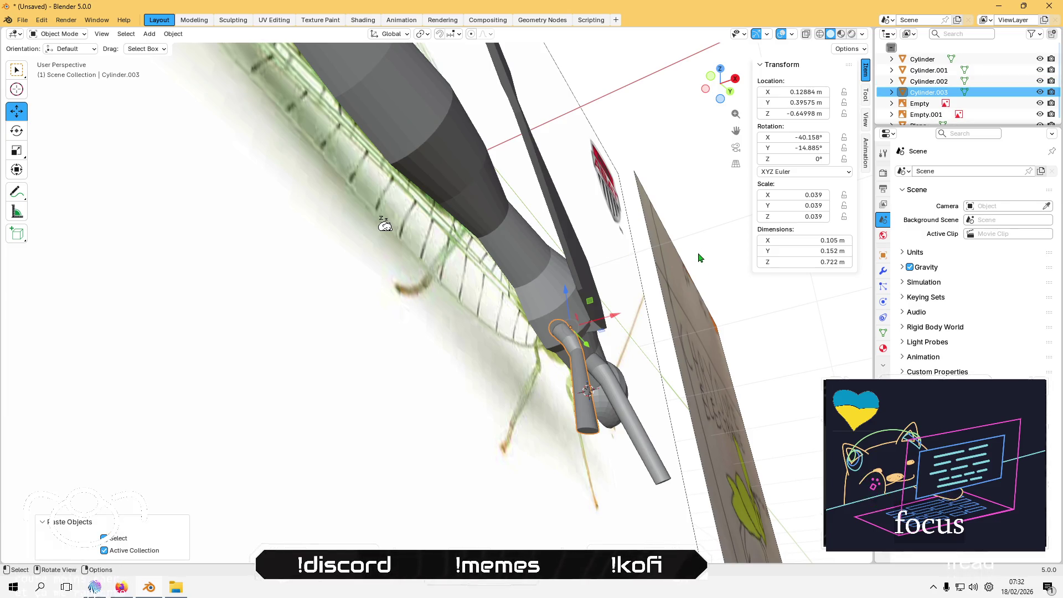
pyautogui.moveTo(588, 350); pyautogui.dragTo(499, 252)
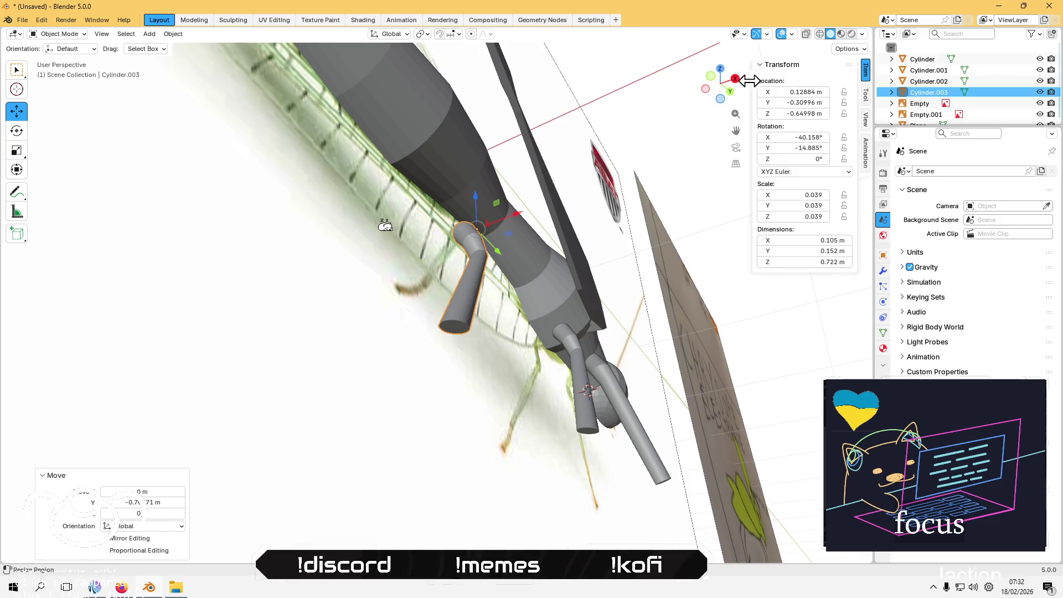
pyautogui.click(735, 81)
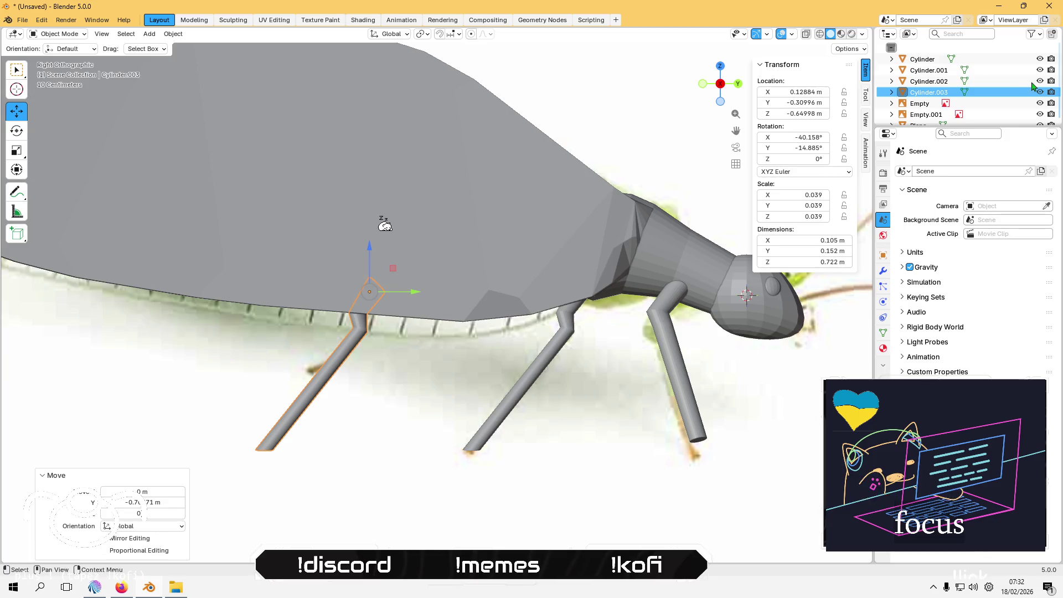
# Step: Hide the two wing planes, Plane and Plane.001, in the outliner
pyautogui.scroll(-2, 1039, 92)
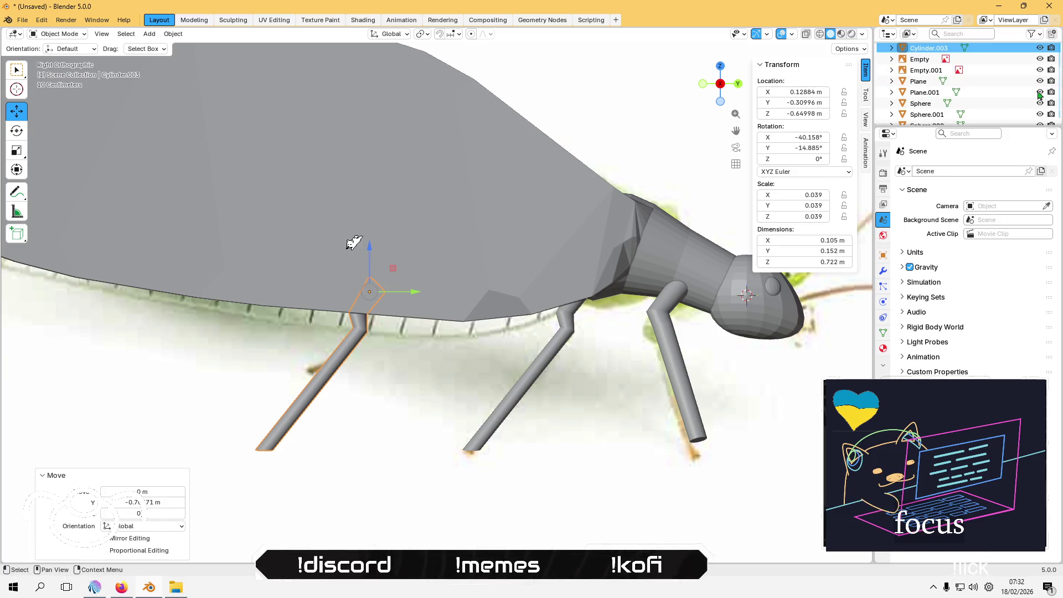
pyautogui.click(1041, 81)
pyautogui.click(1040, 92)
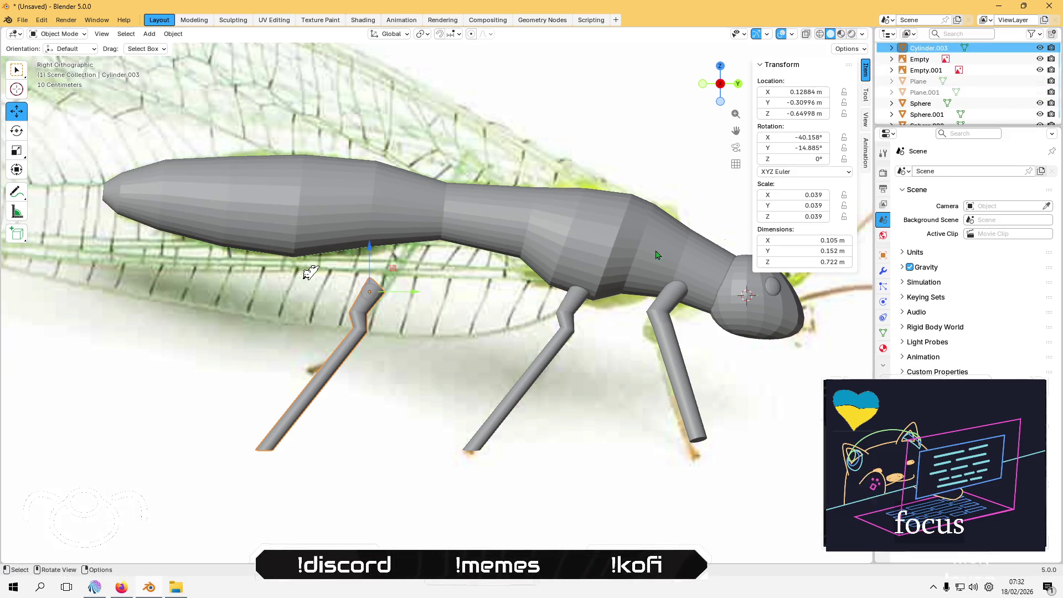
# Step: Raise the new leg to Z −0.43542 m so it meets the underside of the body
pyautogui.moveTo(393, 267)
pyautogui.mouseDown()
pyautogui.moveTo(451, 185)
pyautogui.moveTo(483, 169)
pyautogui.moveTo(439, 188)
pyautogui.moveTo(423, 211)
pyautogui.moveTo(435, 212)
pyautogui.mouseUp()
pyautogui.scroll(4, 435, 213)
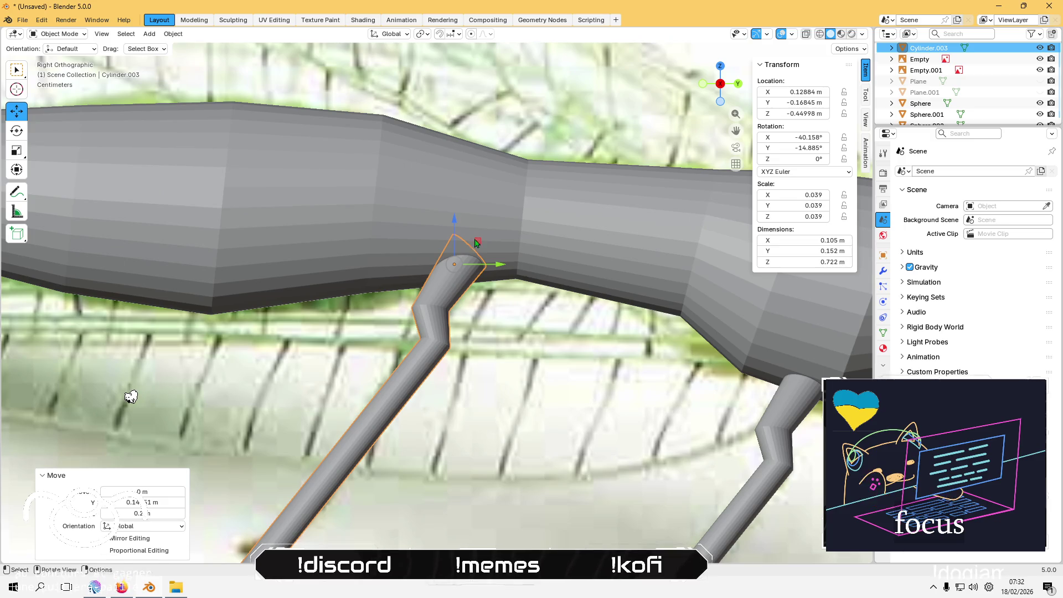
pyautogui.moveTo(476, 242); pyautogui.dragTo(480, 230)
pyautogui.scroll(-4, 439, 300)
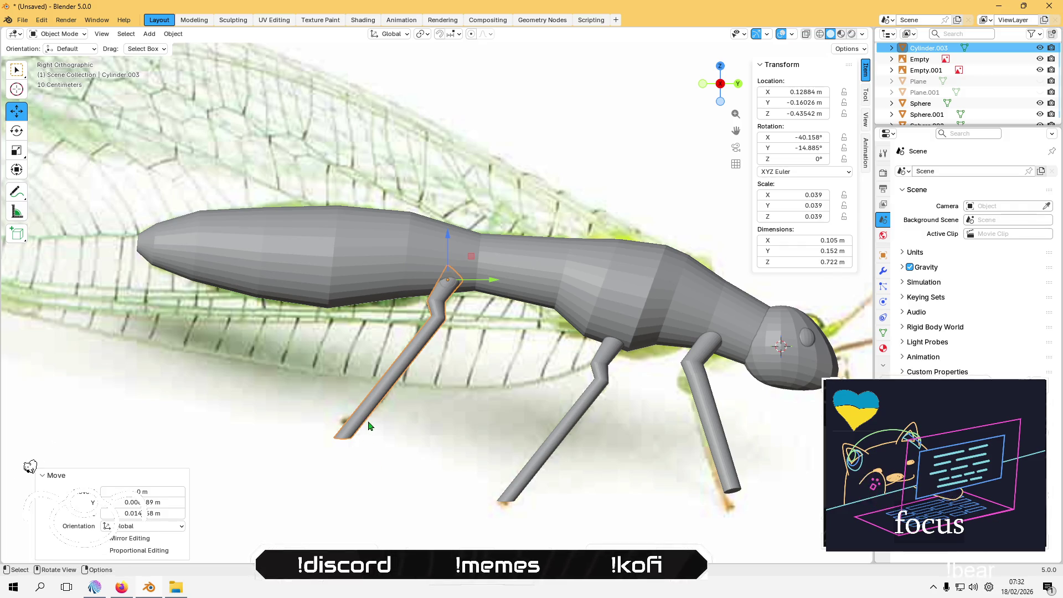
pyautogui.scroll(3, 370, 419)
pyautogui.moveTo(371, 419); pyautogui.dragTo(412, 402, button='middle')
pyautogui.press('Tab')
pyautogui.scroll(2, 450, 336)
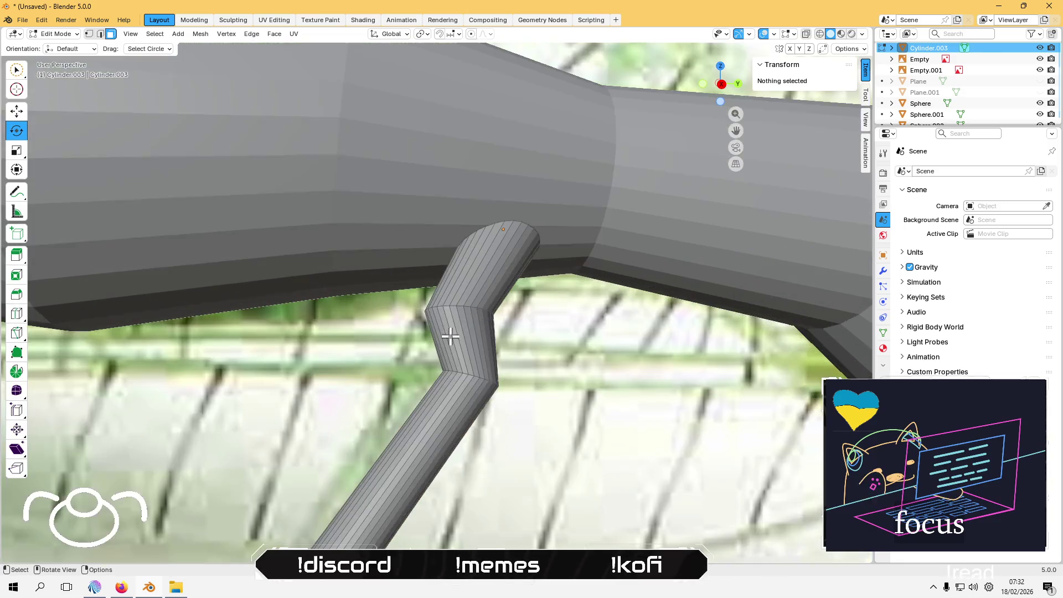
# Step: Select the edge loop at the leg's bend and move it to a new position in side view
pyautogui.press('2')
pyautogui.keyDown('alt'); pyautogui.click(474, 378); pyautogui.keyUp('alt')
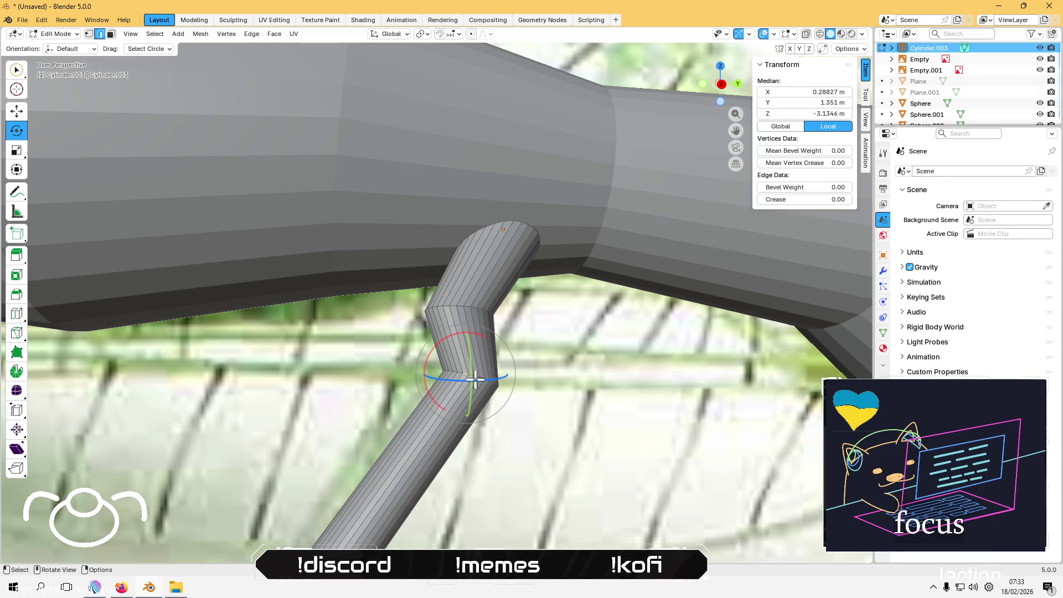
pyautogui.click(721, 84)
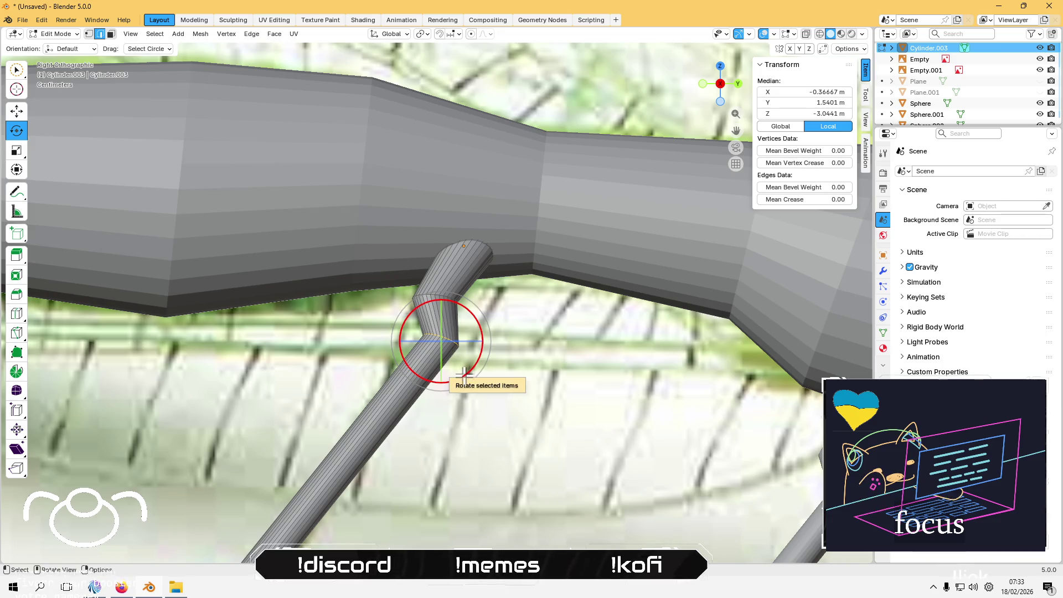
pyautogui.press('g')
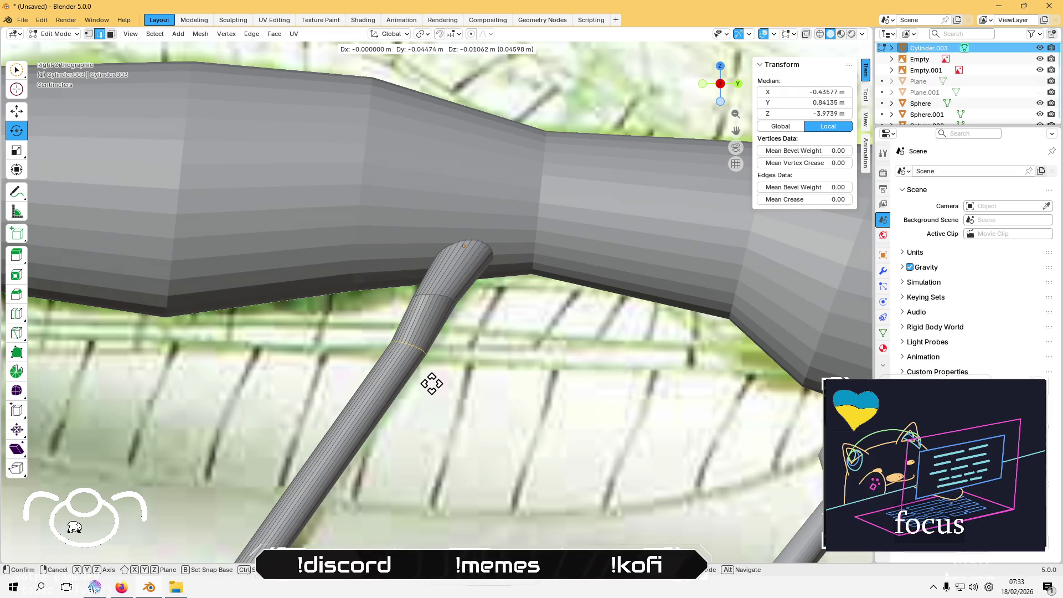
pyautogui.click(432, 382)
pyautogui.scroll(-3, 431, 383)
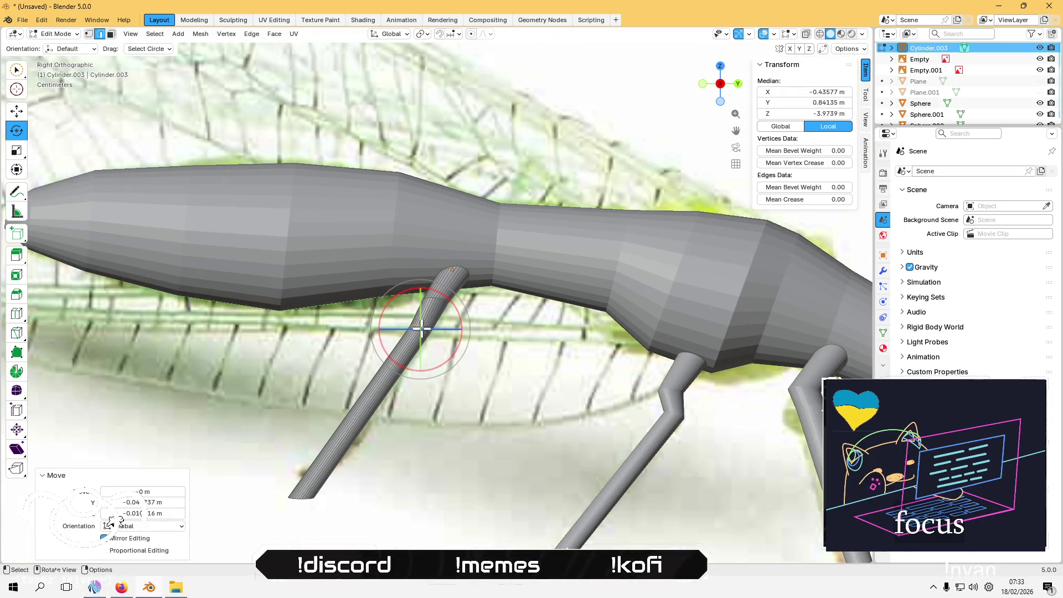
pyautogui.scroll(3, 410, 368)
# Step: Edge-slide the bend loop down the leg by 0.260, then reposition it to form the knee
pyautogui.press('g')
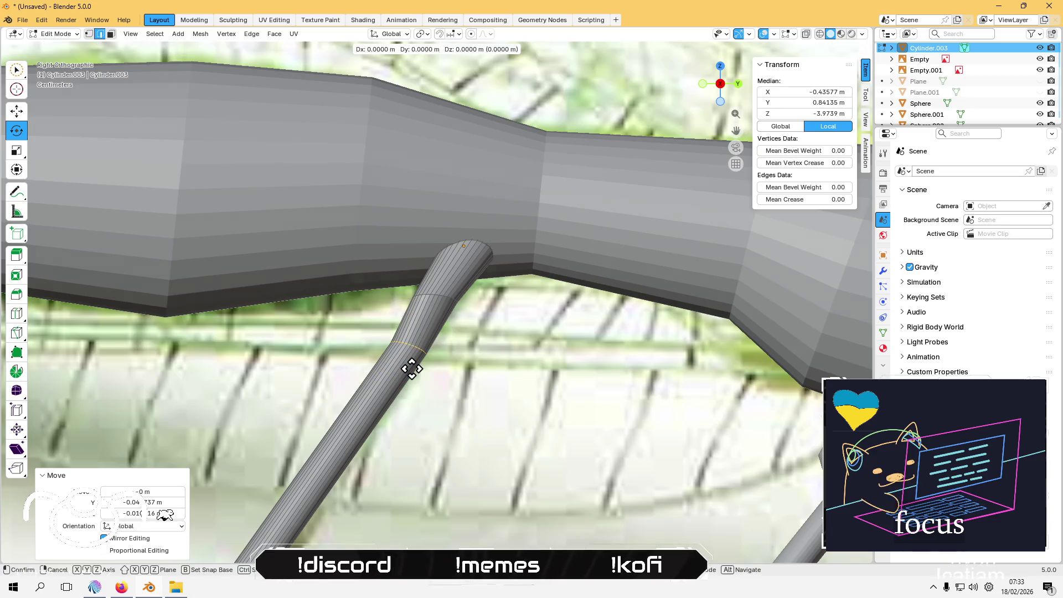
pyautogui.press('g')
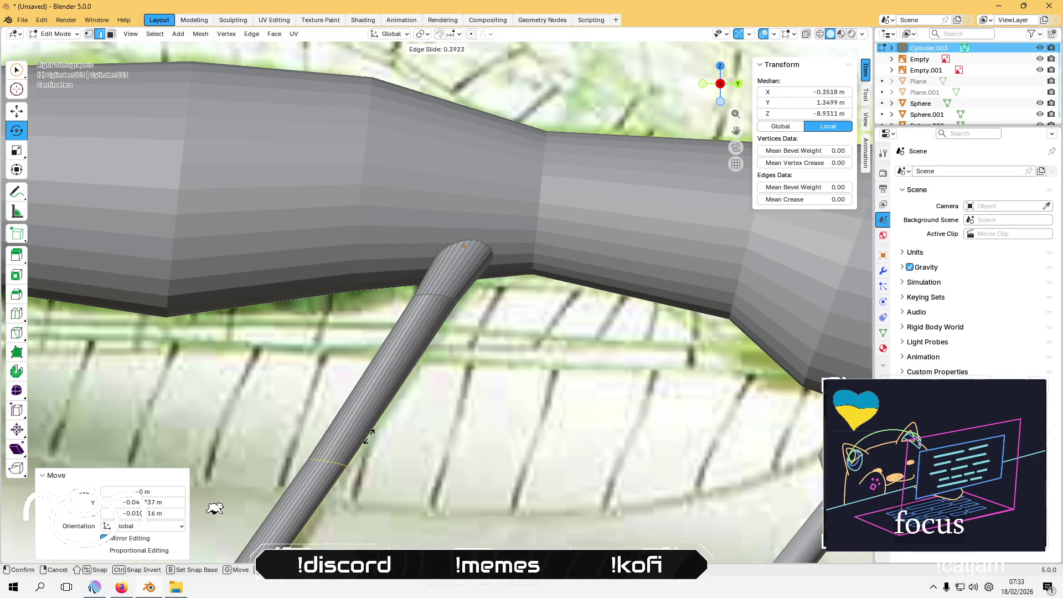
pyautogui.scroll(-3, 374, 425)
pyautogui.click(382, 413)
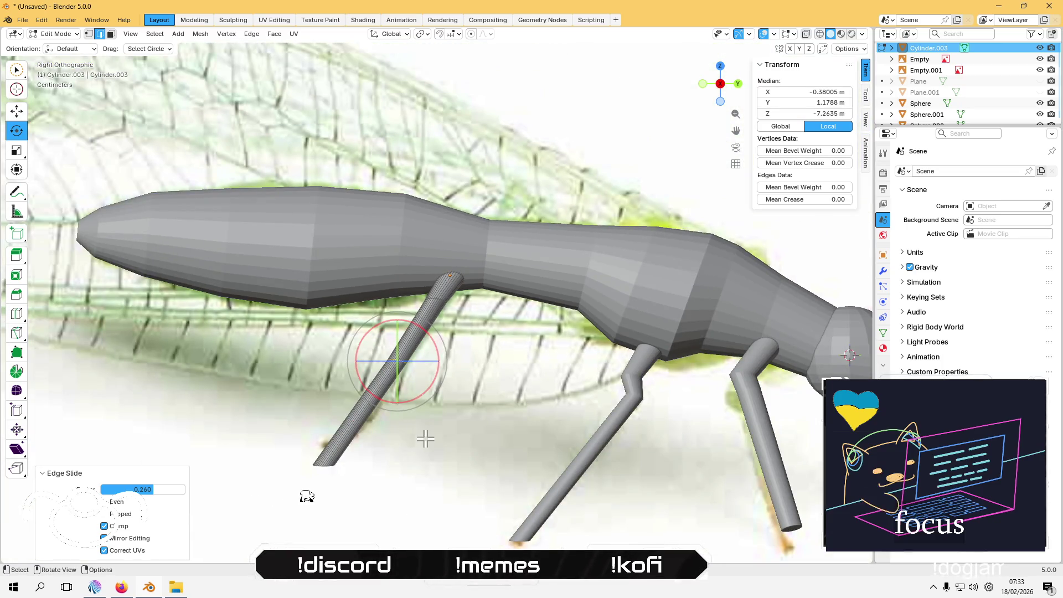
pyautogui.press('g')
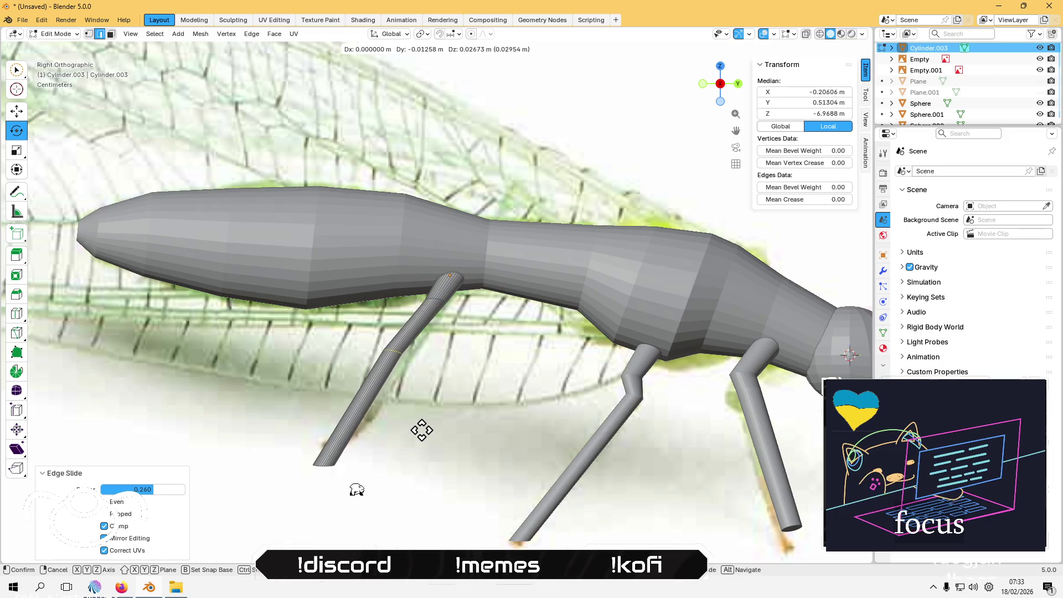
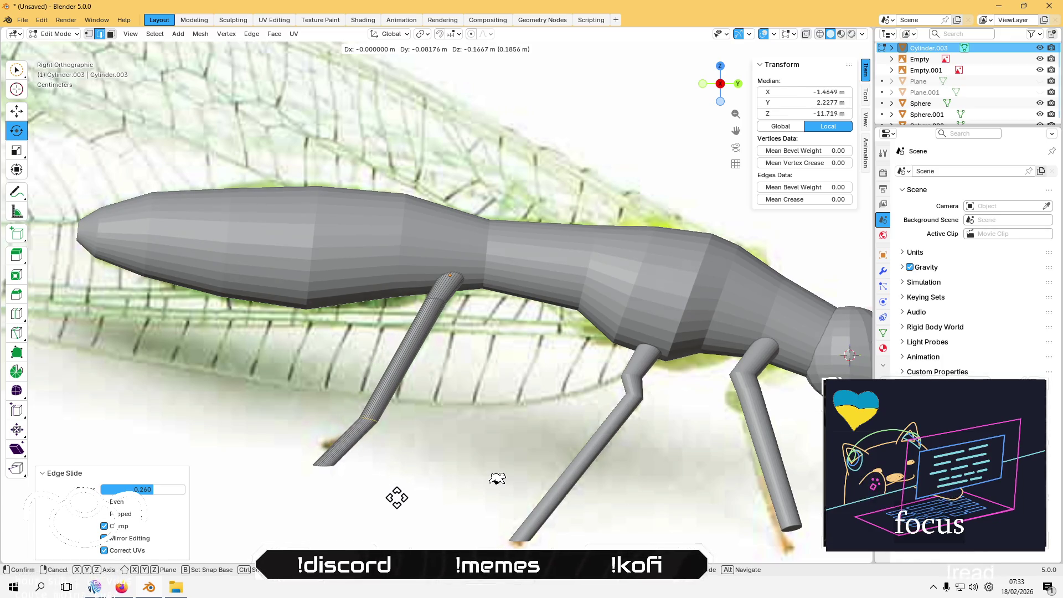
# Step: Confirm the knee loop, then move the hind leg's tip face upward into a small foot
pyautogui.click(395, 495)
pyautogui.moveTo(394, 494)
pyautogui.mouseDown(button='middle')
pyautogui.moveTo(348, 457)
pyautogui.moveTo(351, 430)
pyautogui.mouseUp(button='middle')
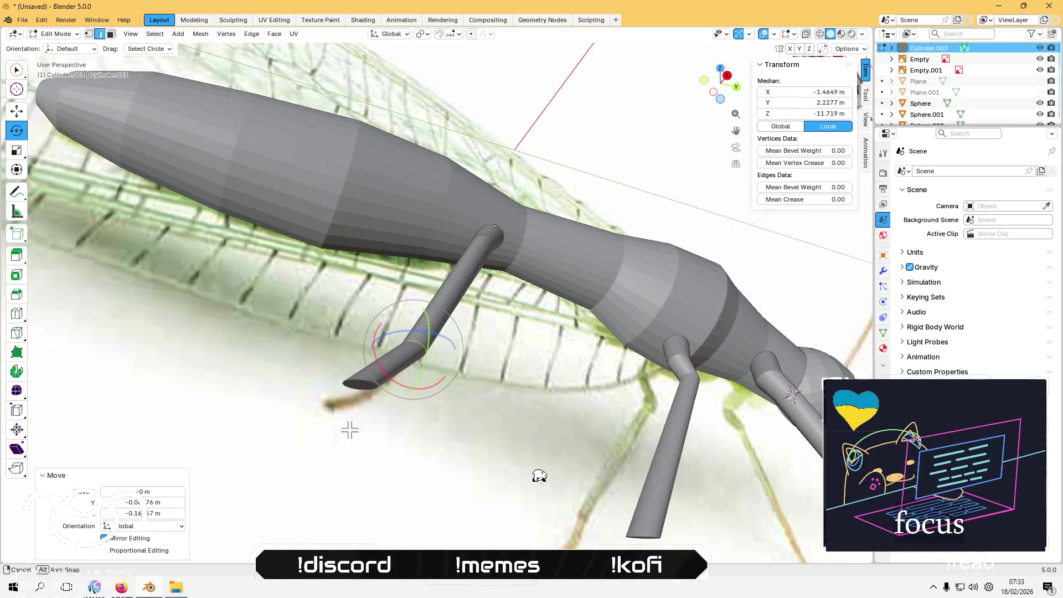
pyautogui.click(366, 378)
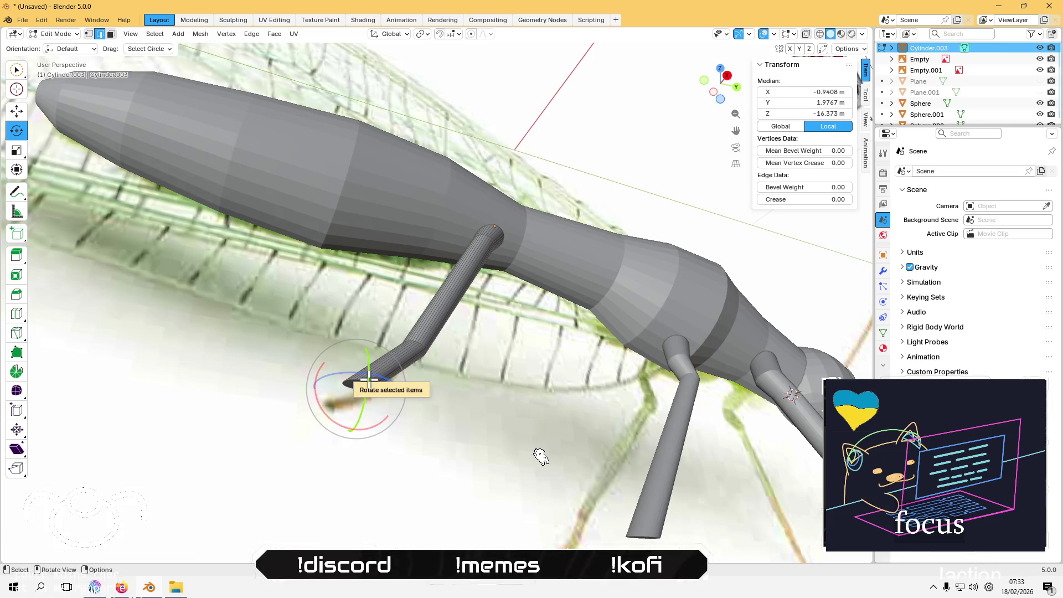
pyautogui.press('3')
pyautogui.click(350, 382)
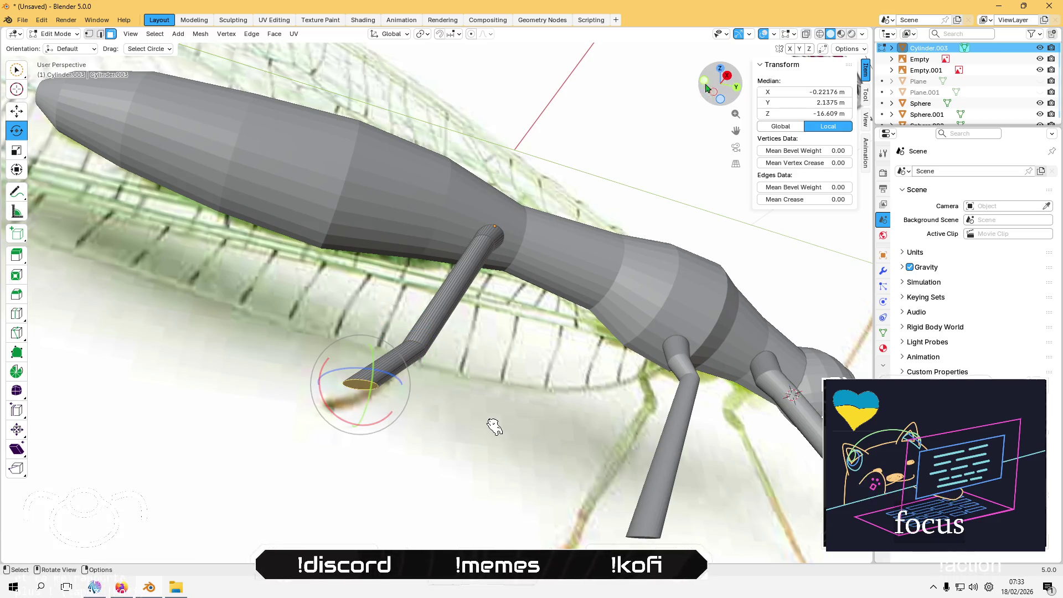
pyautogui.click(728, 76)
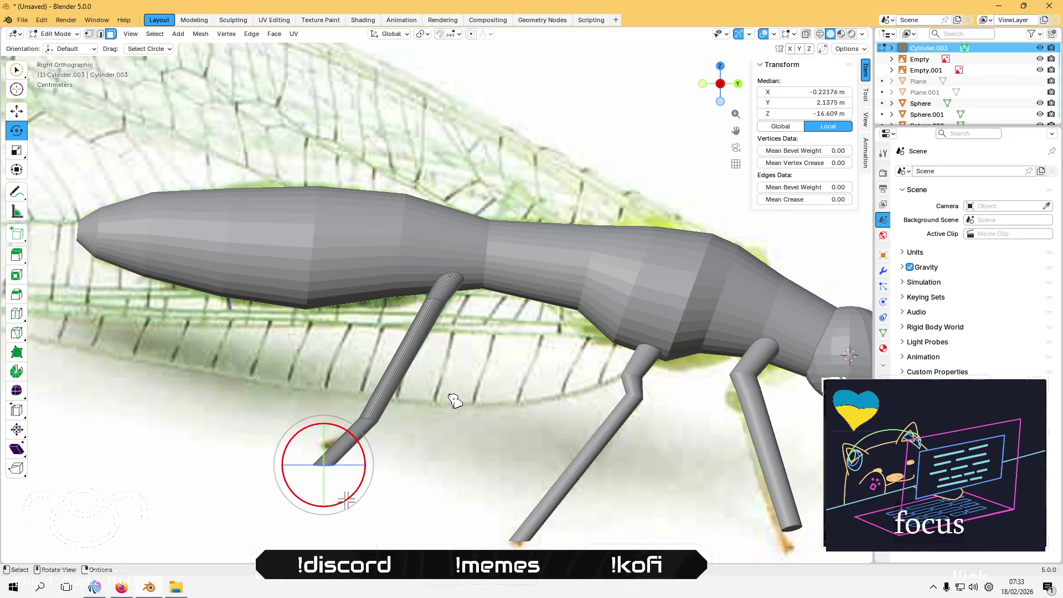
pyautogui.press('g')
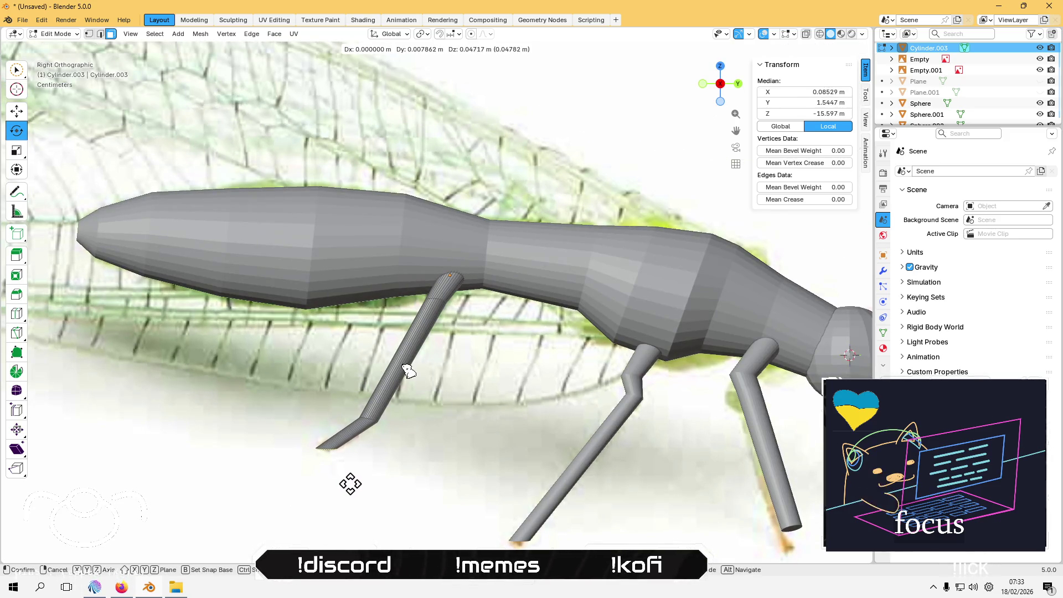
pyautogui.click(350, 483)
# Step: Back in Object Mode, unhide the wing plane, then start editing leg Cylinder.003
pyautogui.press('Tab')
pyautogui.click(419, 506)
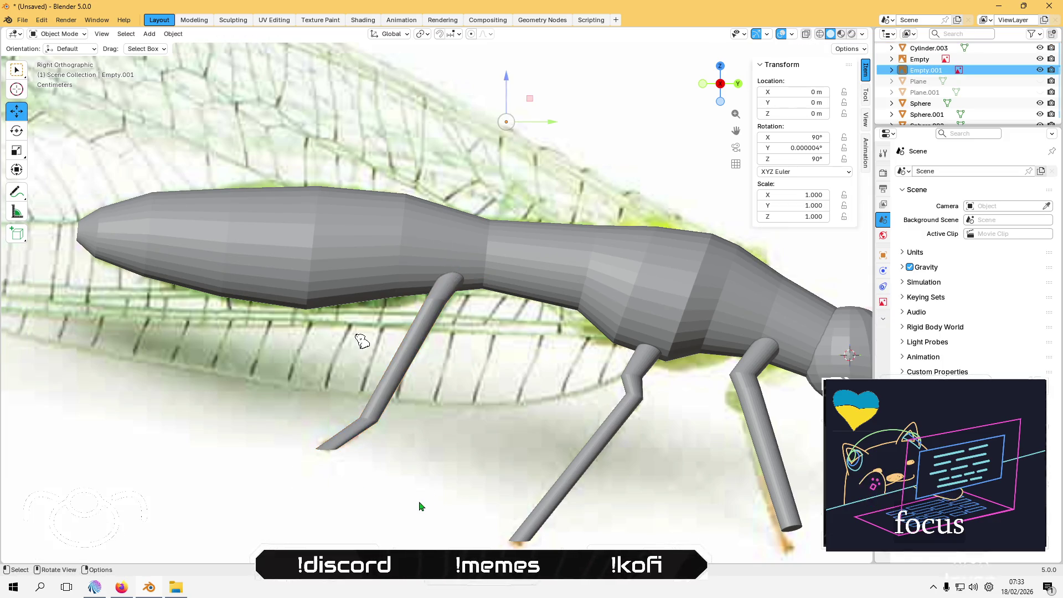
pyautogui.scroll(-3, 419, 506)
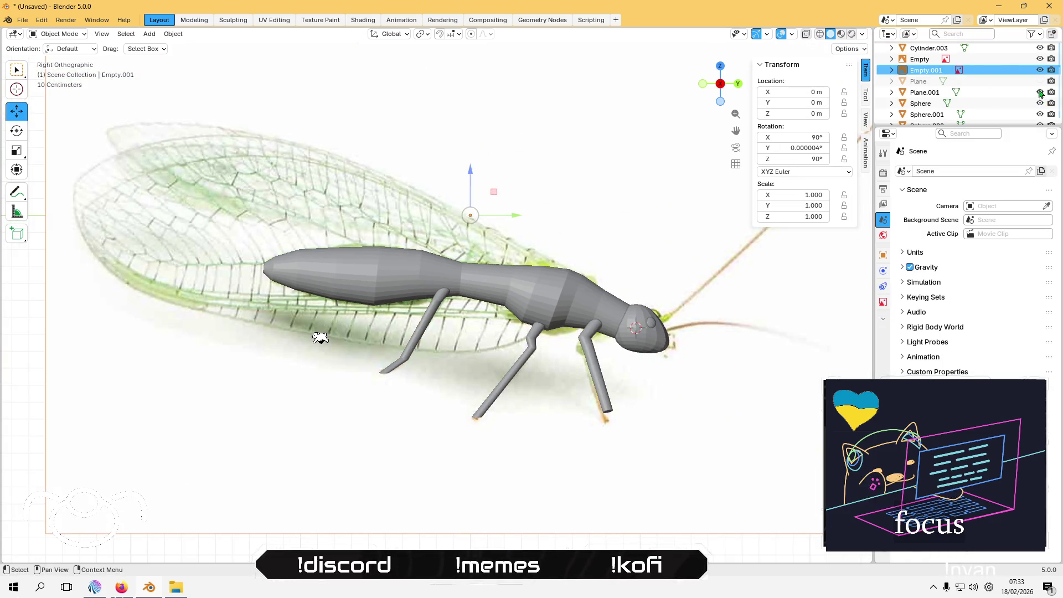
pyautogui.click(1040, 80)
pyautogui.moveTo(372, 465)
pyautogui.mouseDown(button='middle')
pyautogui.moveTo(460, 478)
pyautogui.moveTo(467, 372)
pyautogui.moveTo(507, 388)
pyautogui.moveTo(550, 252)
pyautogui.moveTo(530, 332)
pyautogui.mouseUp(button='middle')
pyautogui.scroll(5, 529, 360)
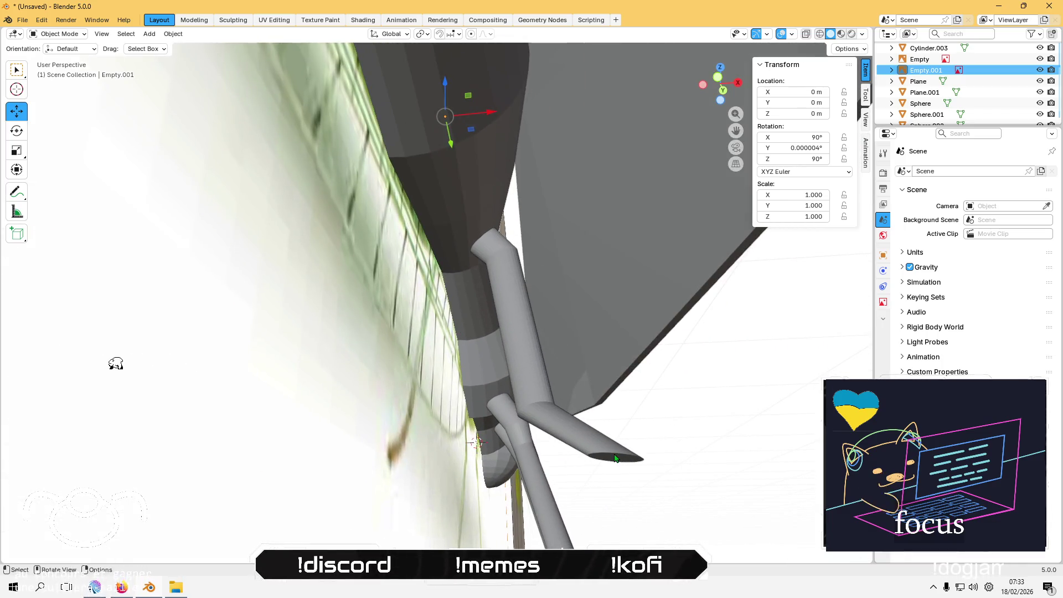
pyautogui.click(614, 462)
pyautogui.press('Tab')
# Step: Shift the leg's tip face sideways along X in front orthographic view
pyautogui.click(613, 457)
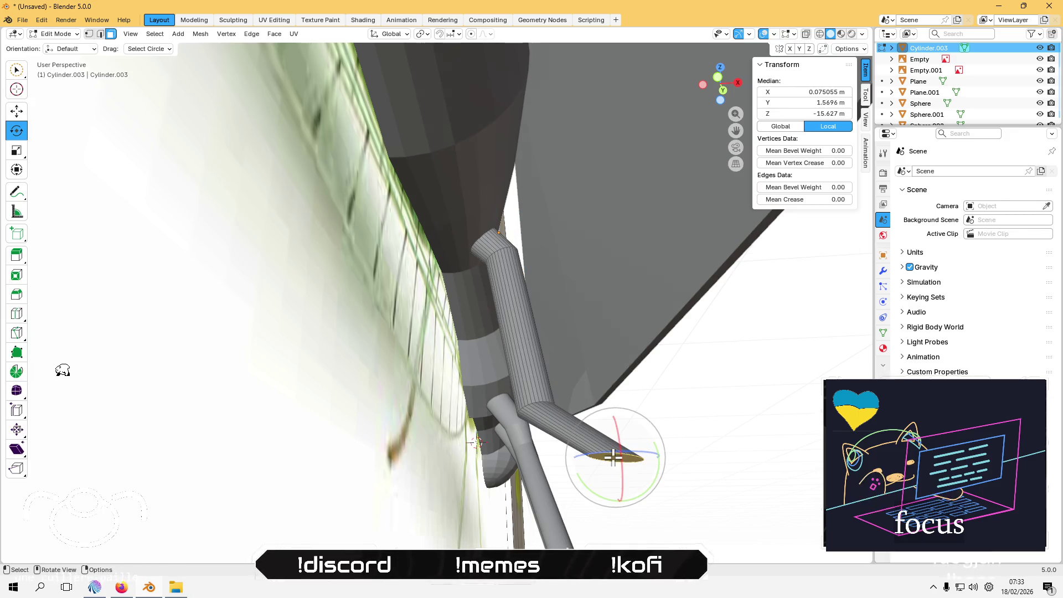
pyautogui.click(716, 81)
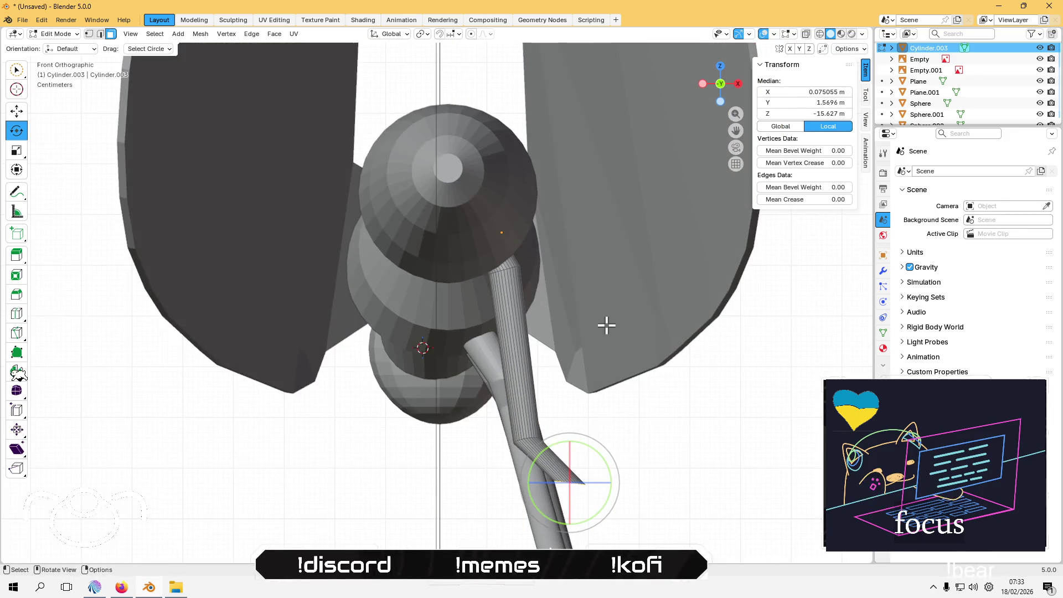
pyautogui.moveTo(591, 352)
pyautogui.keyDown('shift'); pyautogui.mouseDown(button='middle')
pyautogui.moveTo(548, 259)
pyautogui.moveTo(549, 396)
pyautogui.mouseUp(button='middle'); pyautogui.keyUp('shift')
pyautogui.scroll(-2, 548, 397)
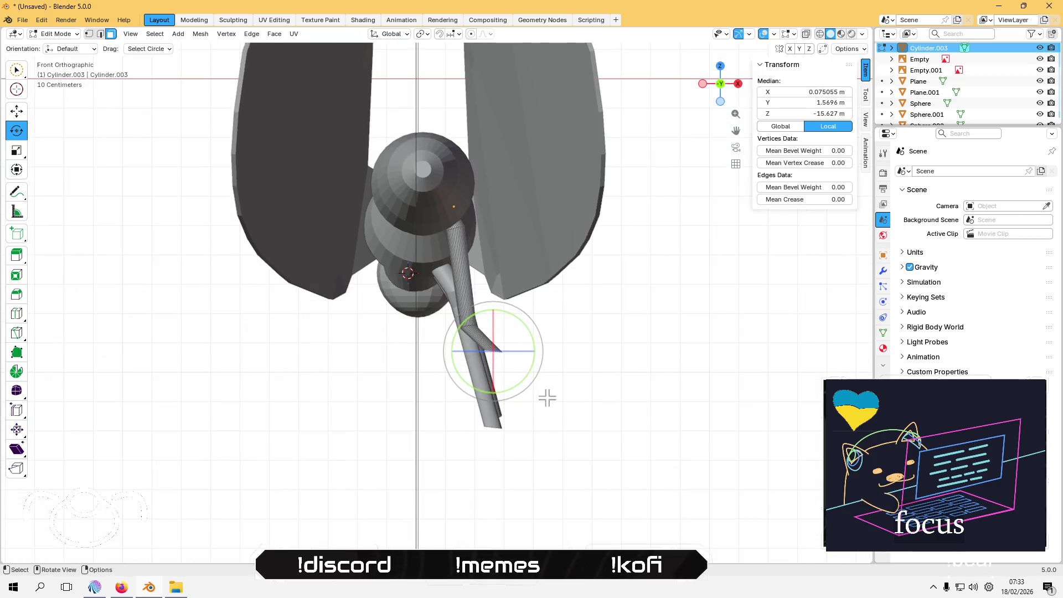
pyautogui.scroll(1, 541, 393)
pyautogui.click(23, 114)
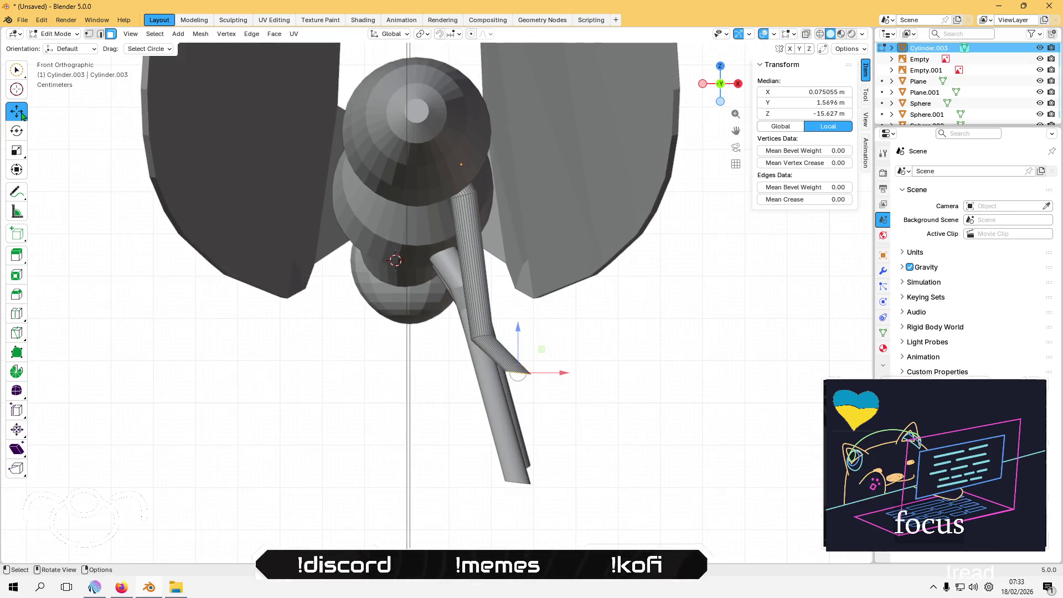
pyautogui.moveTo(565, 372); pyautogui.dragTo(539, 372)
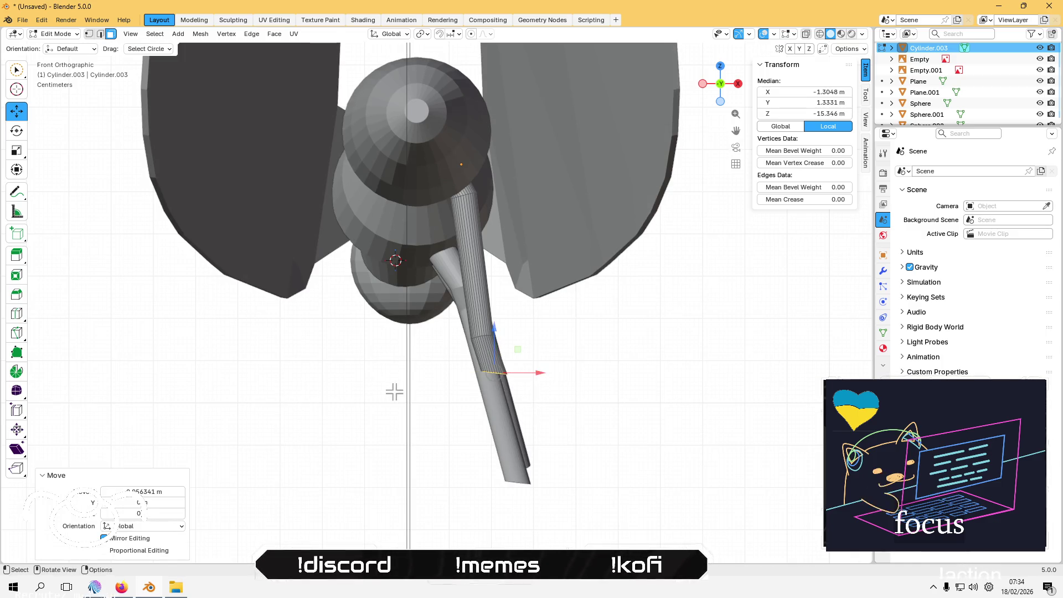
# Step: Select an edge ring partway up the leg and slide it about 0.022 m along X
pyautogui.scroll(2, 508, 347)
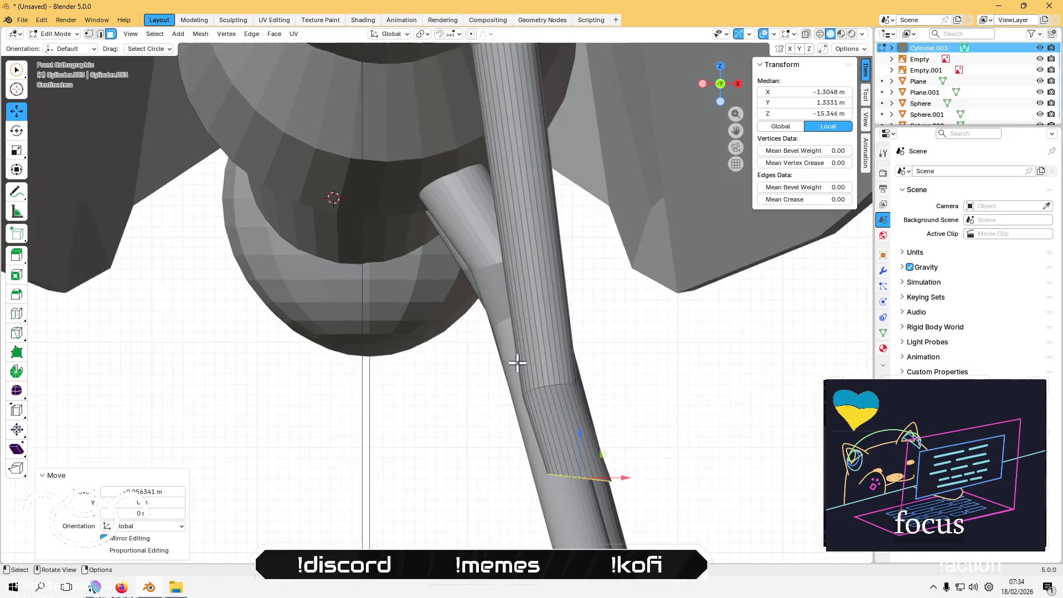
pyautogui.scroll(3, 512, 361)
pyautogui.keyDown('alt'); pyautogui.click(475, 379); pyautogui.keyUp('alt')
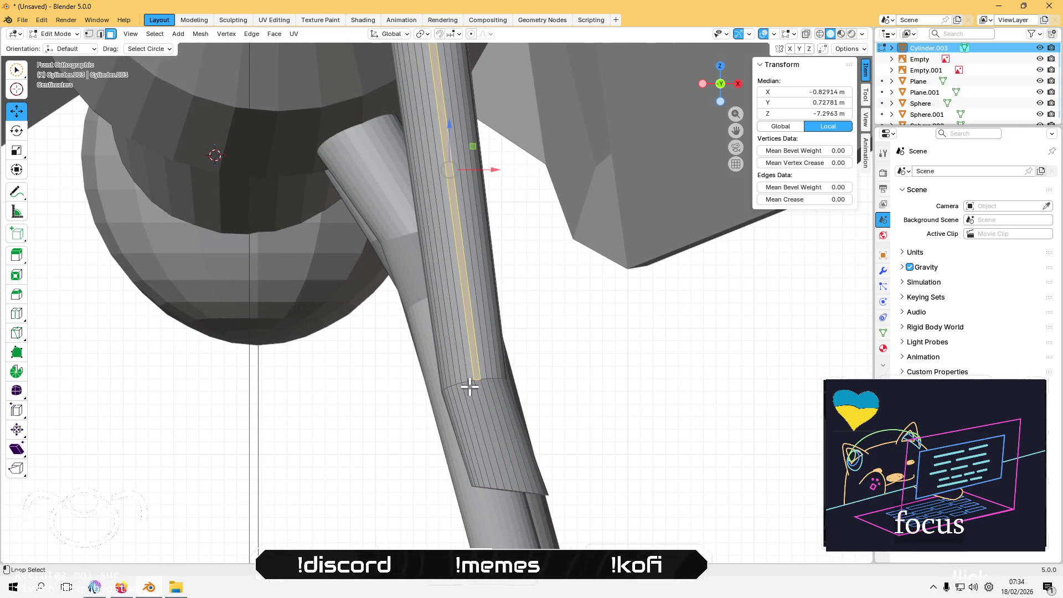
pyautogui.press('2')
pyautogui.click(470, 385)
pyautogui.keyDown('alt'); pyautogui.click(470, 380); pyautogui.keyUp('alt')
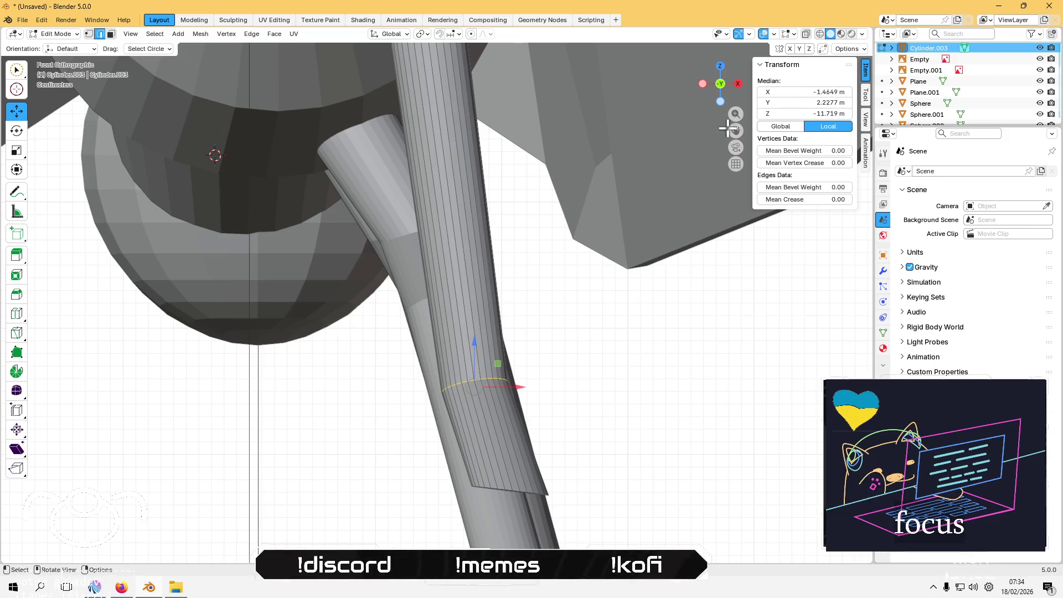
pyautogui.scroll(-5, 586, 237)
pyautogui.moveTo(497, 336); pyautogui.dragTo(512, 325)
pyautogui.moveTo(513, 325)
pyautogui.mouseDown(button='middle')
pyautogui.moveTo(551, 311)
pyautogui.moveTo(534, 306)
pyautogui.mouseUp(button='middle')
pyautogui.moveTo(718, 86)
pyautogui.mouseDown()
pyautogui.moveTo(467, 404)
pyautogui.moveTo(463, 280)
pyautogui.mouseUp()
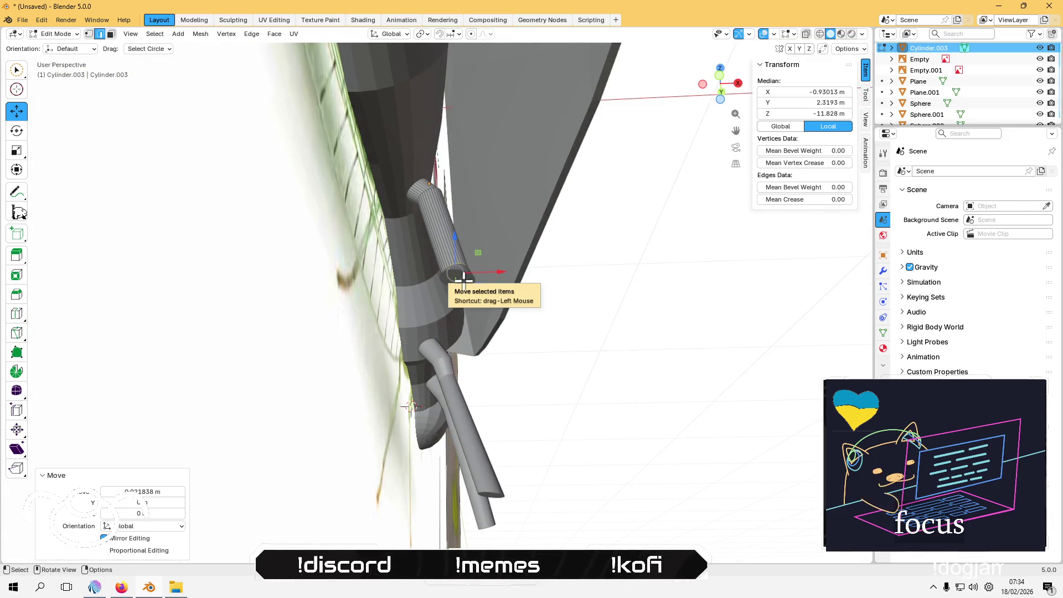
# Step: Move the leg's end-cap face downward to lengthen it, then tilt it slightly
pyautogui.press('3')
pyautogui.click(463, 279)
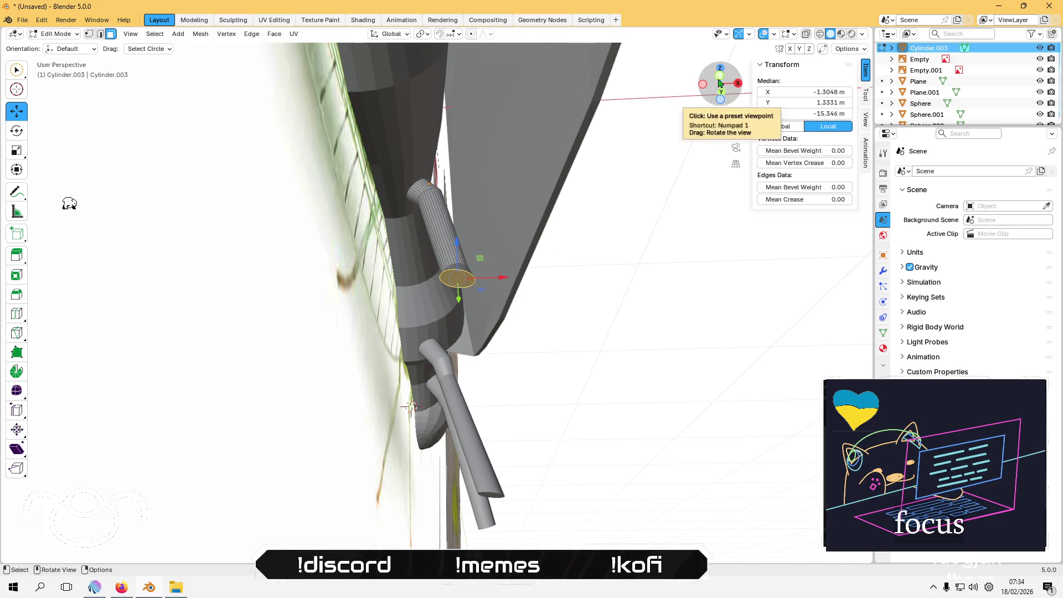
pyautogui.click(720, 76)
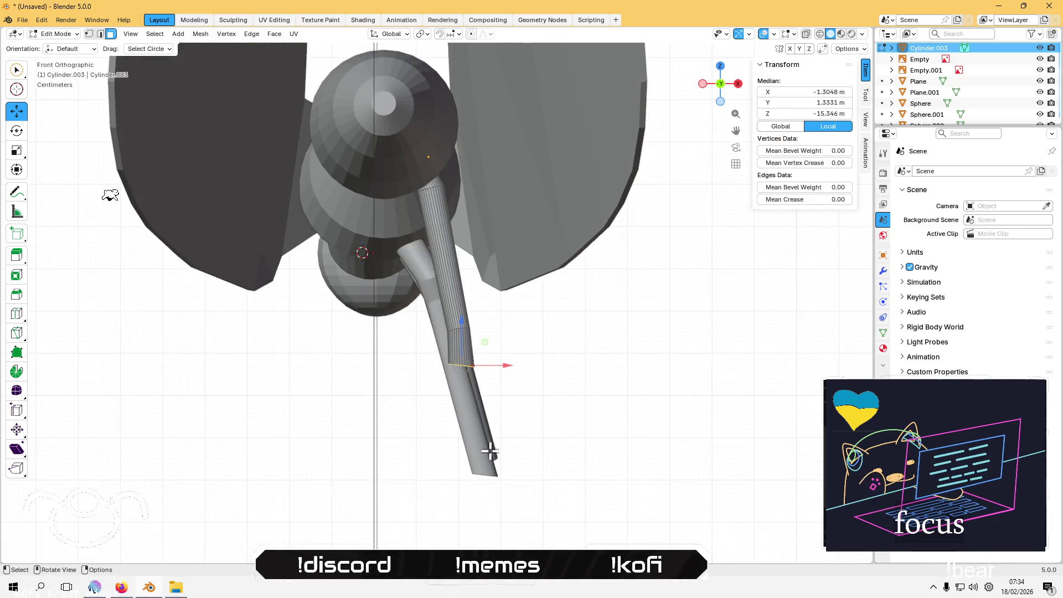
pyautogui.press('g')
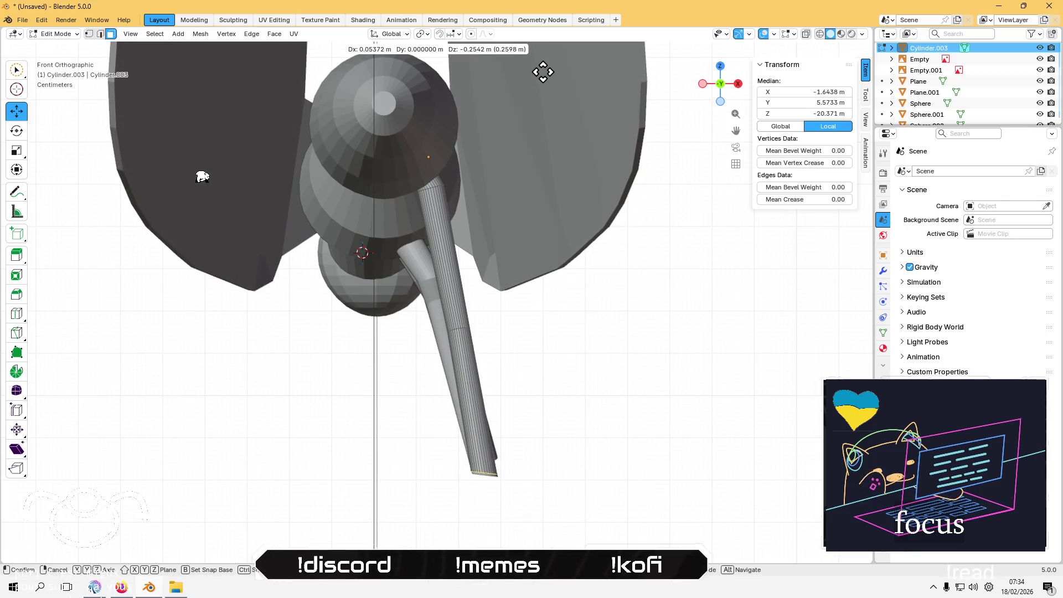
pyautogui.click(543, 71)
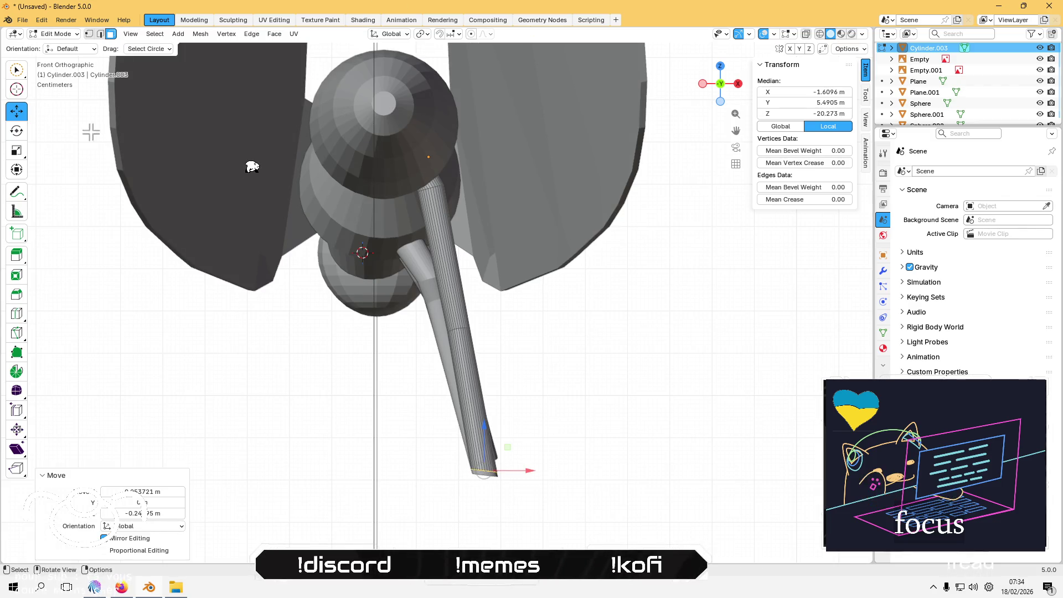
pyautogui.click(21, 136)
pyautogui.moveTo(500, 510); pyautogui.dragTo(518, 499)
pyautogui.click(574, 427)
# Step: Shift the mid-leg edge ring to the right in front view to bend the leg
pyautogui.moveTo(575, 428)
pyautogui.mouseDown(button='middle')
pyautogui.moveTo(613, 395)
pyautogui.moveTo(530, 377)
pyautogui.moveTo(608, 375)
pyautogui.moveTo(515, 347)
pyautogui.mouseUp(button='middle')
pyautogui.scroll(5, 479, 329)
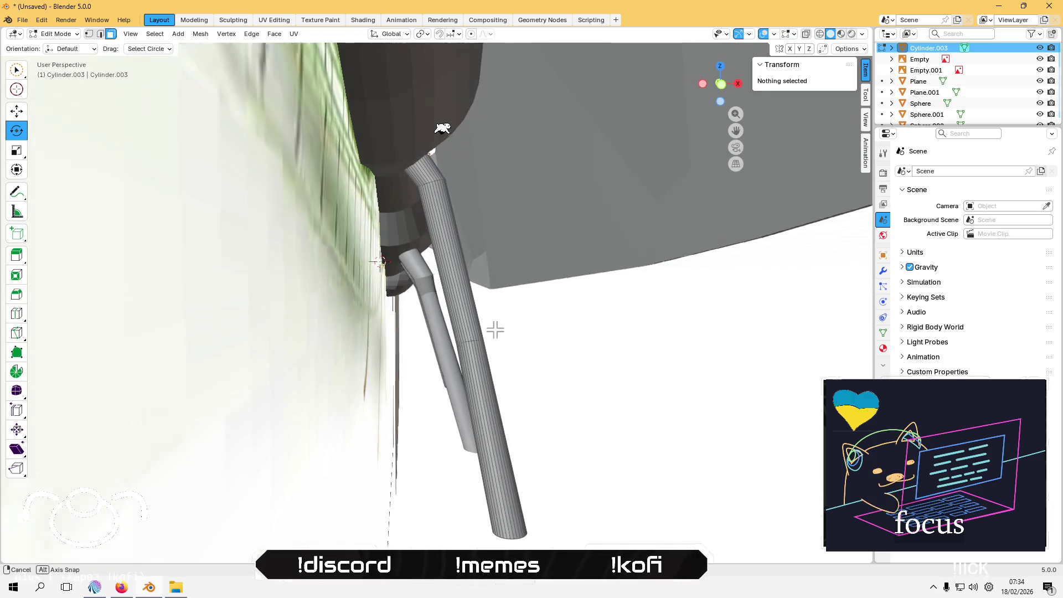
pyautogui.scroll(2, 475, 337)
pyautogui.click(511, 383)
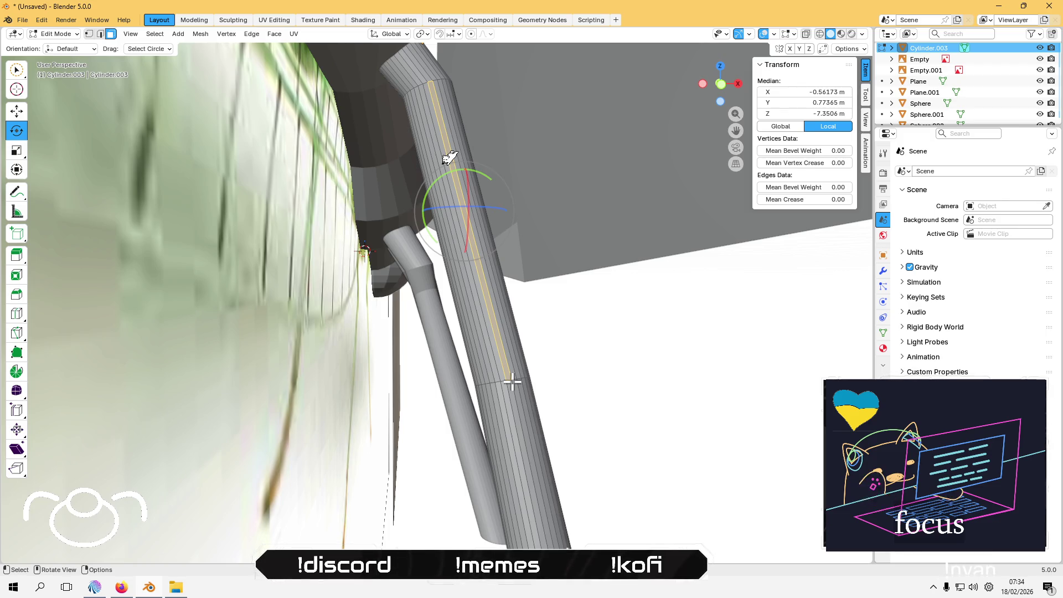
pyautogui.hotkey('ctrl', 'z')
pyautogui.keyDown('alt'); pyautogui.click(510, 378); pyautogui.keyUp('alt')
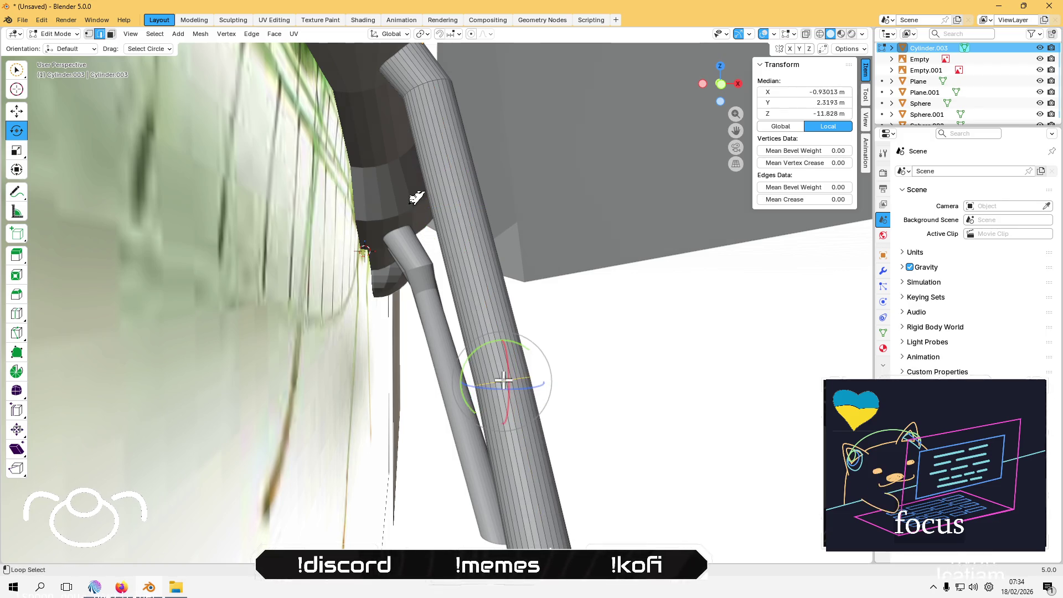
pyautogui.click(721, 85)
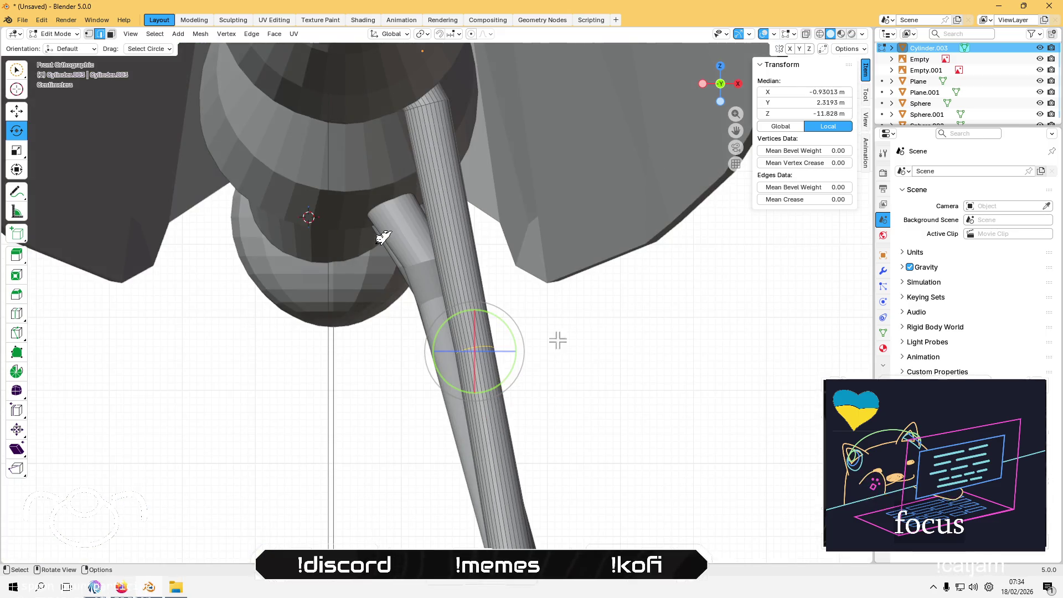
pyautogui.hotkey('shift', 'space')
pyautogui.press('g')
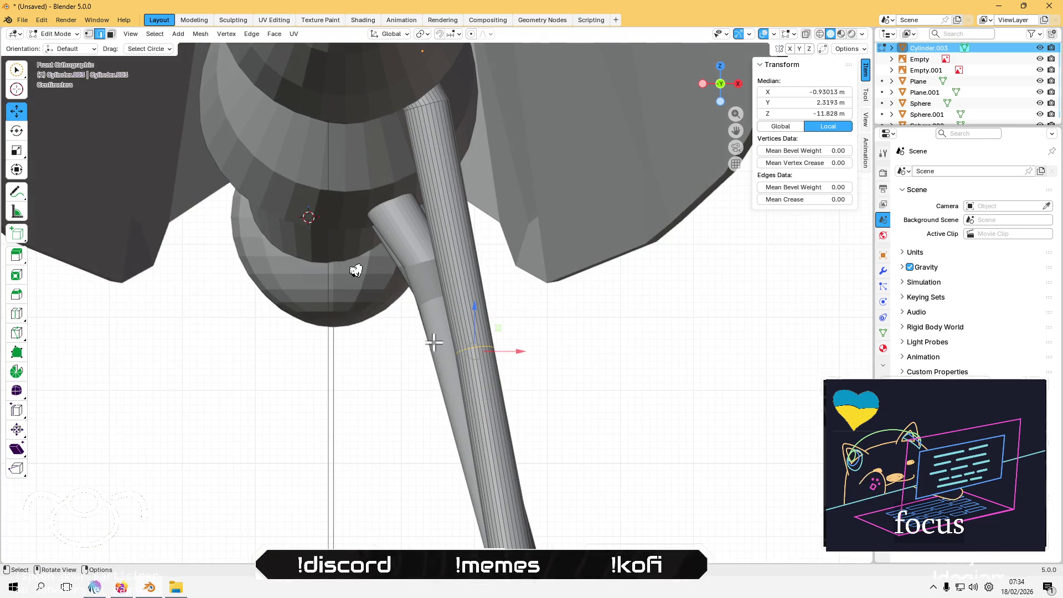
pyautogui.moveTo(501, 351)
pyautogui.mouseDown()
pyautogui.moveTo(536, 343)
pyautogui.moveTo(581, 367)
pyautogui.mouseUp()
# Step: Deselect and pick an edge ring on the thin leg
pyautogui.click(321, 373)
pyautogui.moveTo(320, 372)
pyautogui.mouseDown(button='middle')
pyautogui.moveTo(315, 315)
pyautogui.moveTo(266, 377)
pyautogui.mouseUp(button='middle')
pyautogui.keyDown('alt'); pyautogui.click(409, 375); pyautogui.keyUp('alt')
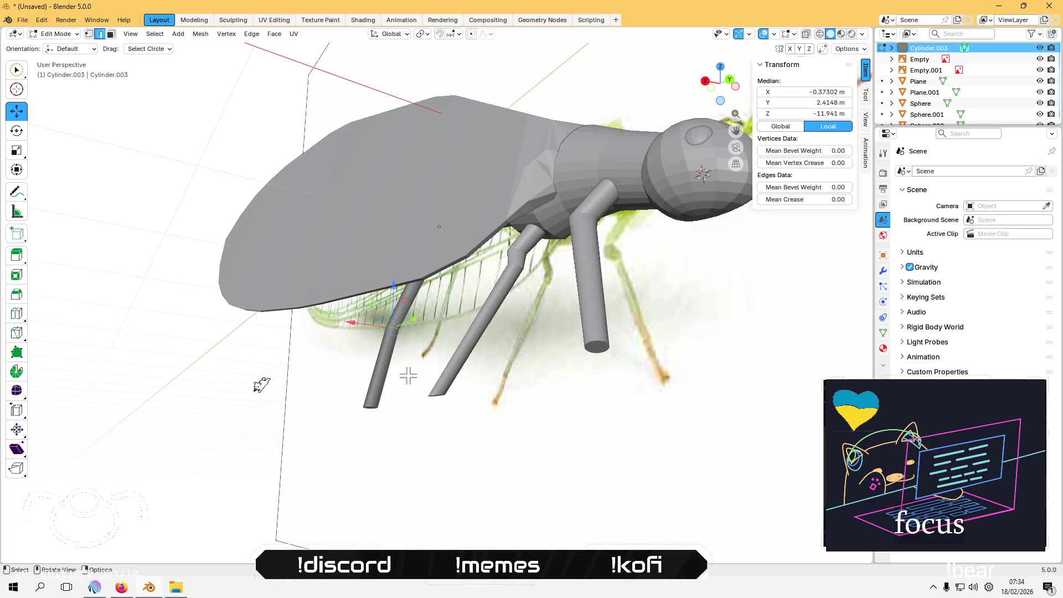
# Step: View the insect from the right side, return to Object Mode, and orbit back to perspective
pyautogui.moveTo(408, 375)
pyautogui.mouseDown(button='middle')
pyautogui.moveTo(351, 430)
pyautogui.moveTo(337, 420)
pyautogui.moveTo(333, 375)
pyautogui.moveTo(444, 372)
pyautogui.mouseUp(button='middle')
pyautogui.click(338, 420)
pyautogui.moveTo(207, 457); pyautogui.dragTo(158, 452, button='middle')
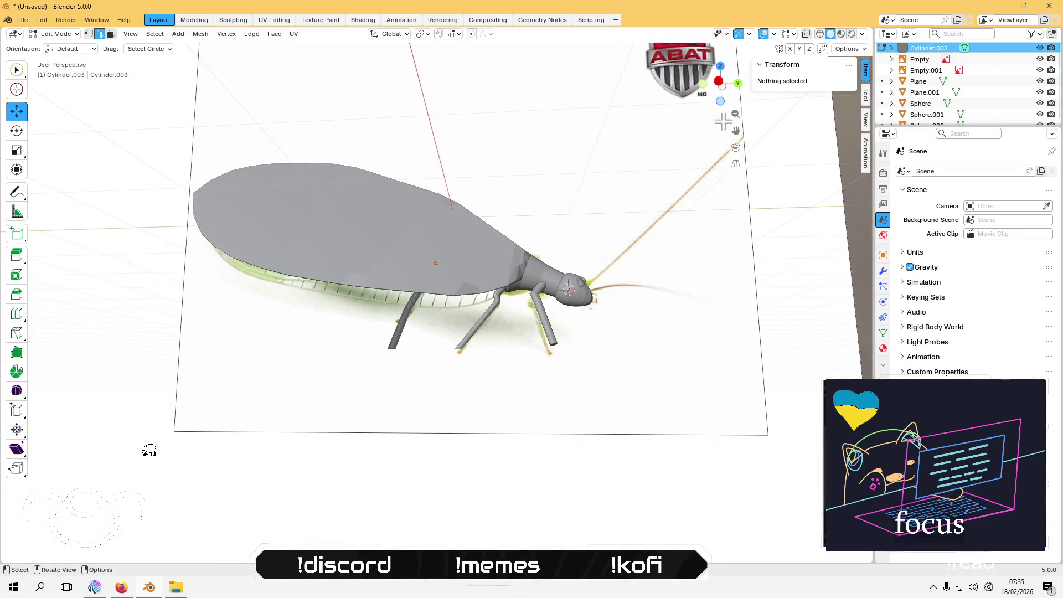
pyautogui.click(719, 81)
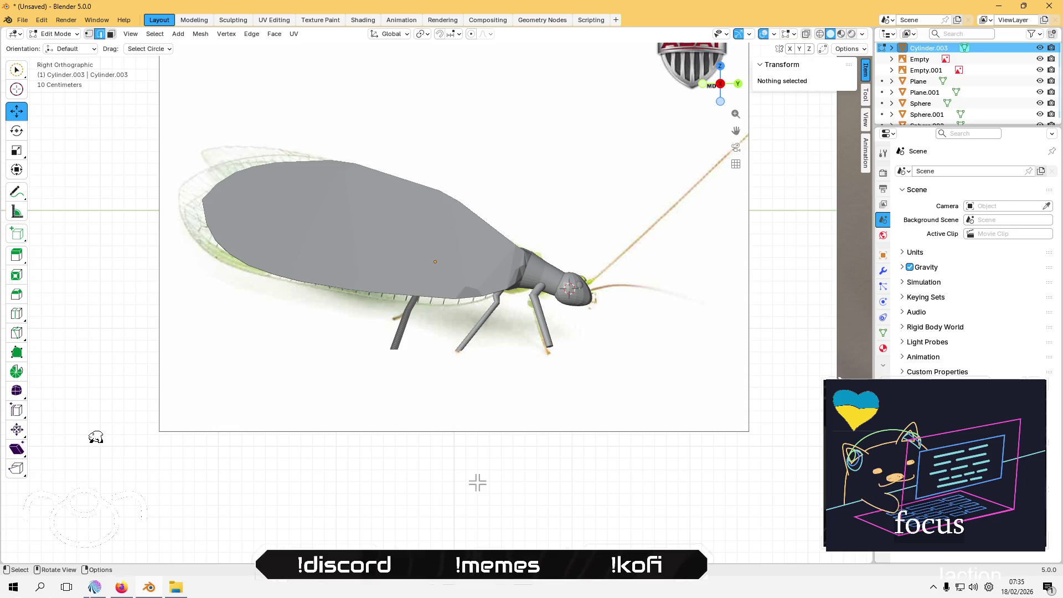
pyautogui.press('Tab')
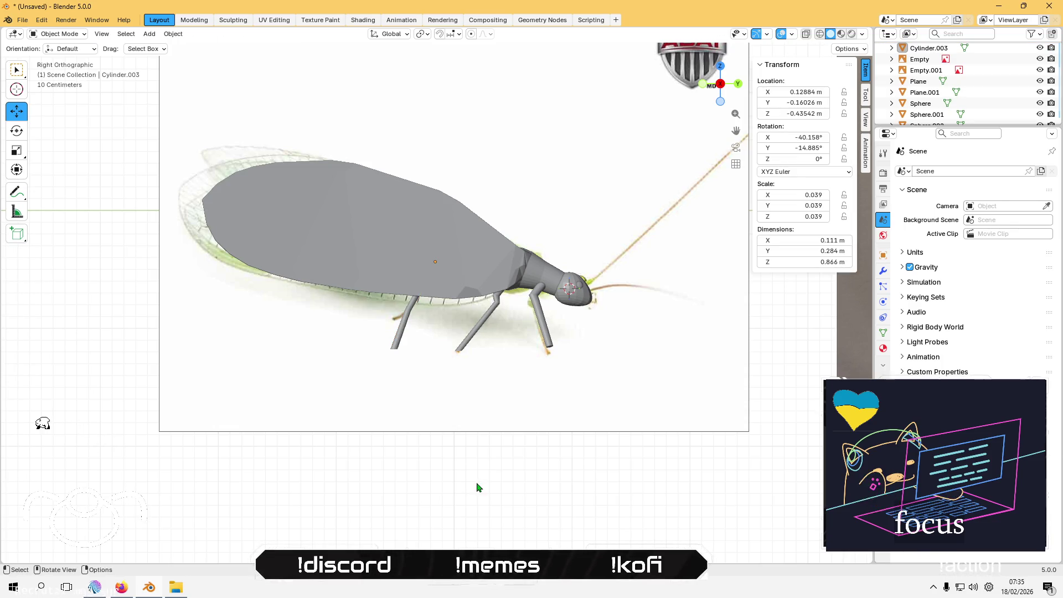
pyautogui.moveTo(507, 464)
pyautogui.mouseDown(button='middle')
pyautogui.moveTo(539, 449)
pyautogui.moveTo(422, 465)
pyautogui.moveTo(546, 439)
pyautogui.mouseUp(button='middle')
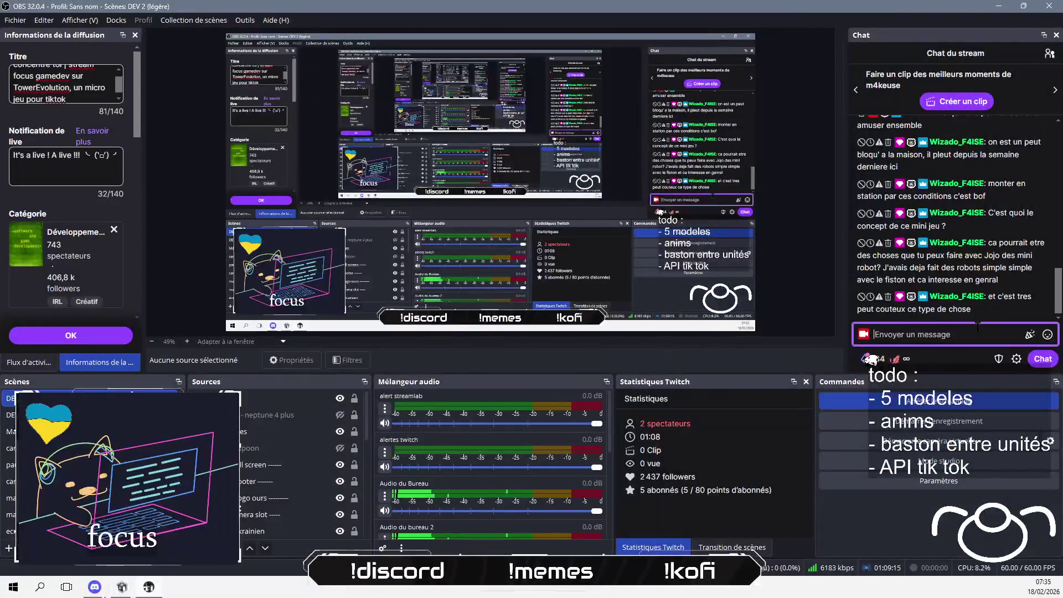
# Step: Send the chat reply 'si j'avais le temps ouais XD' and draft a message about towers and mobs
pyautogui.write("si j'avais le temps ouais XD")
pyautogui.press('Return')
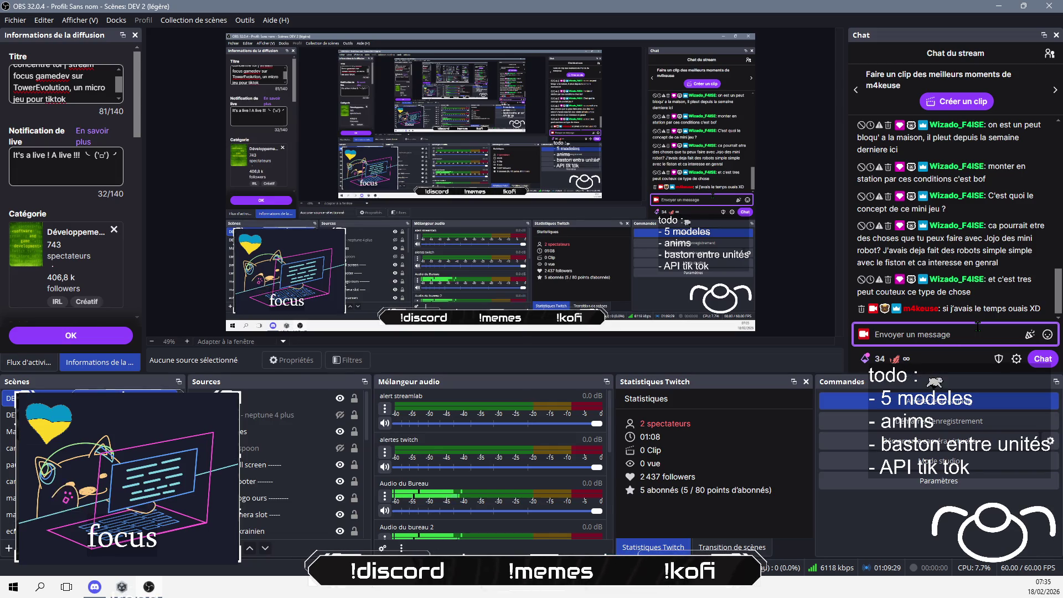
pyautogui.write('tu as une tour')
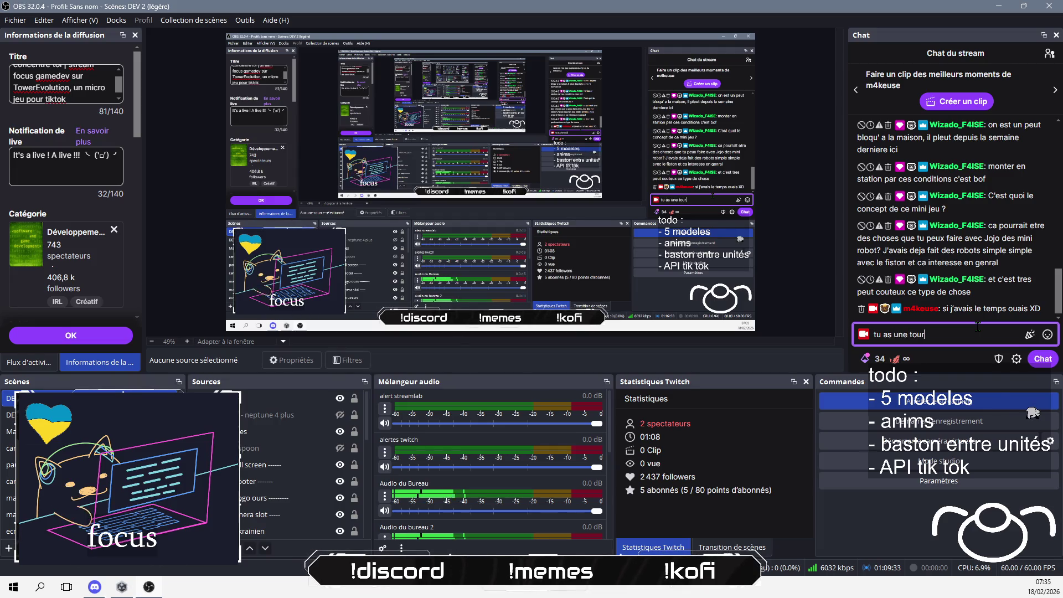
pyautogui.write(', le')
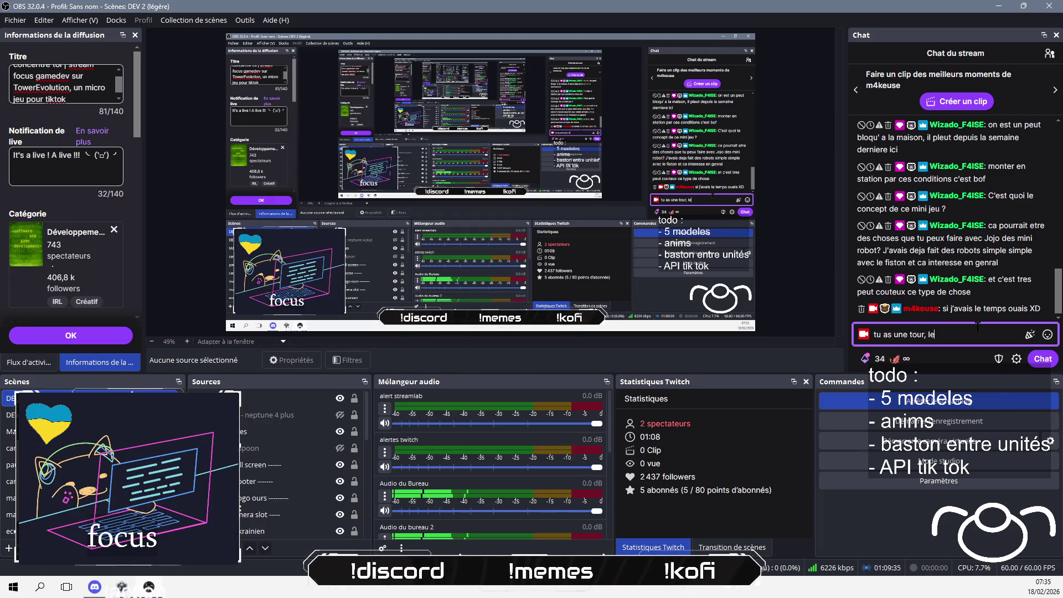
pyautogui.press('BackSpace')
pyautogui.write('to')
pyautogui.write('versaore e.')
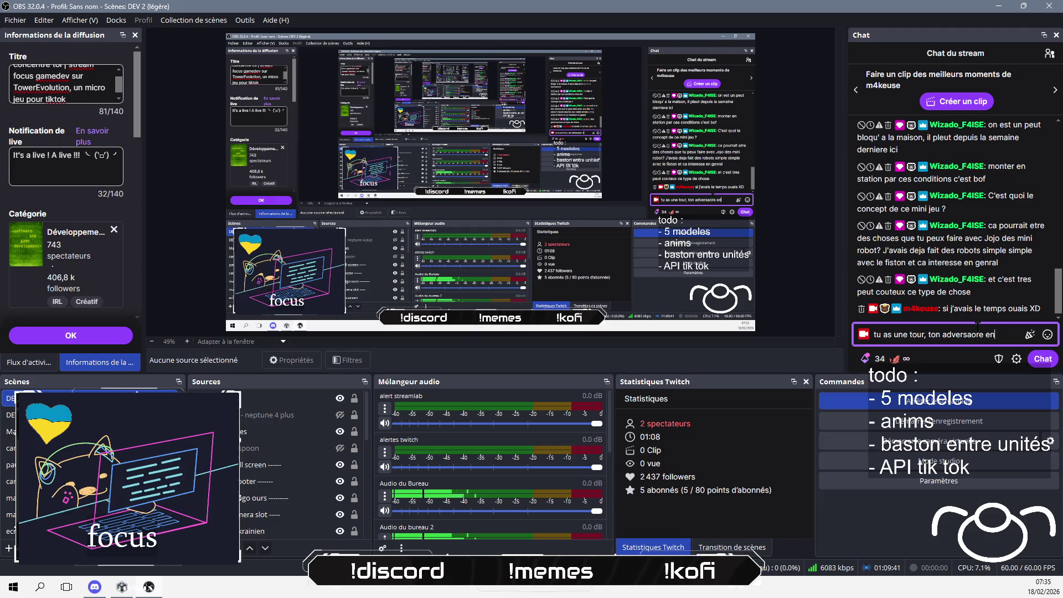
pyautogui.write(' à n')
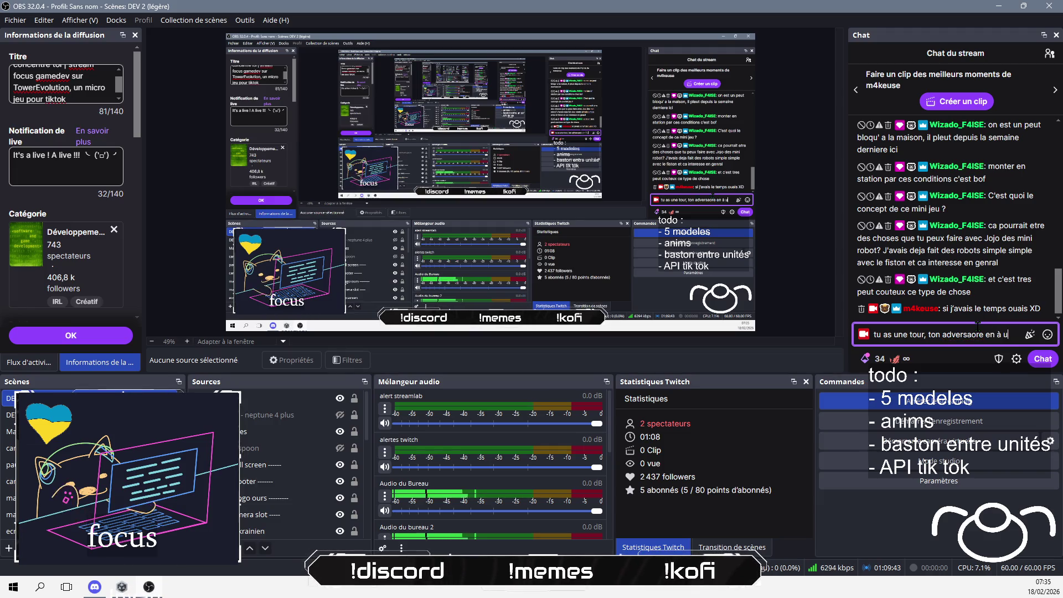
pyautogui.write('ne autre, tu ')
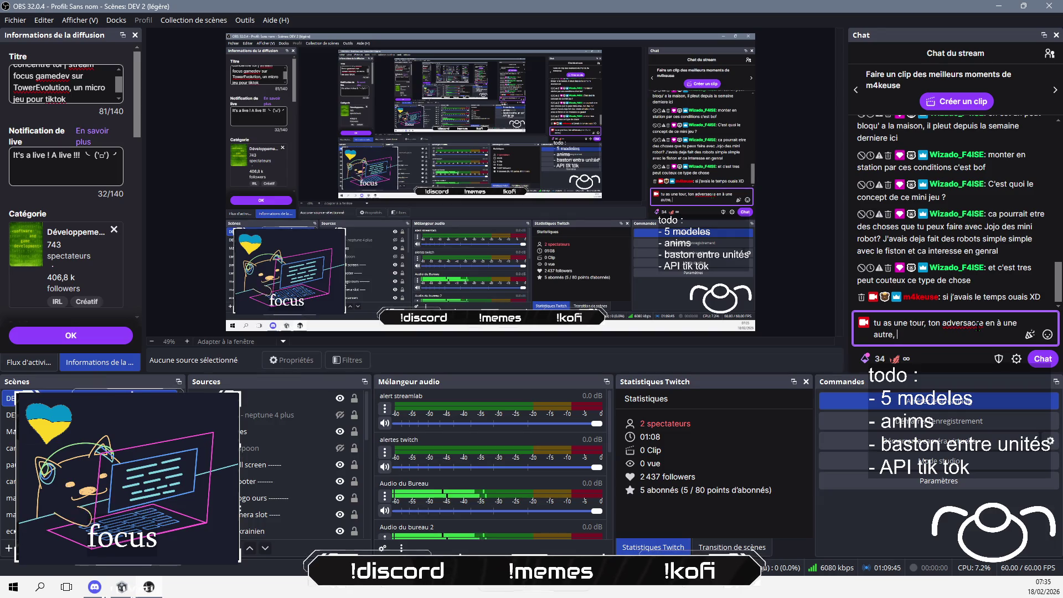
pyautogui.write('lance des en')
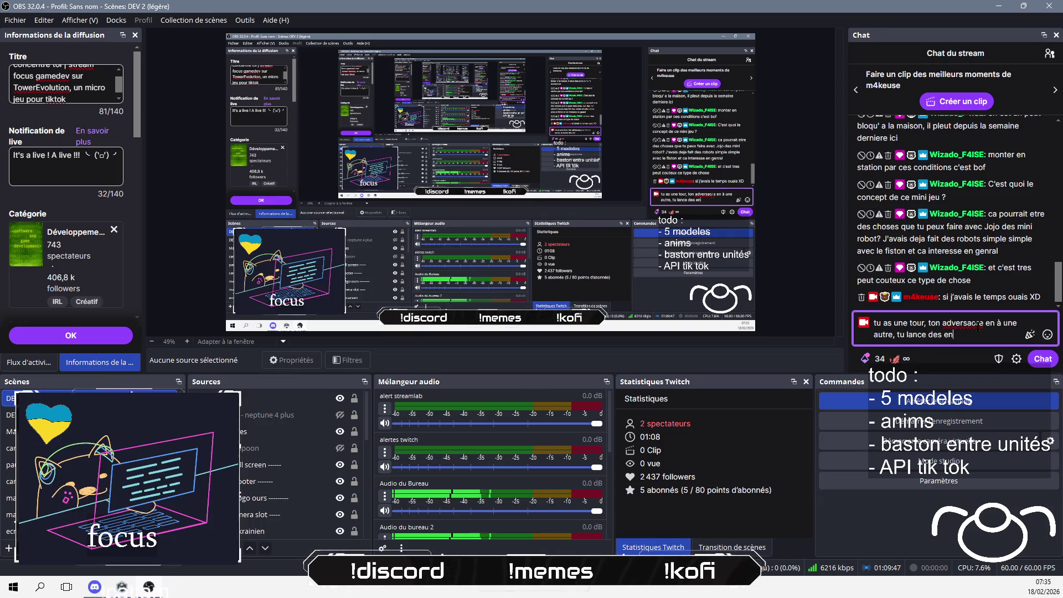
pyautogui.write('nemis à')
pyautogui.press('BackSpace')
pyautogui.press('BackSpace')
pyautogui.press('BackSpace')
pyautogui.write('mobs ')
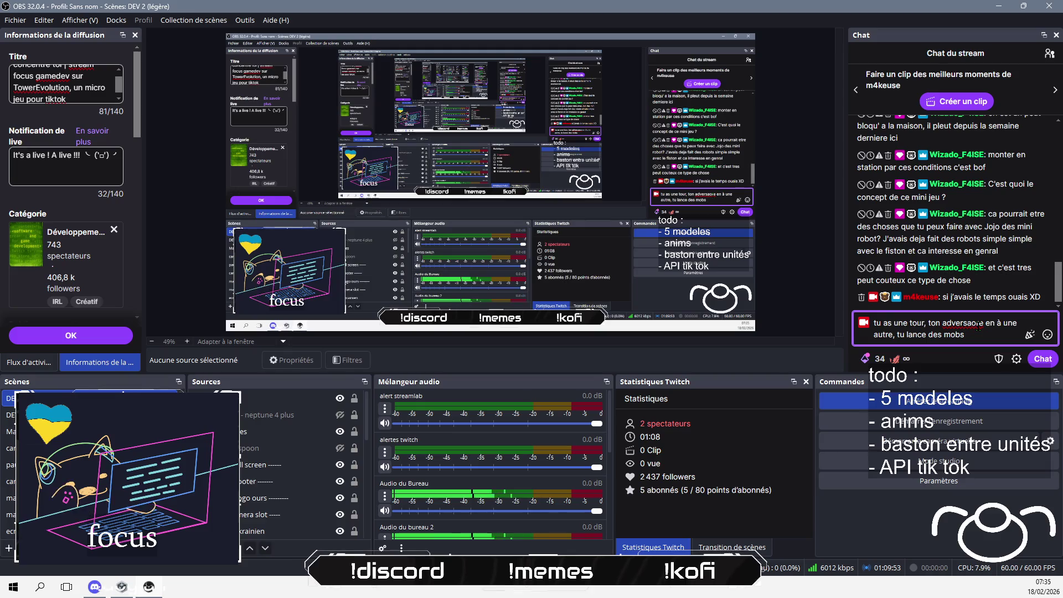
pyautogui.write('à l')
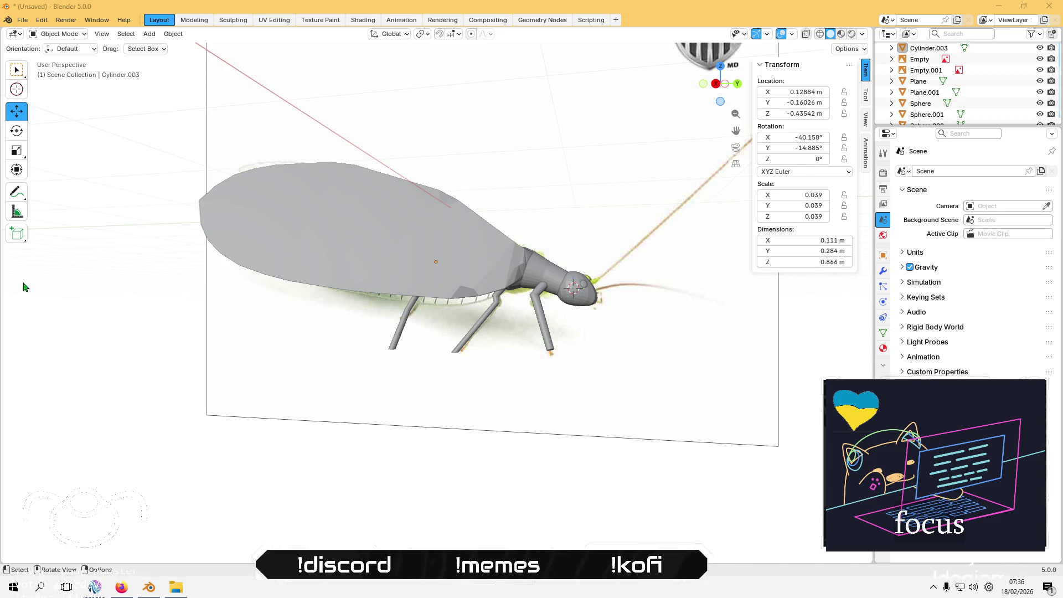
# Step: Zoom out and select three of the insect's legs
pyautogui.scroll(-3, 166, 318)
pyautogui.moveTo(166, 318); pyautogui.dragTo(332, 402, button='middle')
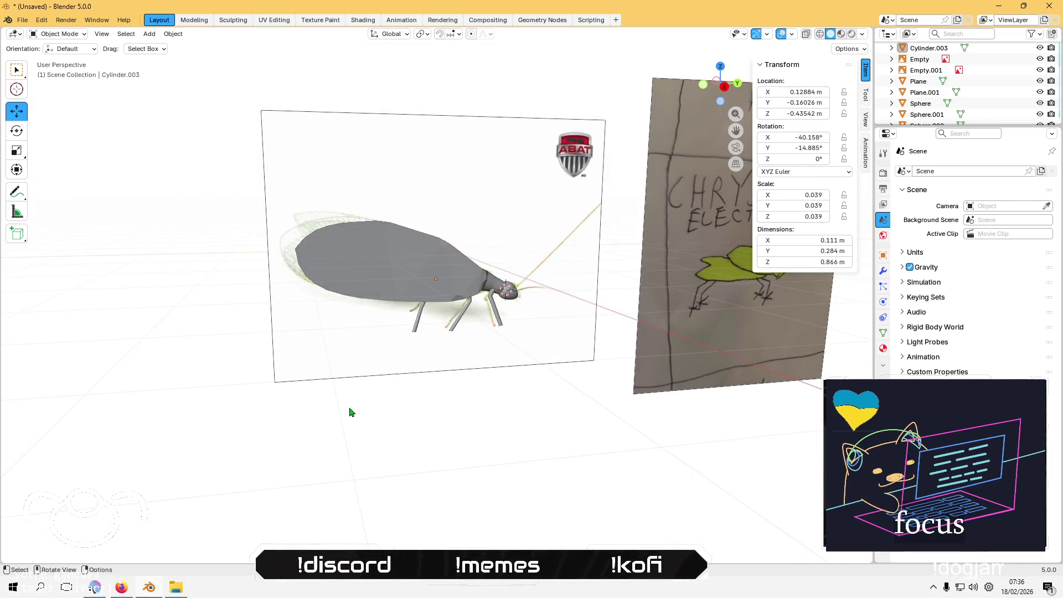
pyautogui.moveTo(474, 393); pyautogui.dragTo(384, 373, button='middle')
pyautogui.scroll(2, 385, 373)
pyautogui.click(493, 310)
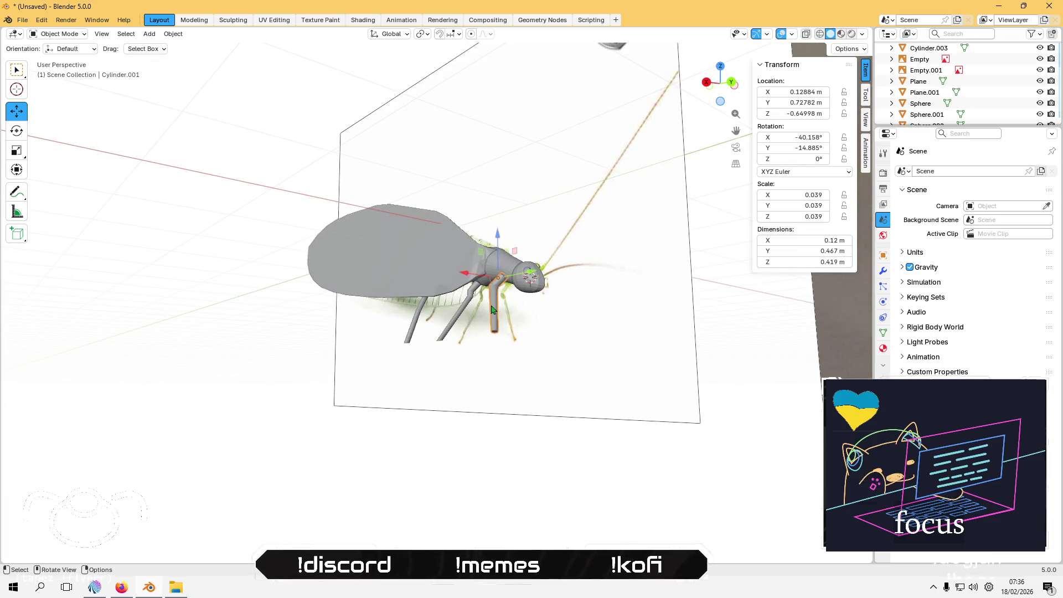
pyautogui.keyDown('shift'); pyautogui.click(459, 317); pyautogui.keyUp('shift')
pyautogui.keyDown('shift'); pyautogui.click(429, 318); pyautogui.keyUp('shift')
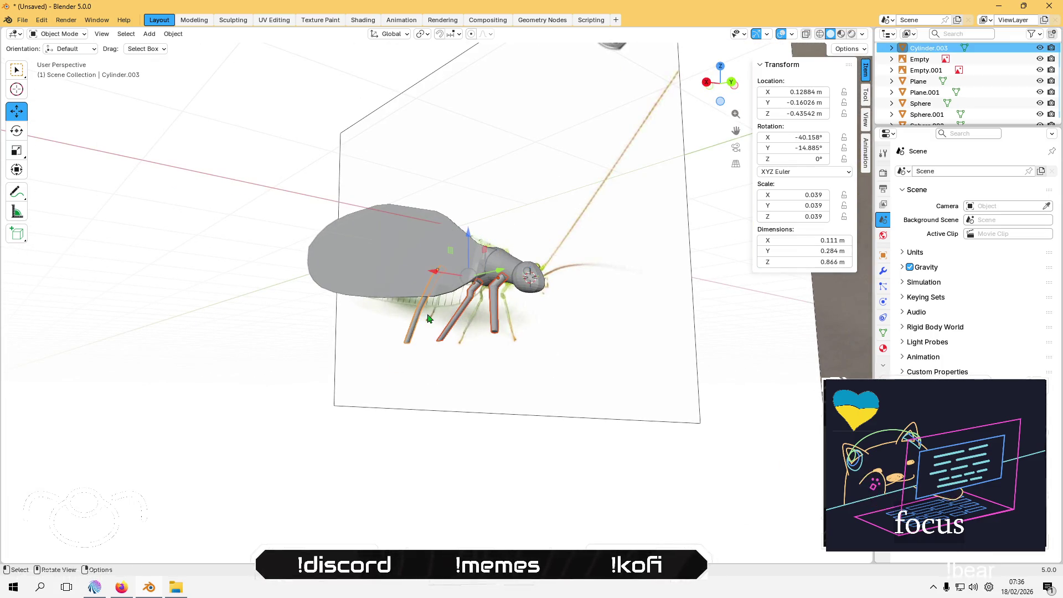
# Step: Check the legs from back, front and side views, then deselect them
pyautogui.press('ctrl+KP_1')
pyautogui.scroll(4, 440, 265)
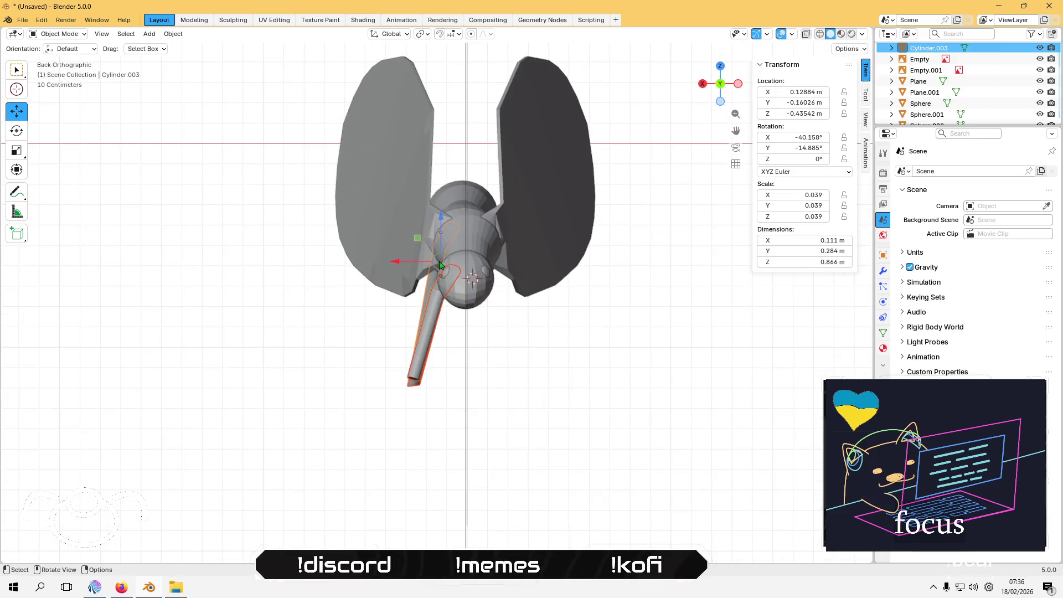
pyautogui.moveTo(506, 326); pyautogui.dragTo(515, 309, button='middle')
pyautogui.click(720, 83)
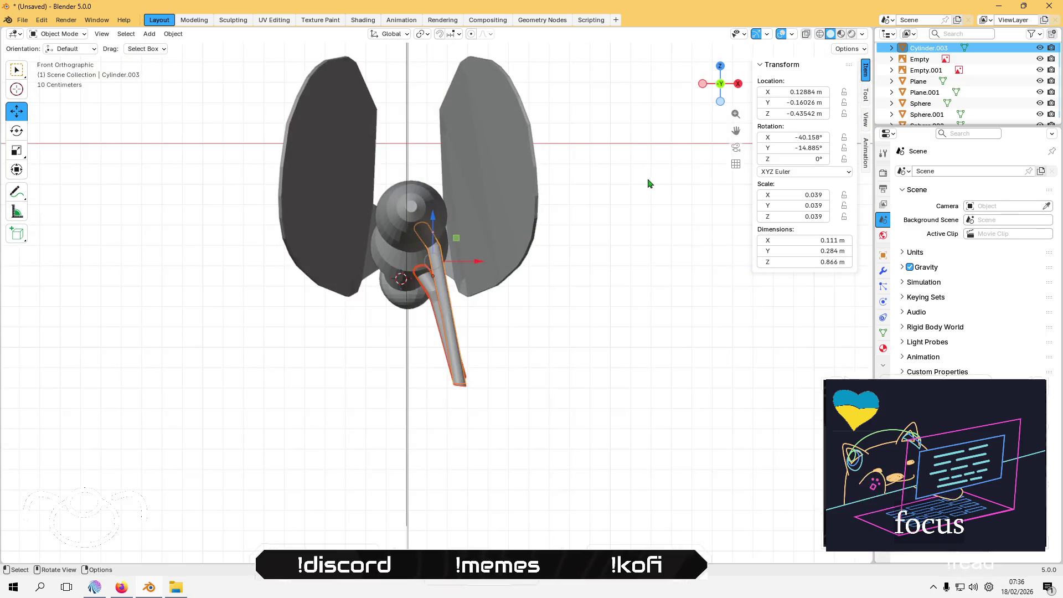
pyautogui.click(723, 84)
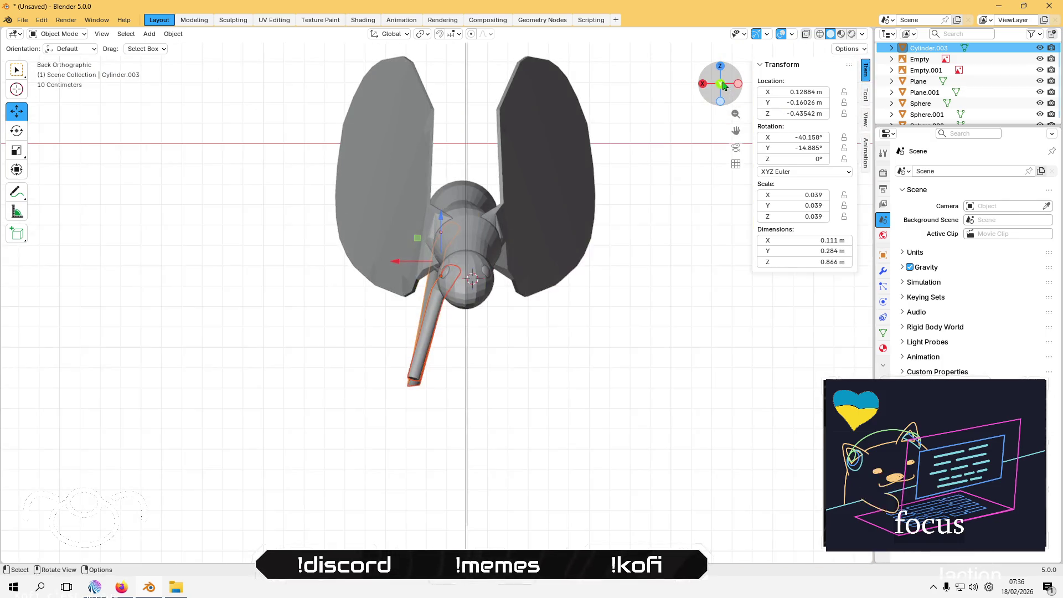
pyautogui.moveTo(562, 332)
pyautogui.mouseDown(button='middle')
pyautogui.moveTo(562, 218)
pyautogui.moveTo(605, 209)
pyautogui.moveTo(622, 269)
pyautogui.mouseUp(button='middle')
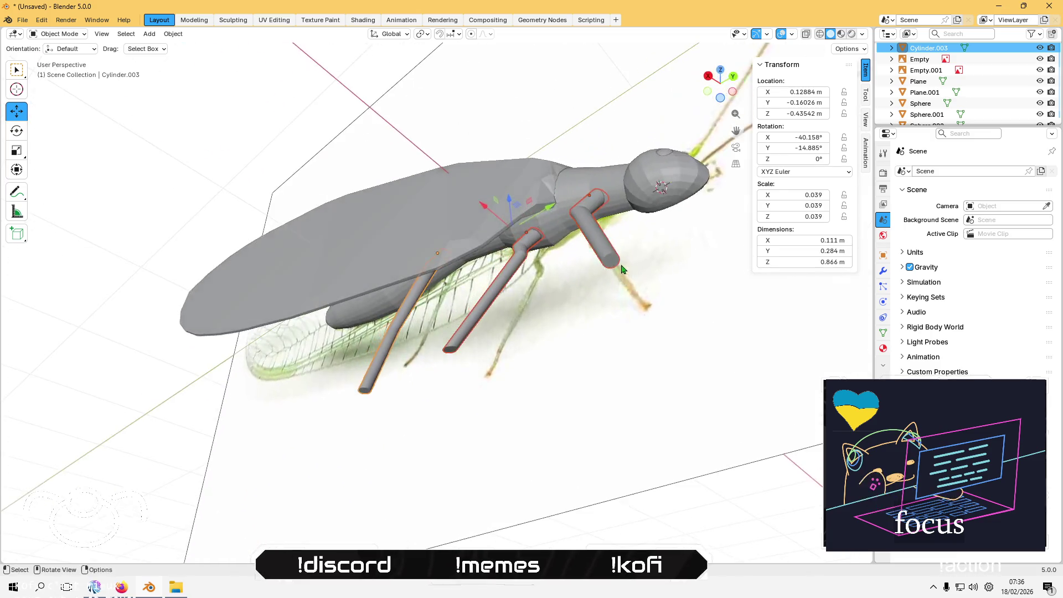
pyautogui.click(173, 428)
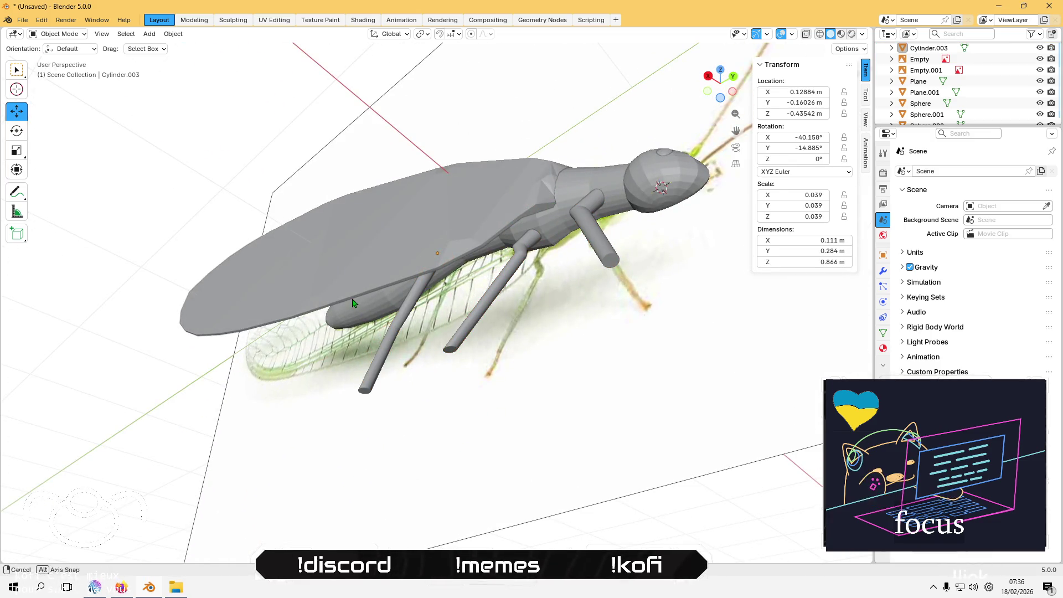
pyautogui.moveTo(353, 302); pyautogui.dragTo(530, 253, button='middle')
# Step: Frame the rear leg Cylinder.002 and nudge it along X to 0.15275 m
pyautogui.click(524, 233)
pyautogui.press('KP_Decimal')
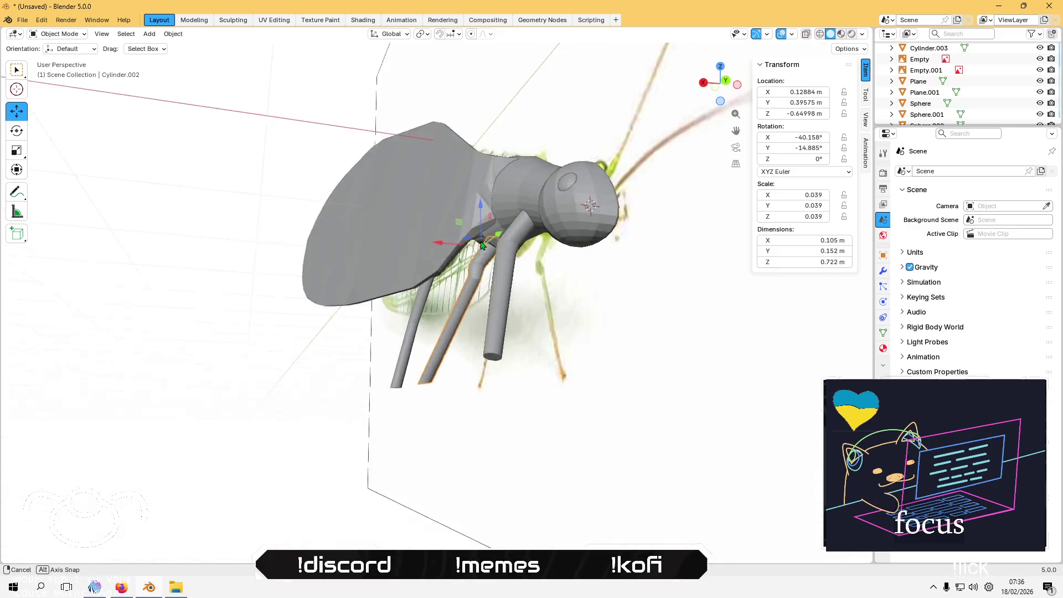
pyautogui.press('g')
pyautogui.press('x')
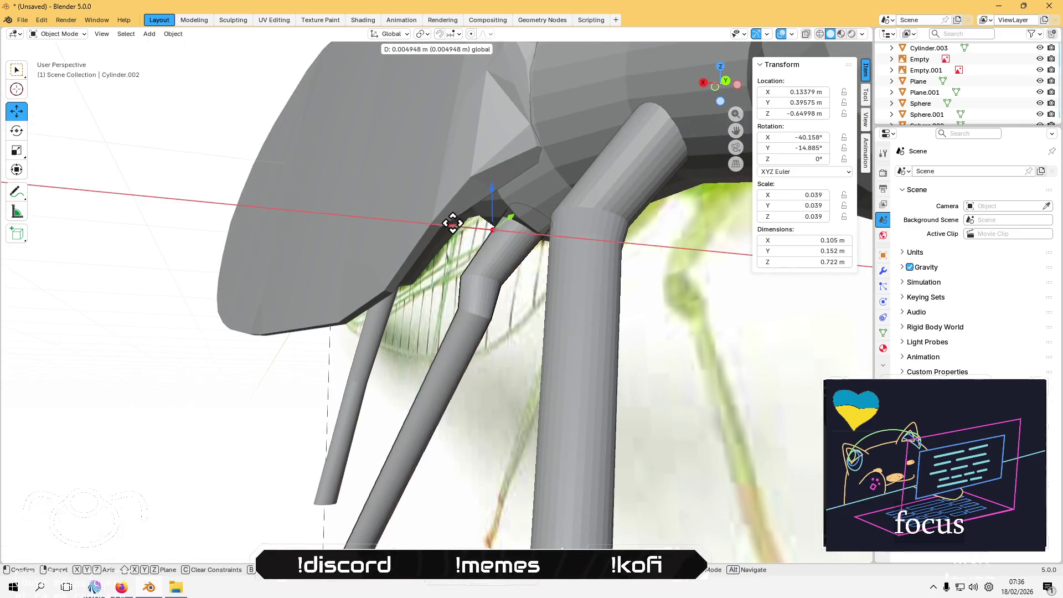
pyautogui.click(442, 220)
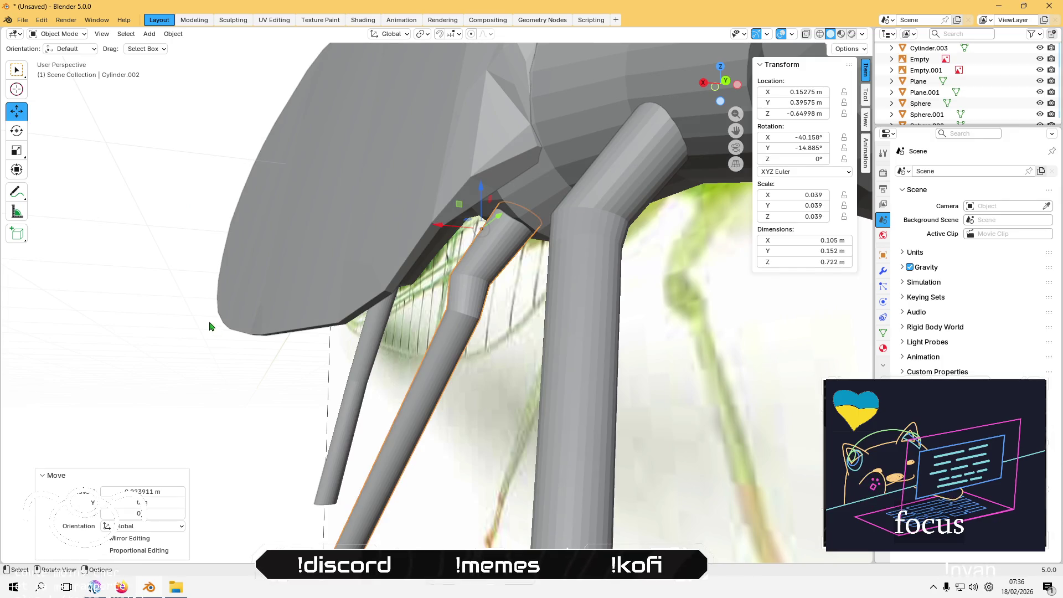
pyautogui.moveTo(126, 308)
pyautogui.mouseDown(button='middle')
pyautogui.moveTo(172, 295)
pyautogui.moveTo(159, 247)
pyautogui.moveTo(188, 218)
pyautogui.moveTo(260, 189)
pyautogui.moveTo(259, 174)
pyautogui.moveTo(244, 174)
pyautogui.moveTo(254, 172)
pyautogui.moveTo(280, 301)
pyautogui.moveTo(296, 311)
pyautogui.moveTo(221, 355)
pyautogui.mouseUp(button='middle')
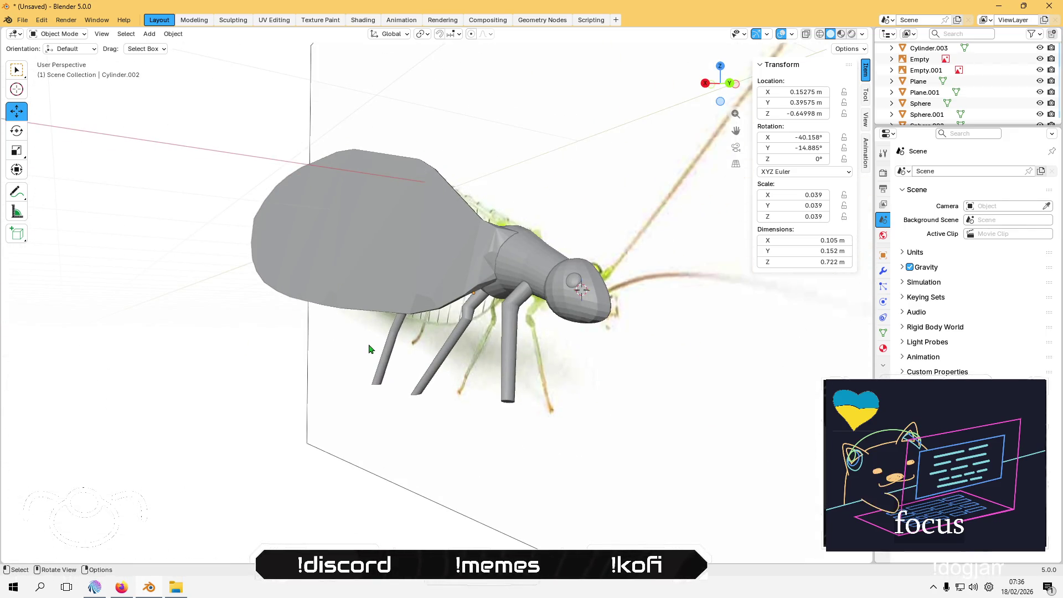
# Step: Select three legs on one side and view them from behind
pyautogui.click(384, 342)
pyautogui.keyDown('shift'); pyautogui.click(448, 354); pyautogui.keyUp('shift')
pyautogui.keyDown('shift'); pyautogui.click(515, 336); pyautogui.keyUp('shift')
pyautogui.click(731, 84)
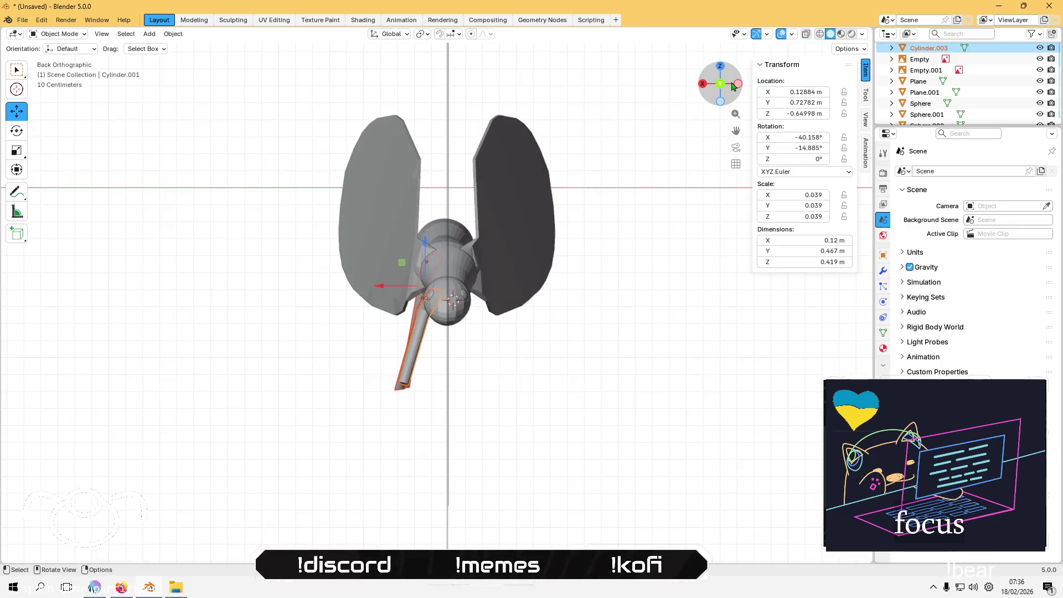
# Step: Paste copies of the three legs, mirror them with scale -1, and rotate them -180° about X
pyautogui.hotkey('ctrl', 'v')
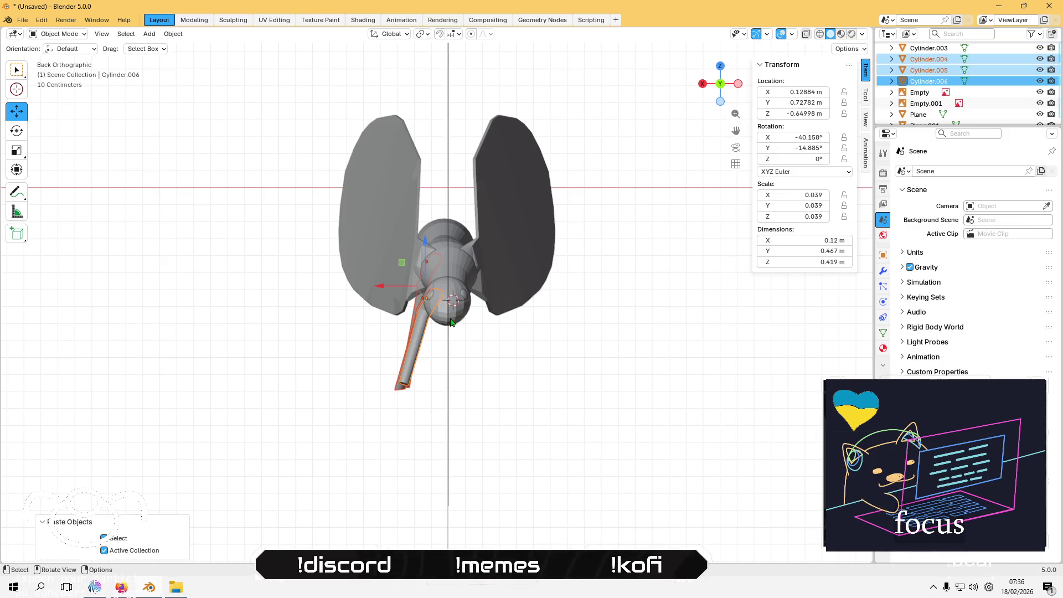
pyautogui.press('s')
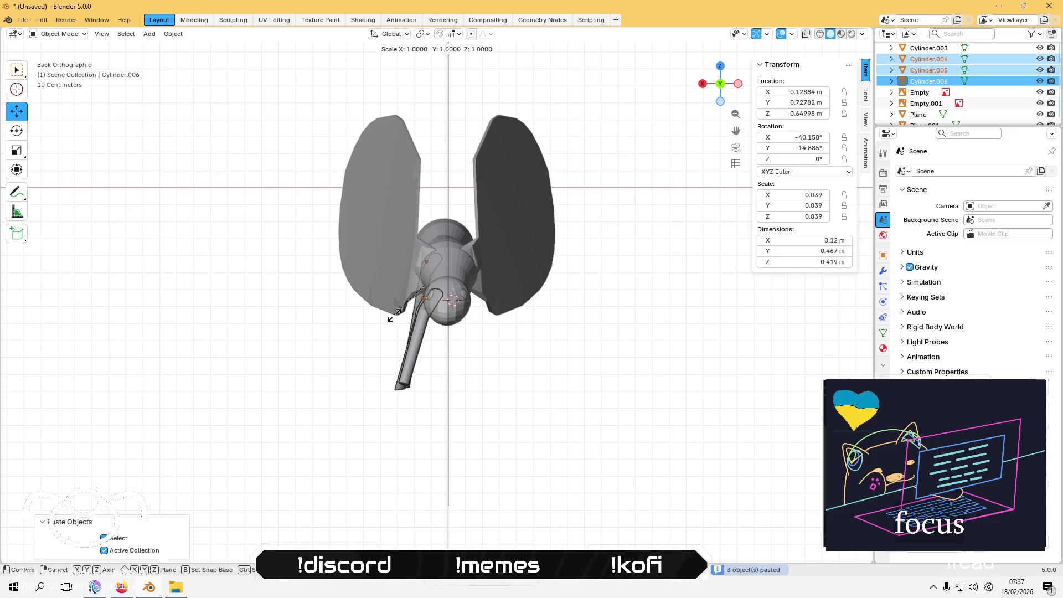
pyautogui.write('-1')
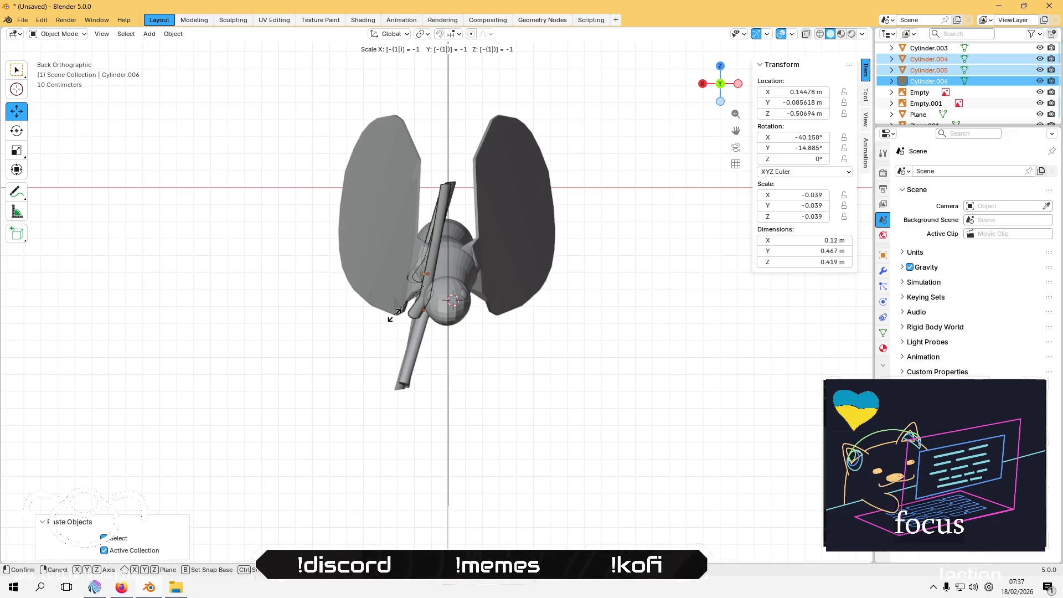
pyautogui.press('Return')
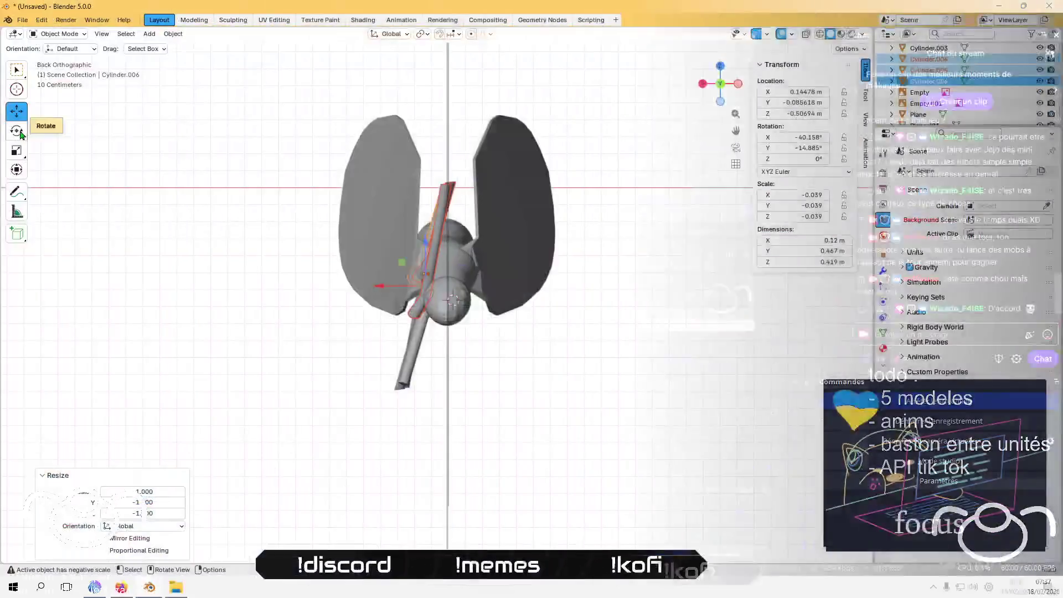
pyautogui.click(17, 131)
pyautogui.moveTo(294, 276); pyautogui.dragTo(332, 274, button='middle')
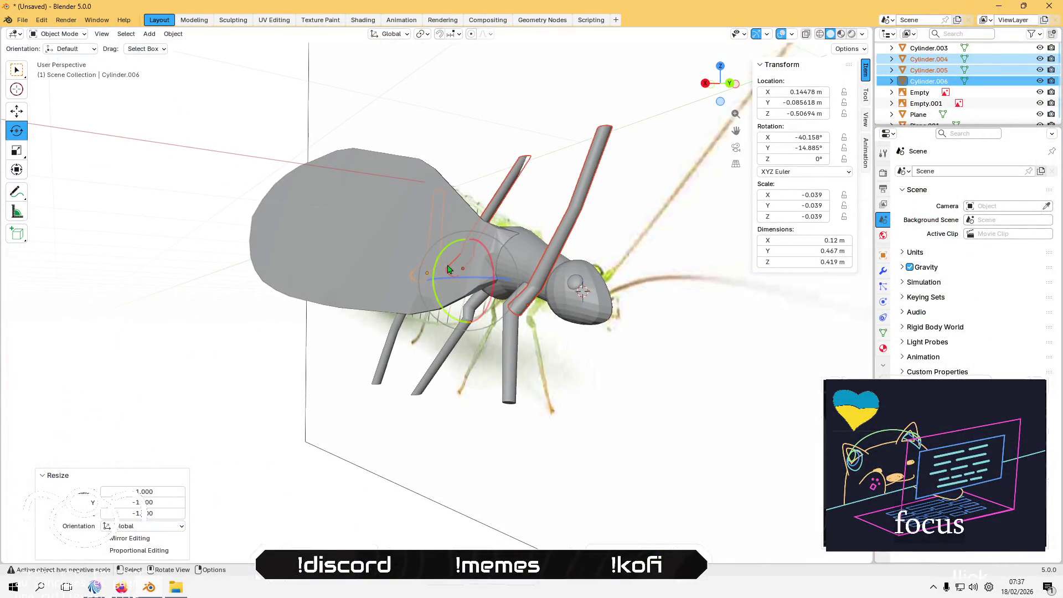
pyautogui.moveTo(492, 280)
pyautogui.mouseDown()
pyautogui.moveTo(482, 324)
pyautogui.moveTo(410, 330)
pyautogui.mouseUp()
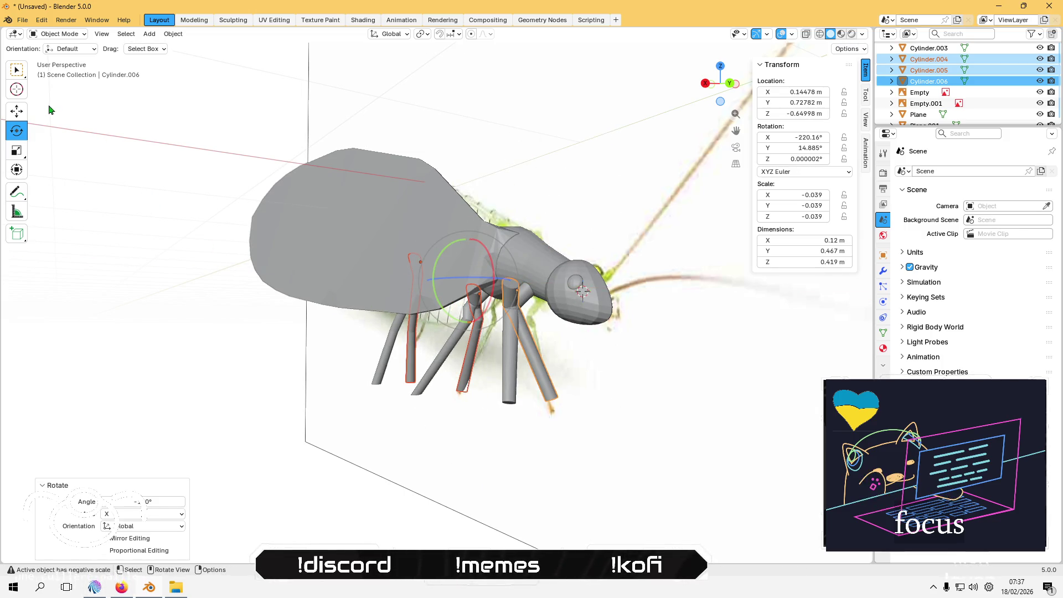
# Step: Slide the mirrored legs along X onto the opposite side of the body in Back Orthographic
pyautogui.click(17, 117)
pyautogui.moveTo(249, 232); pyautogui.dragTo(374, 291, button='middle')
pyautogui.moveTo(388, 294); pyautogui.dragTo(437, 281)
pyautogui.click(721, 85)
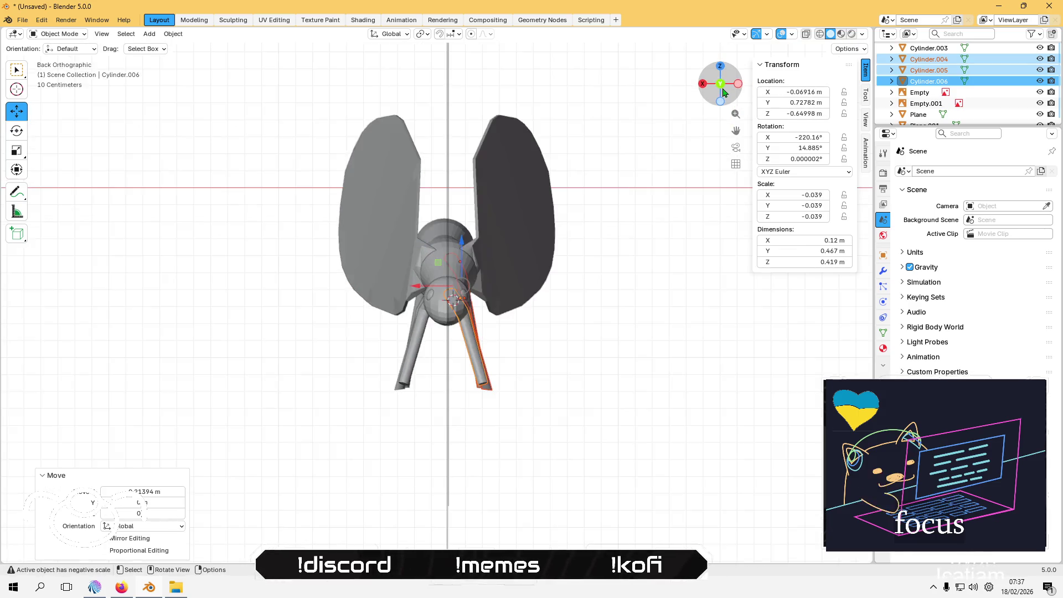
pyautogui.scroll(3, 491, 261)
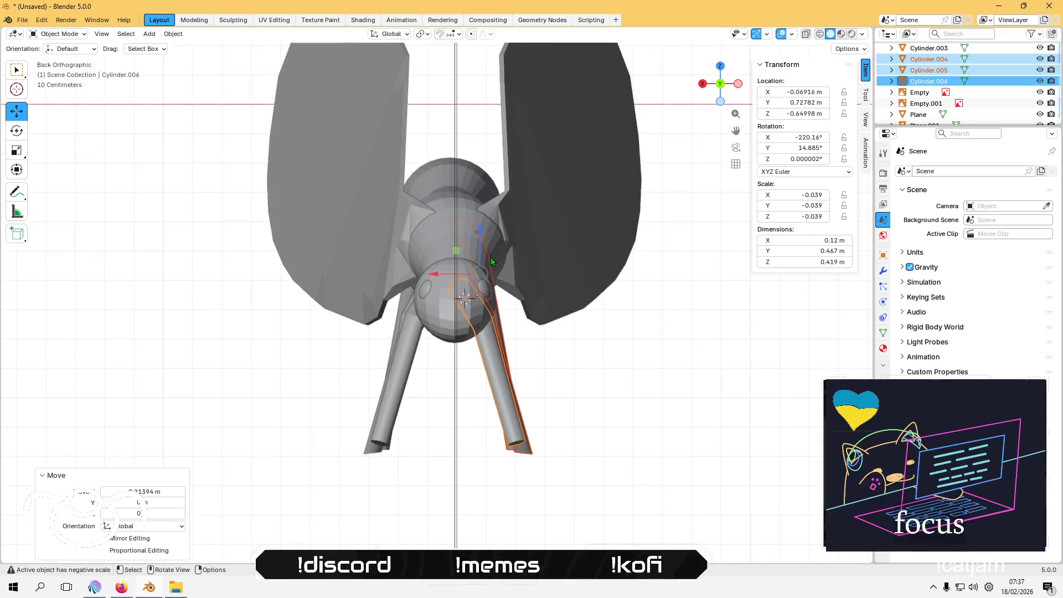
pyautogui.moveTo(433, 274); pyautogui.dragTo(446, 270)
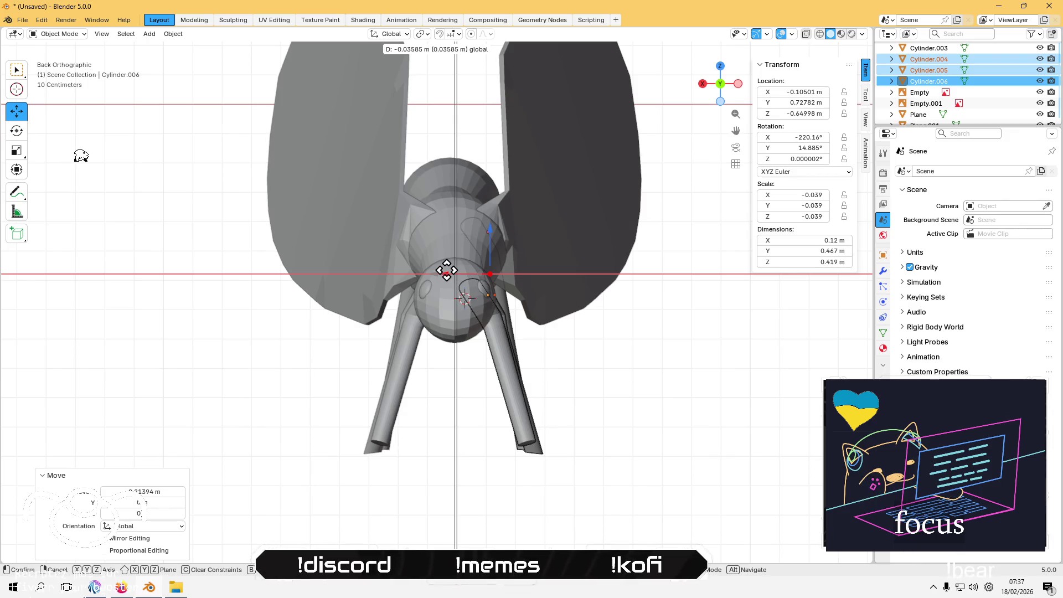
pyautogui.click(445, 268)
pyautogui.click(340, 356)
pyautogui.scroll(-2, 336, 378)
pyautogui.moveTo(336, 377)
pyautogui.mouseDown(button='middle')
pyautogui.moveTo(344, 347)
pyautogui.moveTo(272, 370)
pyautogui.moveTo(292, 372)
pyautogui.moveTo(280, 403)
pyautogui.moveTo(465, 417)
pyautogui.moveTo(480, 400)
pyautogui.moveTo(646, 361)
pyautogui.moveTo(477, 360)
pyautogui.moveTo(714, 291)
pyautogui.mouseUp(button='middle')
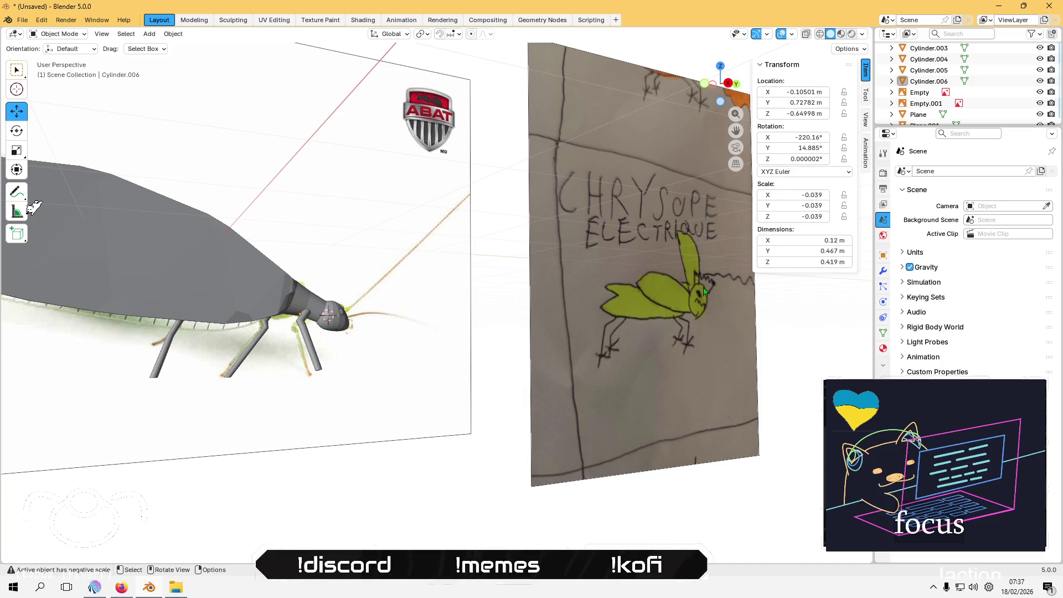
# Step: Select the head sphere, briefly enter and leave Edit Mode, then open the Add menu
pyautogui.moveTo(304, 343)
pyautogui.mouseDown(button='middle')
pyautogui.moveTo(256, 380)
pyautogui.moveTo(247, 363)
pyautogui.moveTo(263, 355)
pyautogui.moveTo(273, 319)
pyautogui.mouseUp(button='middle')
pyautogui.moveTo(357, 262)
pyautogui.mouseDown(button='middle')
pyautogui.moveTo(316, 230)
pyautogui.moveTo(390, 341)
pyautogui.moveTo(496, 315)
pyautogui.mouseUp(button='middle')
pyautogui.click(498, 314)
pyautogui.press('Tab')
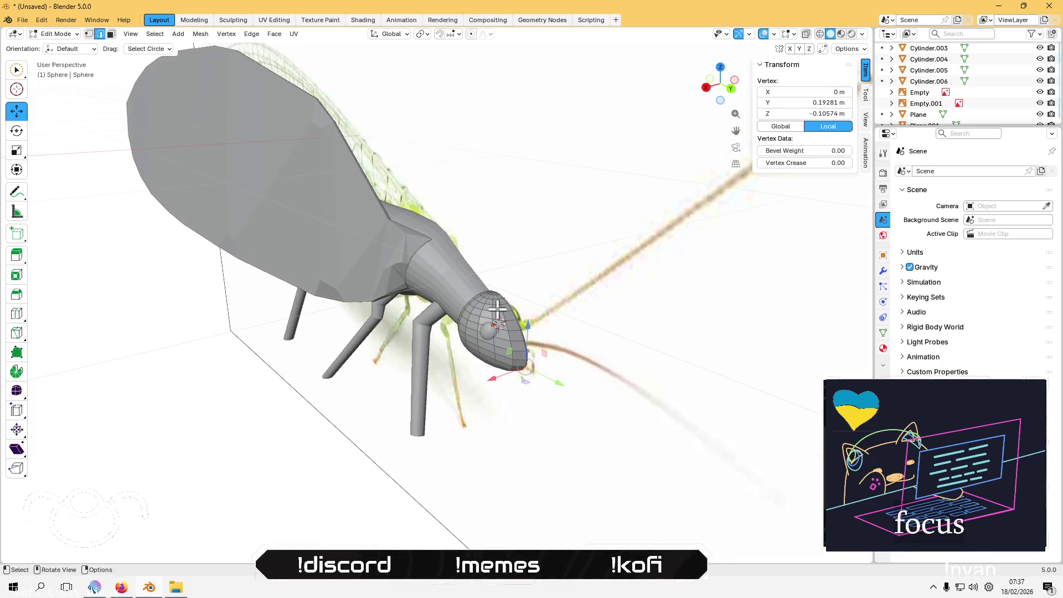
pyautogui.scroll(3, 497, 310)
pyautogui.press('Tab')
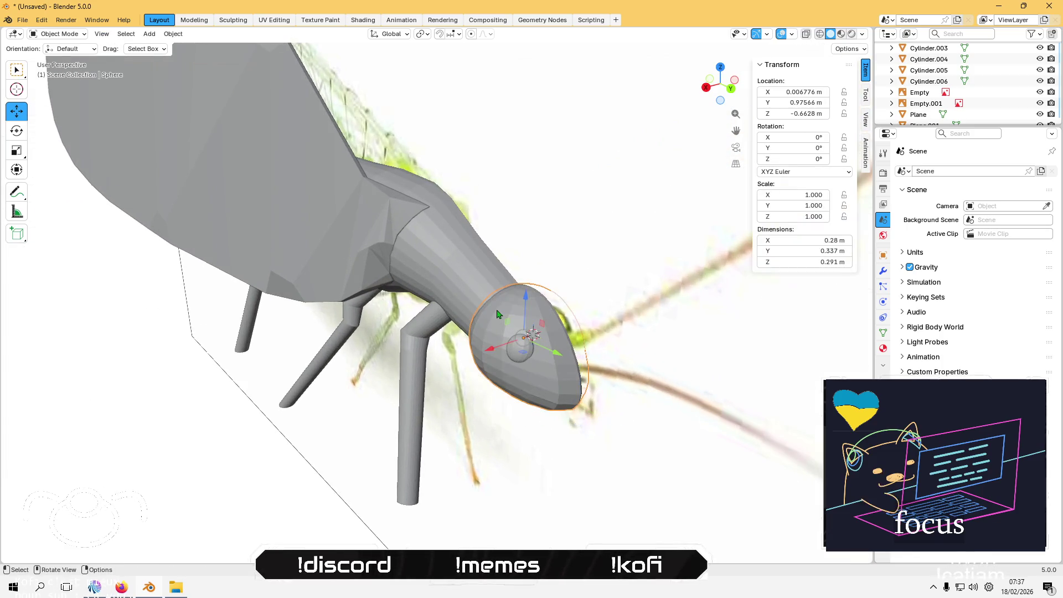
pyautogui.scroll(-3, 321, 506)
pyautogui.moveTo(289, 484)
pyautogui.mouseDown(button='middle')
pyautogui.moveTo(387, 430)
pyautogui.moveTo(372, 123)
pyautogui.mouseUp(button='middle')
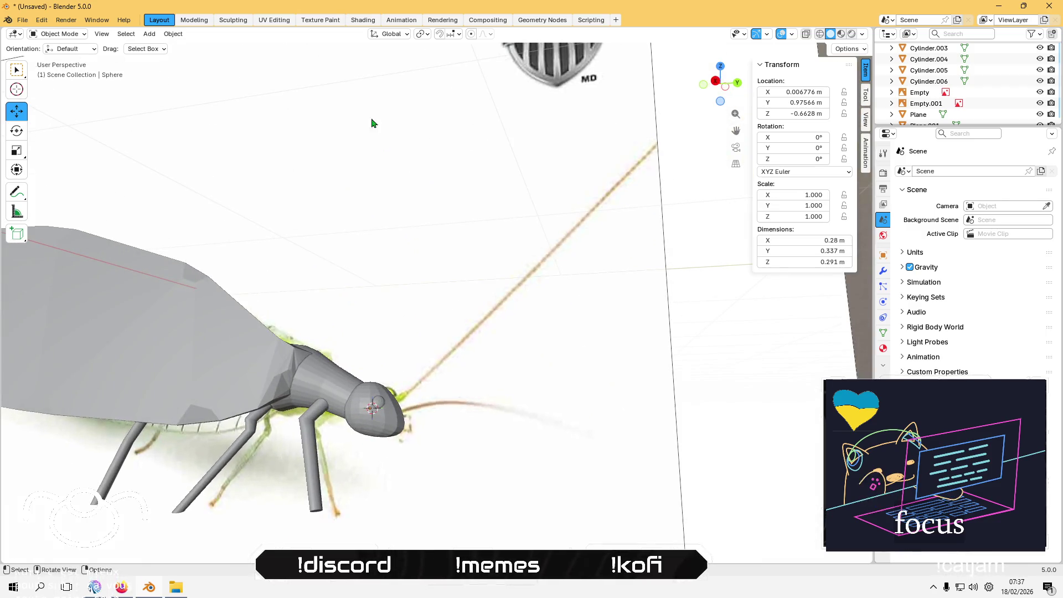
pyautogui.click(149, 33)
# Step: Add a cylinder at the head with 8 vertices and 1.2 m depth
pyautogui.moveTo(183, 47)
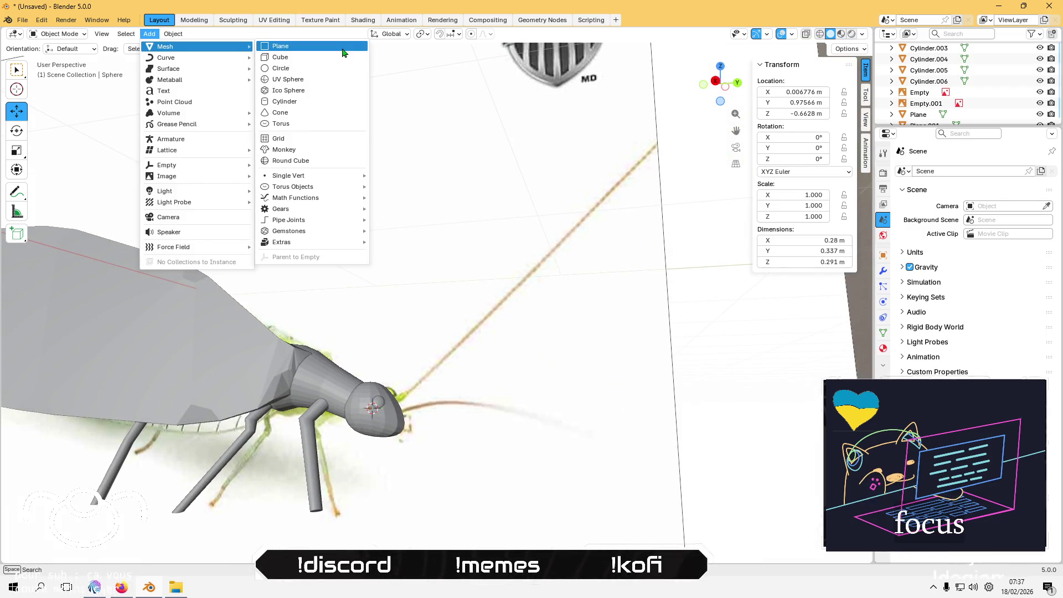
pyautogui.click(316, 102)
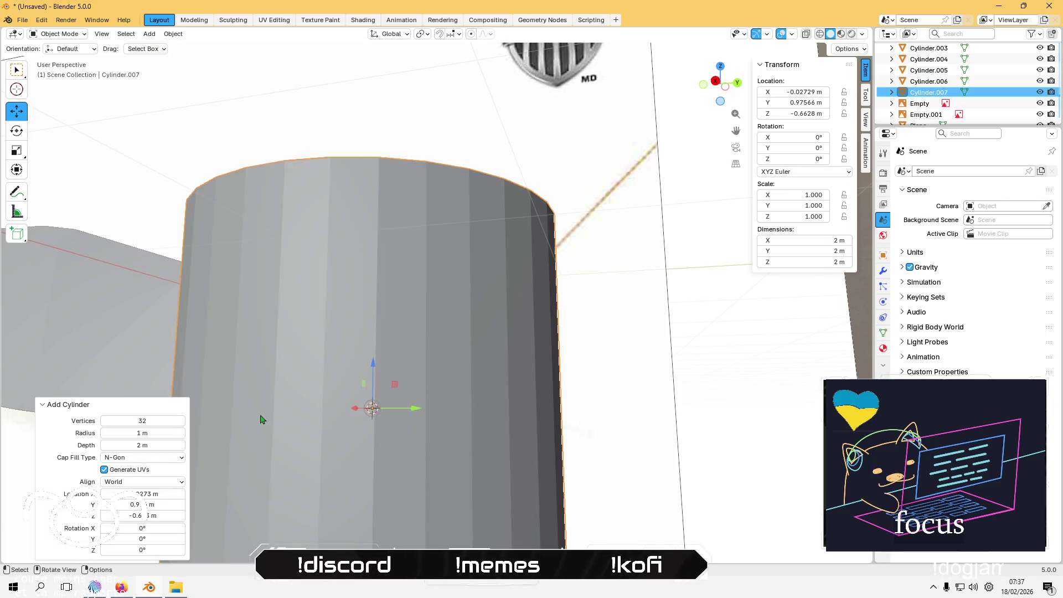
pyautogui.click(145, 421)
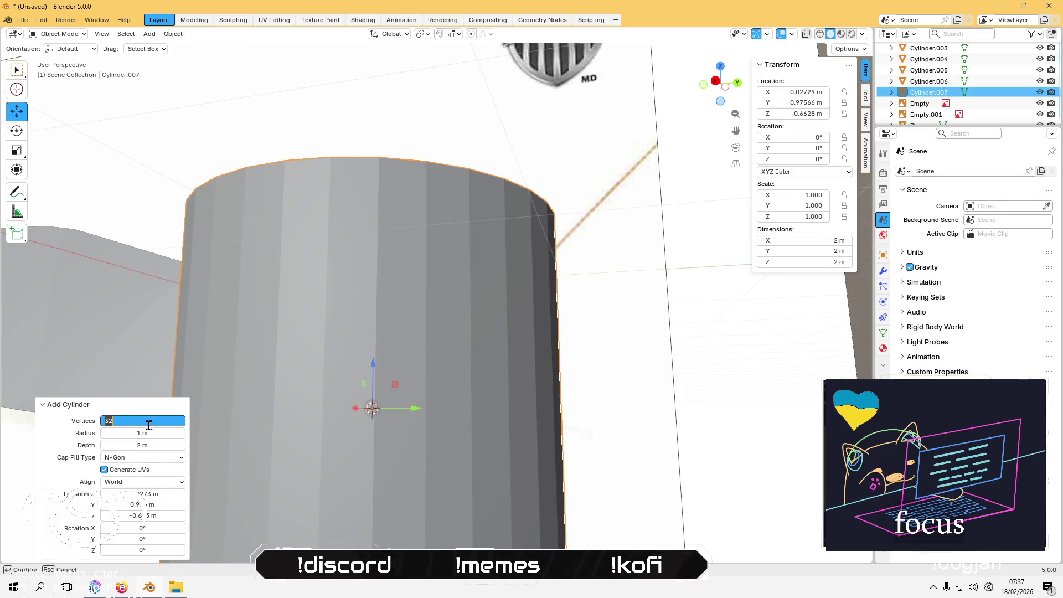
pyautogui.click(175, 432)
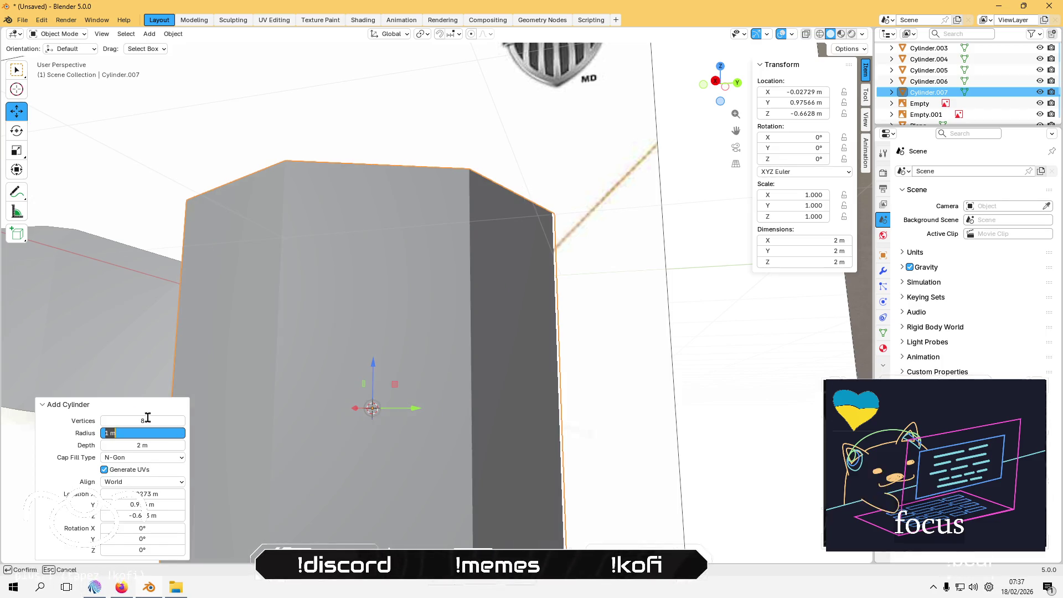
pyautogui.press('Return')
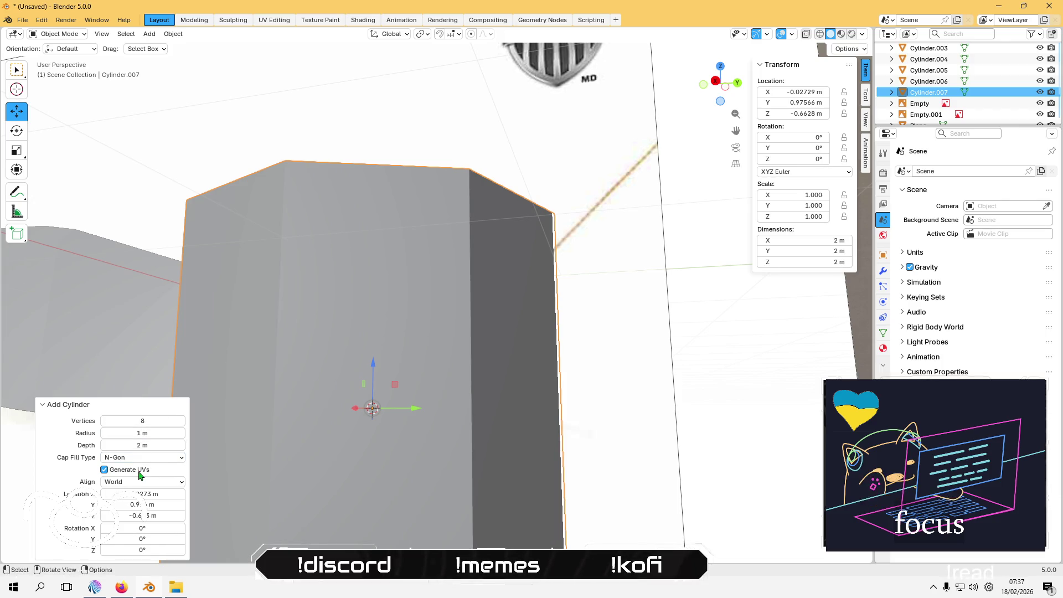
pyautogui.moveTo(152, 446)
pyautogui.mouseDown()
pyautogui.moveTo(142, 445)
pyautogui.moveTo(145, 433)
pyautogui.moveTo(78, 433)
pyautogui.mouseUp()
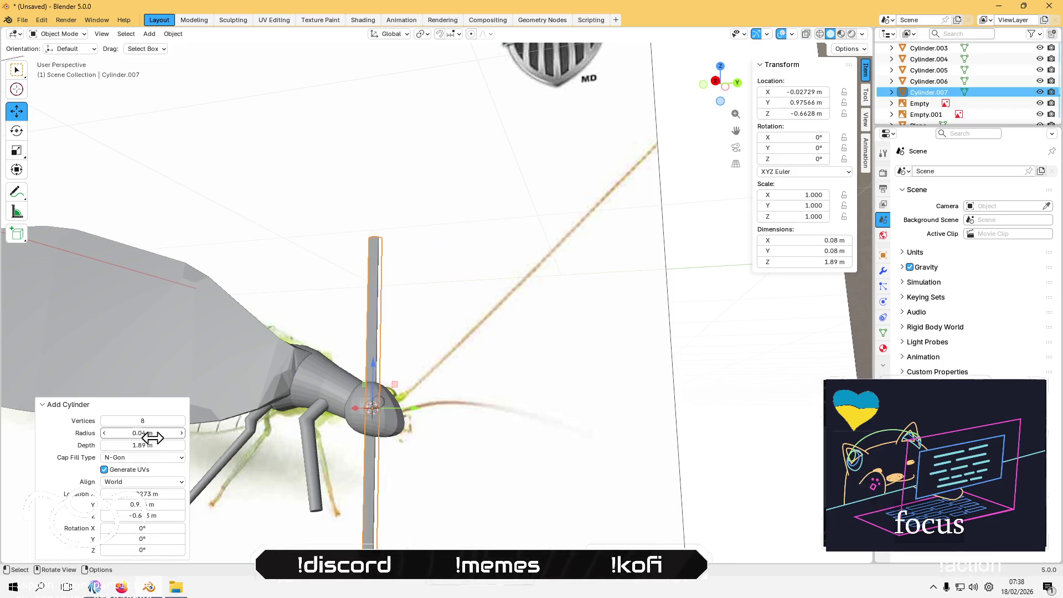
pyautogui.moveTo(311, 336); pyautogui.dragTo(299, 403, button='middle')
pyautogui.moveTo(154, 445)
pyautogui.mouseDown()
pyautogui.moveTo(32, 445)
pyautogui.moveTo(78, 446)
pyautogui.mouseUp()
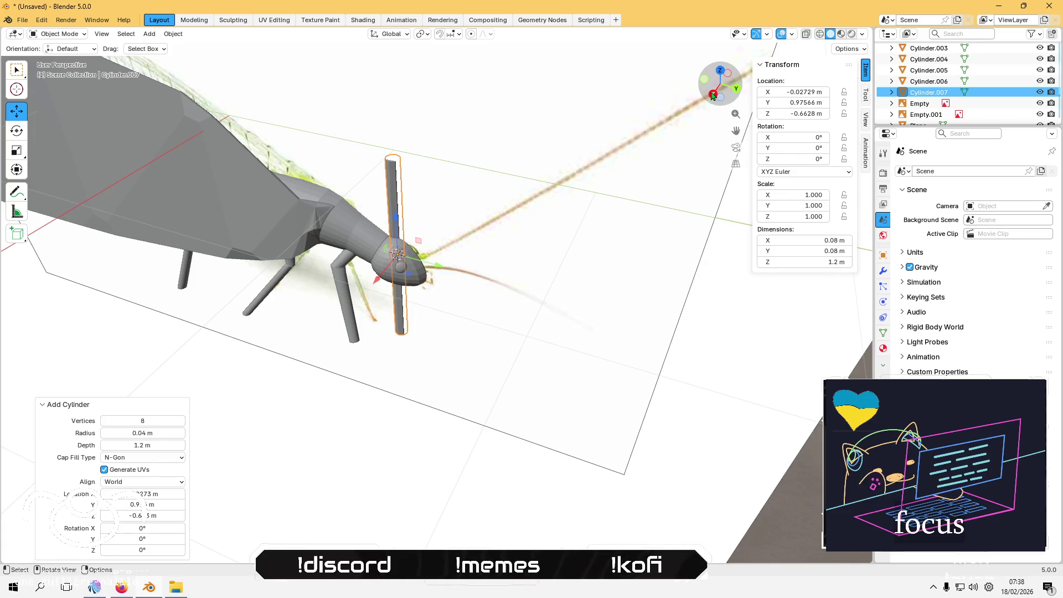
# Step: Reduce the cylinder radius to 0.02 m and tilt it -40° about X as an antenna
pyautogui.click(713, 94)
pyautogui.scroll(-3, 465, 346)
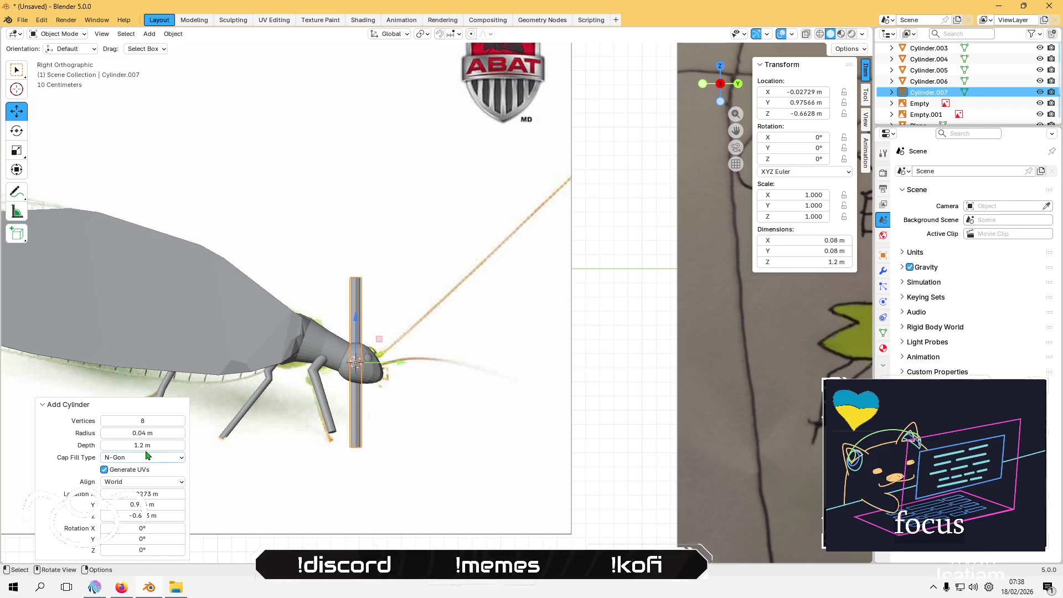
pyautogui.moveTo(143, 434); pyautogui.dragTo(113, 434)
pyautogui.moveTo(142, 433); pyautogui.dragTo(136, 432)
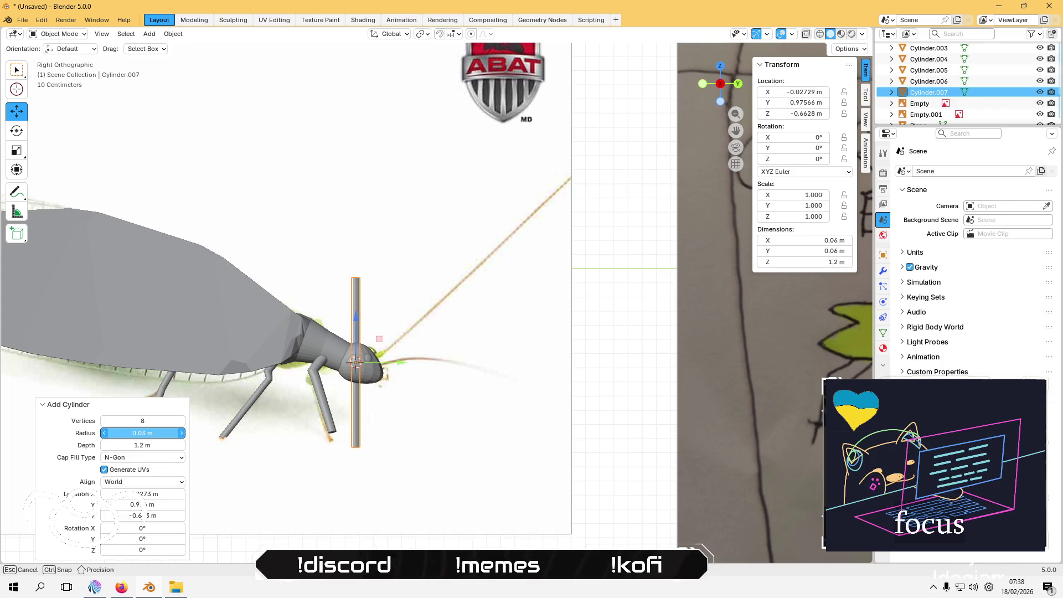
pyautogui.moveTo(7, 447); pyautogui.dragTo(56, 469)
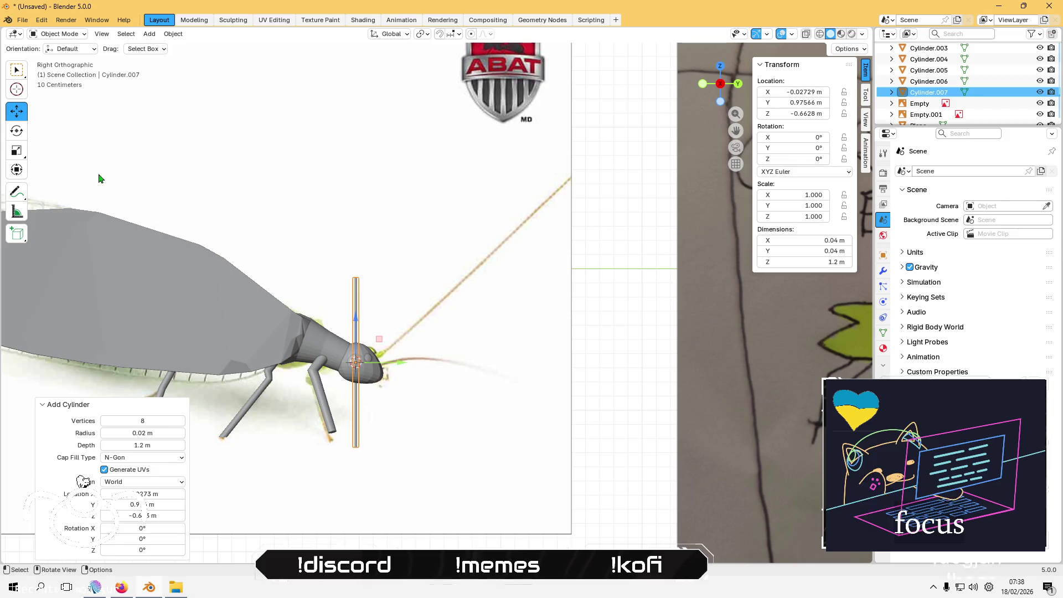
pyautogui.click(25, 135)
pyautogui.moveTo(346, 326)
pyautogui.mouseDown()
pyautogui.moveTo(354, 310)
pyautogui.moveTo(388, 302)
pyautogui.mouseUp()
# Step: Move the antenna to the head and tilt it to about -46.6° on X
pyautogui.hotkey('shift', 'space')
pyautogui.press('g')
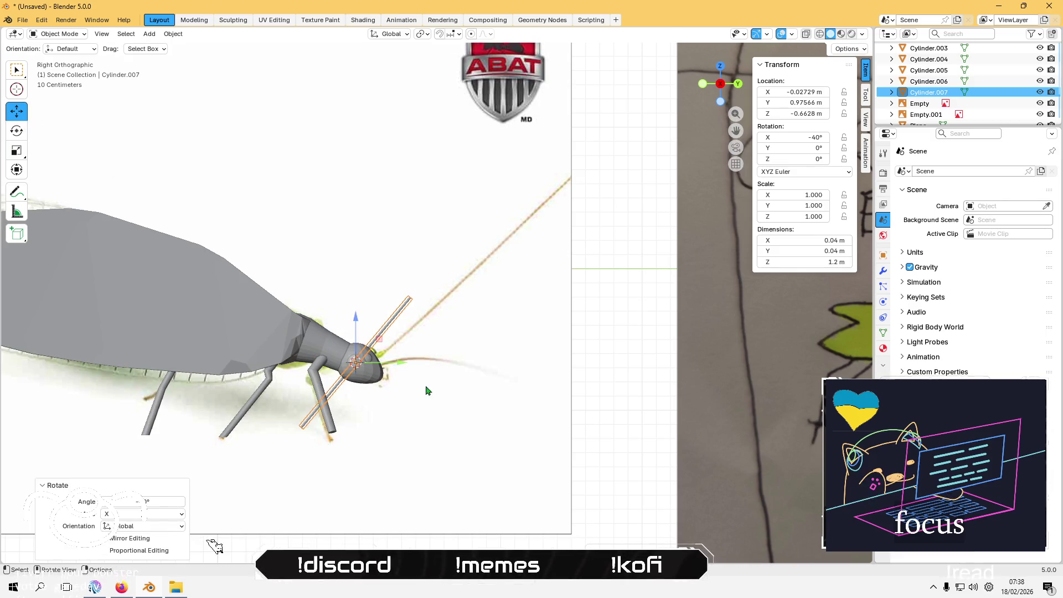
pyautogui.moveTo(377, 342)
pyautogui.mouseDown()
pyautogui.moveTo(452, 300)
pyautogui.moveTo(456, 270)
pyautogui.moveTo(449, 277)
pyautogui.mouseUp()
pyautogui.scroll(-3, 449, 306)
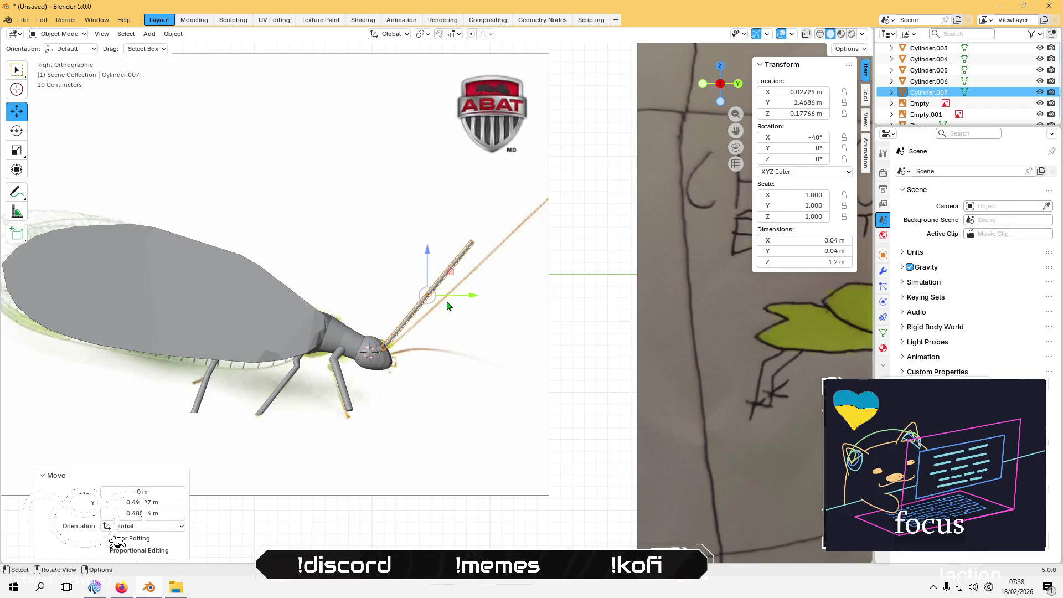
pyautogui.scroll(5, 448, 306)
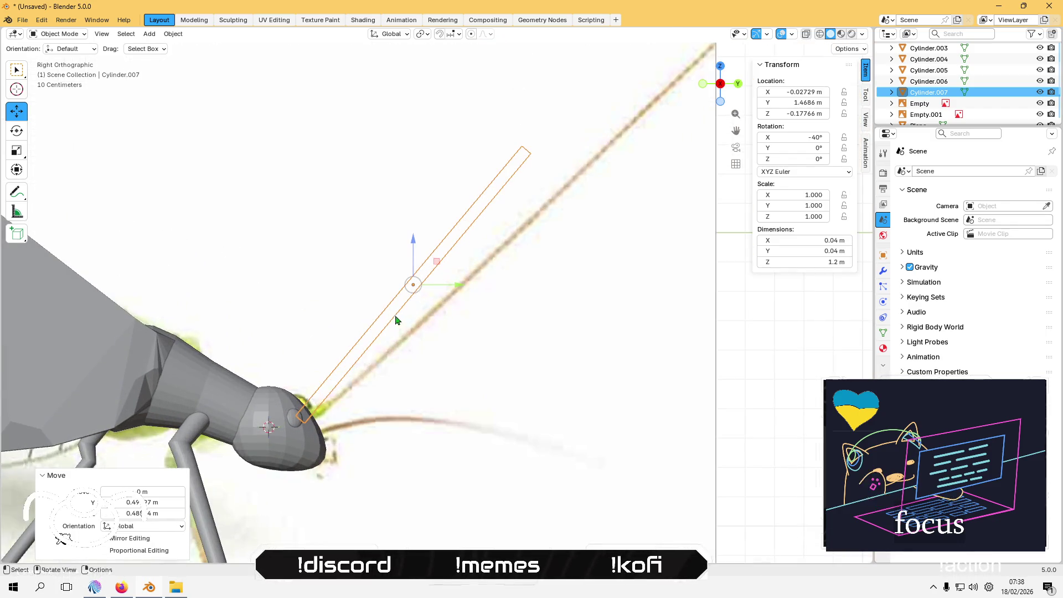
pyautogui.moveTo(413, 284); pyautogui.dragTo(428, 253)
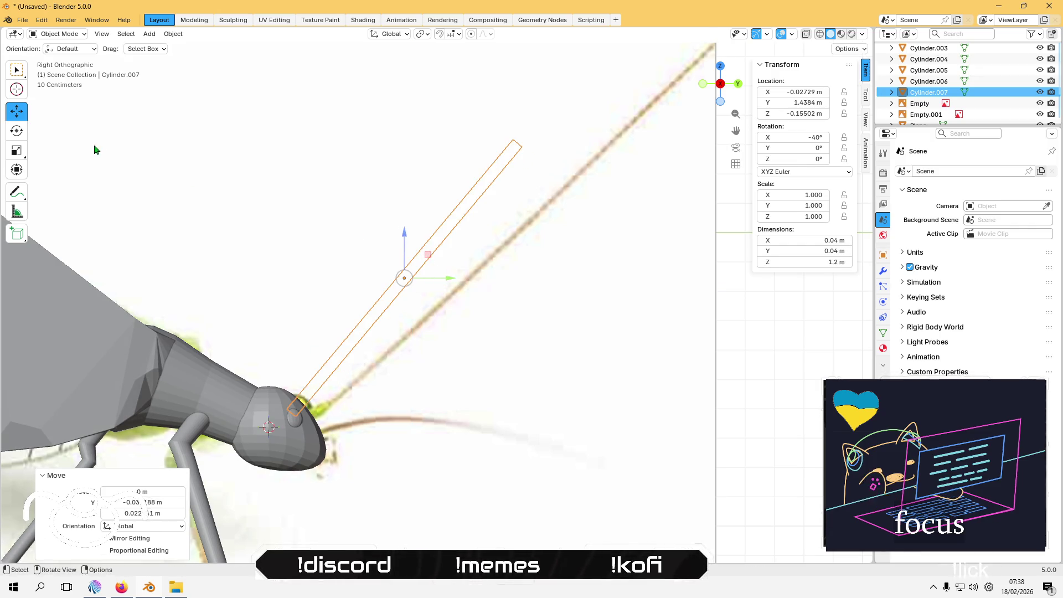
pyautogui.click(17, 133)
pyautogui.moveTo(430, 309); pyautogui.dragTo(423, 311)
pyautogui.click(16, 111)
pyautogui.moveTo(433, 257); pyautogui.dragTo(451, 273)
# Step: Hide both reference images and fine-tune the antenna's base position against the head
pyautogui.moveTo(450, 273); pyautogui.dragTo(271, 272, button='middle')
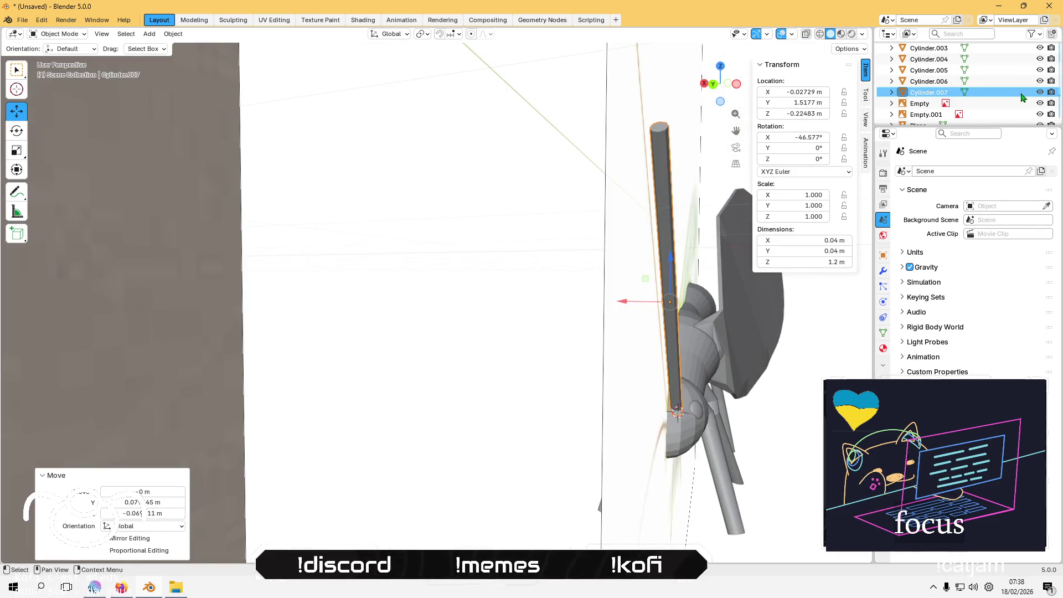
pyautogui.click(1040, 103)
pyautogui.click(1041, 114)
pyautogui.moveTo(500, 204); pyautogui.dragTo(606, 268, button='middle')
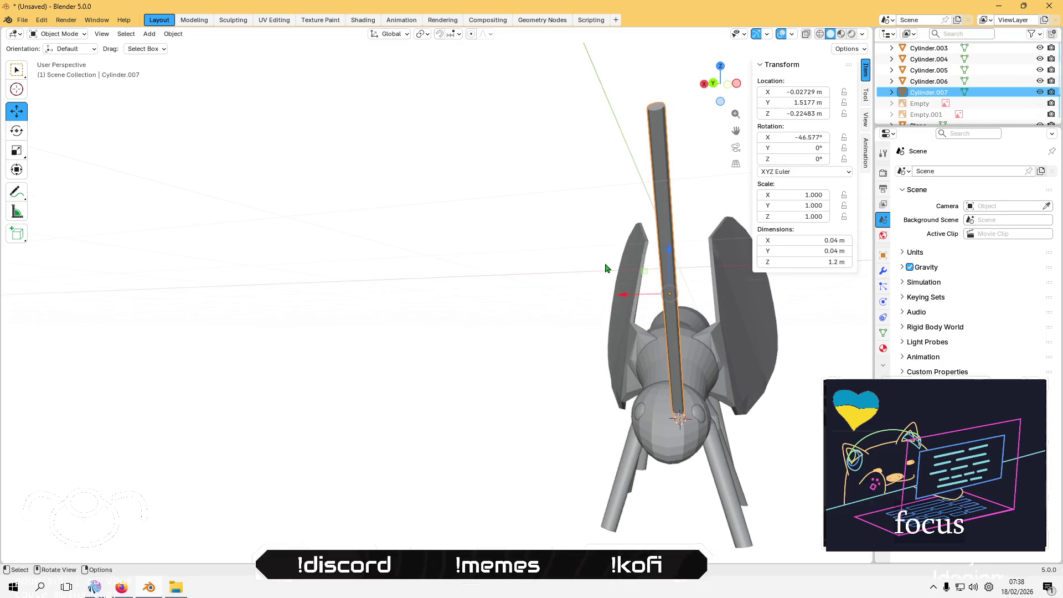
pyautogui.moveTo(624, 299); pyautogui.dragTo(570, 301)
pyautogui.moveTo(570, 301)
pyautogui.mouseDown(button='middle')
pyautogui.moveTo(651, 381)
pyautogui.moveTo(496, 308)
pyautogui.moveTo(554, 249)
pyautogui.moveTo(631, 276)
pyautogui.mouseUp(button='middle')
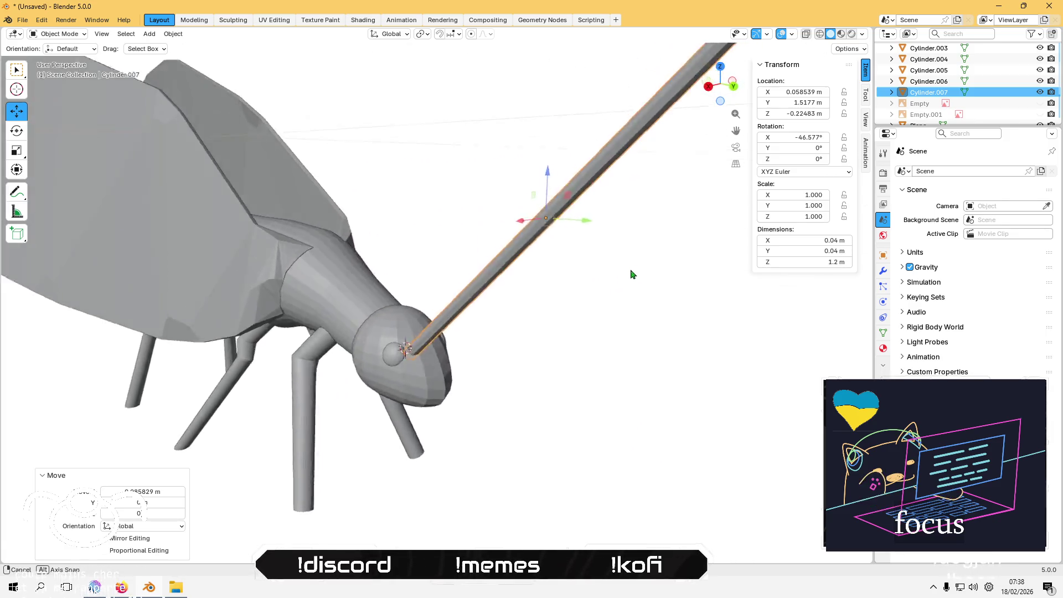
pyautogui.scroll(2, 620, 254)
pyautogui.moveTo(529, 177); pyautogui.dragTo(538, 212, button='middle')
pyautogui.moveTo(518, 199); pyautogui.dragTo(503, 165)
pyautogui.moveTo(434, 204)
pyautogui.mouseDown(button='middle')
pyautogui.moveTo(449, 162)
pyautogui.moveTo(443, 172)
pyautogui.mouseUp(button='middle')
pyautogui.moveTo(443, 172); pyautogui.dragTo(446, 179)
# Step: Reselect the antenna from a front view and ready the Scale tool, keeping its size unchanged
pyautogui.click(446, 289)
pyautogui.scroll(-4, 448, 291)
pyautogui.moveTo(451, 341)
pyautogui.mouseDown(button='middle')
pyautogui.moveTo(334, 311)
pyautogui.moveTo(340, 262)
pyautogui.moveTo(316, 302)
pyautogui.moveTo(493, 301)
pyautogui.moveTo(496, 327)
pyautogui.moveTo(566, 325)
pyautogui.mouseUp(button='middle')
pyautogui.click(476, 277)
pyautogui.moveTo(475, 273); pyautogui.dragTo(414, 264, button='middle')
pyautogui.press('r')
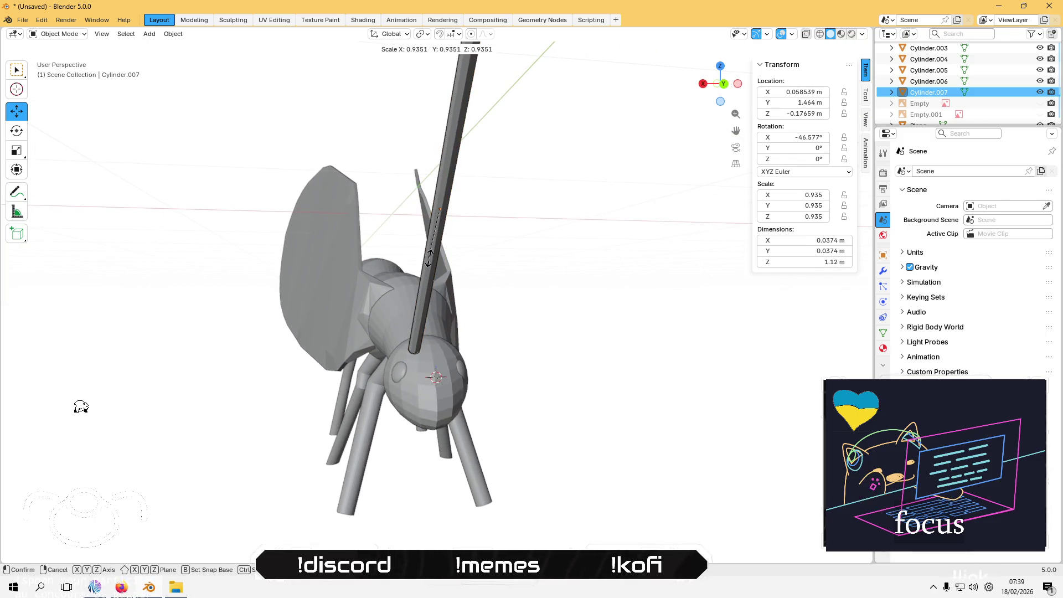
pyautogui.press('Escape')
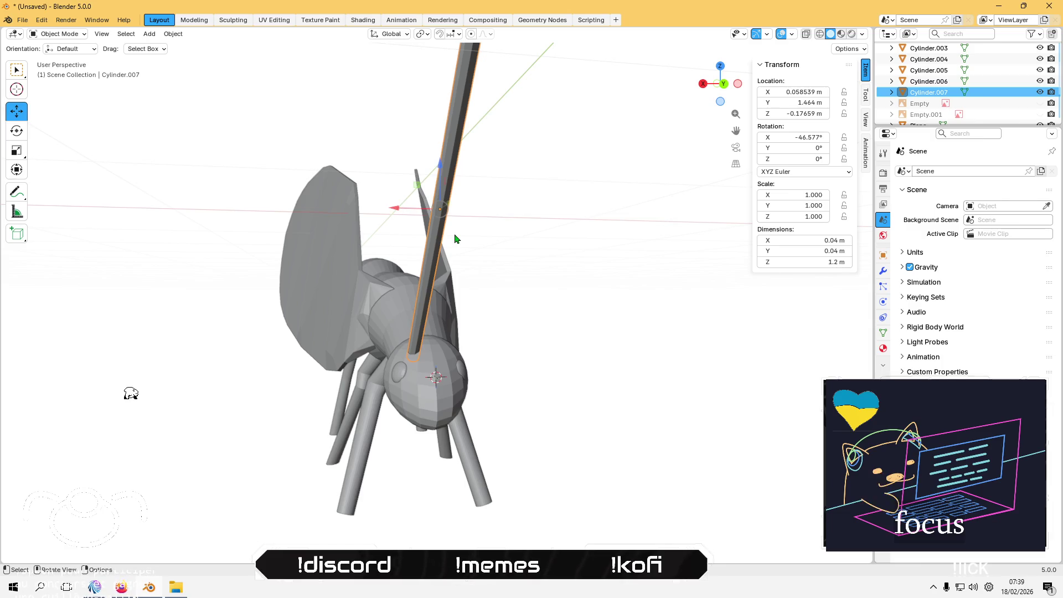
pyautogui.click(17, 150)
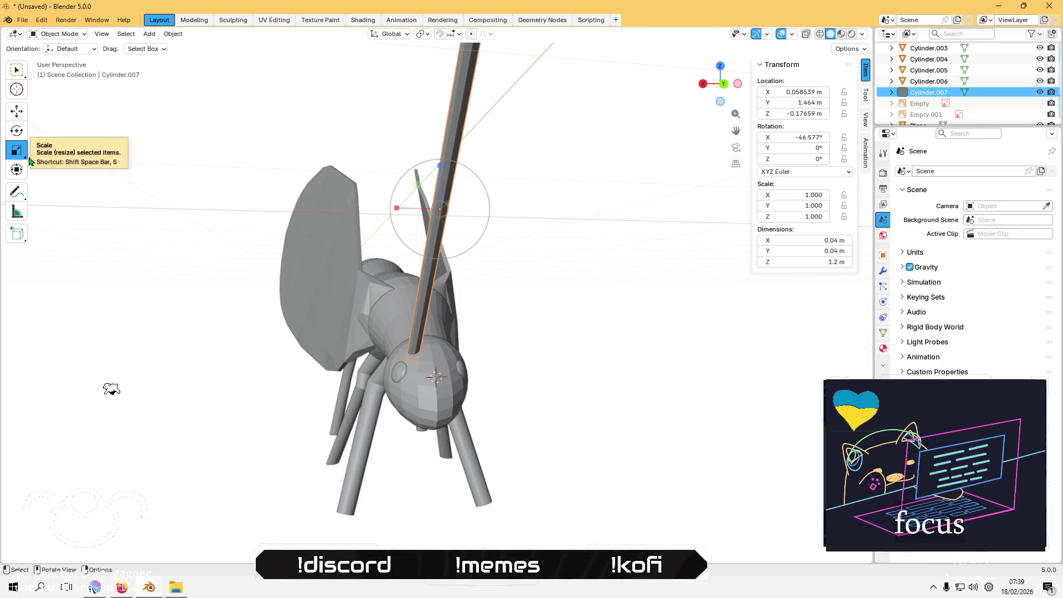
# Step: Thin the antenna rod to 0.325 scale on X and Y using Normal orientation
pyautogui.moveTo(314, 214); pyautogui.dragTo(320, 305, button='middle')
pyautogui.click(393, 34)
pyautogui.click(380, 92)
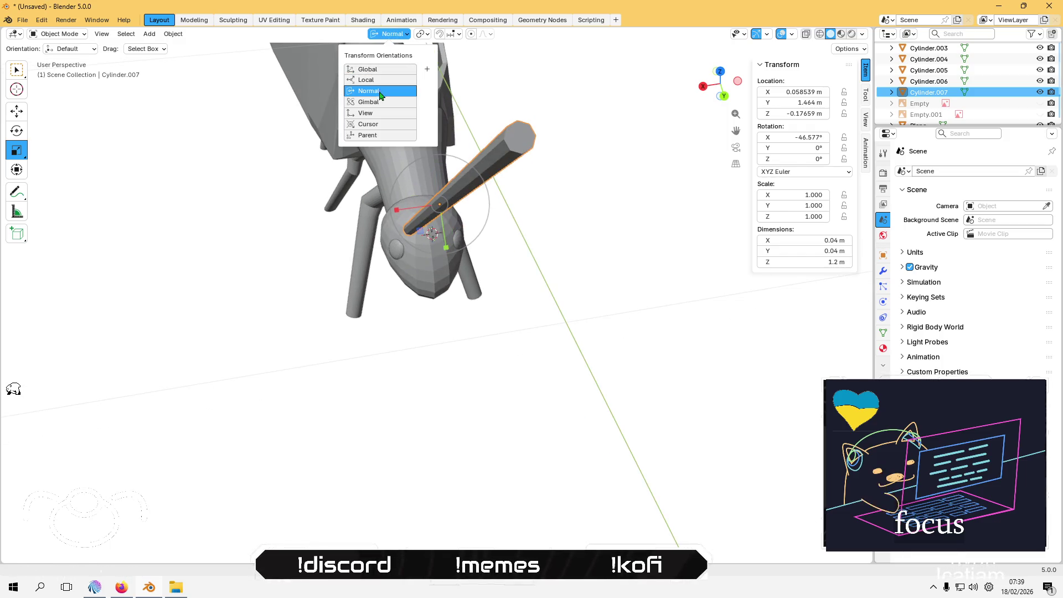
pyautogui.moveTo(424, 227); pyautogui.dragTo(432, 210)
pyautogui.click(306, 283)
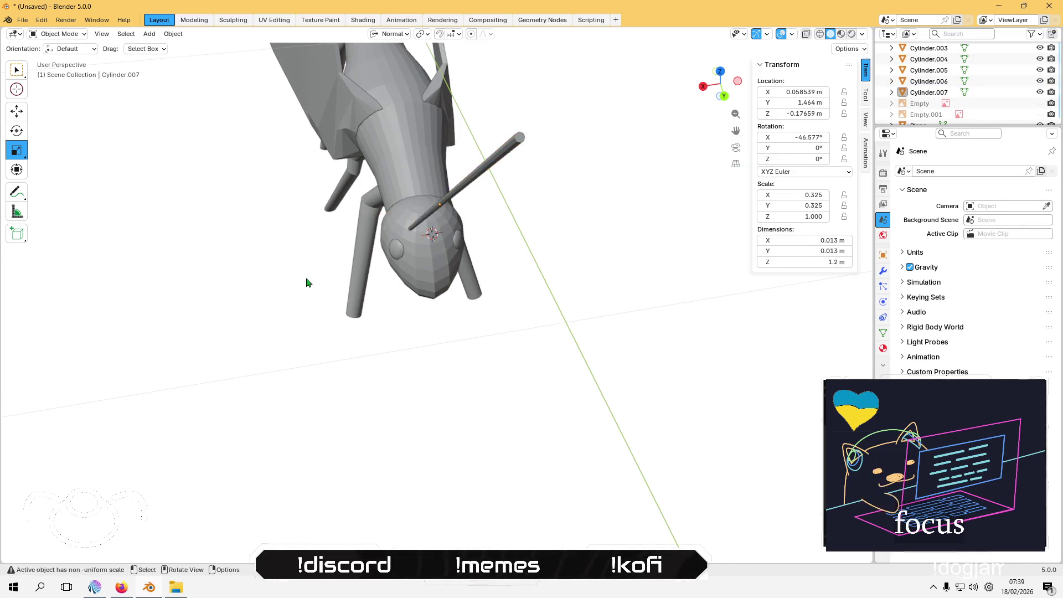
# Step: Show the reference drawing again and compare the rod from a straight side view
pyautogui.scroll(5, 423, 230)
pyautogui.moveTo(423, 230); pyautogui.dragTo(452, 226, button='middle')
pyautogui.scroll(-5, 454, 222)
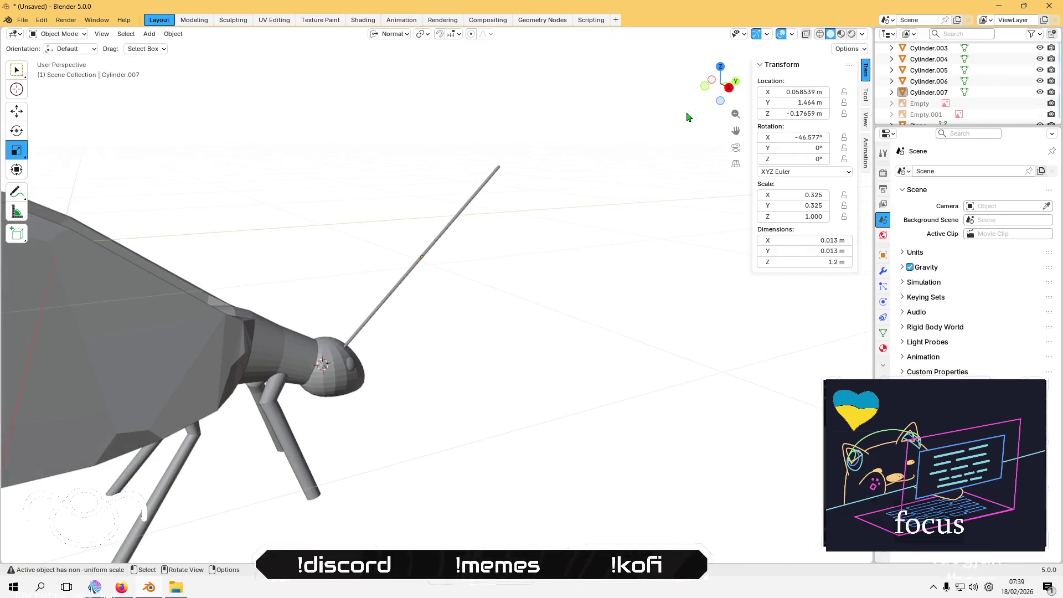
pyautogui.click(1040, 114)
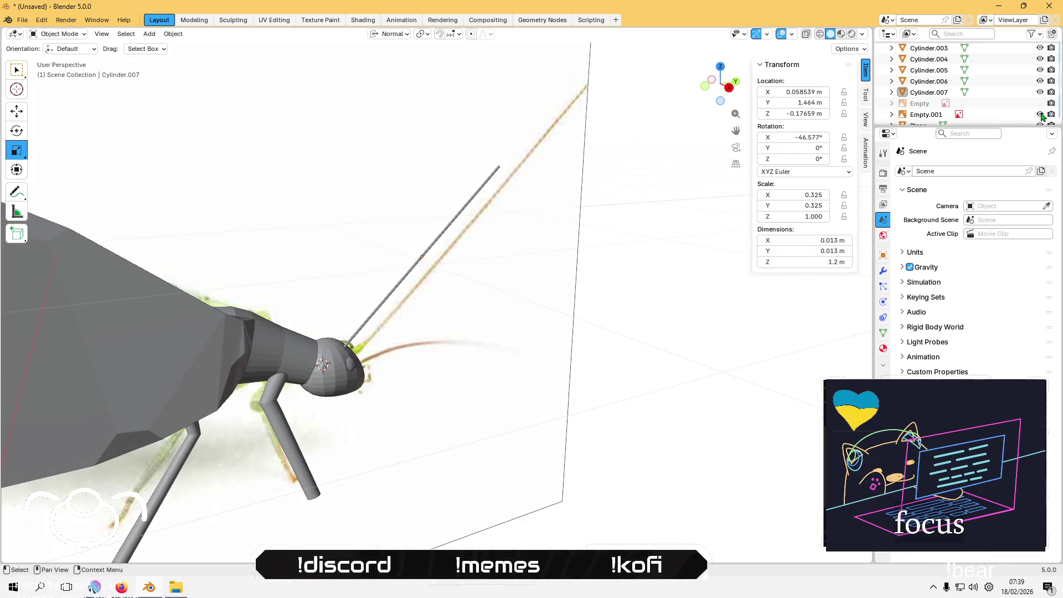
pyautogui.moveTo(636, 194)
pyautogui.mouseDown(button='middle')
pyautogui.moveTo(589, 177)
pyautogui.moveTo(595, 202)
pyautogui.mouseUp(button='middle')
pyautogui.scroll(-3, 595, 202)
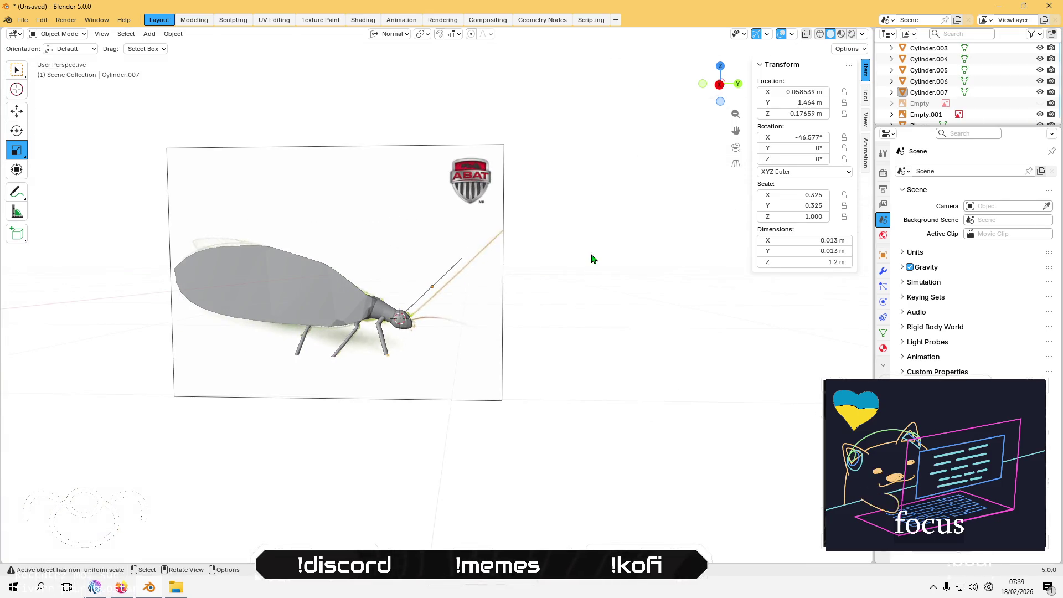
pyautogui.click(719, 84)
# Step: Reselect the antenna rod and check it from Back Orthographic view
pyautogui.scroll(5, 586, 266)
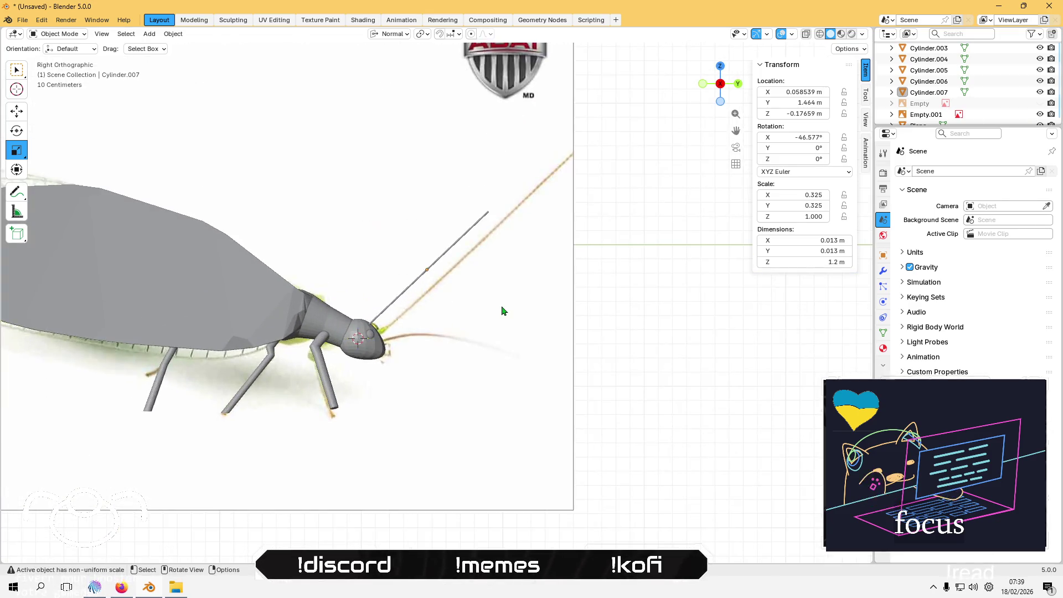
pyautogui.scroll(-5, 626, 292)
pyautogui.moveTo(625, 292)
pyautogui.mouseDown(button='middle')
pyautogui.moveTo(482, 334)
pyautogui.moveTo(484, 351)
pyautogui.moveTo(533, 238)
pyautogui.moveTo(553, 289)
pyautogui.moveTo(594, 242)
pyautogui.mouseUp(button='middle')
pyautogui.moveTo(581, 296)
pyautogui.mouseDown(button='middle')
pyautogui.moveTo(474, 366)
pyautogui.moveTo(425, 373)
pyautogui.moveTo(417, 361)
pyautogui.mouseUp(button='middle')
pyautogui.scroll(4, 553, 243)
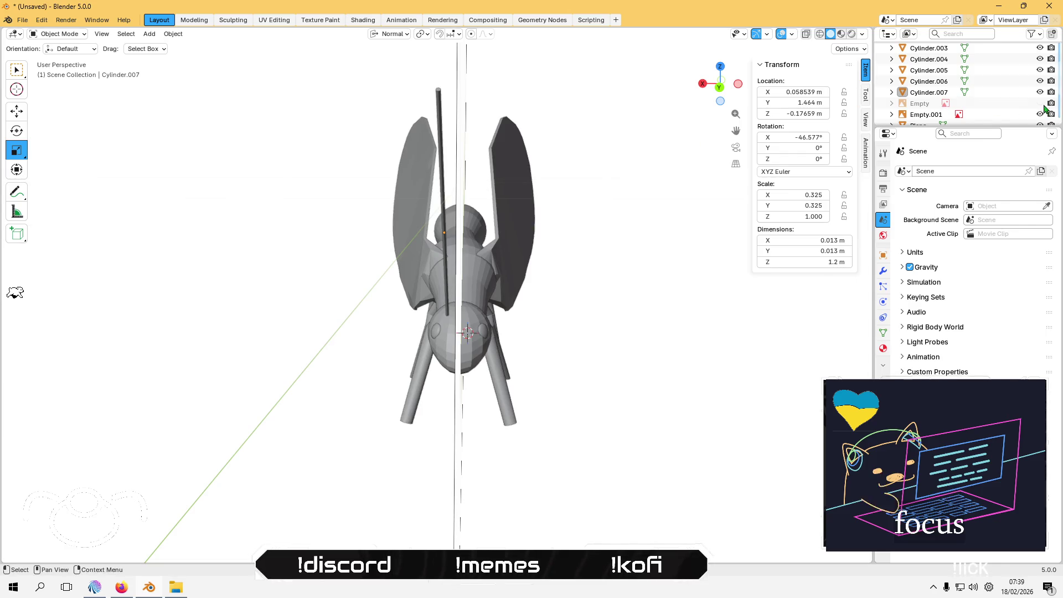
pyautogui.scroll(1, 396, 304)
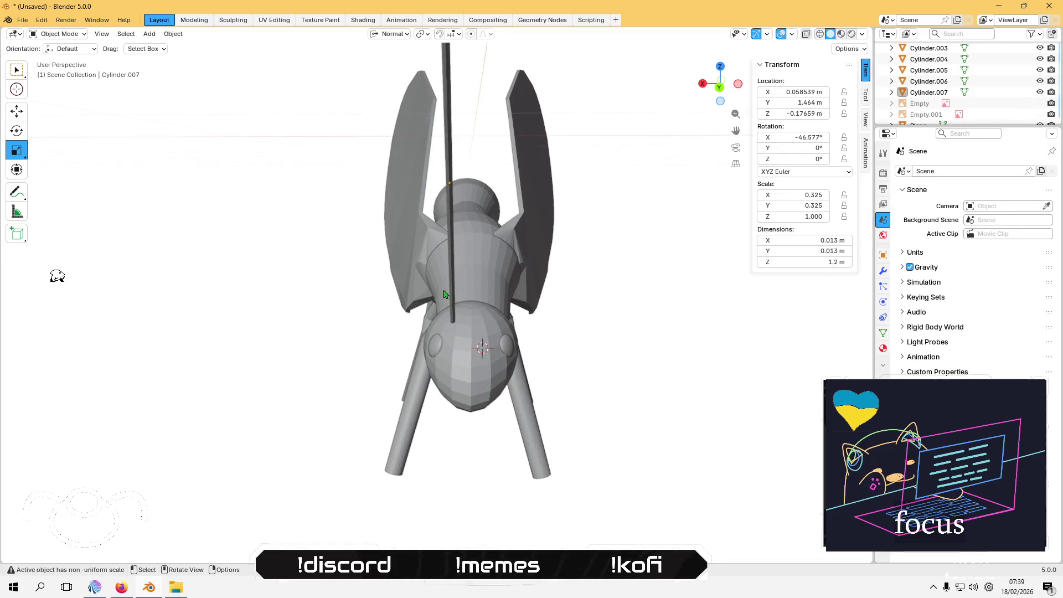
pyautogui.click(459, 270)
pyautogui.click(722, 89)
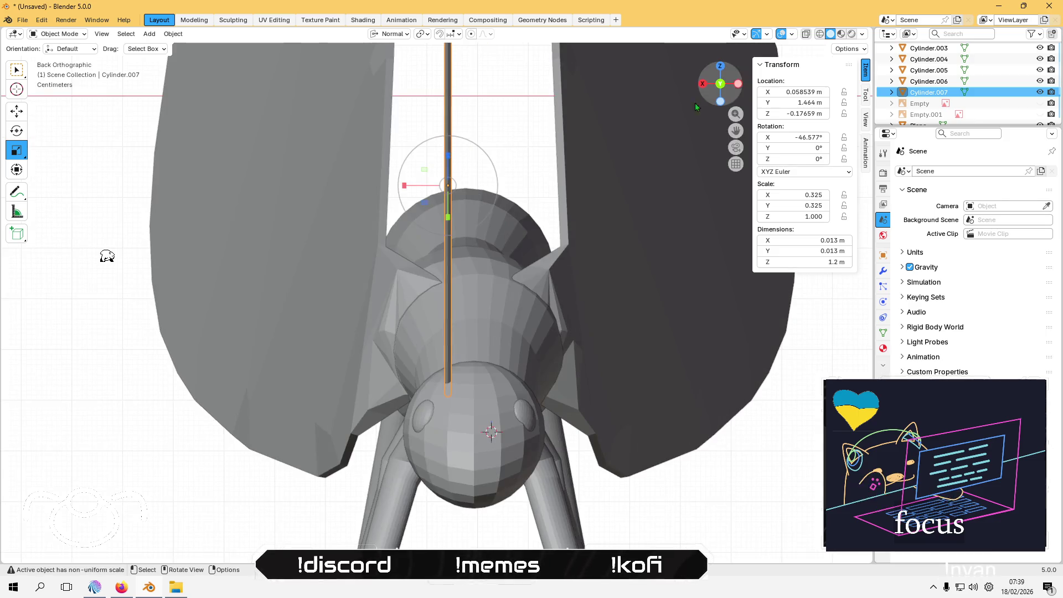
# Step: Paste a copy of the antenna and slide it sideways as a second antenna
pyautogui.hotkey('ctrl', 'v')
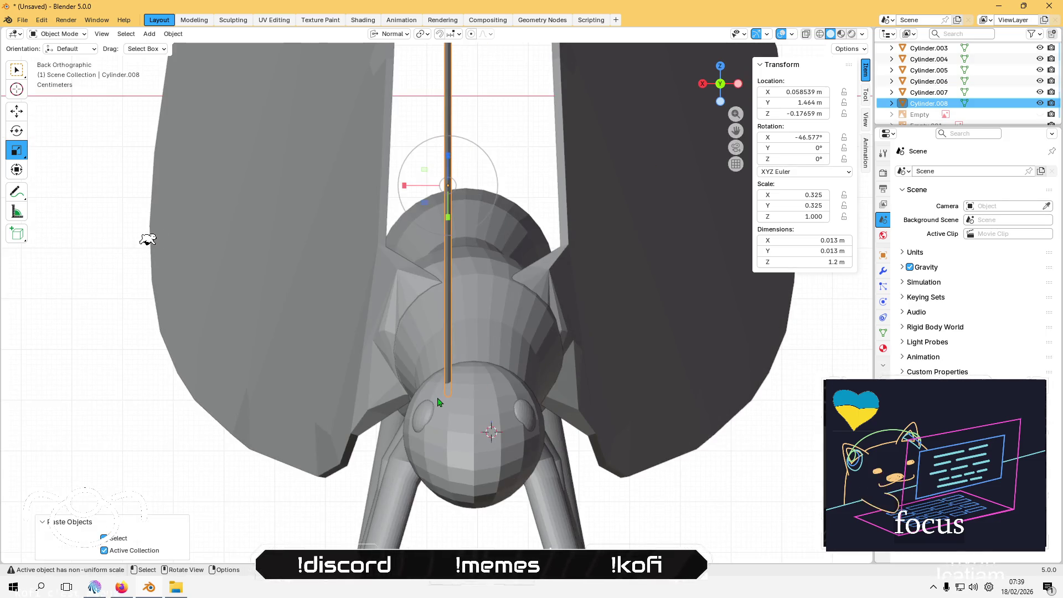
pyautogui.click(25, 117)
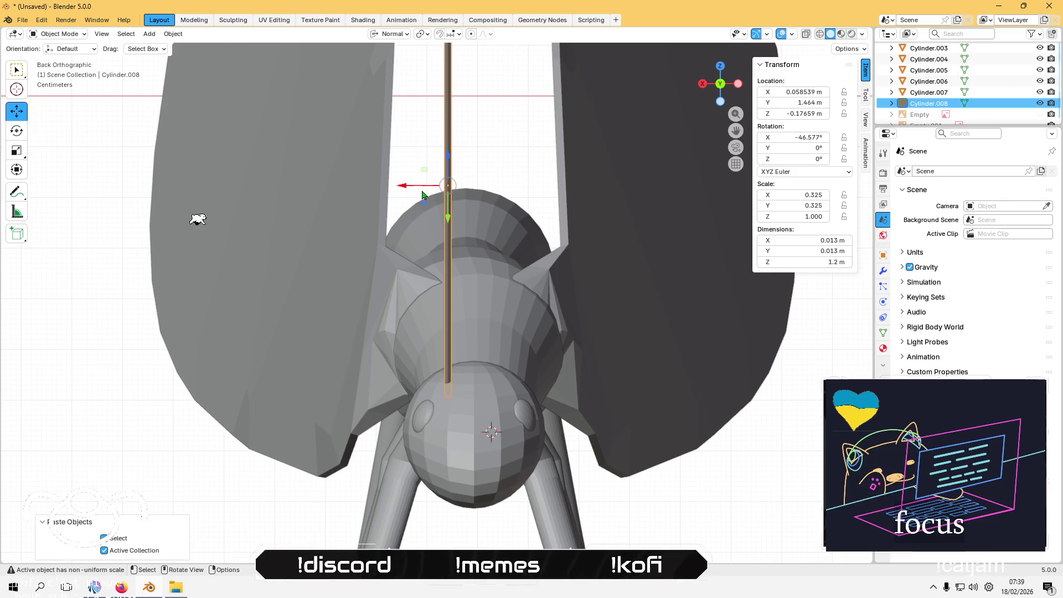
pyautogui.moveTo(405, 190); pyautogui.dragTo(455, 179)
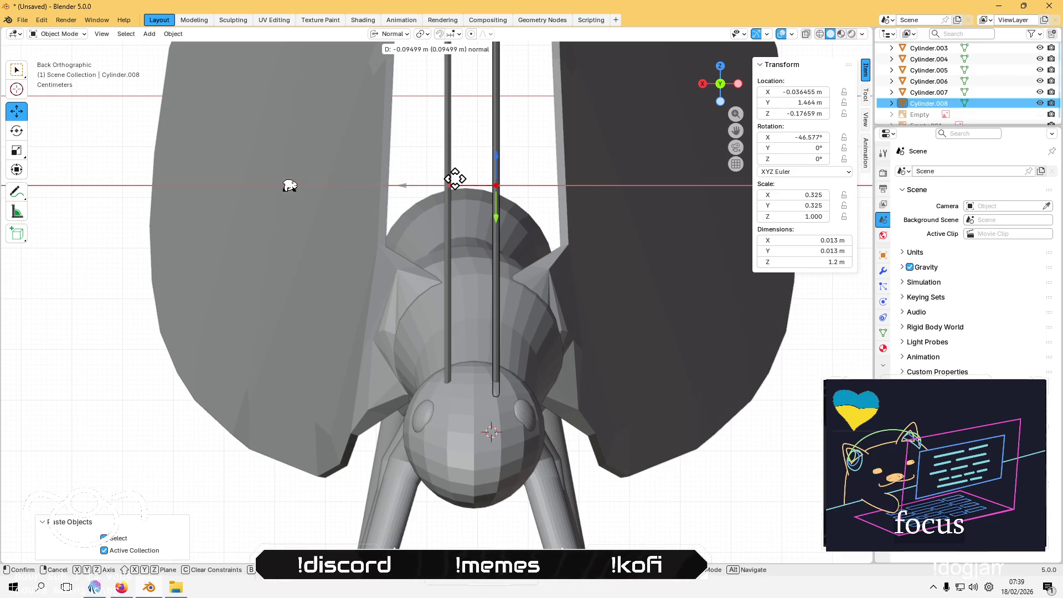
pyautogui.click(456, 179)
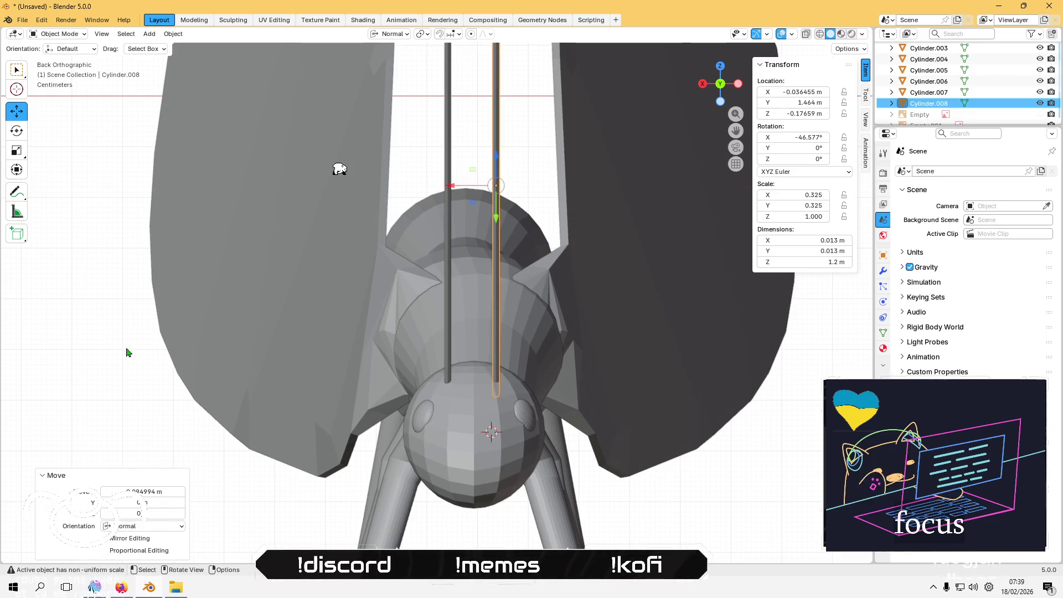
pyautogui.click(109, 350)
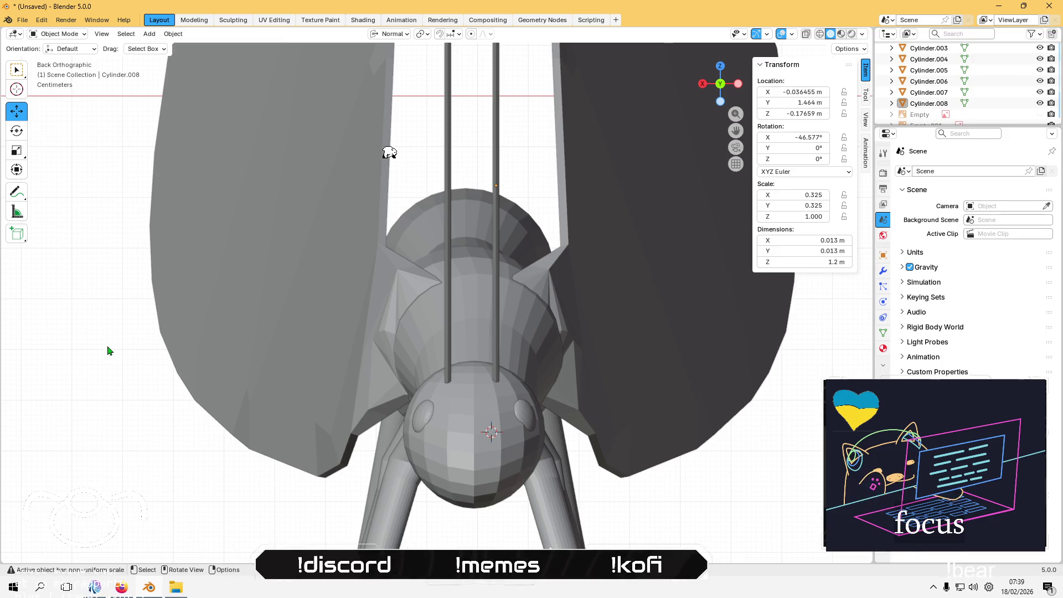
# Step: Tilt the first antenna outward about 6° on Y and Z
pyautogui.scroll(-4, 110, 350)
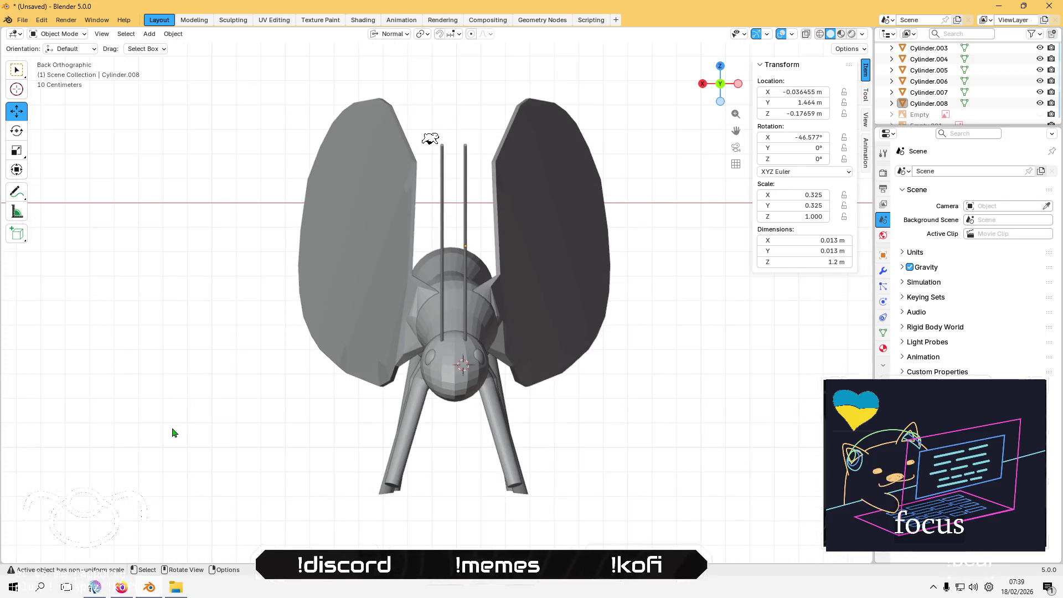
pyautogui.click(445, 314)
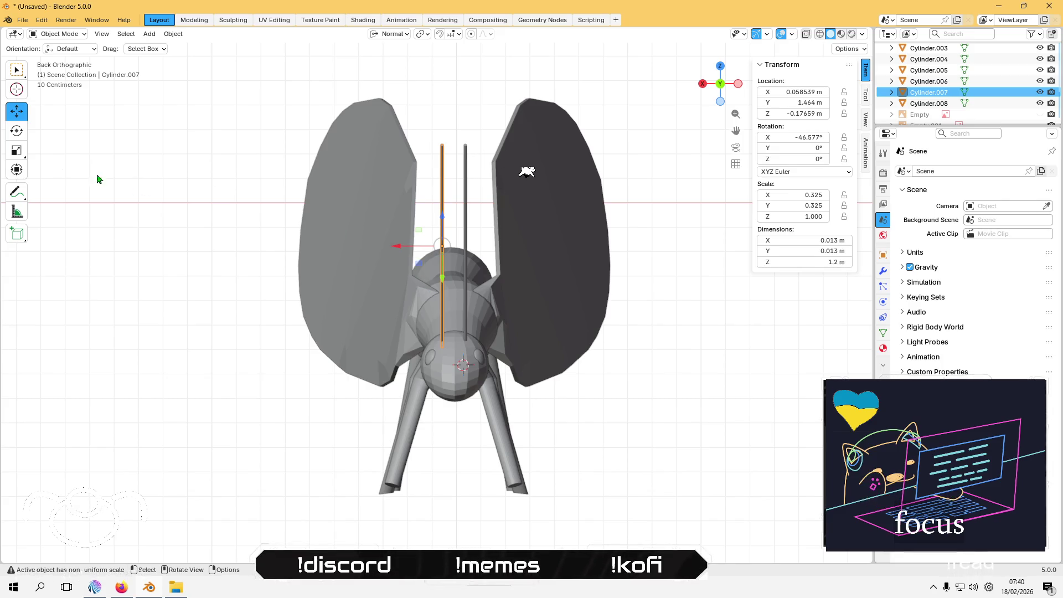
pyautogui.click(18, 131)
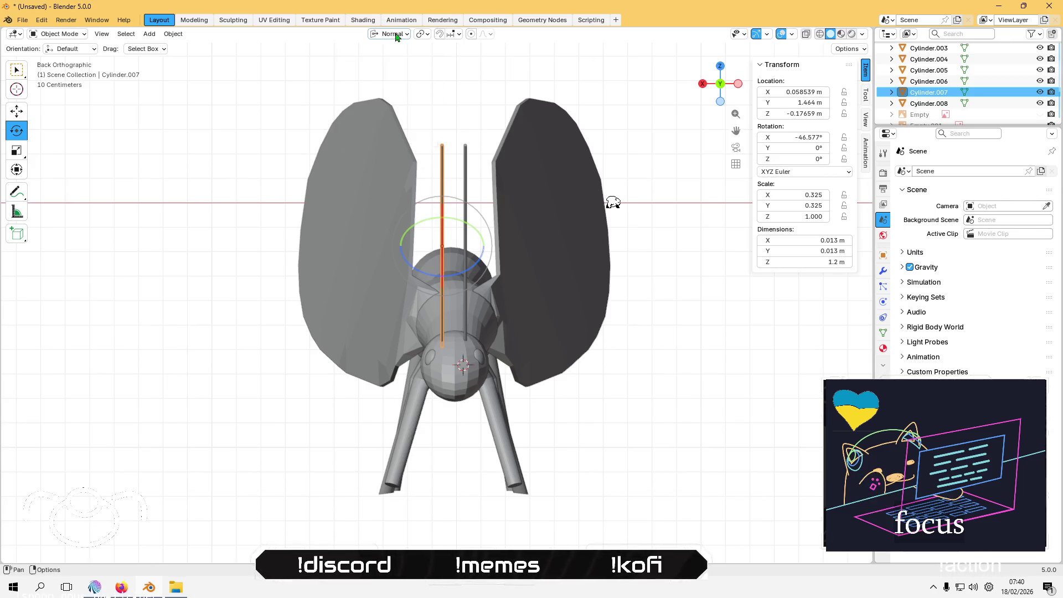
pyautogui.moveTo(420, 265)
pyautogui.mouseDown(button='middle')
pyautogui.moveTo(430, 270)
pyautogui.moveTo(412, 244)
pyautogui.mouseUp(button='middle')
pyautogui.moveTo(400, 243)
pyautogui.mouseDown()
pyautogui.moveTo(411, 229)
pyautogui.moveTo(387, 211)
pyautogui.mouseUp()
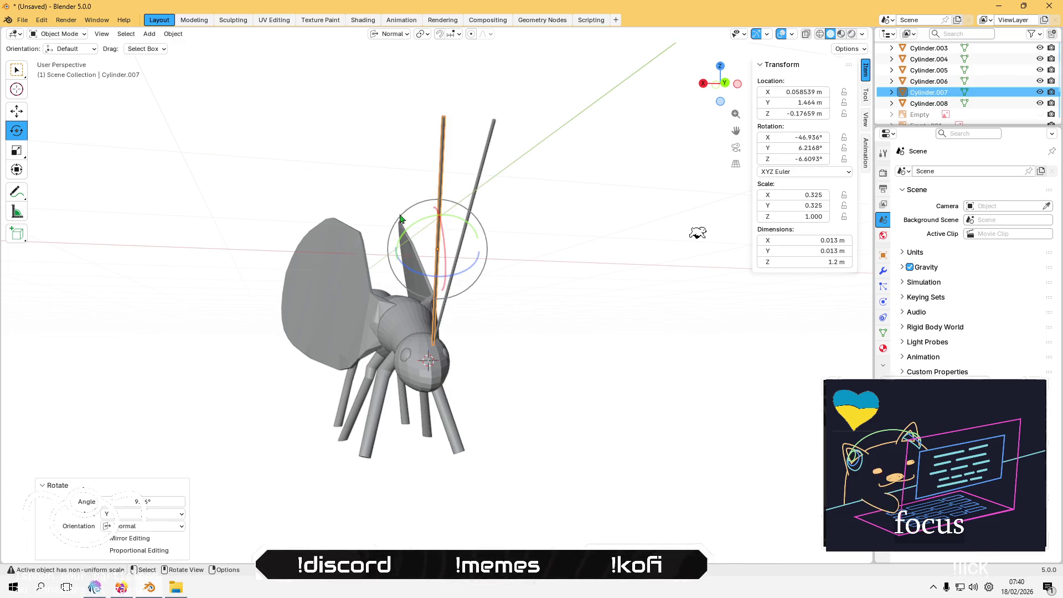
pyautogui.click(18, 115)
pyautogui.moveTo(388, 244); pyautogui.dragTo(429, 247, button='middle')
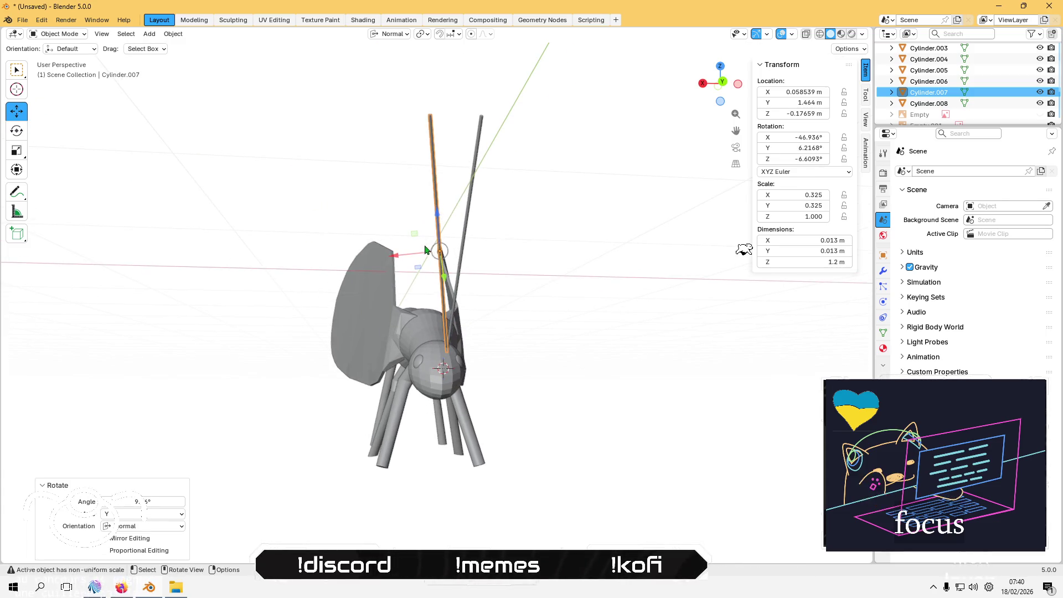
pyautogui.click(726, 87)
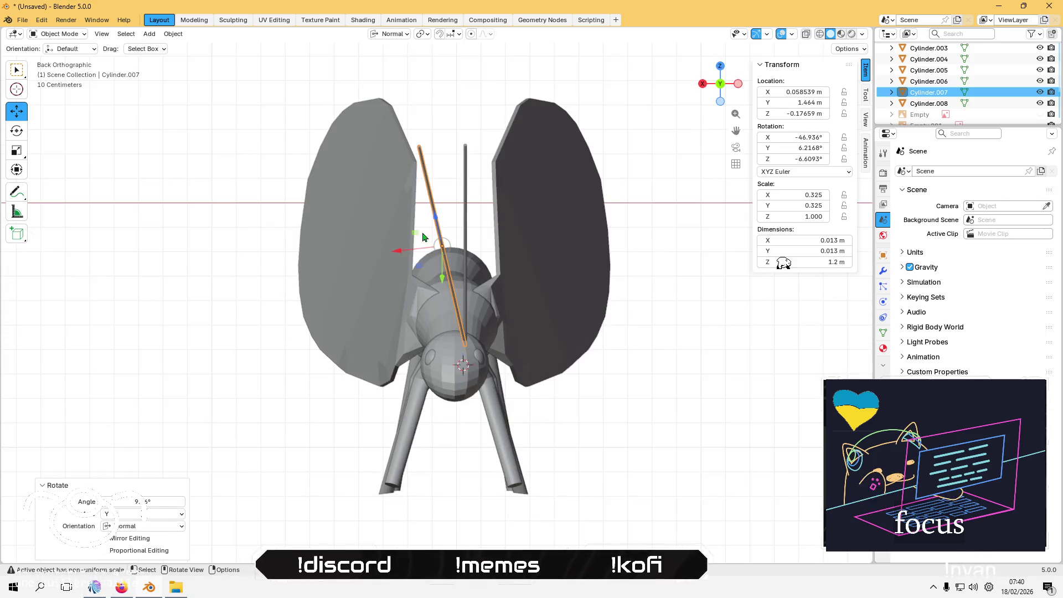
# Step: Shift the first antenna along global X to 0.12646 m, then select the second antenna
pyautogui.click(389, 34)
pyautogui.click(388, 70)
pyautogui.moveTo(398, 246); pyautogui.dragTo(382, 244)
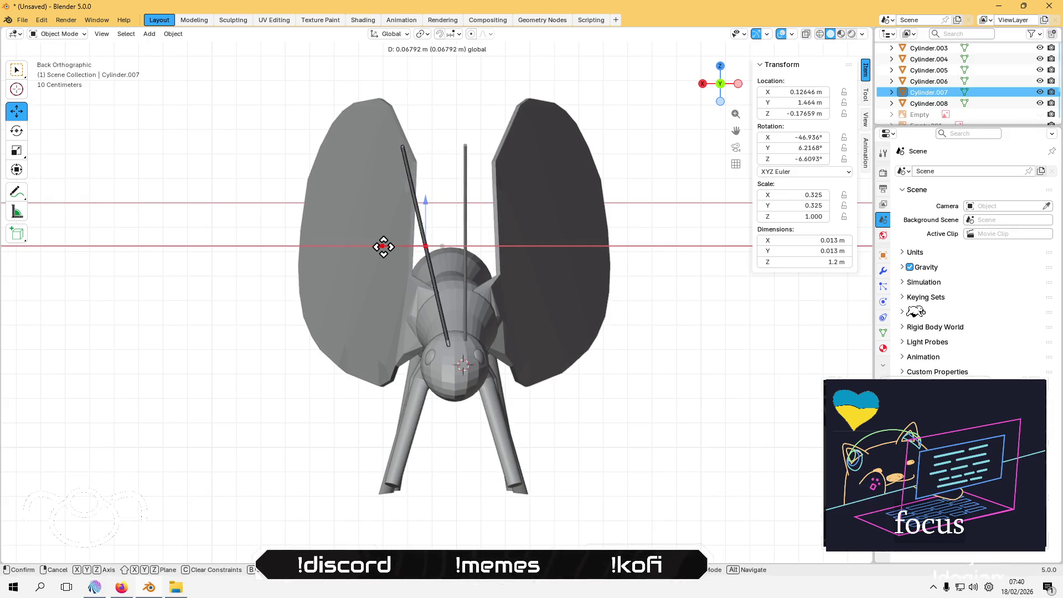
pyautogui.click(465, 229)
pyautogui.hotkey('shift', 'space')
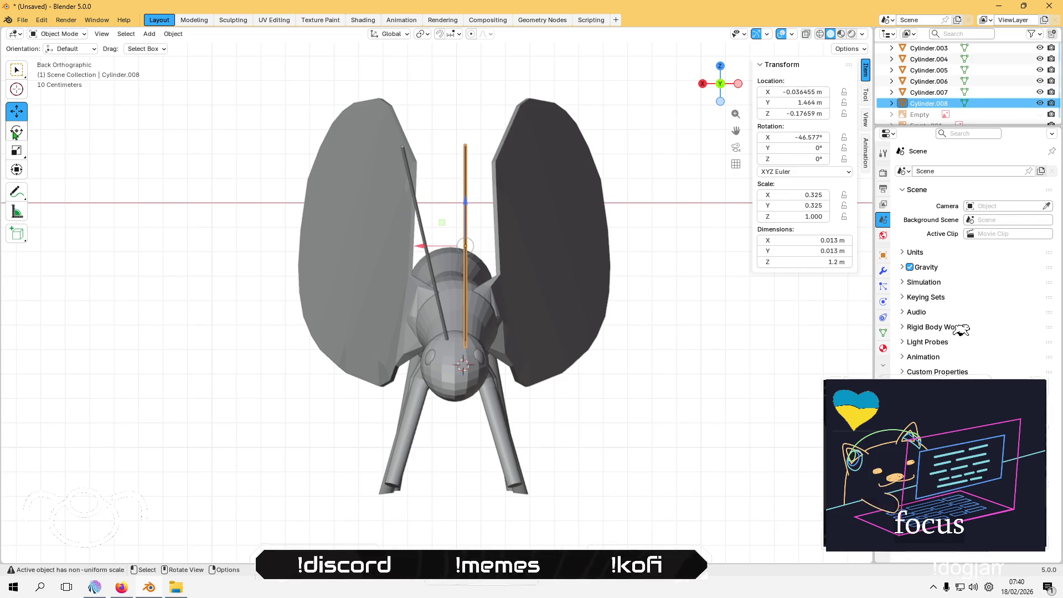
# Step: Tilt the second antenna outward the other way, to -6.2° Y and 6.6° Z
pyautogui.press('r')
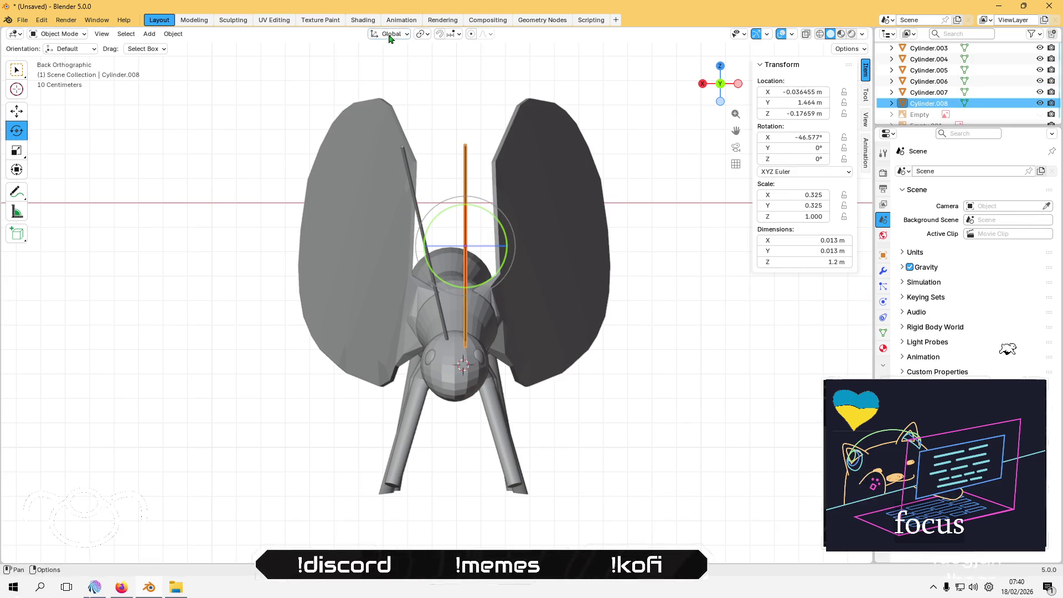
pyautogui.click(390, 34)
pyautogui.click(382, 92)
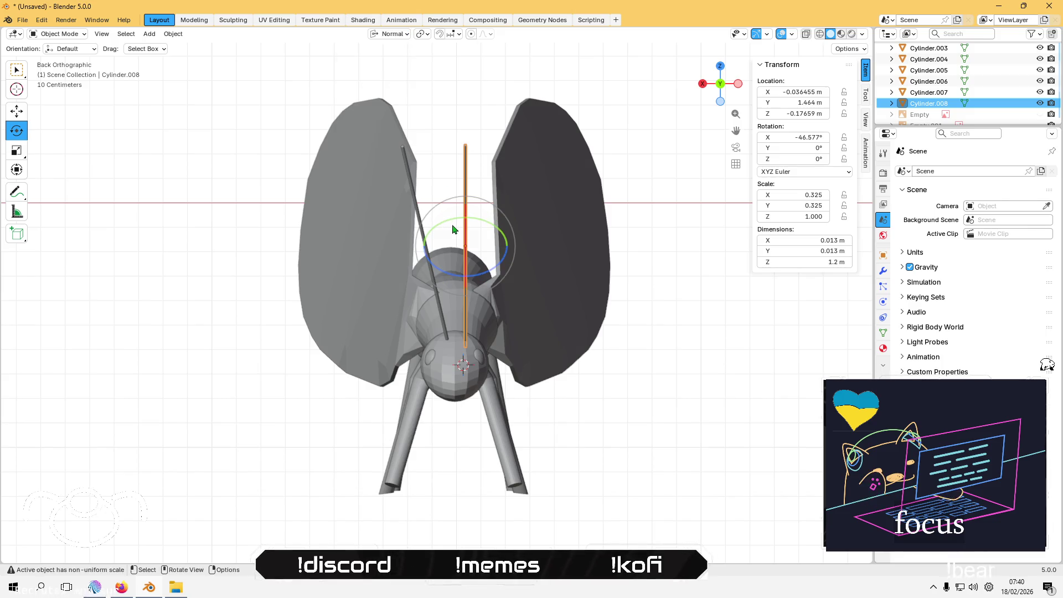
pyautogui.moveTo(457, 223); pyautogui.dragTo(460, 215)
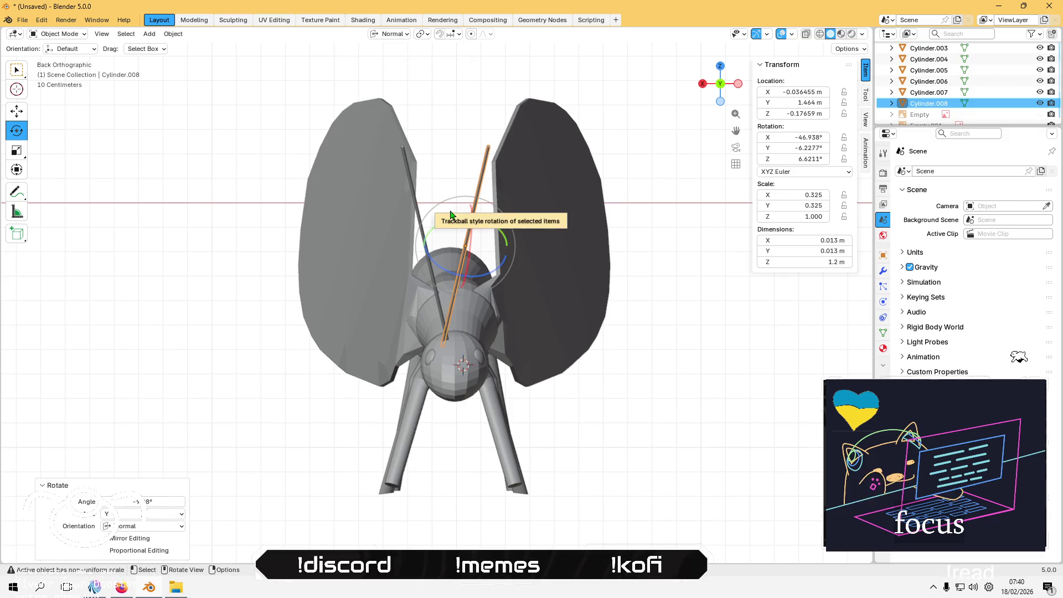
# Step: Slide Cylinder.008 along global X to -0.1157 m, mirroring the first antenna
pyautogui.click(17, 111)
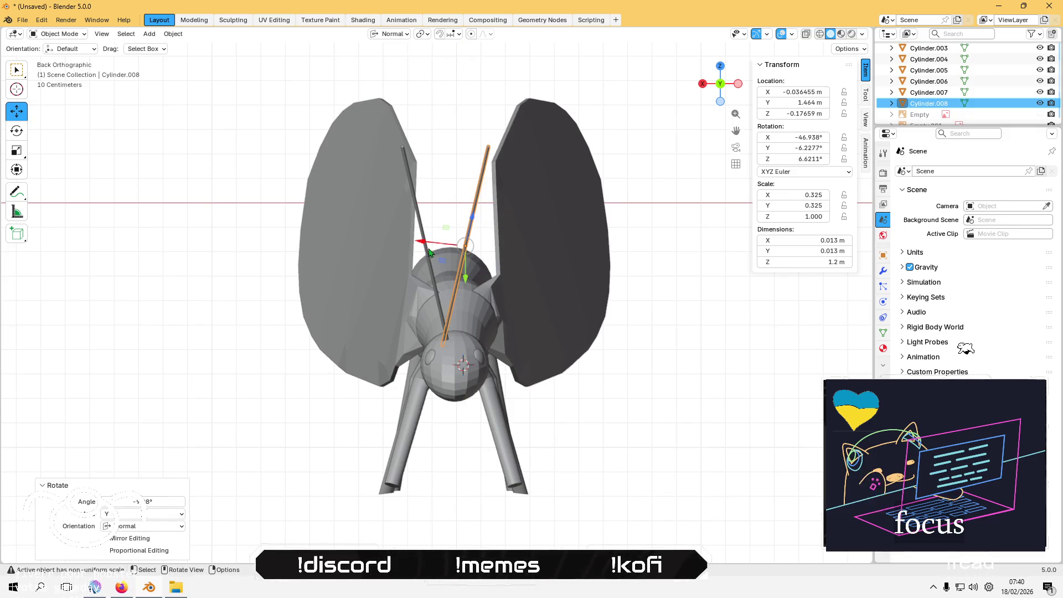
pyautogui.click(391, 33)
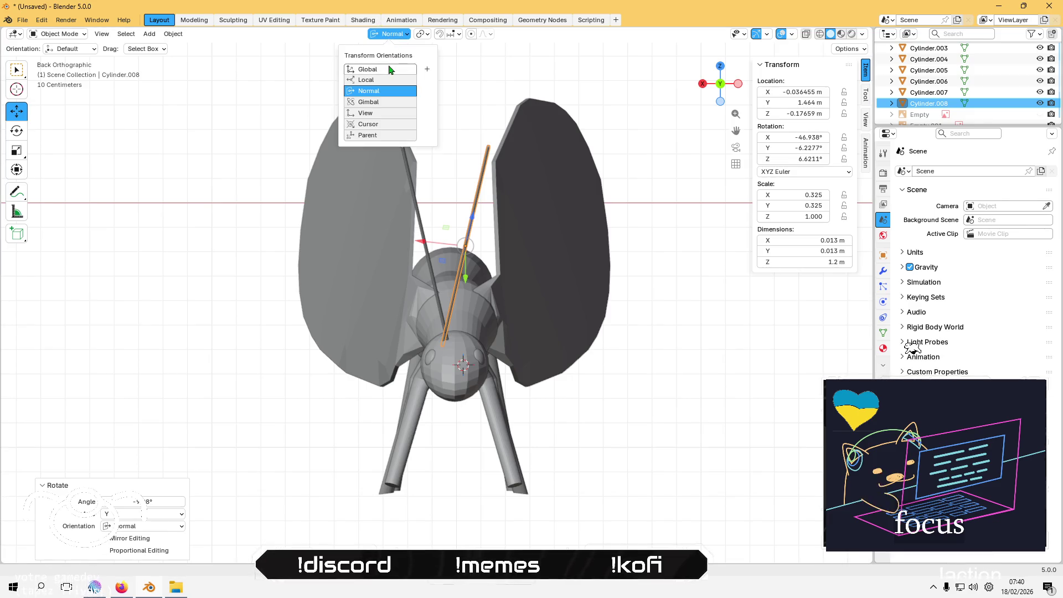
pyautogui.click(390, 69)
pyautogui.moveTo(431, 252); pyautogui.dragTo(453, 240)
pyautogui.click(269, 355)
# Step: Orbit around the insect and show the reference drawing beside the model
pyautogui.moveTo(277, 350)
pyautogui.mouseDown(button='middle')
pyautogui.moveTo(294, 323)
pyautogui.moveTo(397, 368)
pyautogui.moveTo(284, 411)
pyautogui.moveTo(252, 385)
pyautogui.moveTo(323, 308)
pyautogui.moveTo(415, 294)
pyautogui.moveTo(439, 325)
pyautogui.moveTo(407, 382)
pyautogui.moveTo(444, 373)
pyautogui.moveTo(410, 327)
pyautogui.moveTo(508, 277)
pyautogui.moveTo(445, 311)
pyautogui.mouseUp(button='middle')
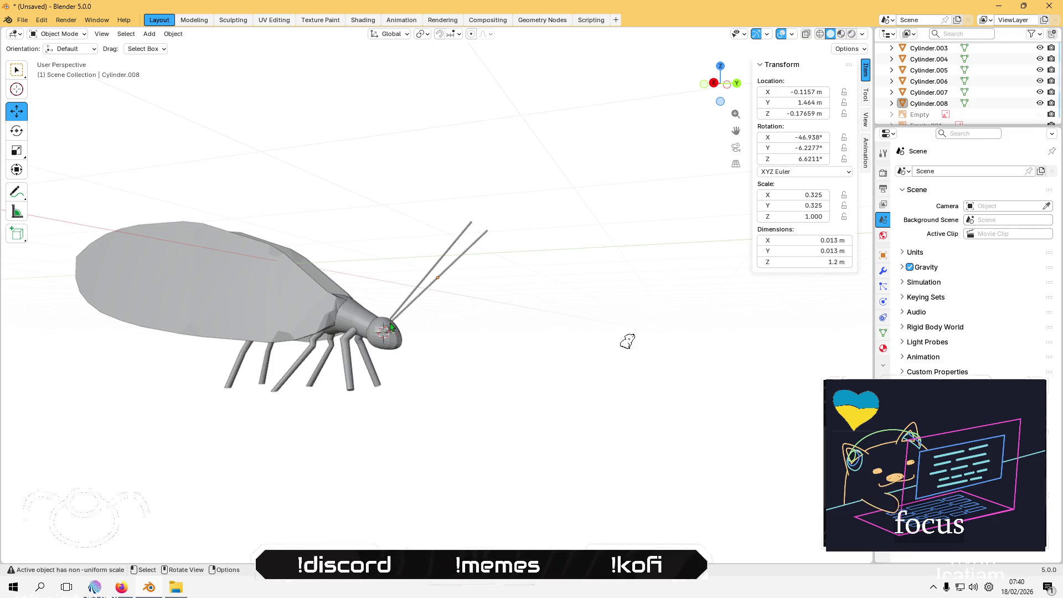
pyautogui.click(372, 329)
pyautogui.click(431, 266)
pyautogui.moveTo(432, 266)
pyautogui.mouseDown(button='middle')
pyautogui.moveTo(498, 255)
pyautogui.moveTo(487, 260)
pyautogui.moveTo(548, 281)
pyautogui.mouseUp(button='middle')
pyautogui.click(1040, 115)
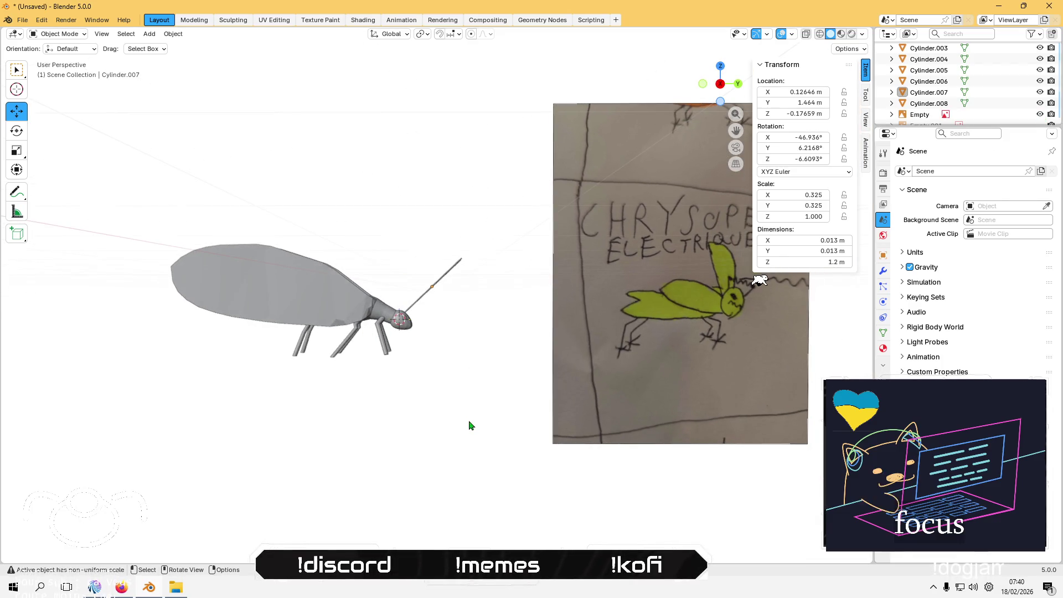
# Step: Toggle the antenna in and out of Edit Mode, then select the body and bring up the mode list
pyautogui.press('Tab')
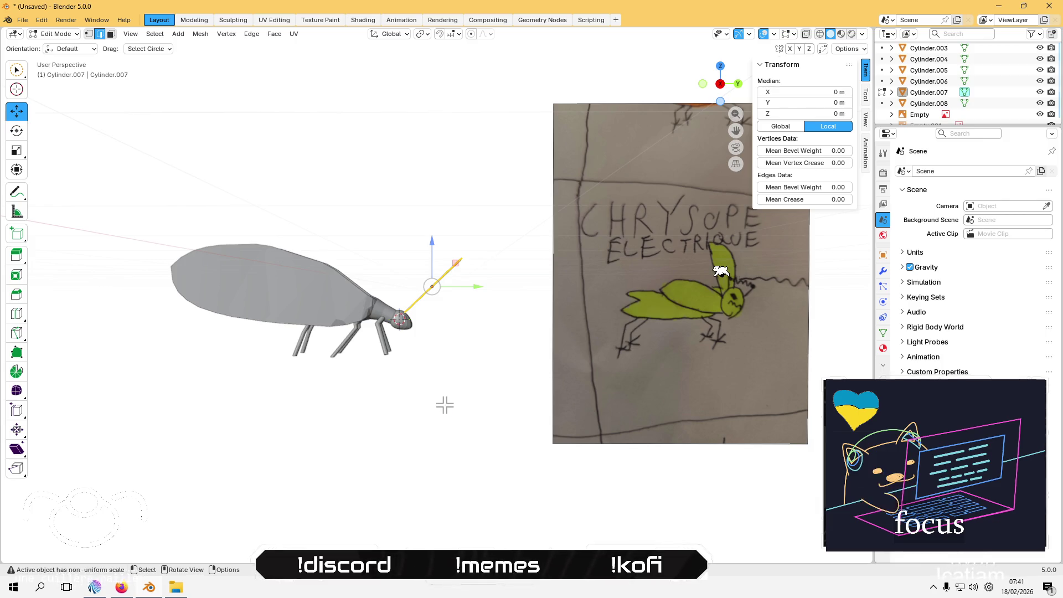
pyautogui.press('Tab')
pyautogui.click(387, 320)
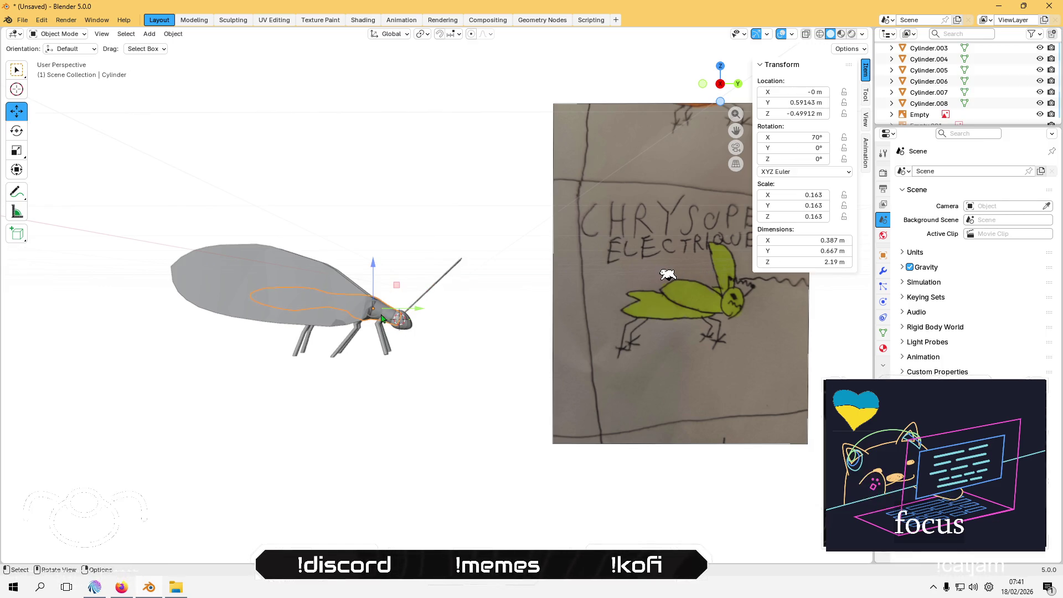
pyautogui.click(60, 34)
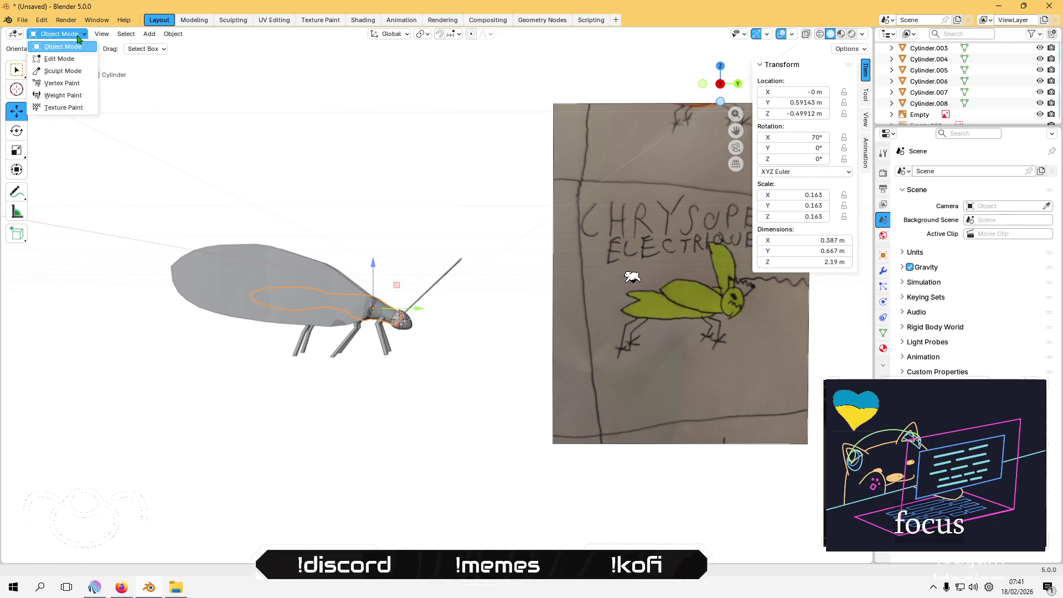
# Step: In Vertex Paint, sample the drawing's yellow-green, set Value 0.943 and fill the body (#EBF03B)
pyautogui.click(82, 88)
pyautogui.click(96, 49)
pyautogui.click(188, 225)
pyautogui.click(682, 299)
pyautogui.click(96, 48)
pyautogui.moveTo(127, 208); pyautogui.dragTo(185, 208)
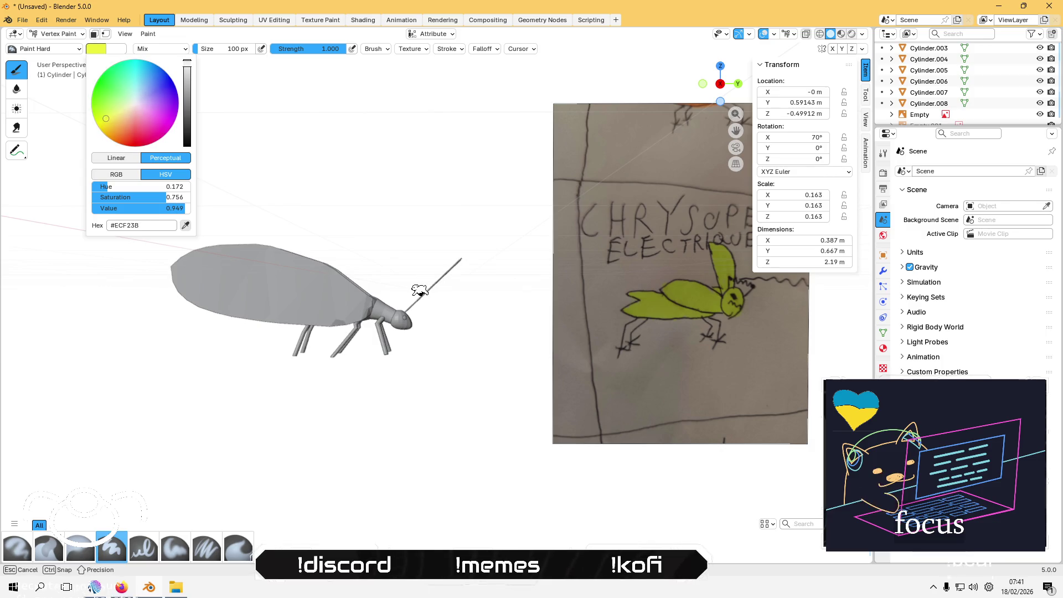
pyautogui.moveTo(384, 292); pyautogui.dragTo(366, 294)
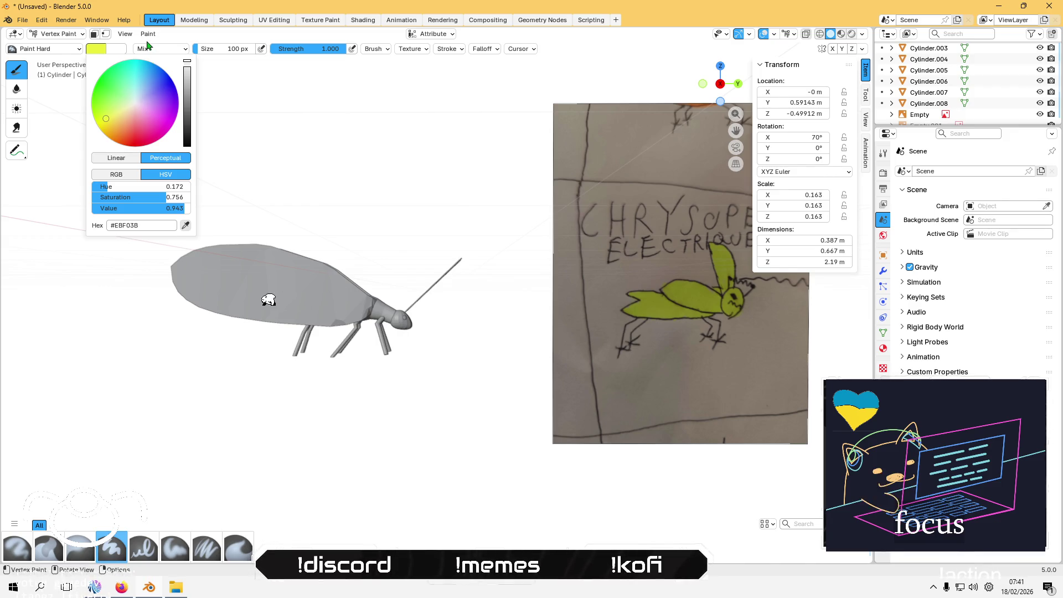
pyautogui.click(147, 36)
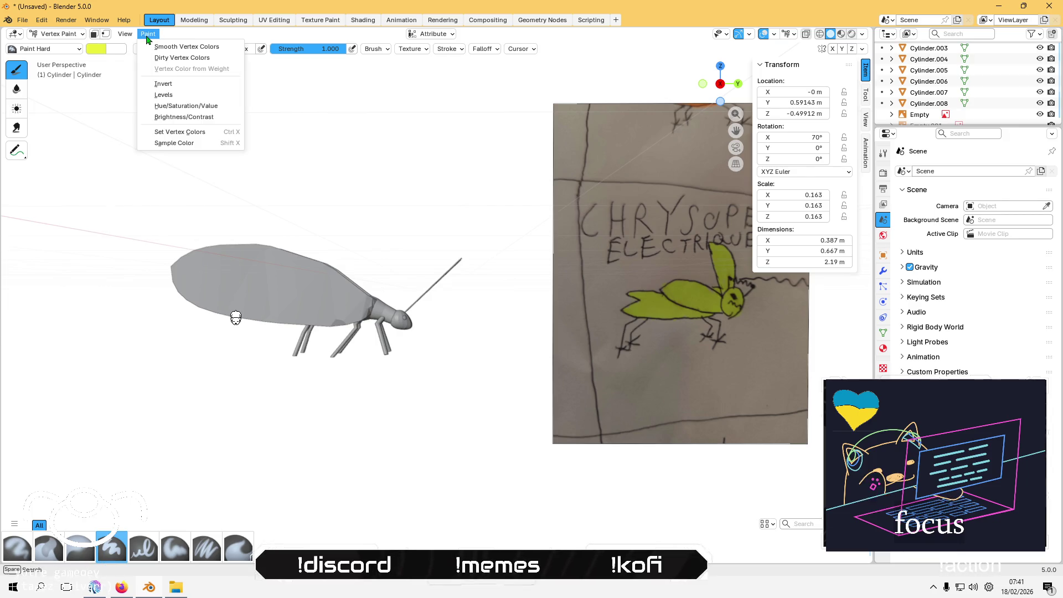
pyautogui.click(191, 133)
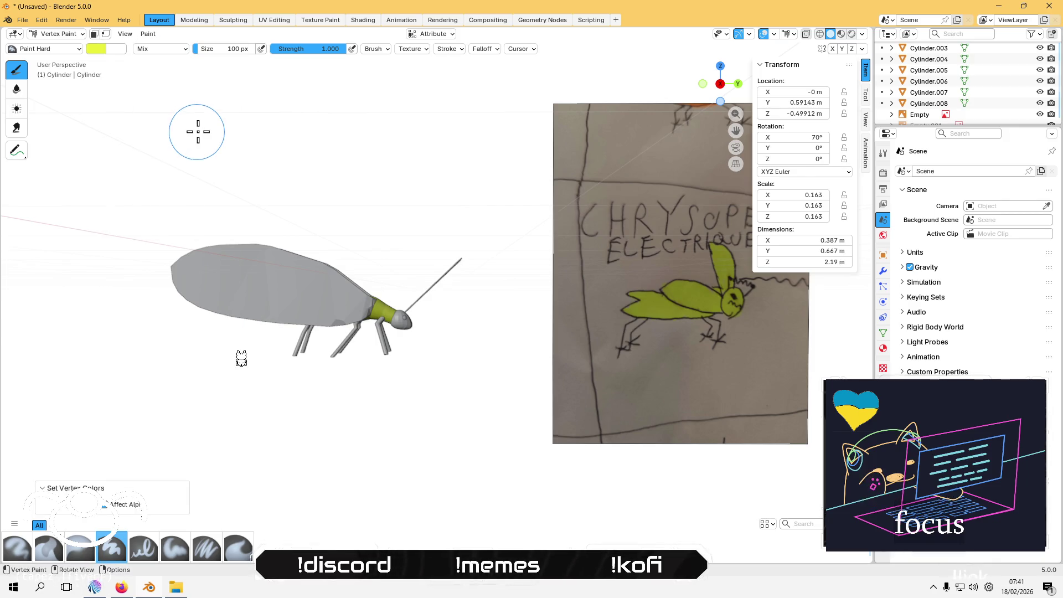
pyautogui.click(864, 34)
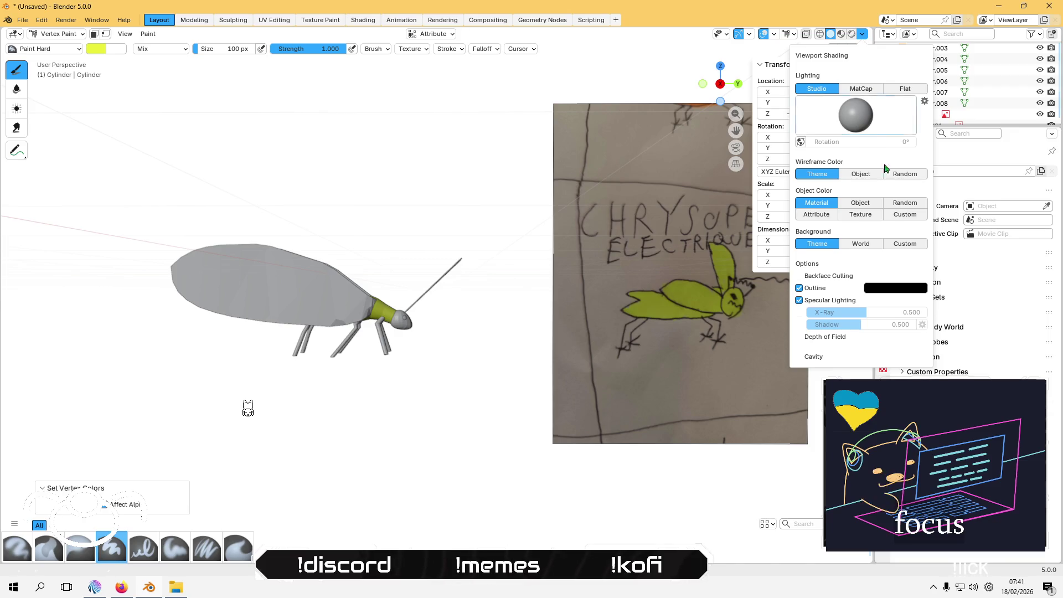
# Step: Set viewport colour to Attribute and lighting to Flat, briefly trying MatCap and Cavity
pyautogui.click(823, 214)
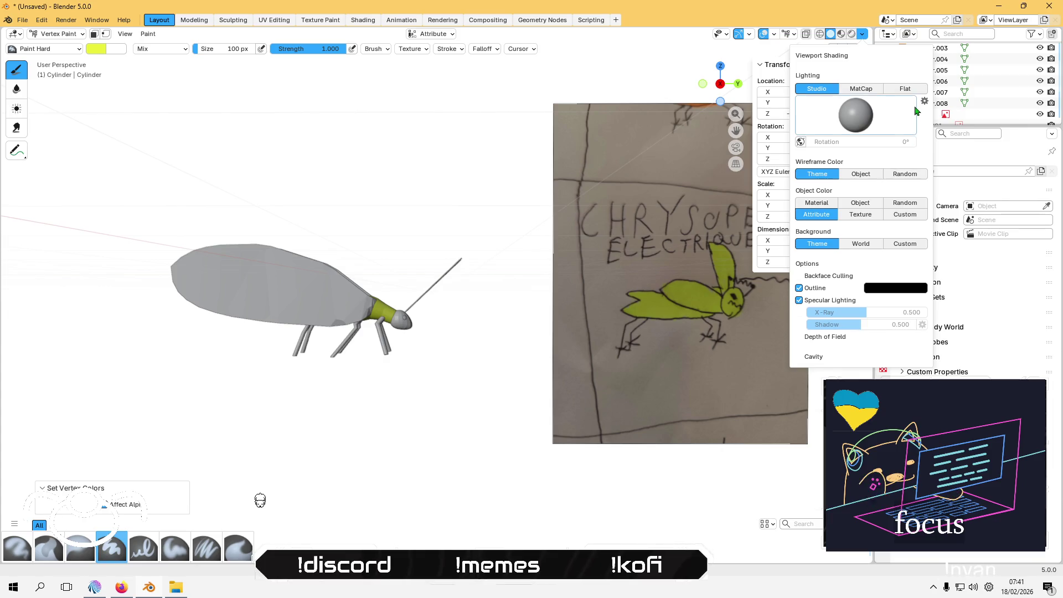
pyautogui.click(914, 90)
pyautogui.click(858, 91)
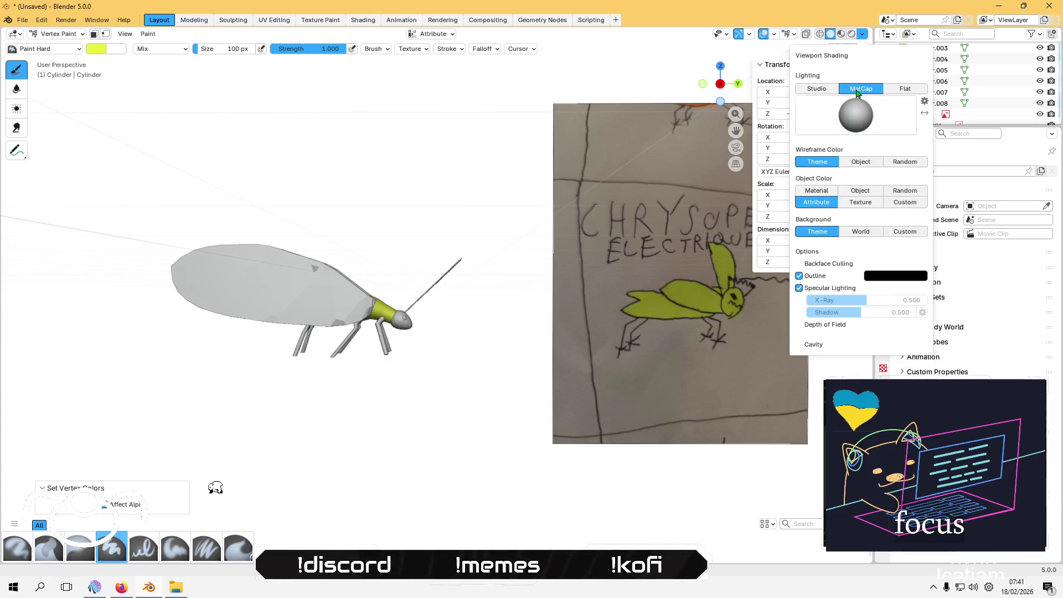
pyautogui.click(910, 90)
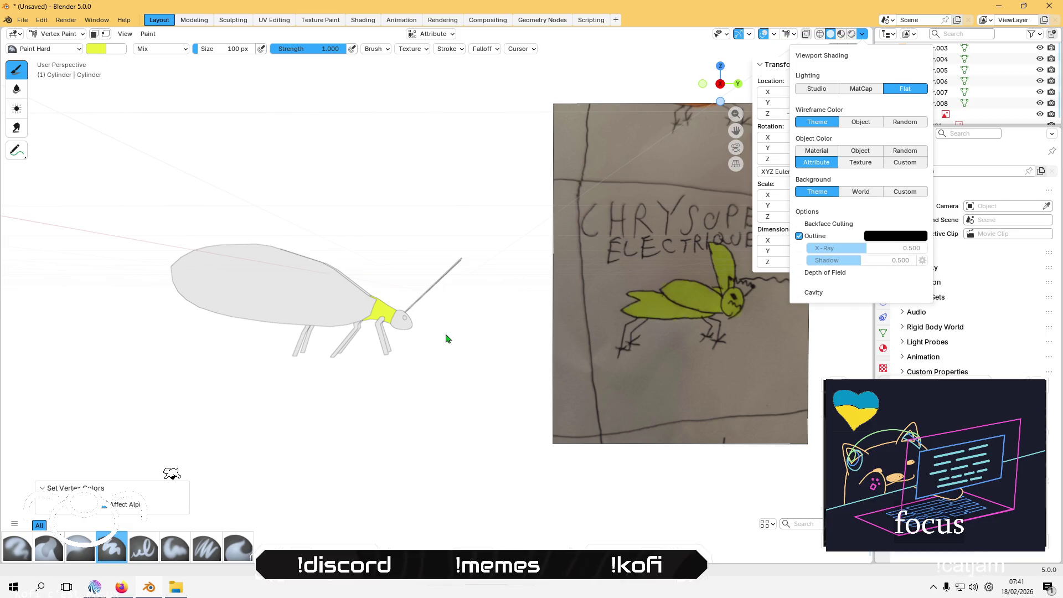
pyautogui.click(800, 293)
pyautogui.click(799, 293)
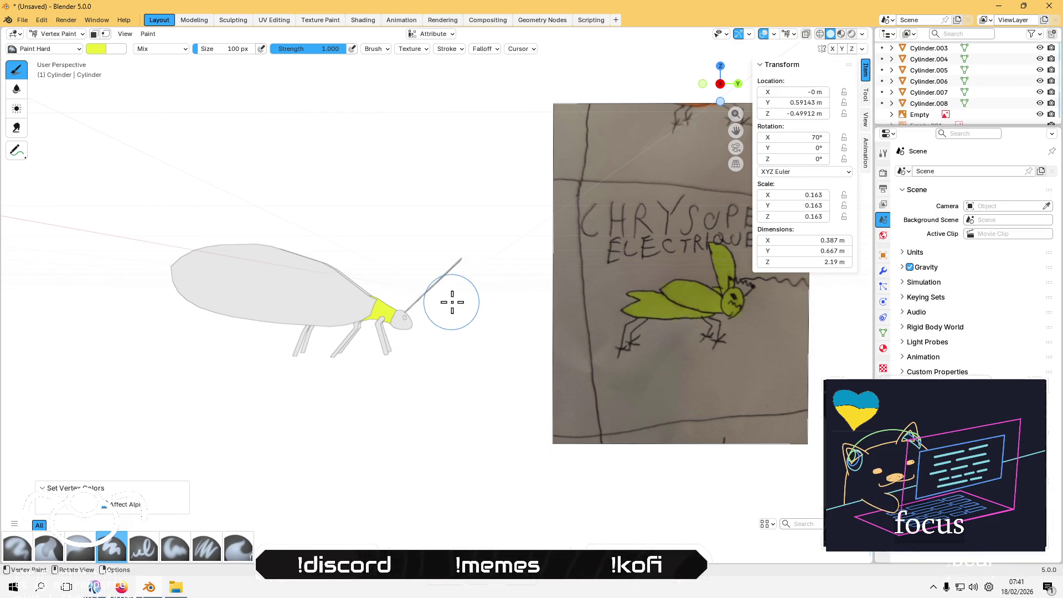
# Step: Fill the head sphere with the yellow-green vertex colour
pyautogui.click(55, 34)
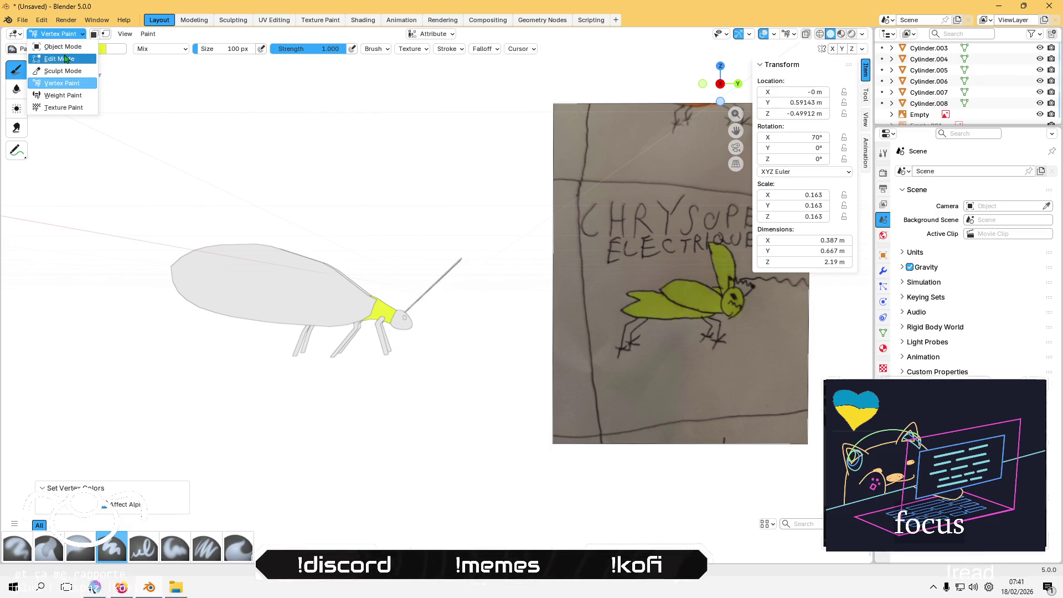
pyautogui.click(52, 44)
pyautogui.click(409, 330)
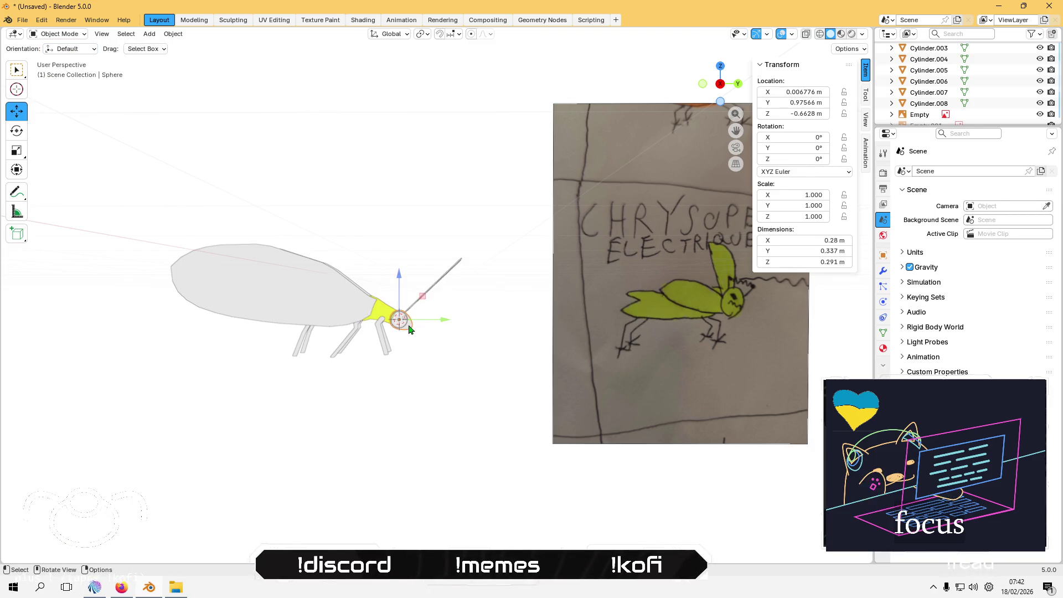
pyautogui.click(56, 34)
pyautogui.click(56, 77)
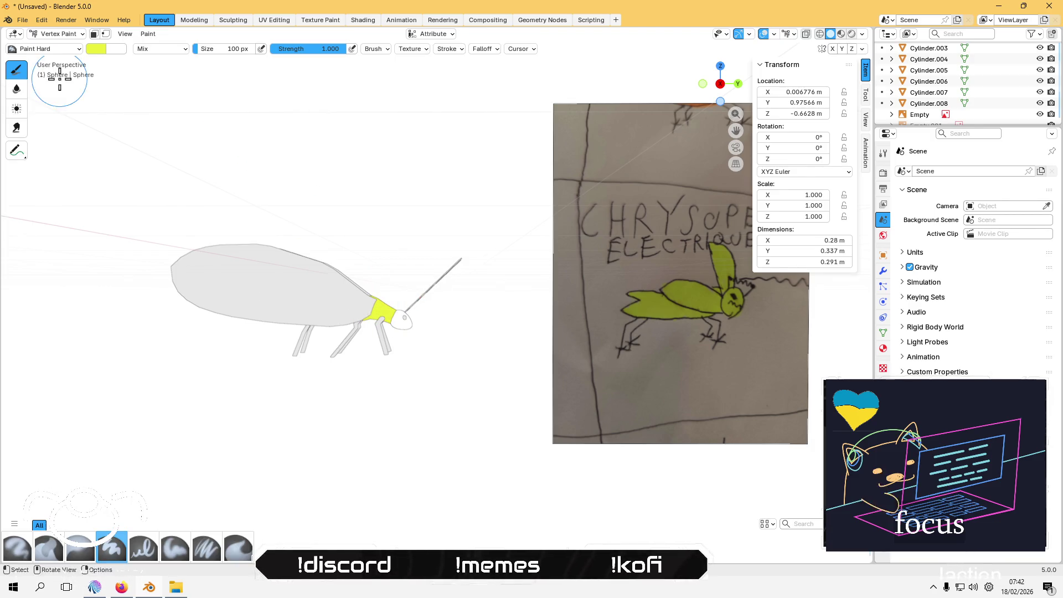
pyautogui.click(149, 34)
pyautogui.click(176, 133)
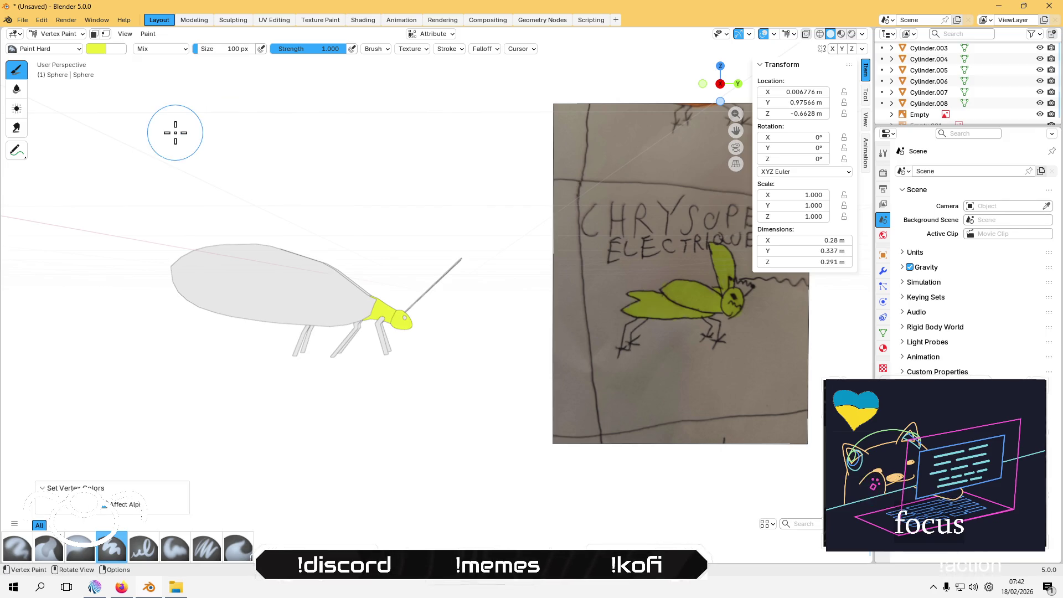
pyautogui.click(60, 34)
pyautogui.click(58, 47)
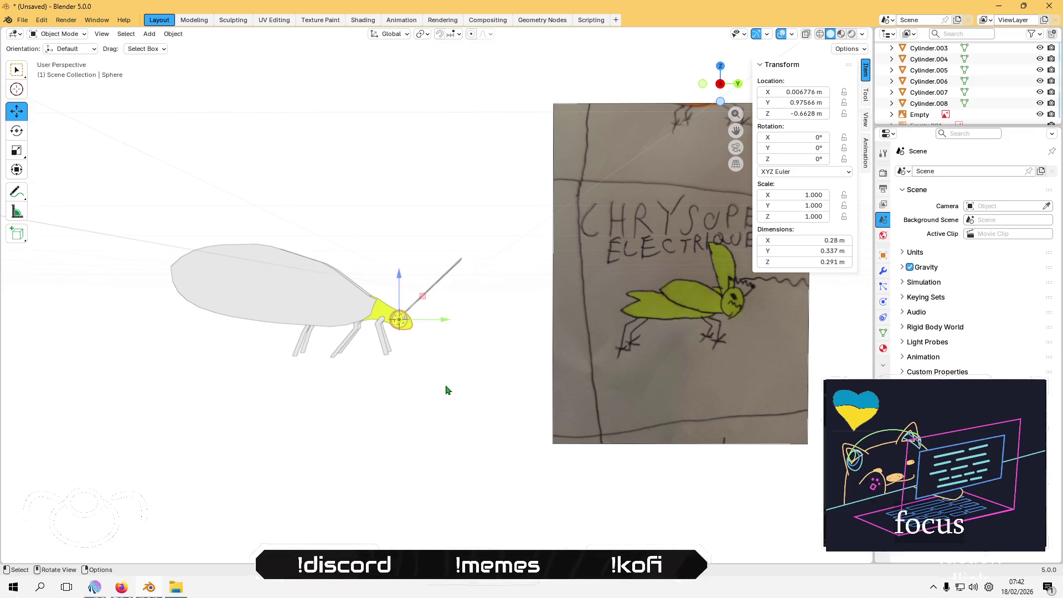
# Step: Fill a front leg with the same yellow-green vertex colour
pyautogui.click(382, 348)
pyautogui.click(61, 34)
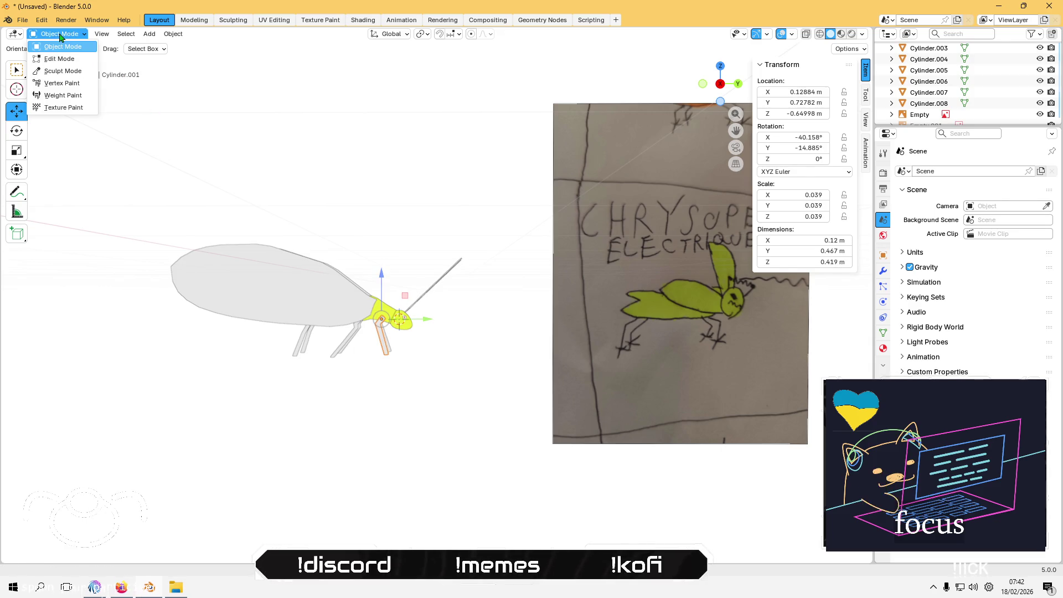
pyautogui.click(56, 88)
pyautogui.click(148, 34)
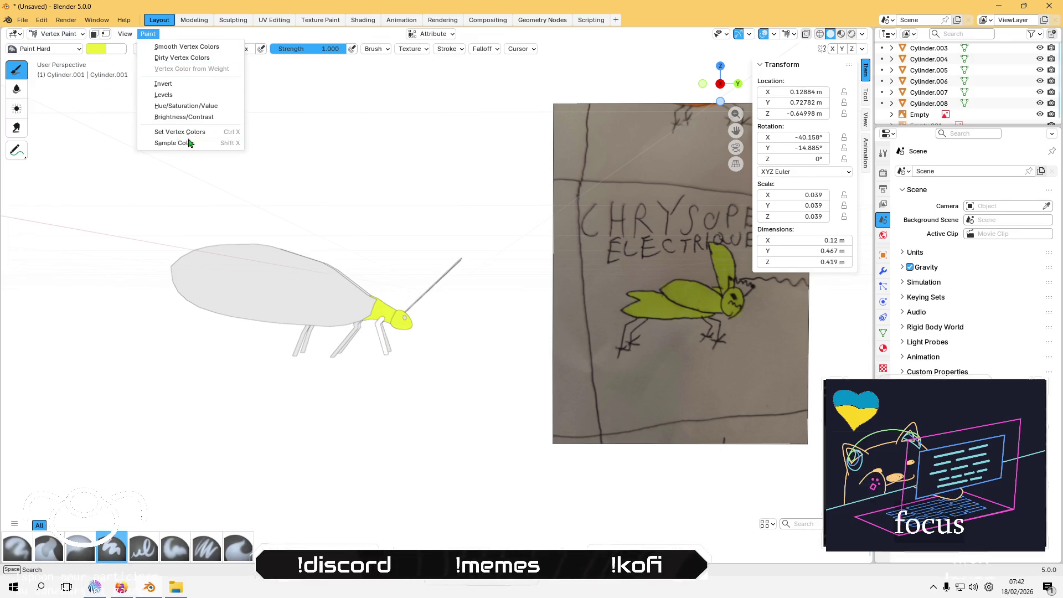
pyautogui.click(197, 130)
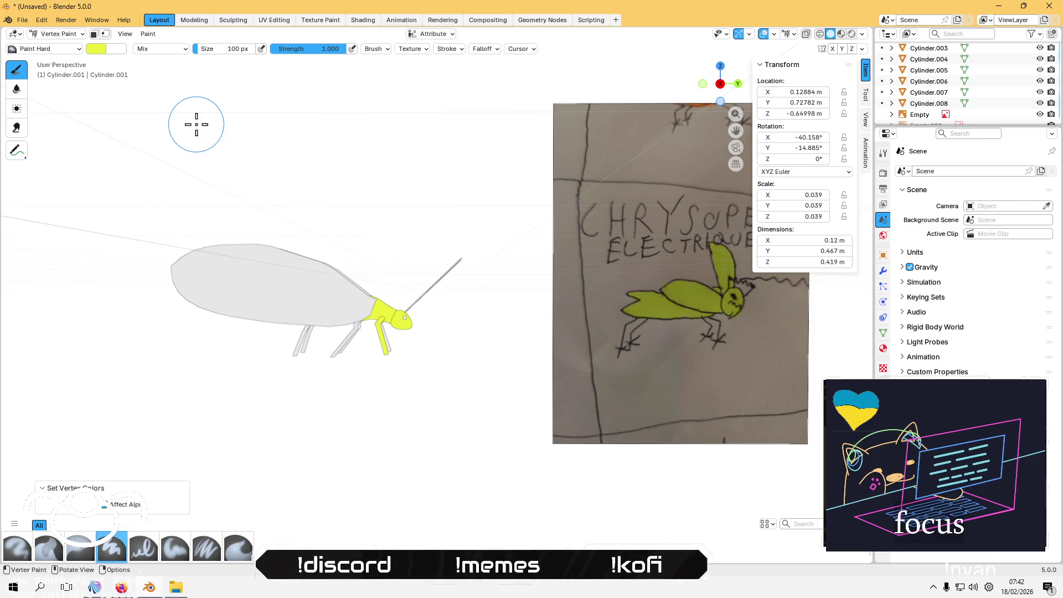
pyautogui.click(59, 33)
pyautogui.click(55, 50)
# Step: Invert the vertex colours on the mirrored front leg, then select another leg
pyautogui.click(382, 324)
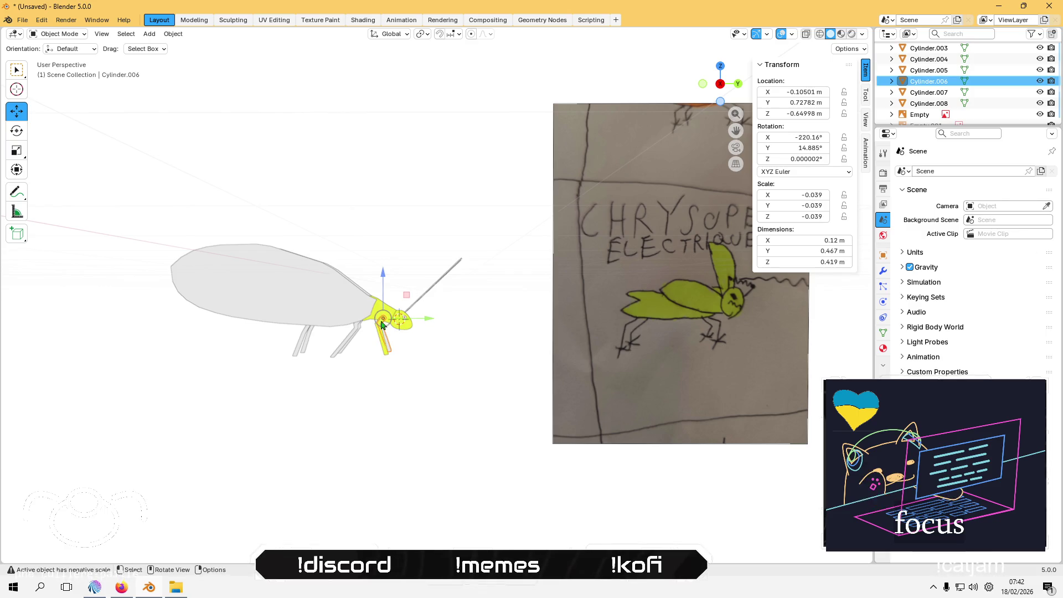
pyautogui.click(59, 34)
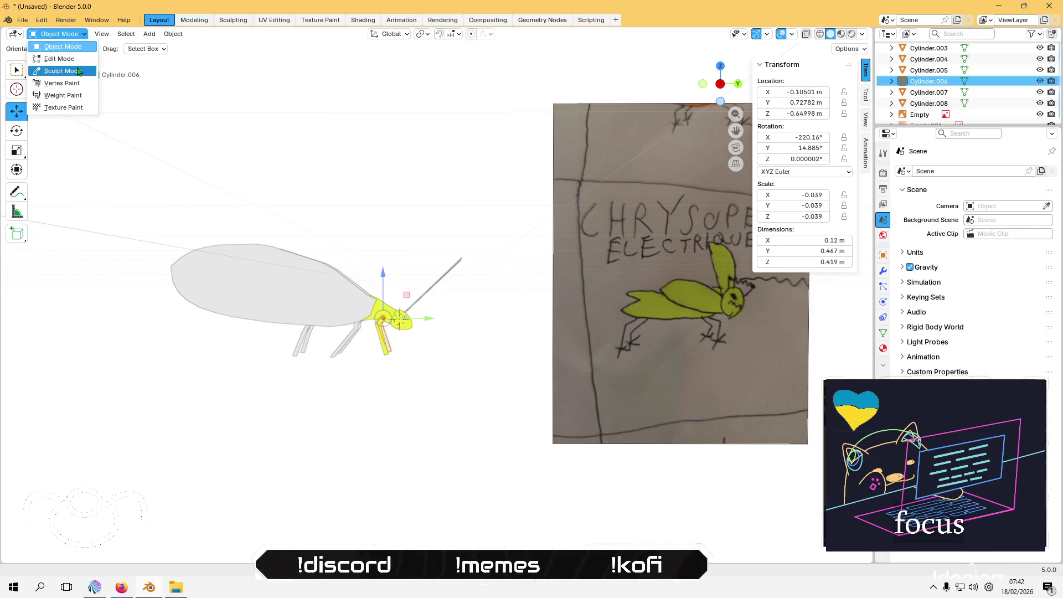
pyautogui.click(61, 83)
pyautogui.click(147, 34)
pyautogui.click(166, 84)
pyautogui.click(58, 34)
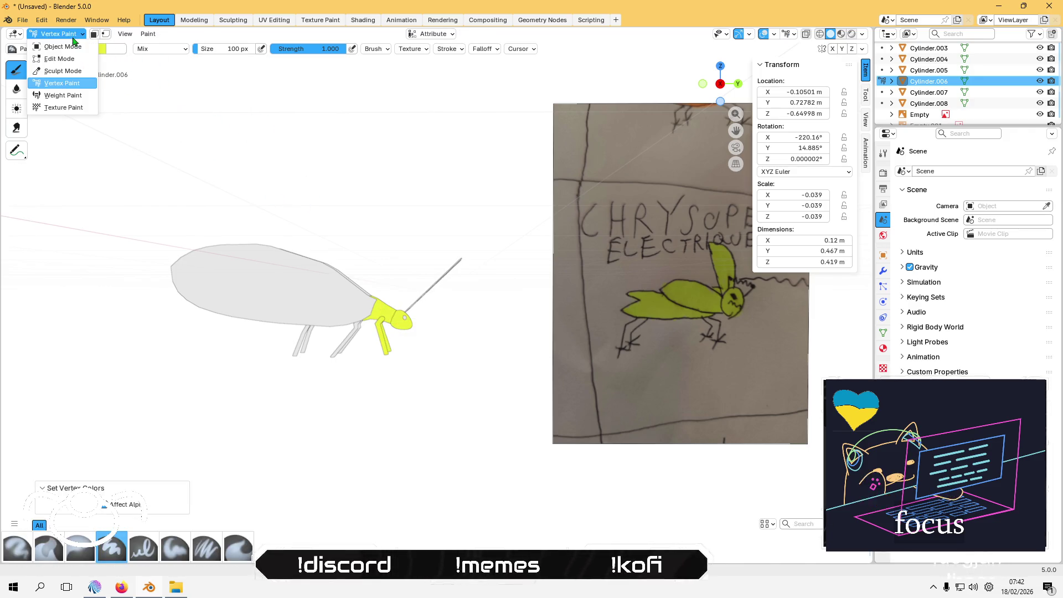
pyautogui.click(71, 47)
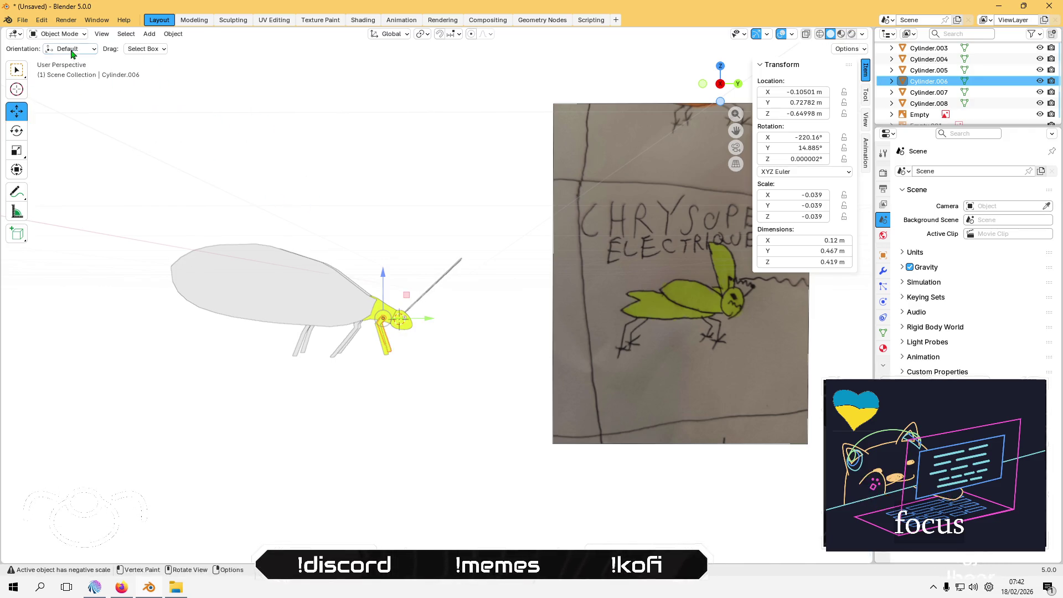
pyautogui.click(336, 352)
pyautogui.click(58, 34)
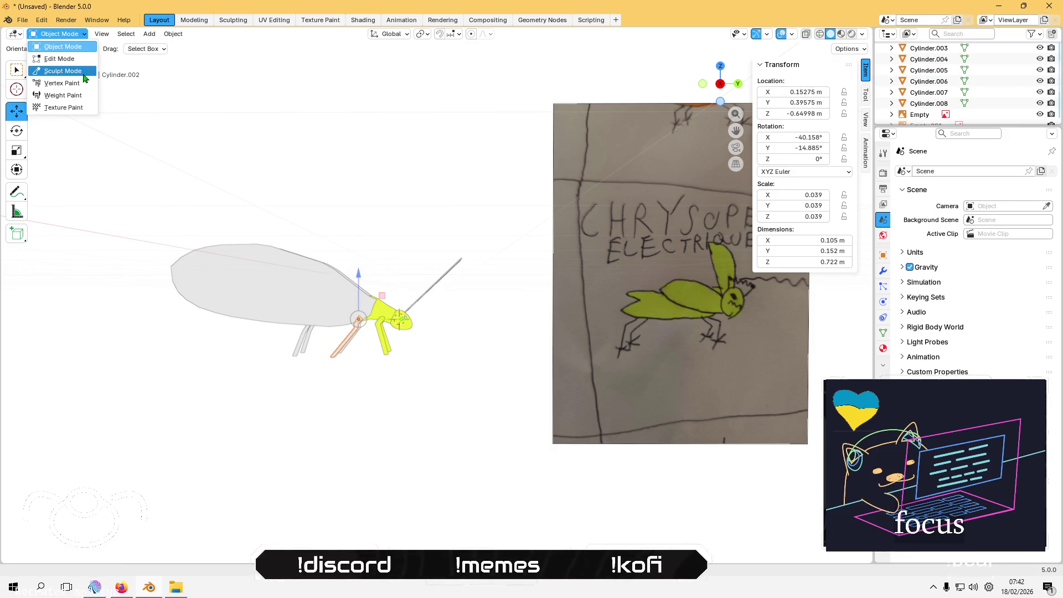
# Step: Fill the current leg, Cylinder.002, with solid yellow vertex colour, then return to Object Mode
pyautogui.click(65, 83)
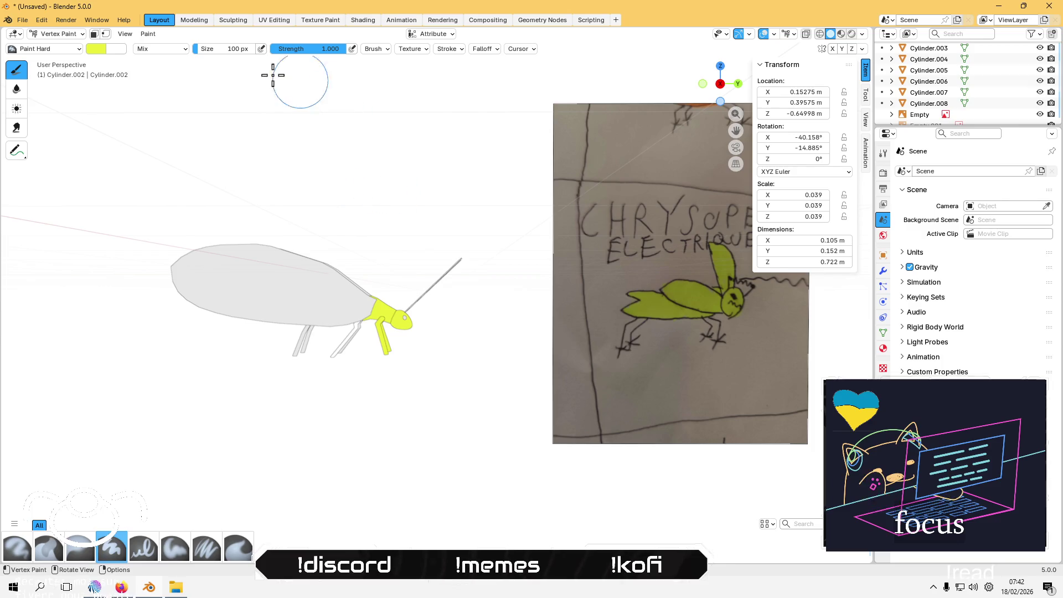
pyautogui.click(149, 36)
pyautogui.click(161, 119)
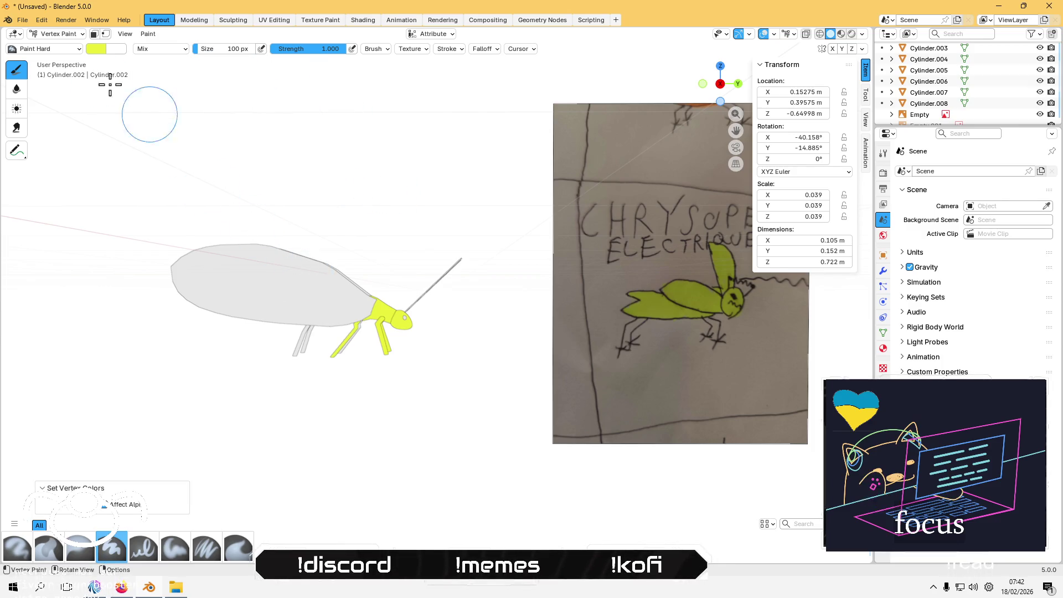
pyautogui.click(59, 34)
pyautogui.click(58, 46)
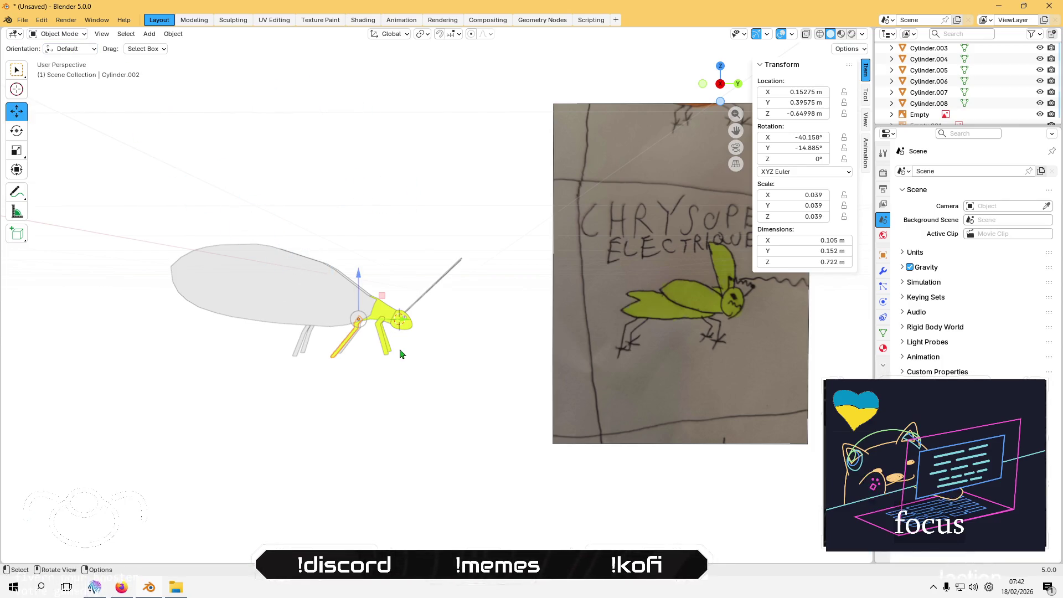
# Step: Paint the overlapping leg Cylinder.005 solid yellow with Set Vertex Colors
pyautogui.click(346, 353)
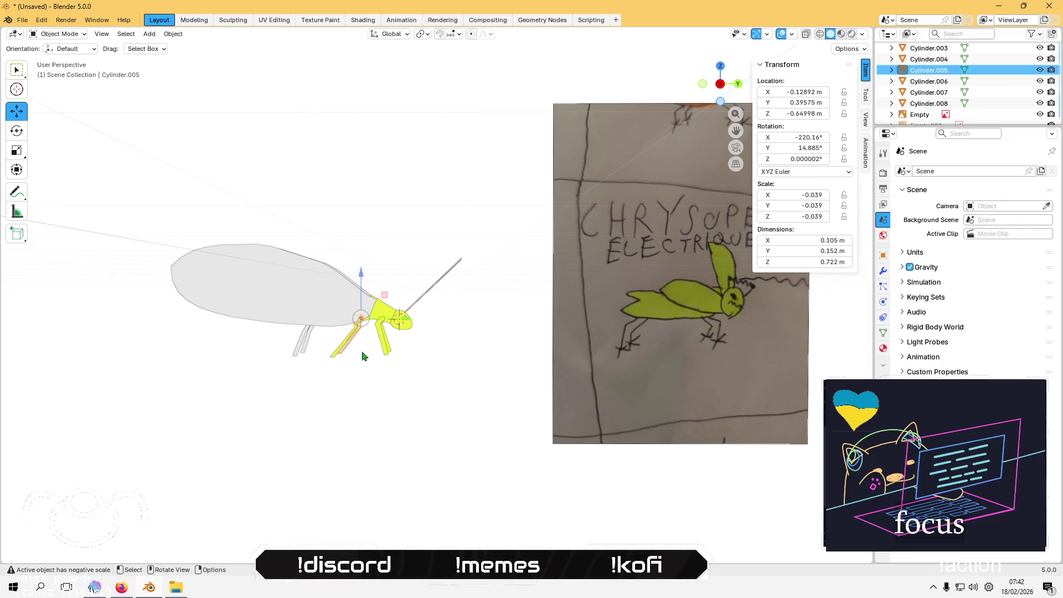
pyautogui.click(56, 34)
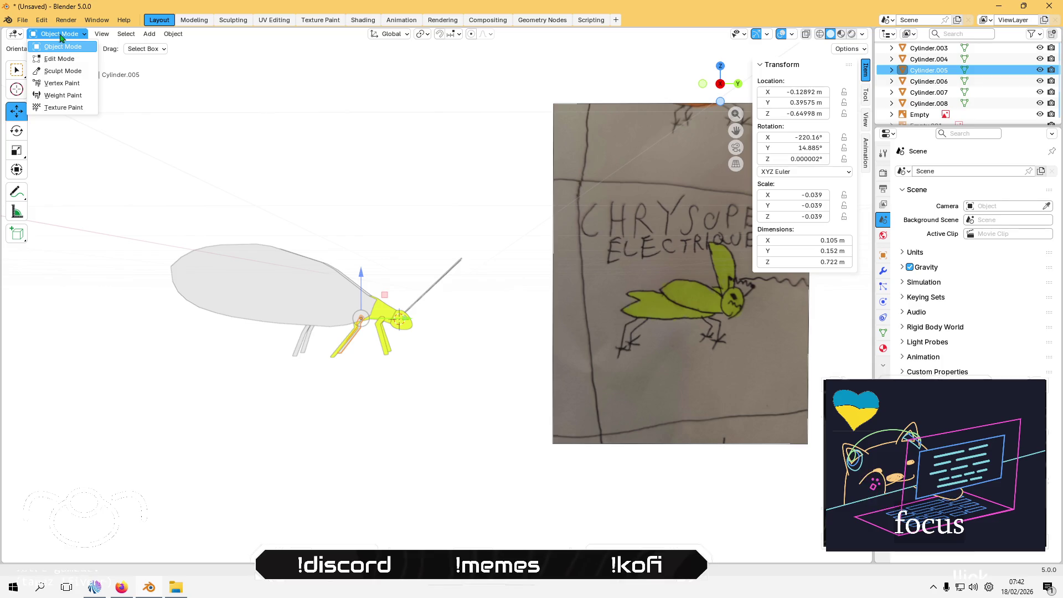
pyautogui.click(55, 84)
pyautogui.click(148, 34)
pyautogui.click(182, 132)
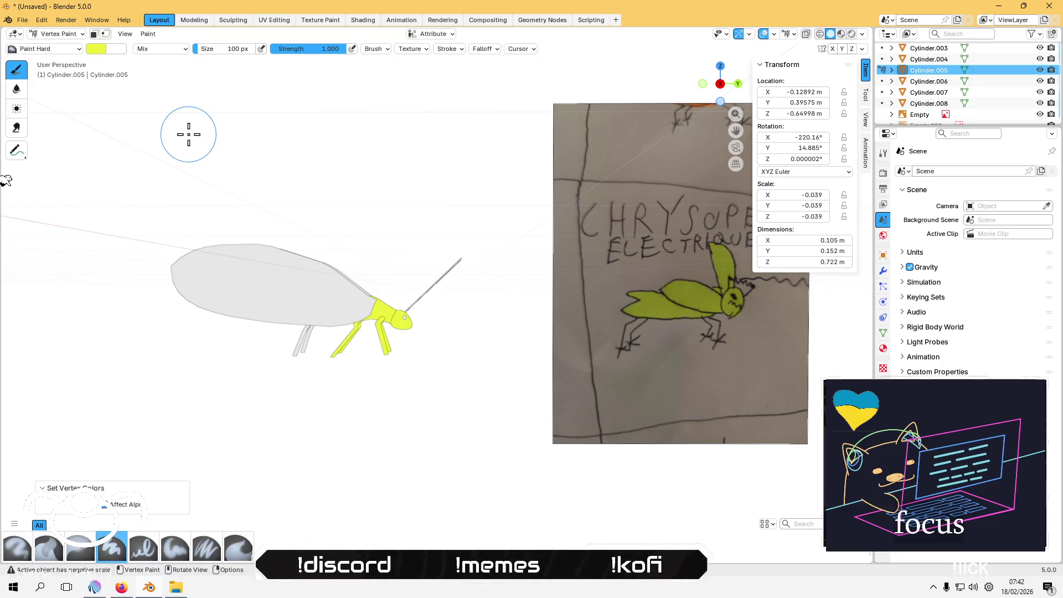
pyautogui.click(60, 34)
pyautogui.click(56, 47)
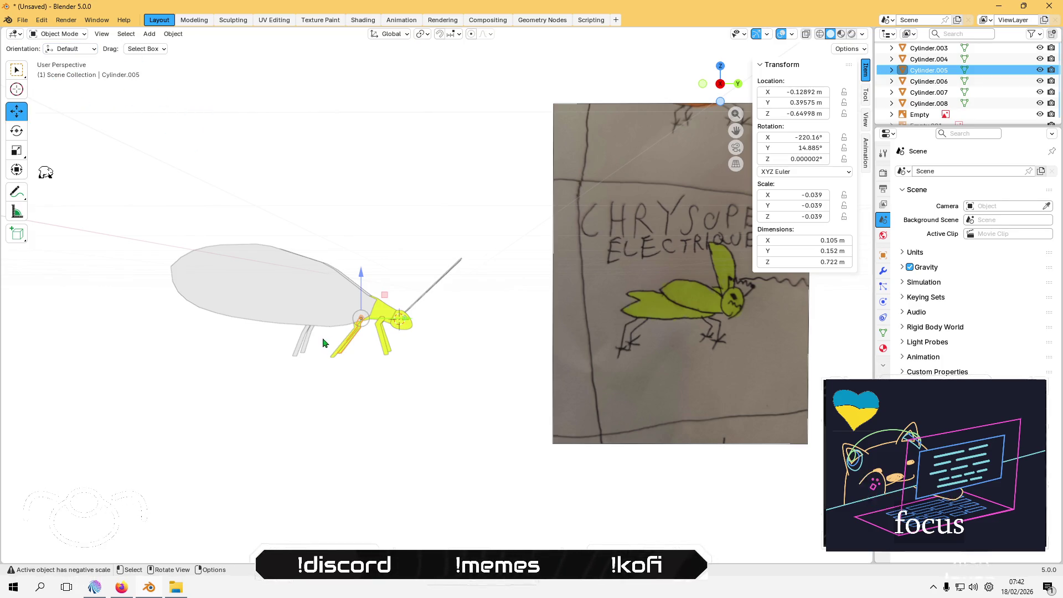
# Step: Paint leg Cylinder.004 solid yellow with Set Vertex Colors
pyautogui.click(310, 339)
pyautogui.click(56, 34)
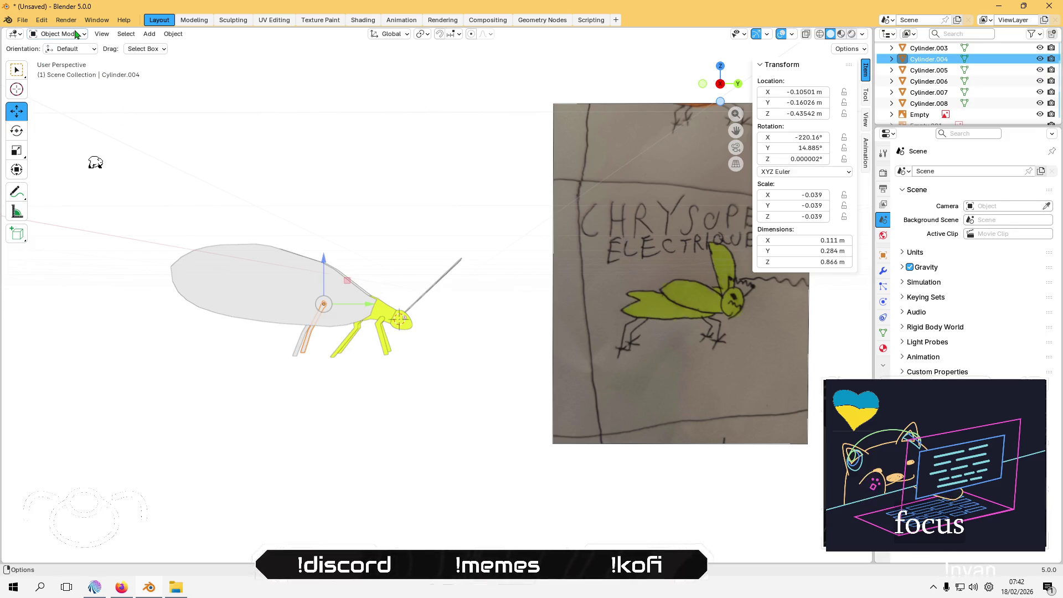
pyautogui.click(56, 33)
pyautogui.click(61, 83)
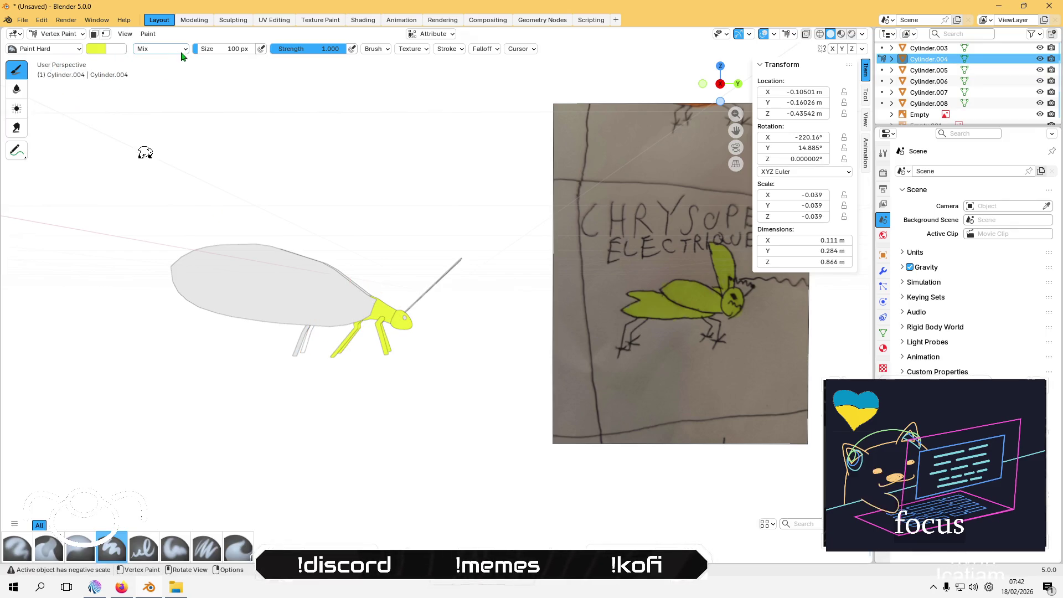
pyautogui.click(148, 34)
pyautogui.click(176, 134)
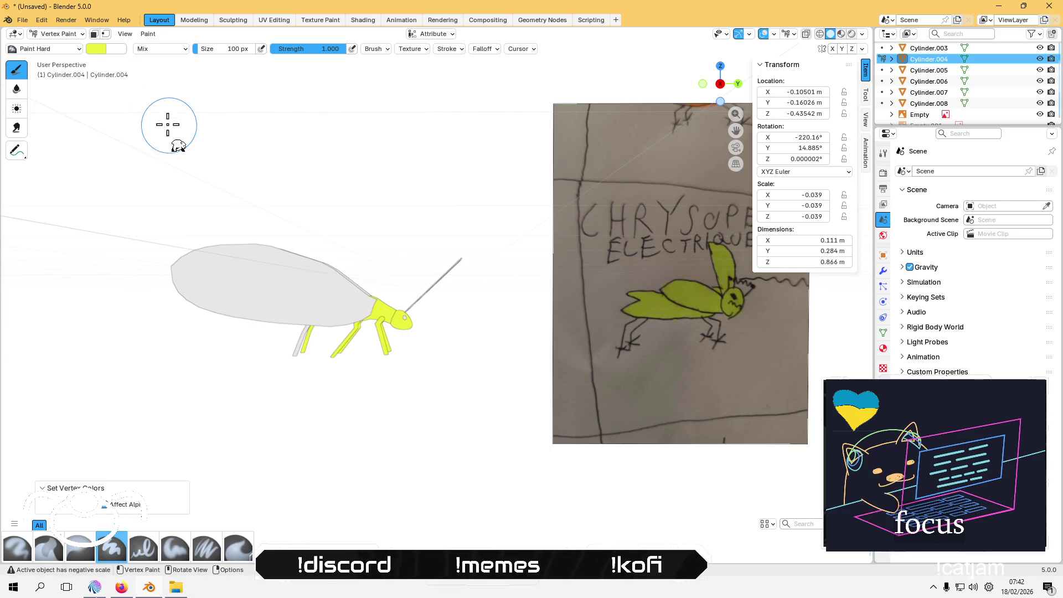
pyautogui.click(58, 34)
pyautogui.click(59, 47)
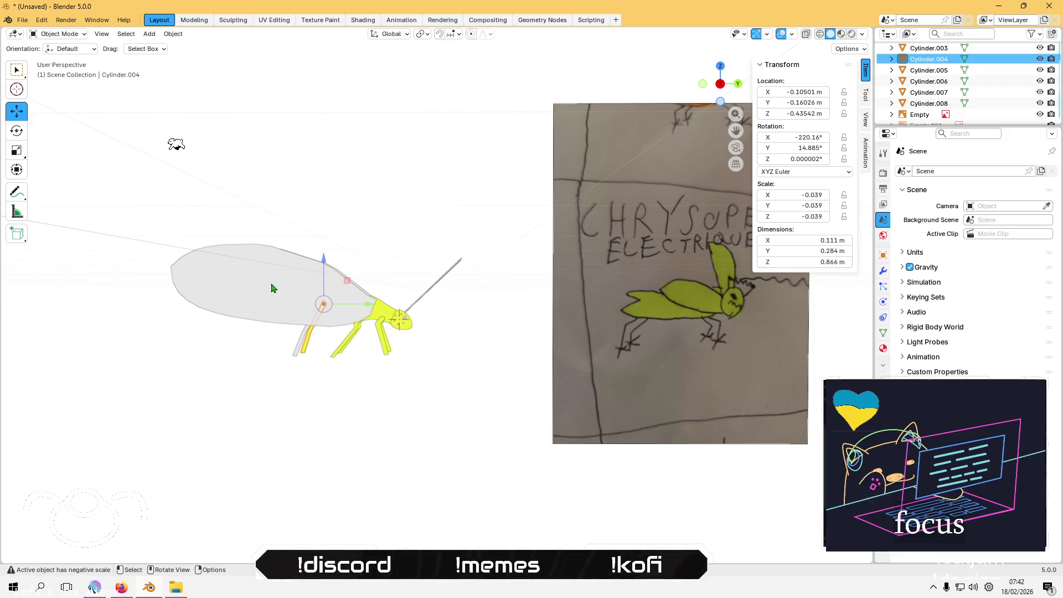
# Step: Paint the last unpainted leg, Cylinder.003, solid yellow
pyautogui.click(295, 349)
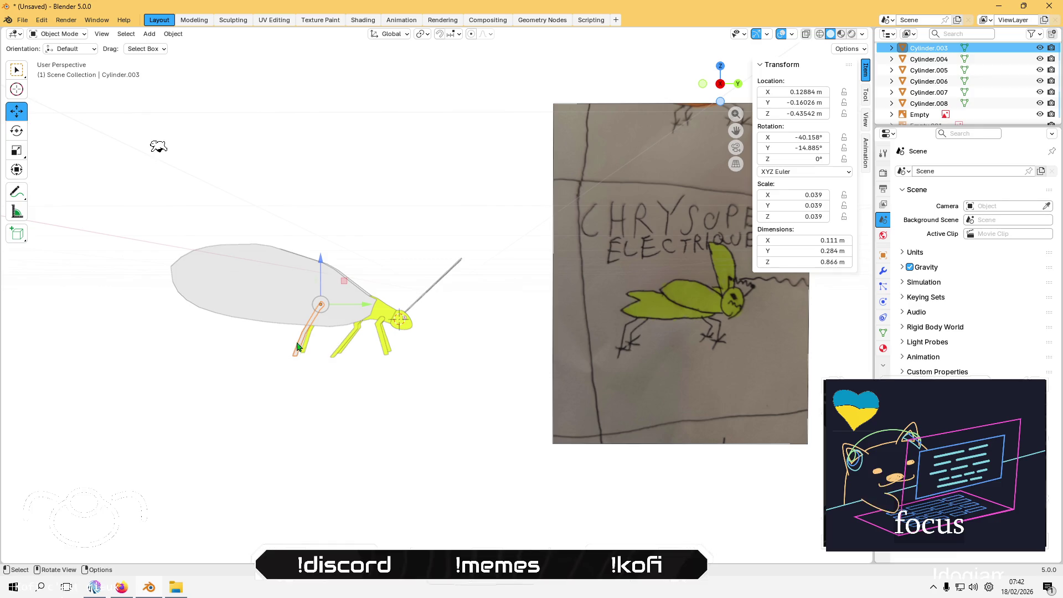
pyautogui.click(65, 34)
pyautogui.click(77, 88)
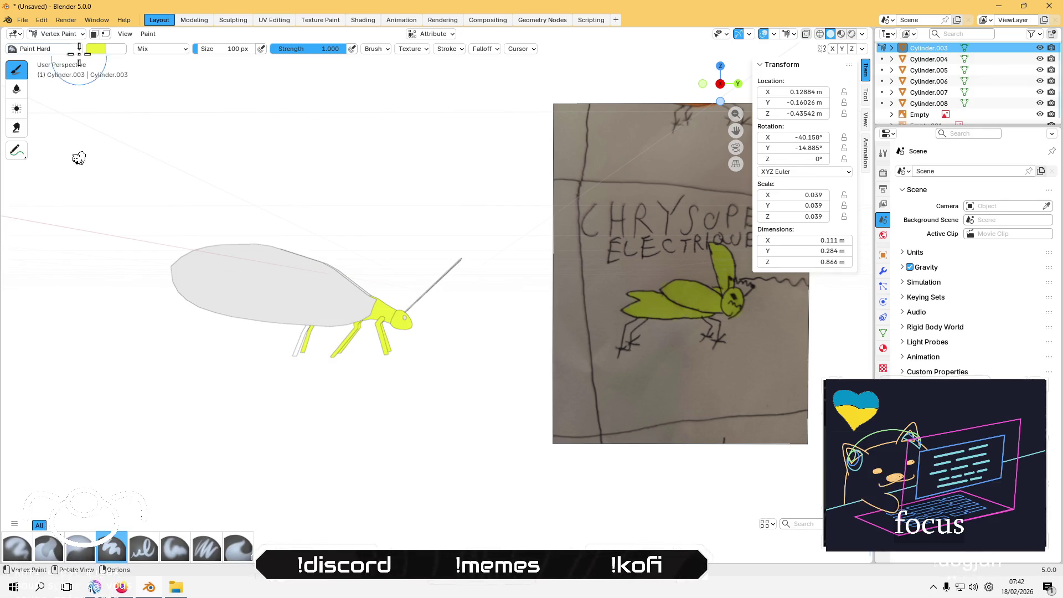
pyautogui.click(148, 34)
pyautogui.click(184, 133)
pyautogui.moveTo(257, 166)
pyautogui.mouseDown(button='middle')
pyautogui.moveTo(285, 256)
pyautogui.moveTo(366, 194)
pyautogui.moveTo(371, 158)
pyautogui.moveTo(281, 172)
pyautogui.moveTo(267, 192)
pyautogui.mouseUp(button='middle')
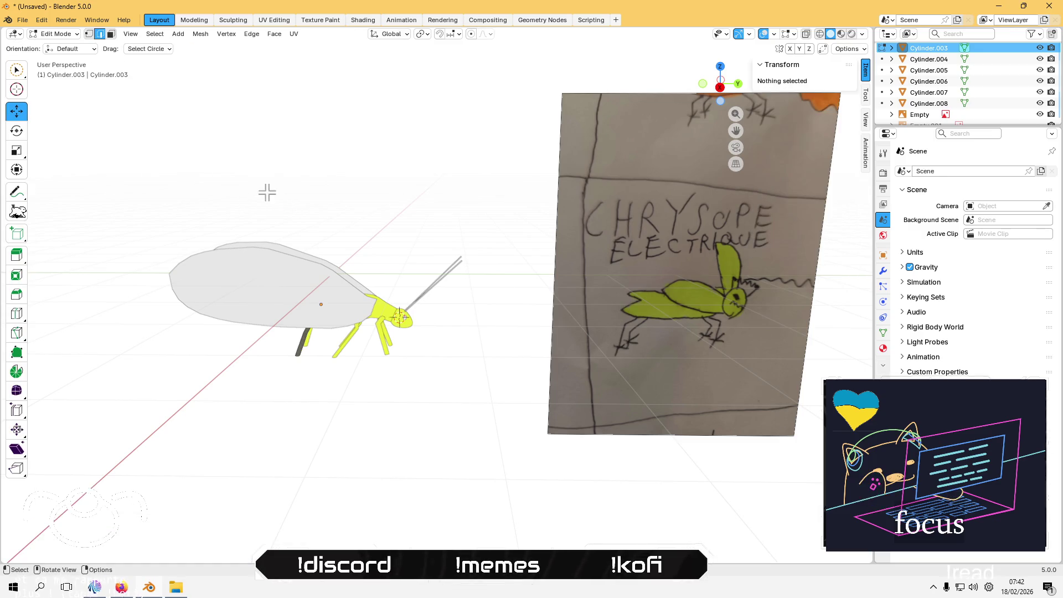
# Step: Return to Object Mode and open the wing Plane in Edit Mode
pyautogui.scroll(3, 426, 332)
pyautogui.click(58, 34)
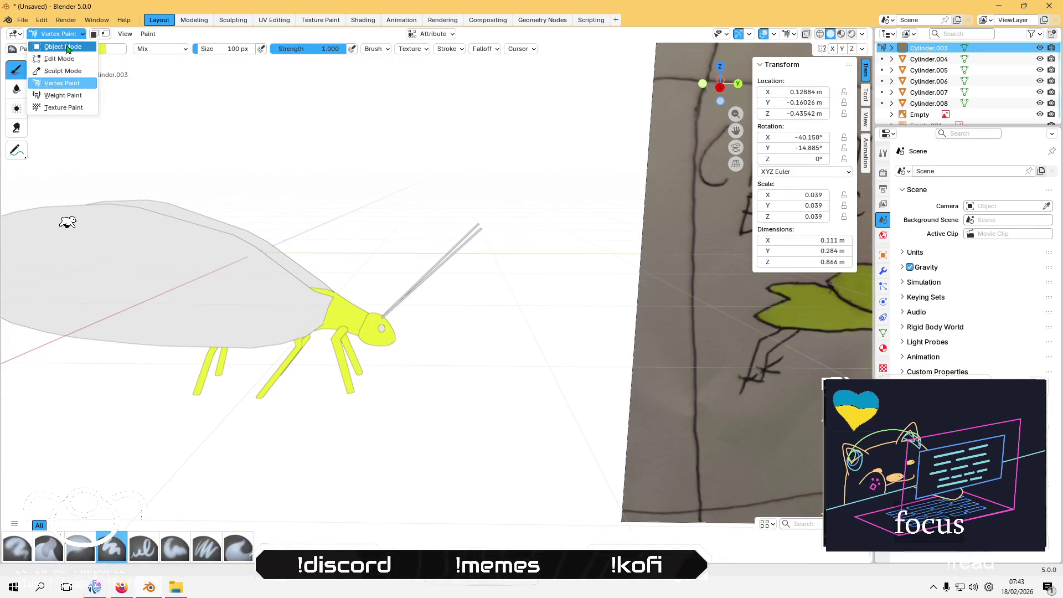
pyautogui.click(55, 57)
pyautogui.click(248, 287)
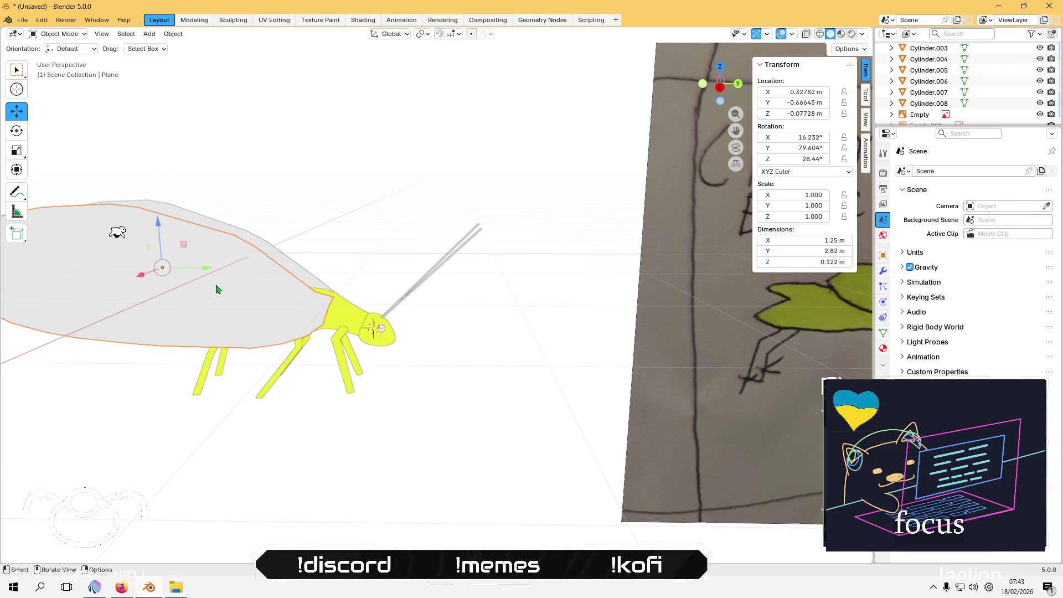
pyautogui.press('Tab')
# Step: In face select, select all wing faces except the small top corner and bottom edge faces
pyautogui.scroll(2, 228, 280)
pyautogui.moveTo(328, 255); pyautogui.dragTo(324, 258, button='middle')
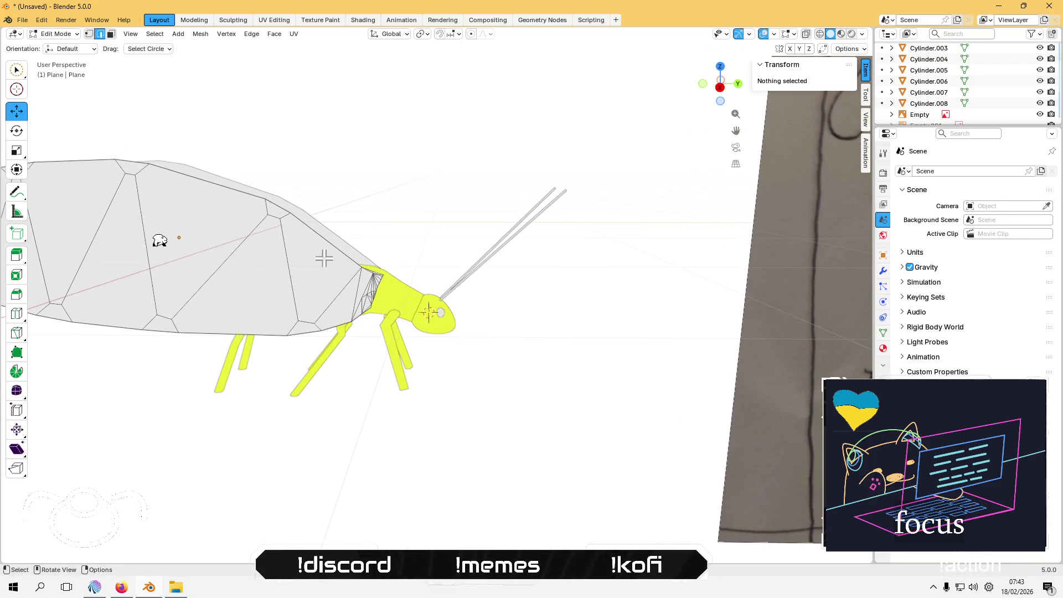
pyautogui.click(324, 258)
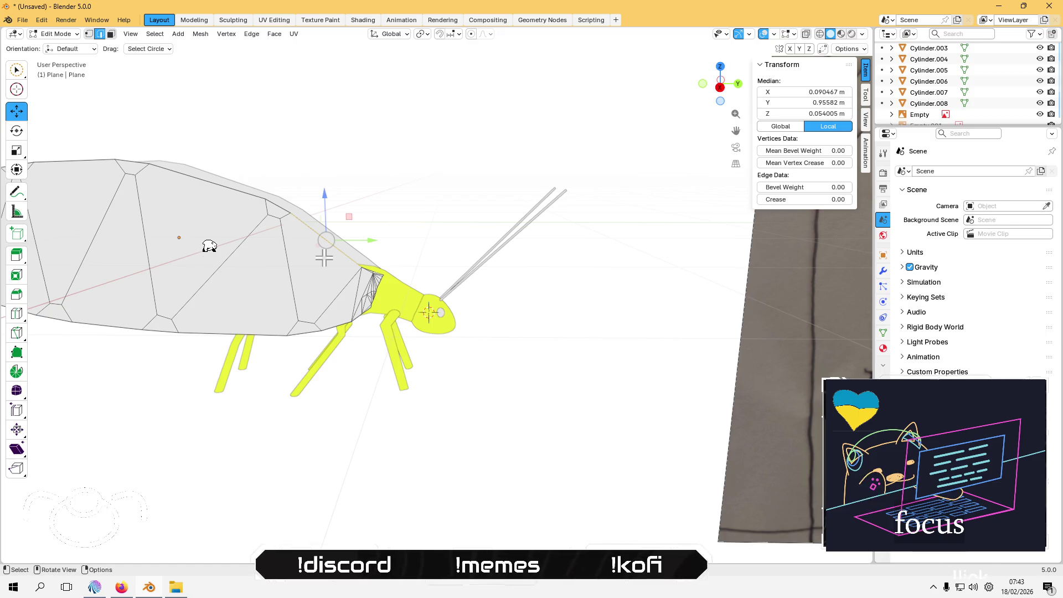
pyautogui.press('3')
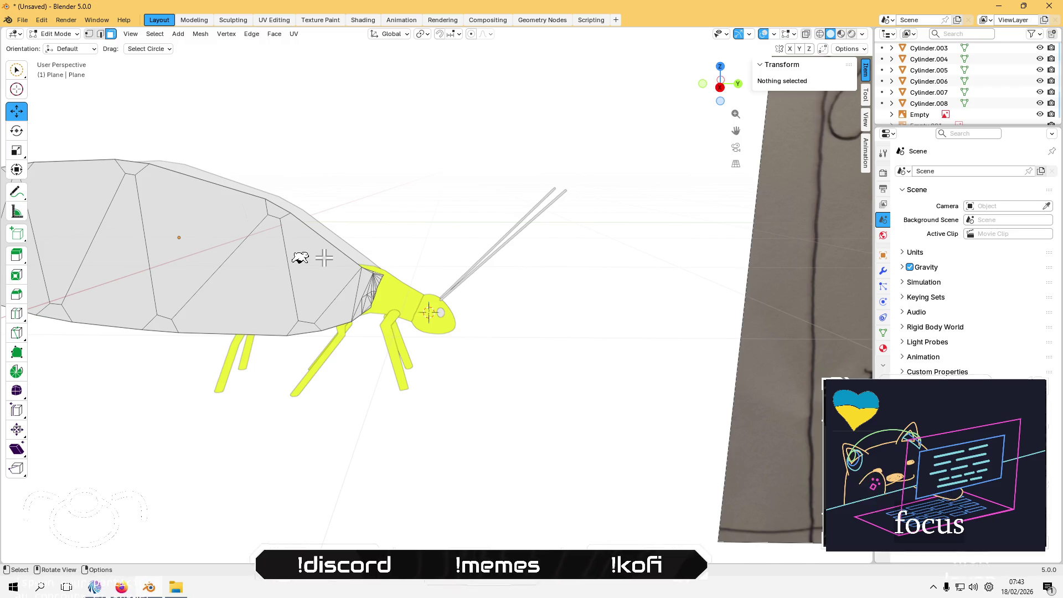
pyautogui.moveTo(310, 260); pyautogui.dragTo(390, 246, button='middle')
pyautogui.press('a')
pyautogui.scroll(4, 390, 246)
pyautogui.keyDown('shift'); pyautogui.click(378, 146); pyautogui.keyUp('shift')
pyautogui.keyDown('shift'); pyautogui.click(425, 355); pyautogui.keyUp('shift')
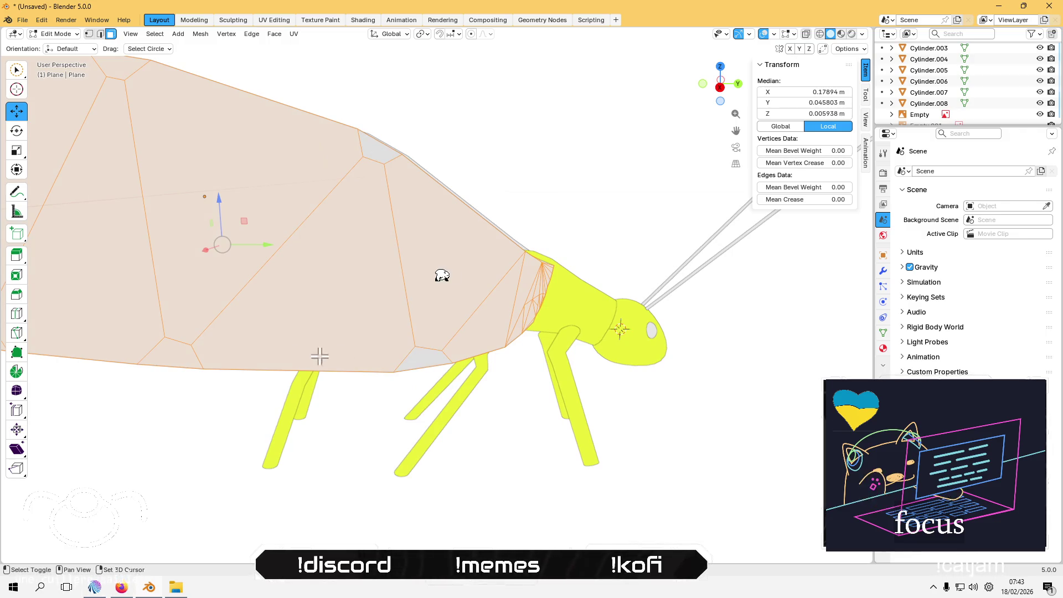
pyautogui.press('KP_Decimal')
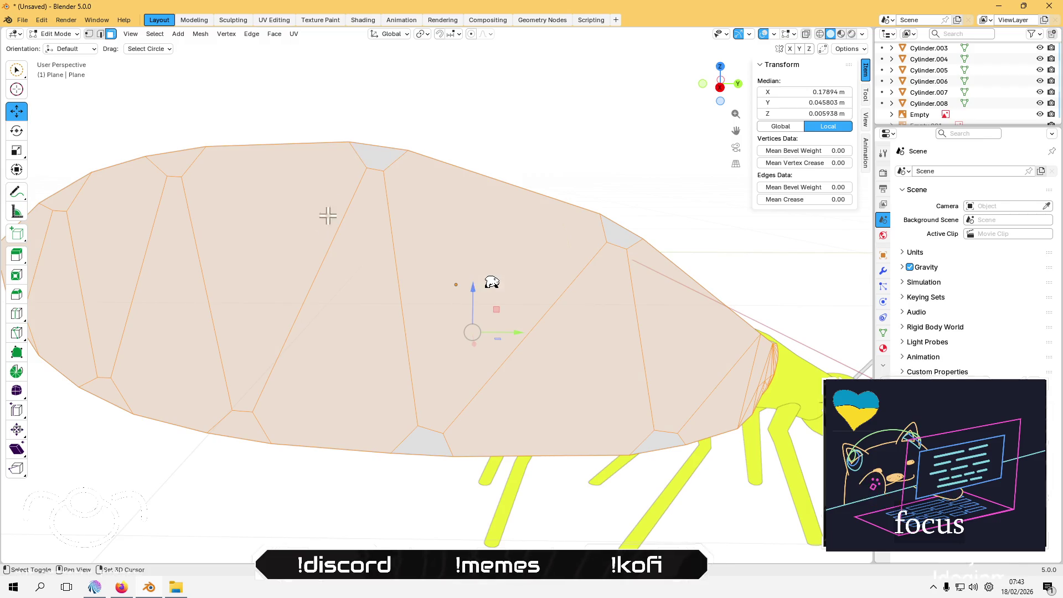
pyautogui.keyDown('shift'); pyautogui.click(241, 421); pyautogui.keyUp('shift')
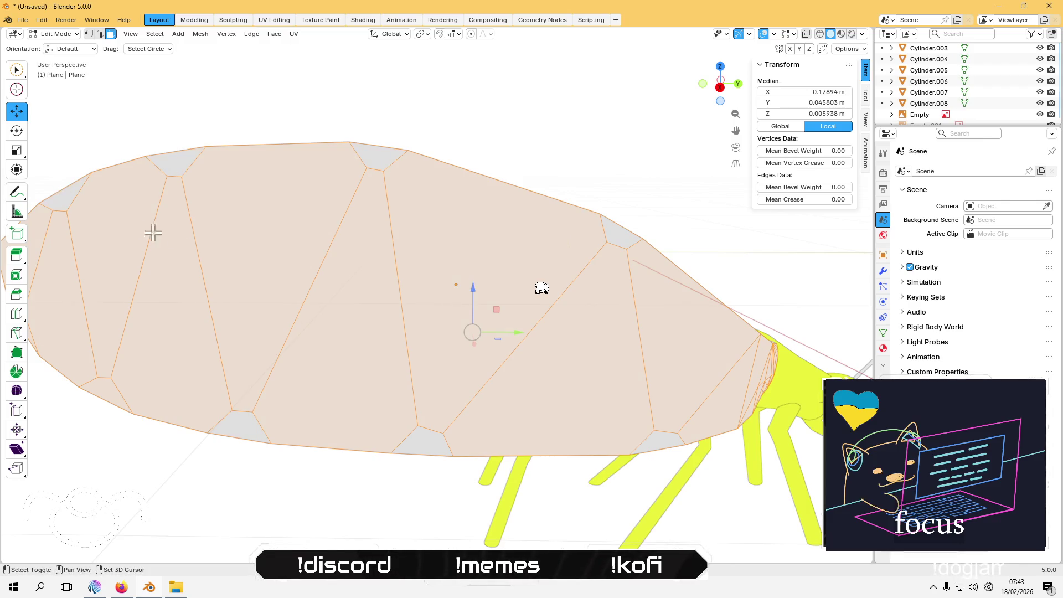